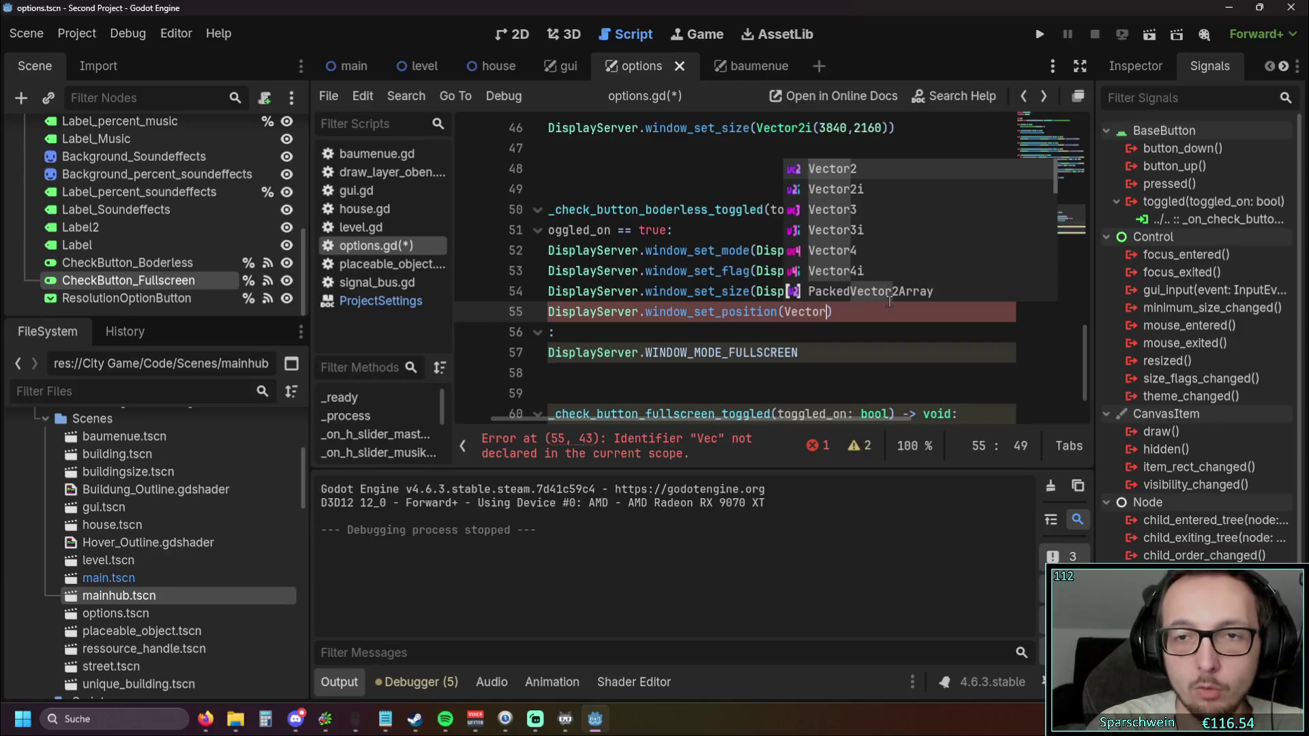
Complete line 55 as window_set_position(Vector2i(0,0)) and move to the else: line
key(Down)
key(Return)
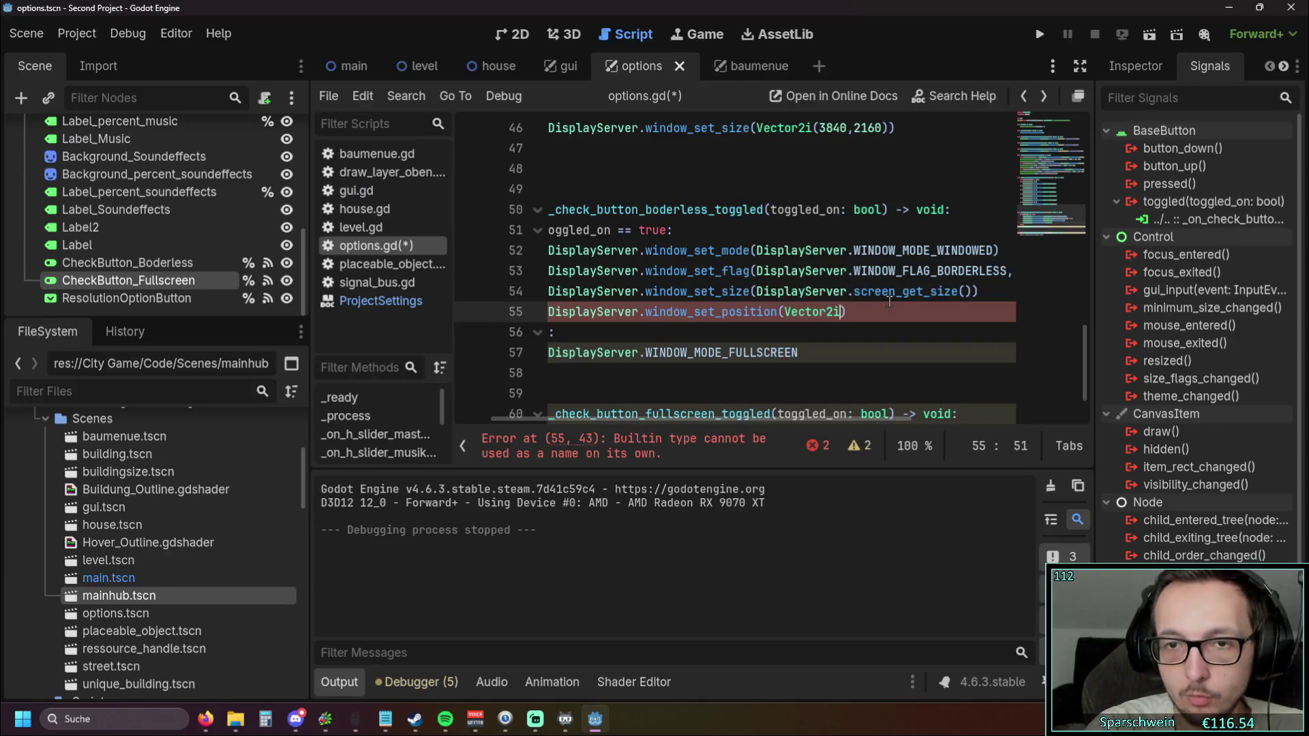
text((0,0)
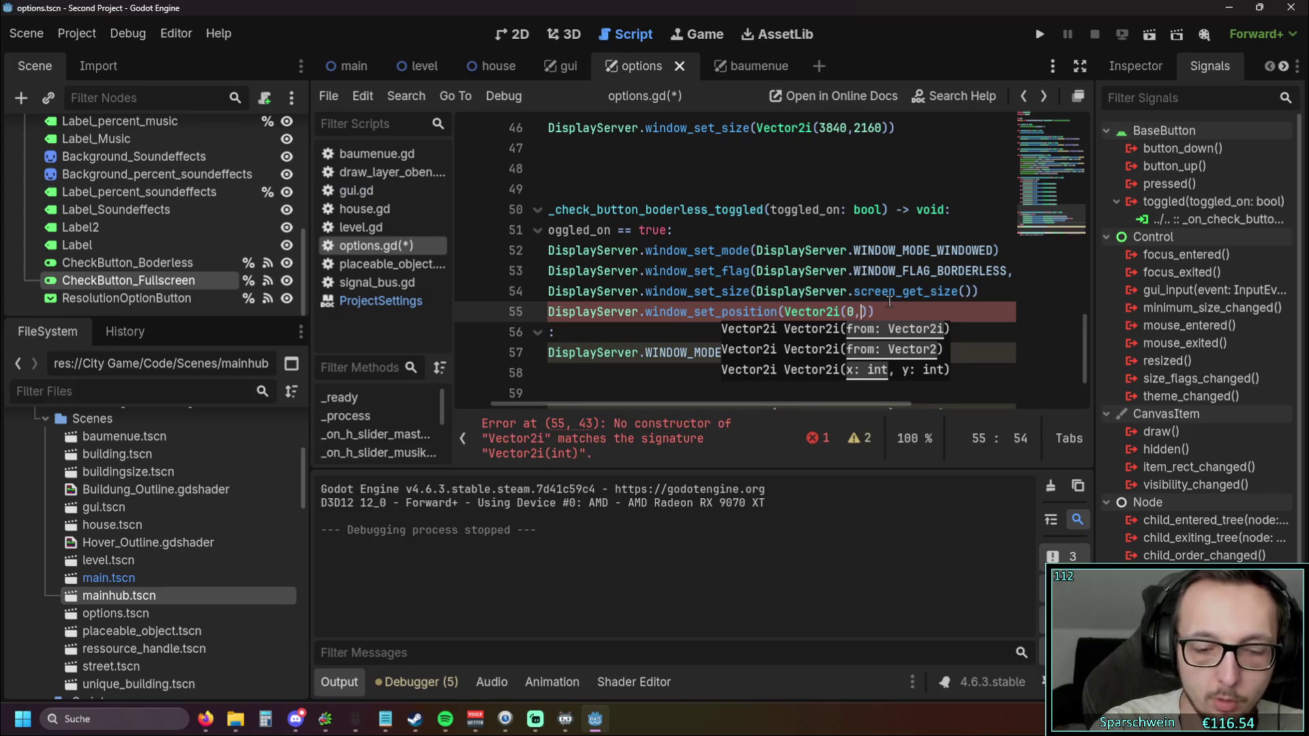
text())
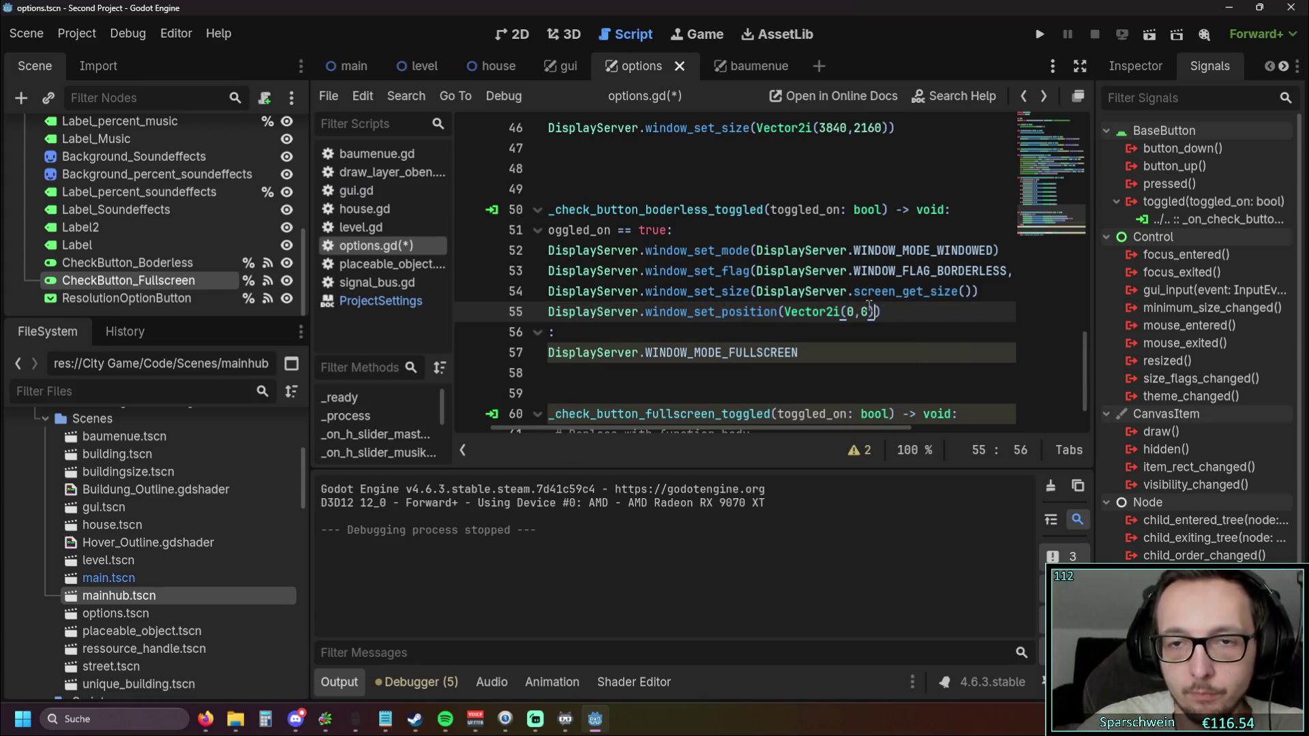
click(863, 330)
drag(732, 428, 629, 420)
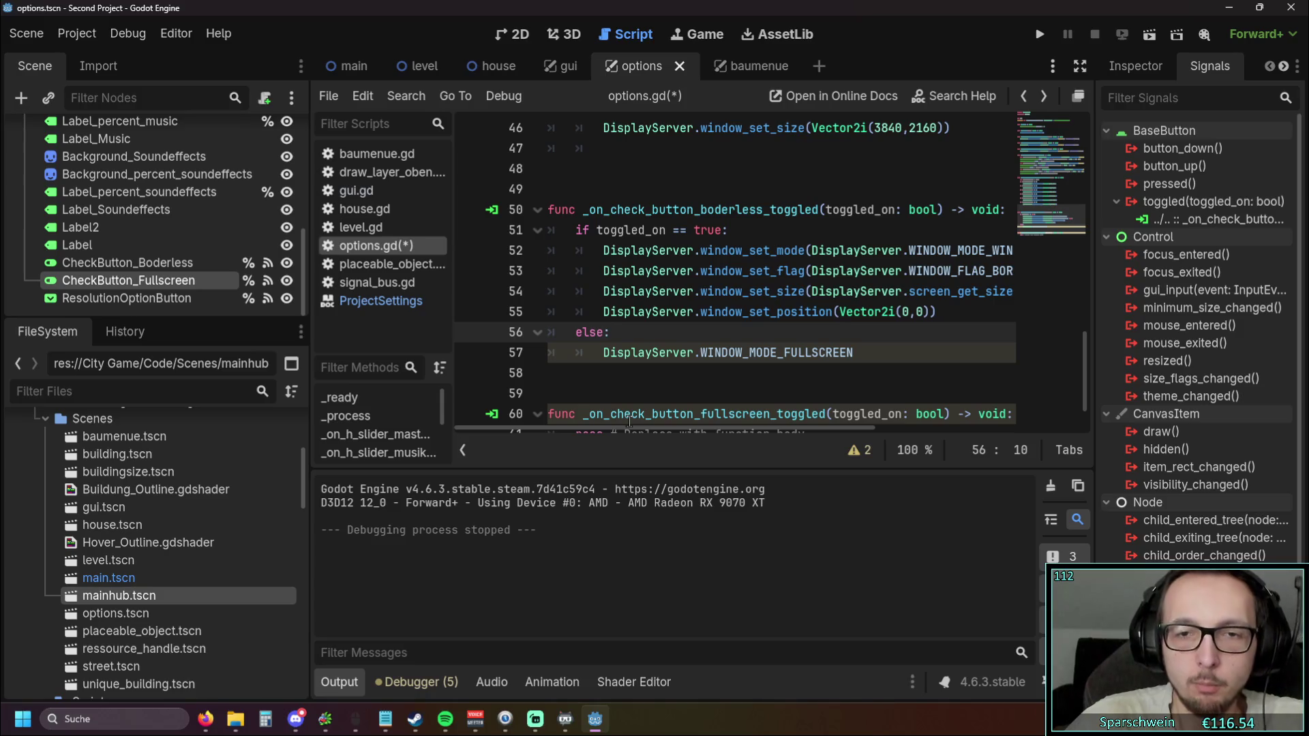
Scroll across the long lines, then select the windowed-mode lines 52–55
mouse_move(725, 429)
mouse_down()
mouse_move(837, 431)
mouse_move(721, 417)
mouse_move(819, 423)
mouse_move(772, 424)
mouse_move(799, 416)
mouse_up()
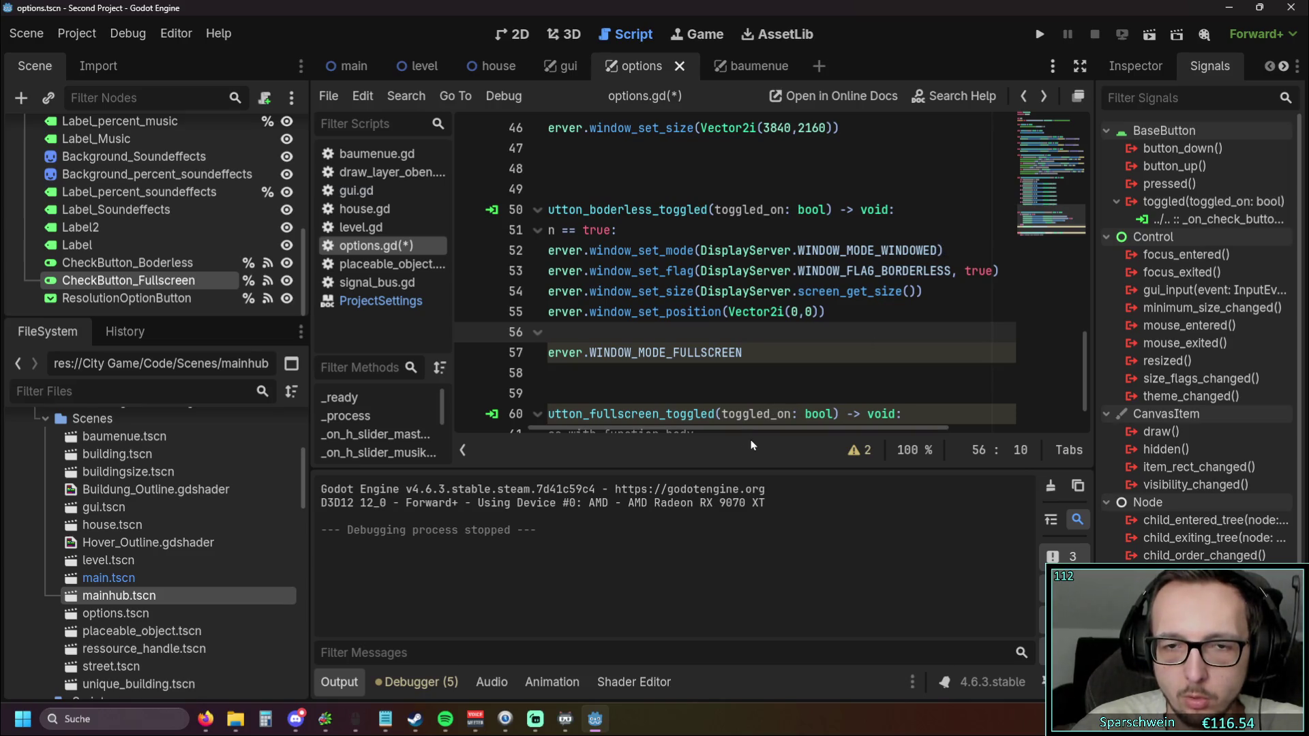
drag(759, 428, 746, 433)
scroll(746, 433, left, 3)
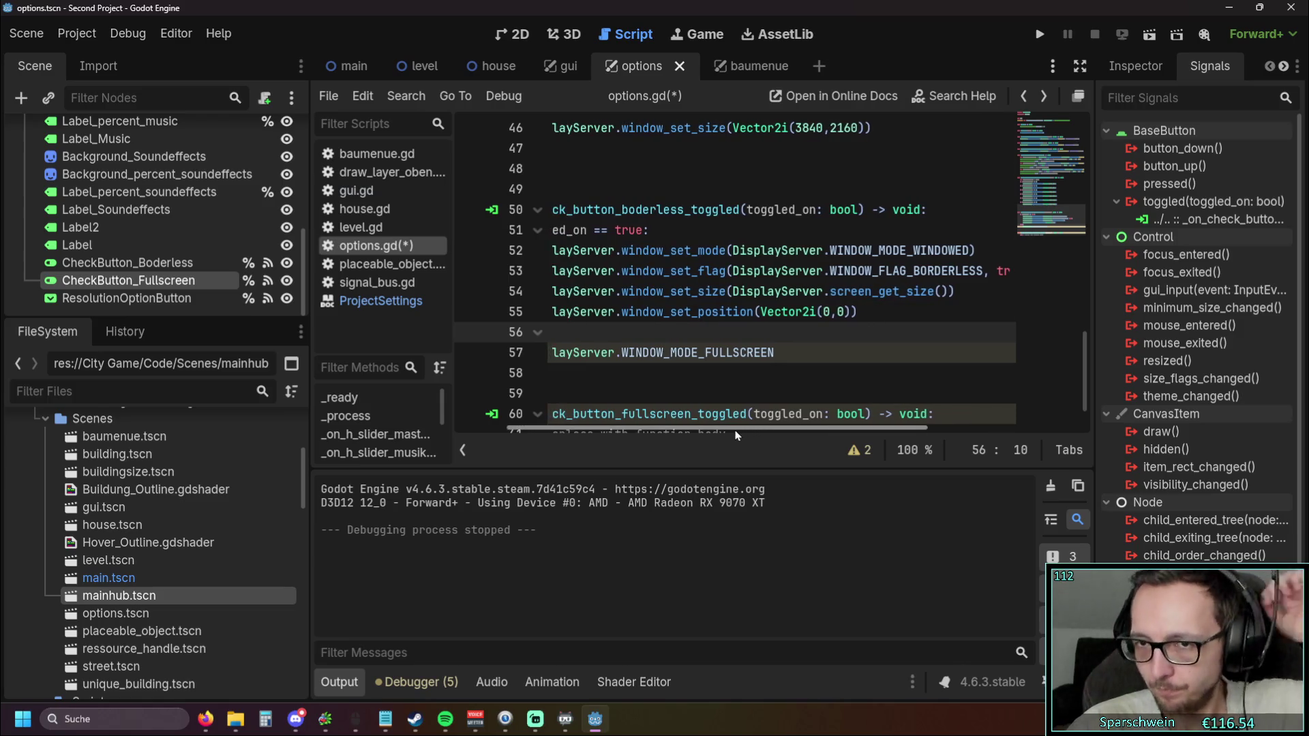
scroll(727, 435, right, 6)
scroll(727, 435, left, 6)
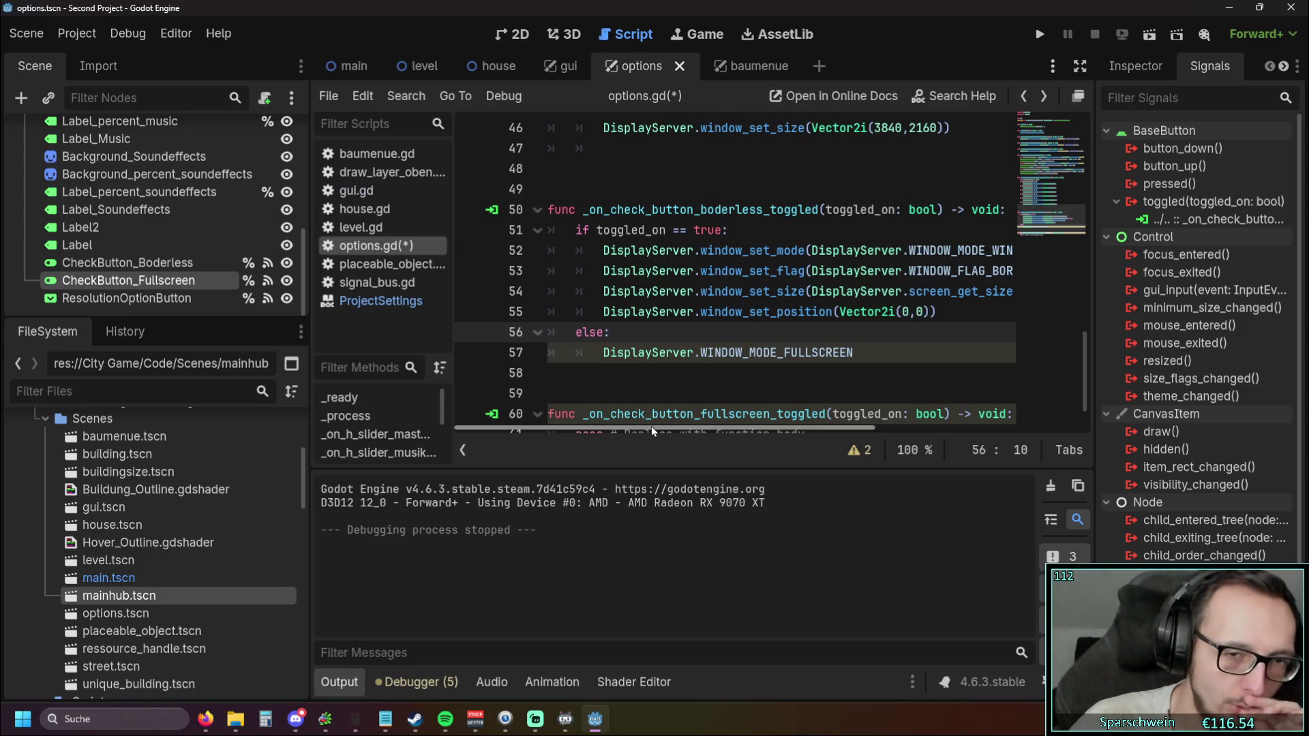
scroll(657, 426, right, 1)
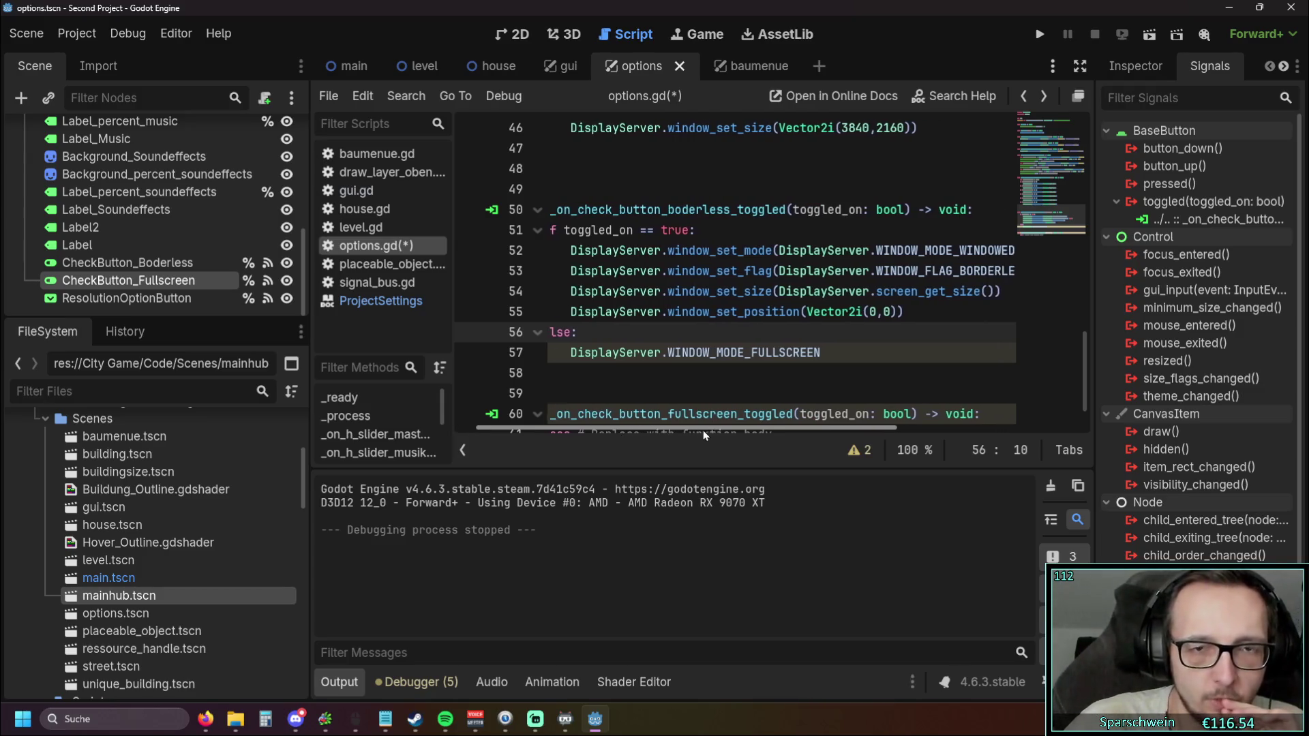
mouse_move(689, 431)
mouse_down()
mouse_move(770, 429)
mouse_move(688, 429)
mouse_up()
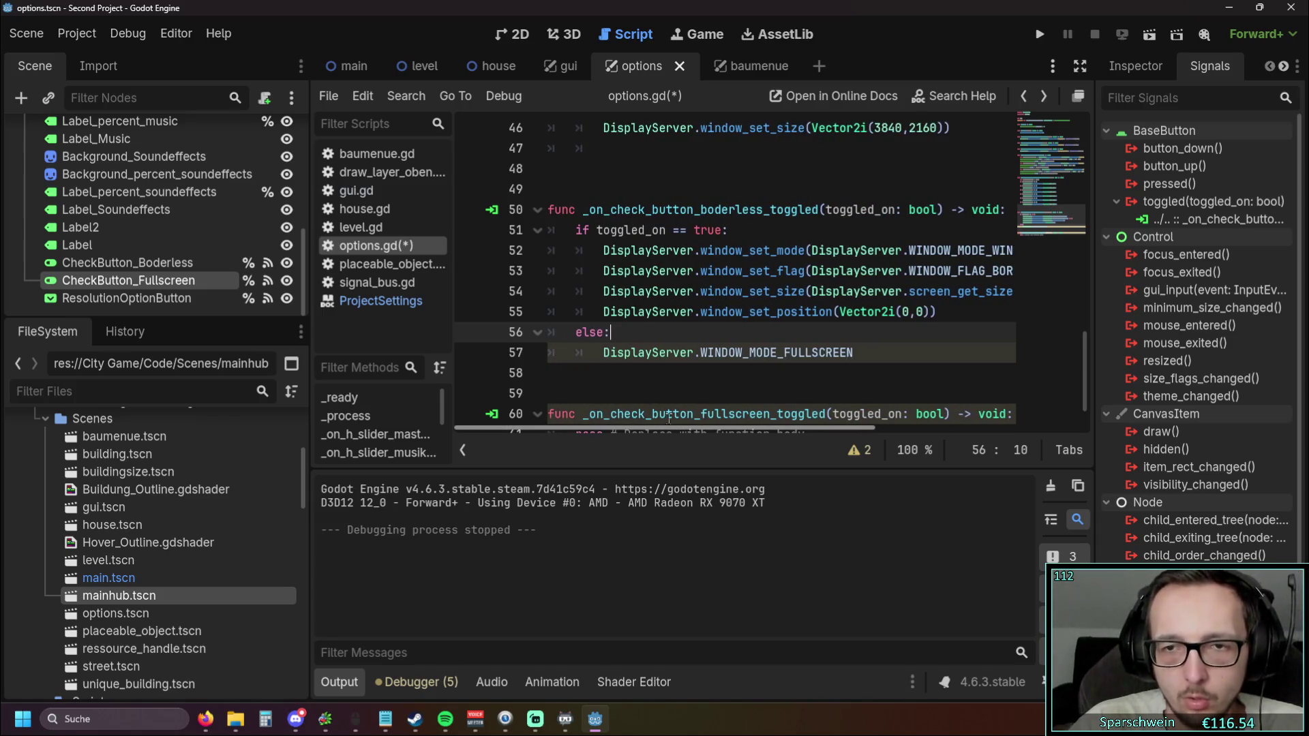
click(940, 318)
key(shift+Up)
key(shift+Up)
key(shift+Up)
key(shift+Home)
Copy lines 52–55 under else: and fix the pasted lines' indentation
key(shift+Home)
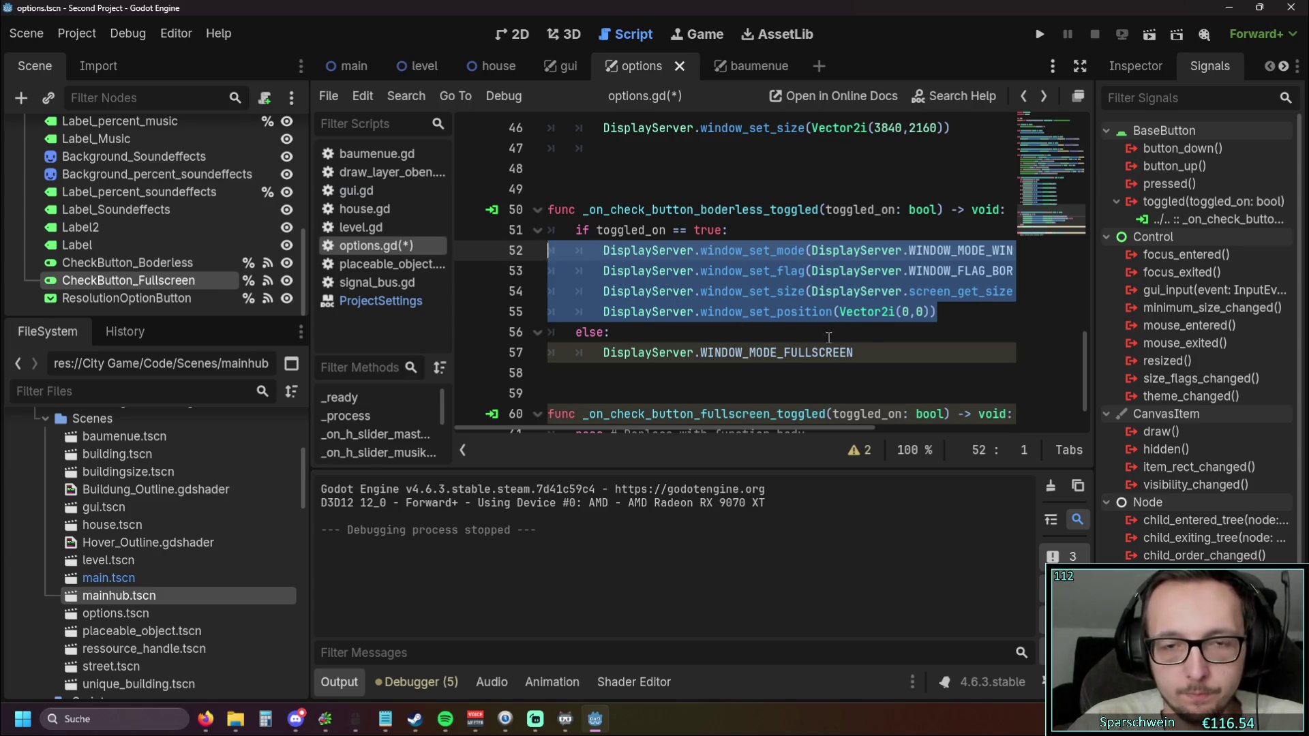
key(ctrl+c)
click(862, 352)
key(shift+Home)
key(ctrl+v)
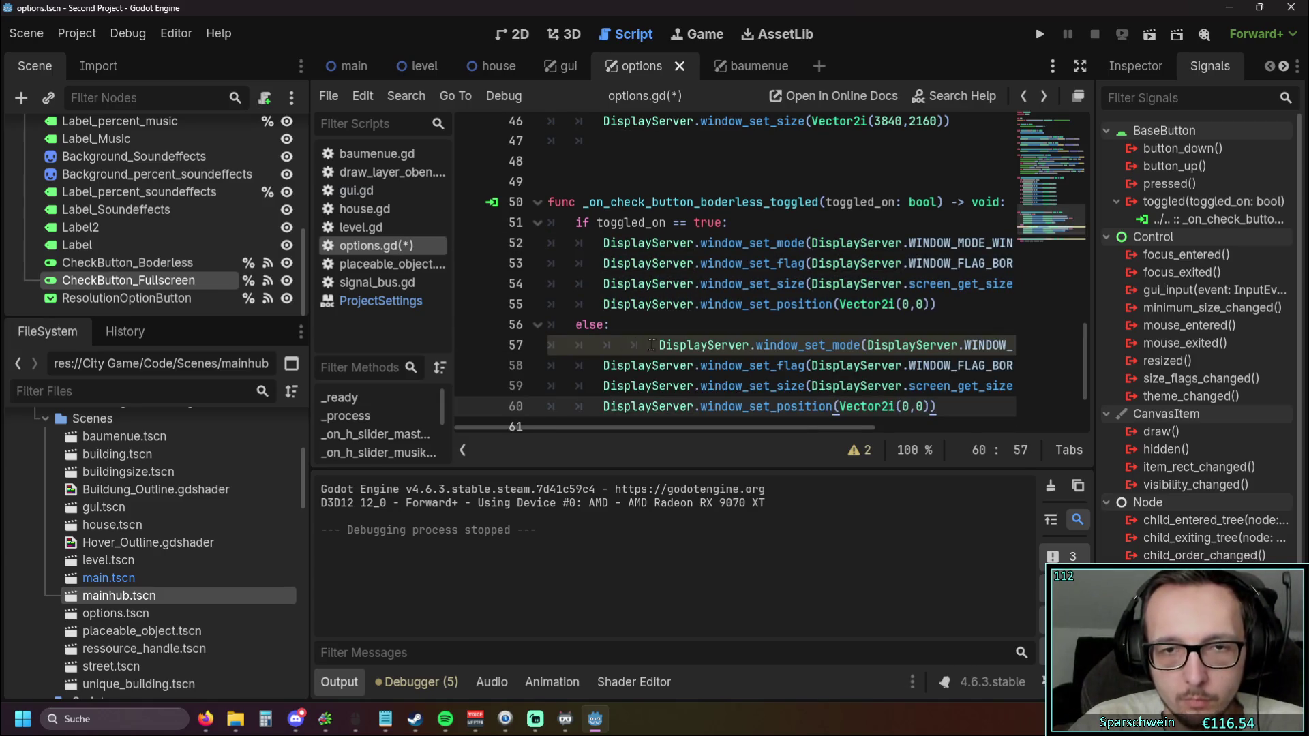
click(651, 345)
key(BackSpace)
key(BackSpace)
drag(718, 428, 843, 428)
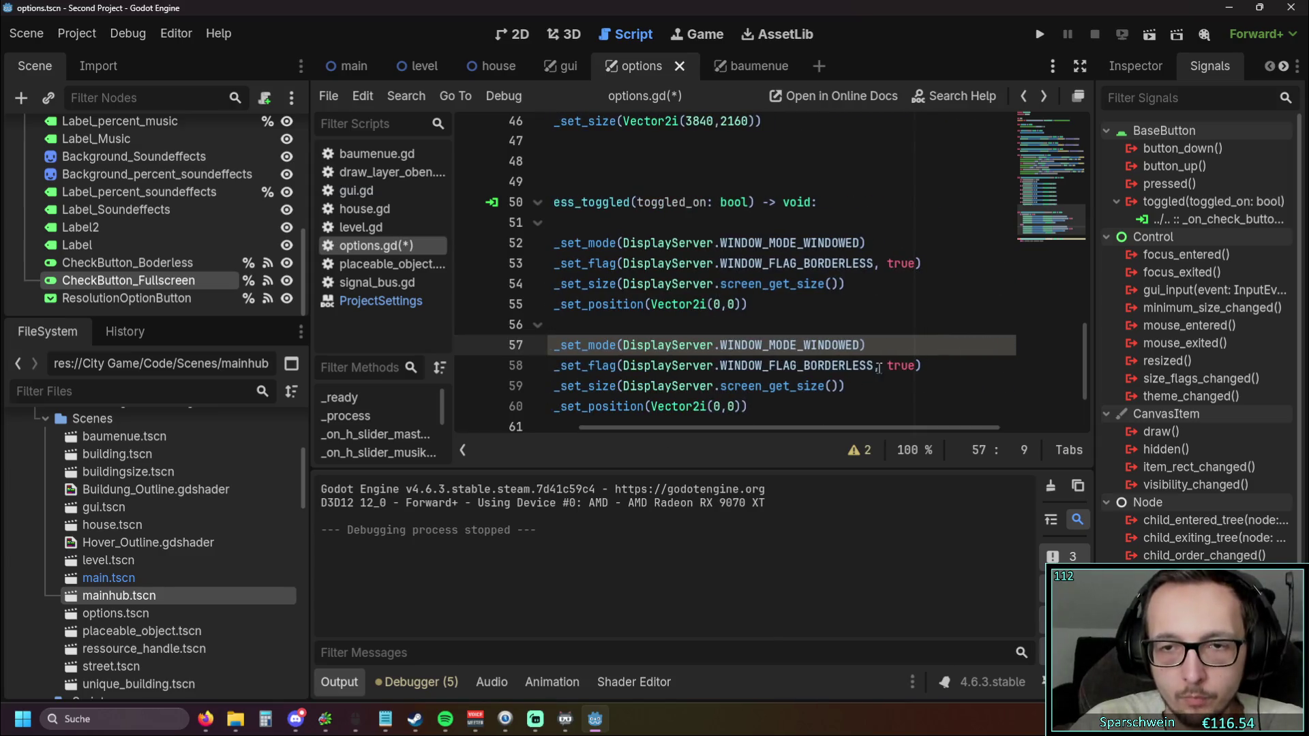
Change the borderless flag on line 58 to false, restore else:, save and run
drag(879, 368, 913, 368)
text(false)
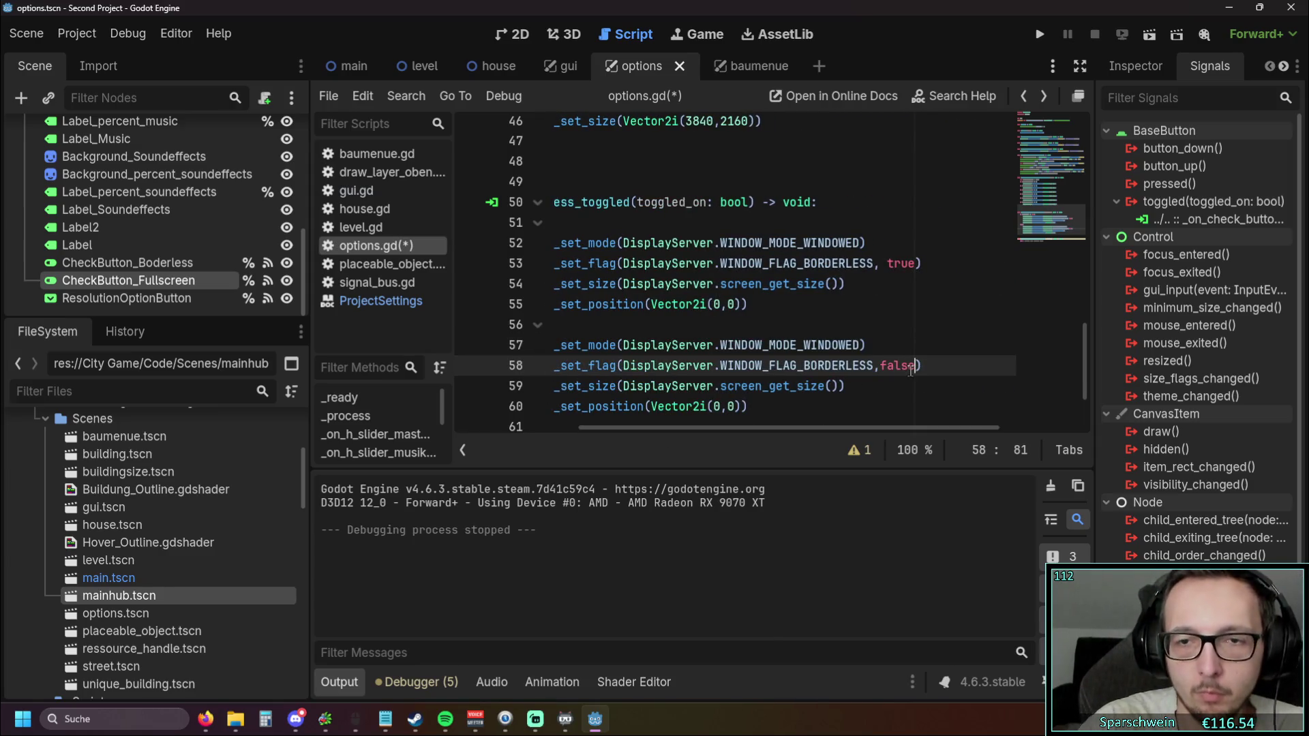
click(906, 325)
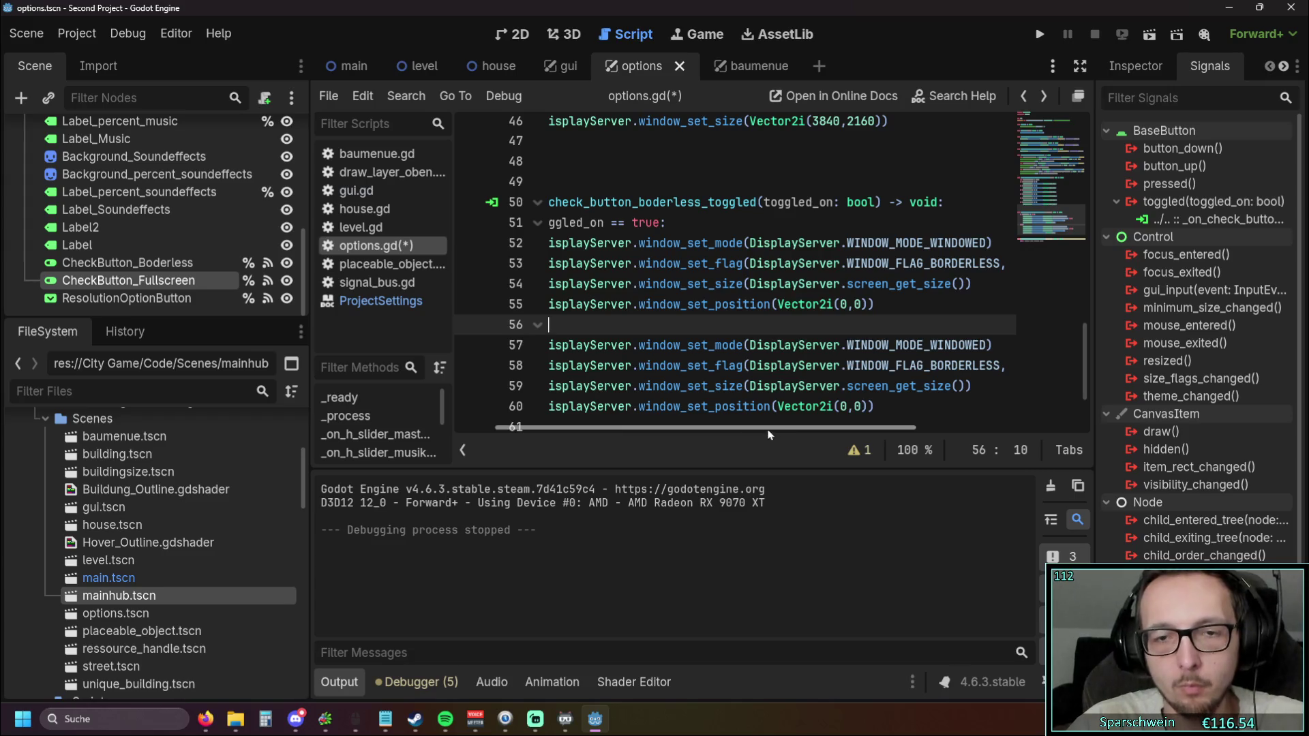
text(else:)
click(720, 345)
click(1040, 34)
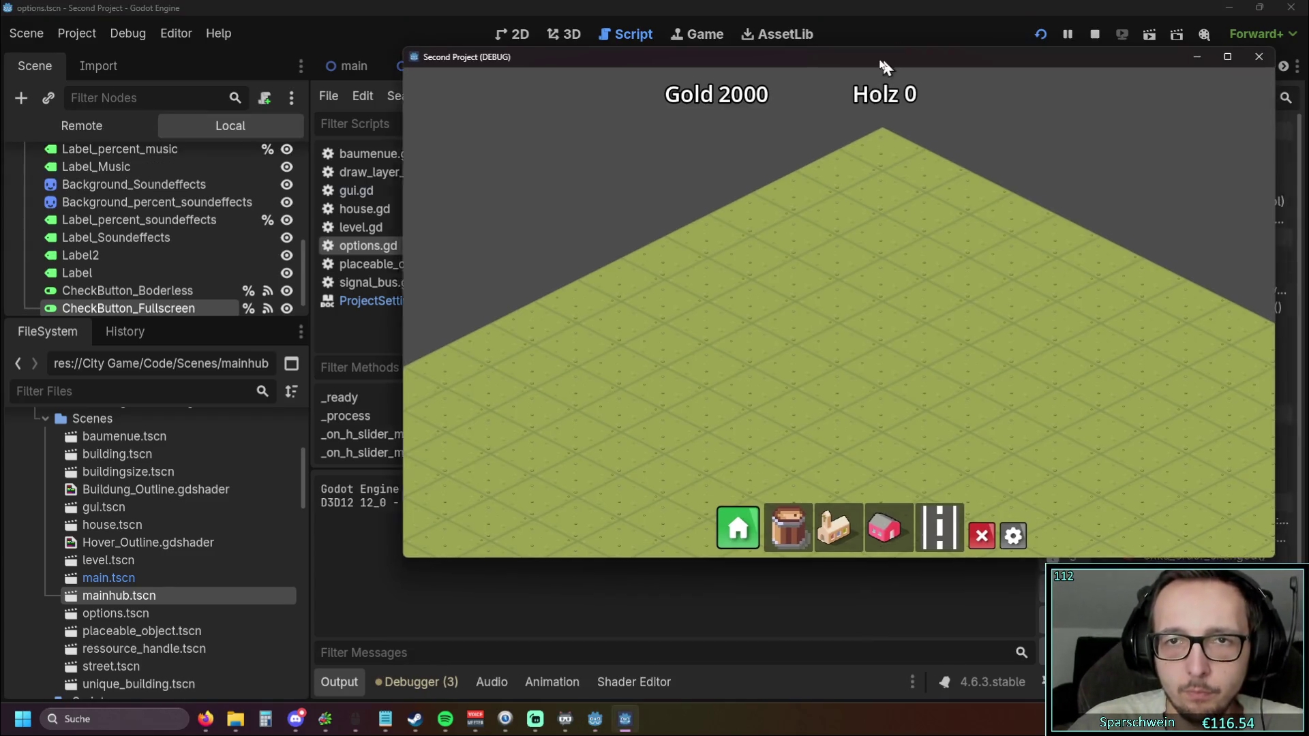
Open the game's Optionen menu and toggle Borderless on and off repeatedly
drag(882, 64, 746, 68)
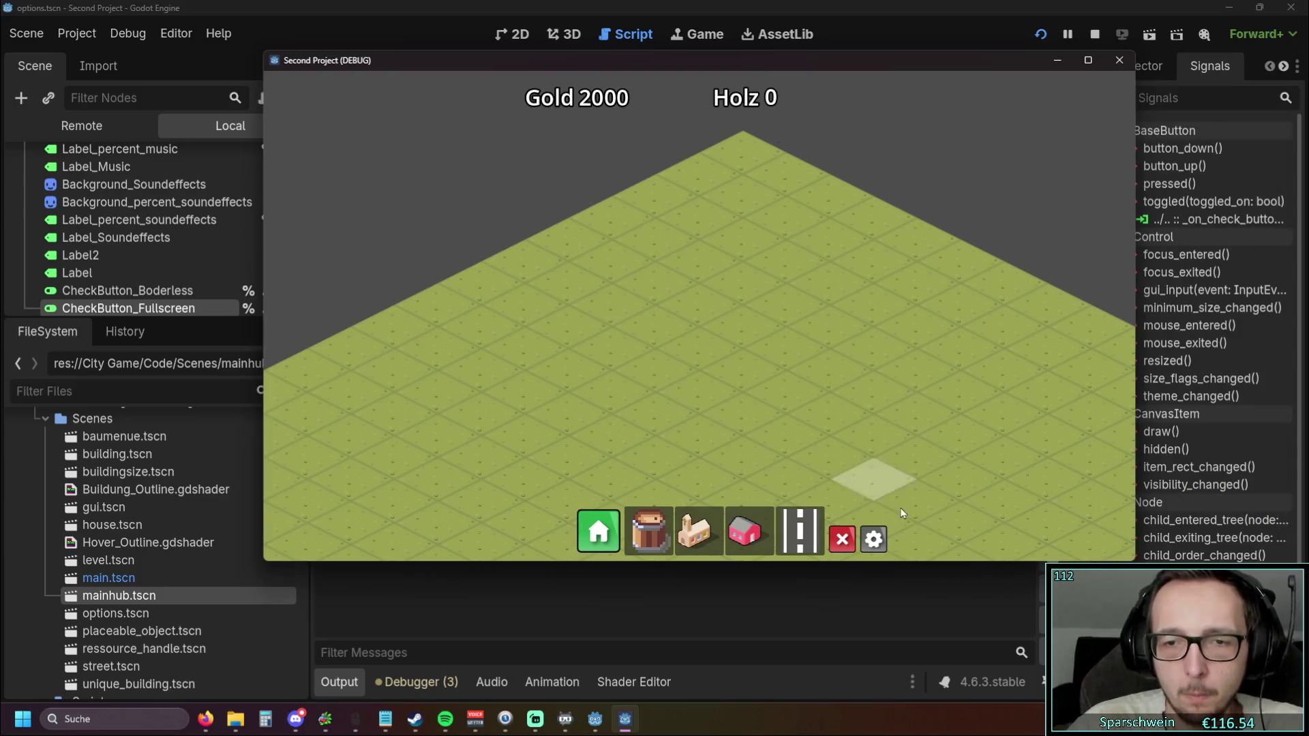
click(873, 538)
click(842, 331)
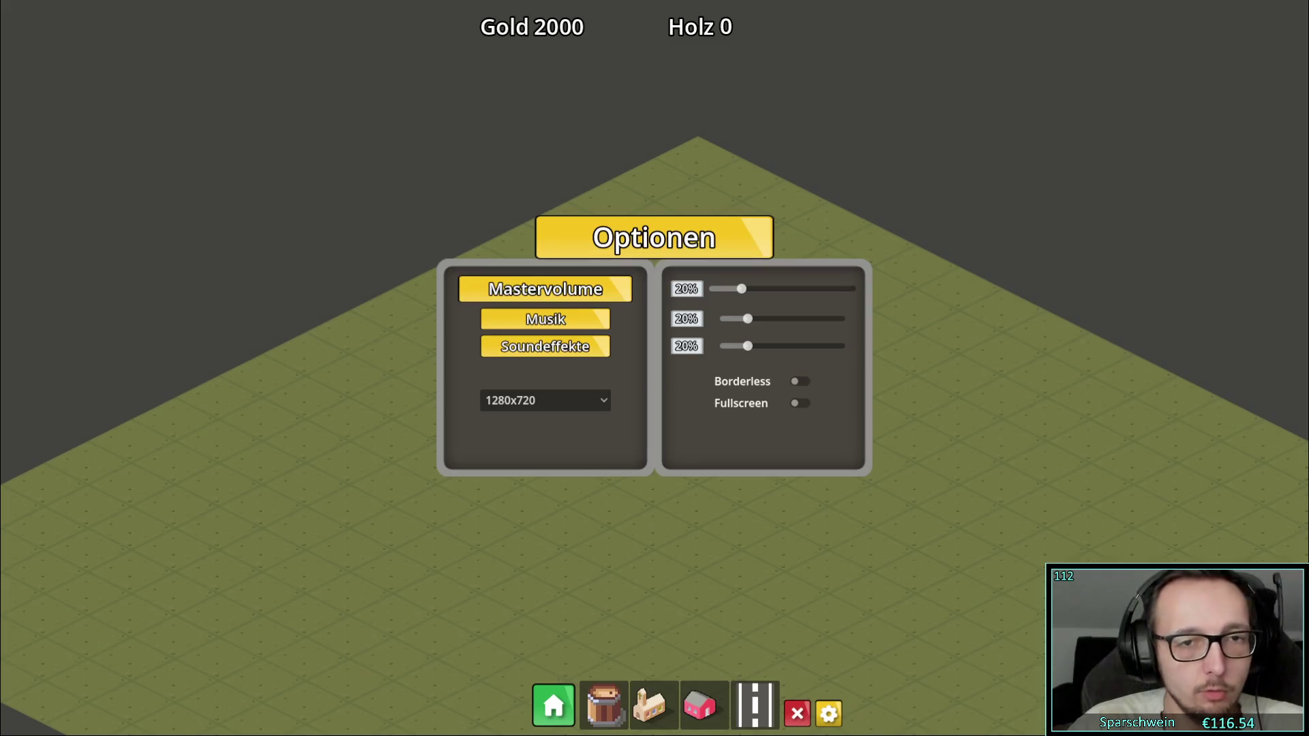
click(796, 379)
click(796, 380)
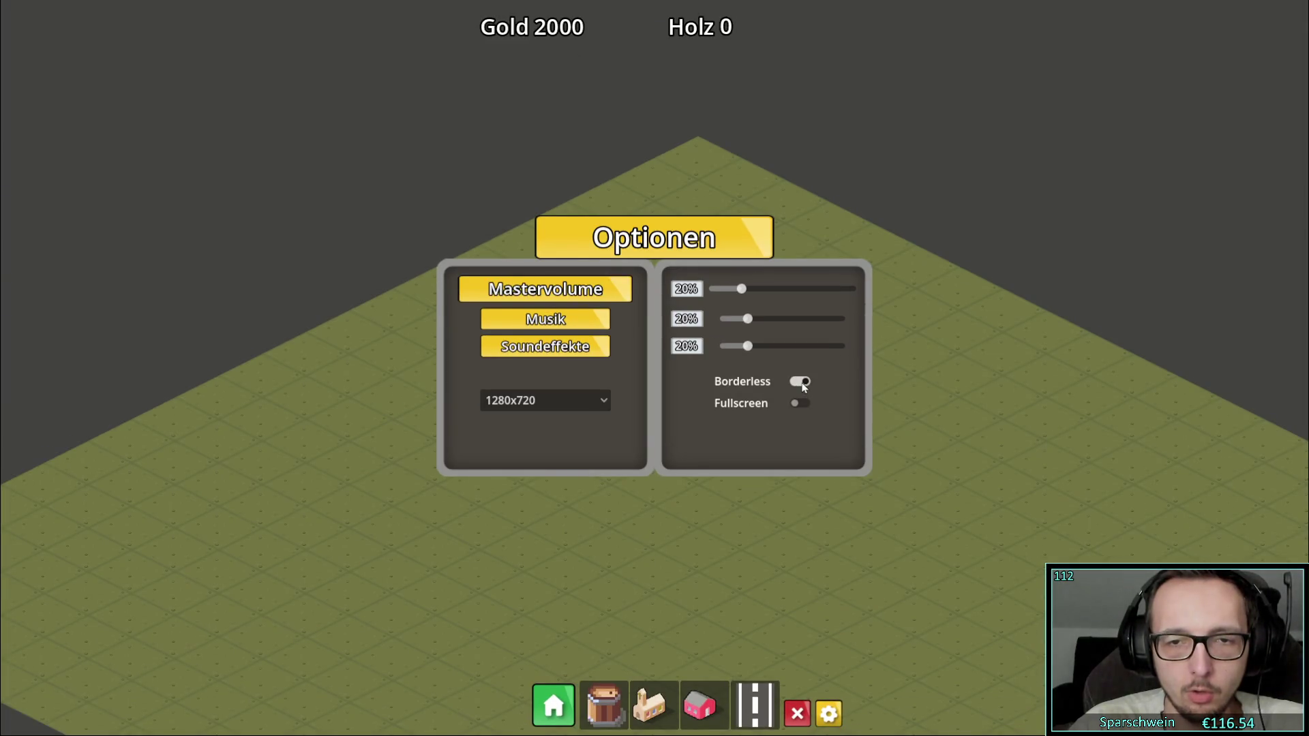
click(801, 383)
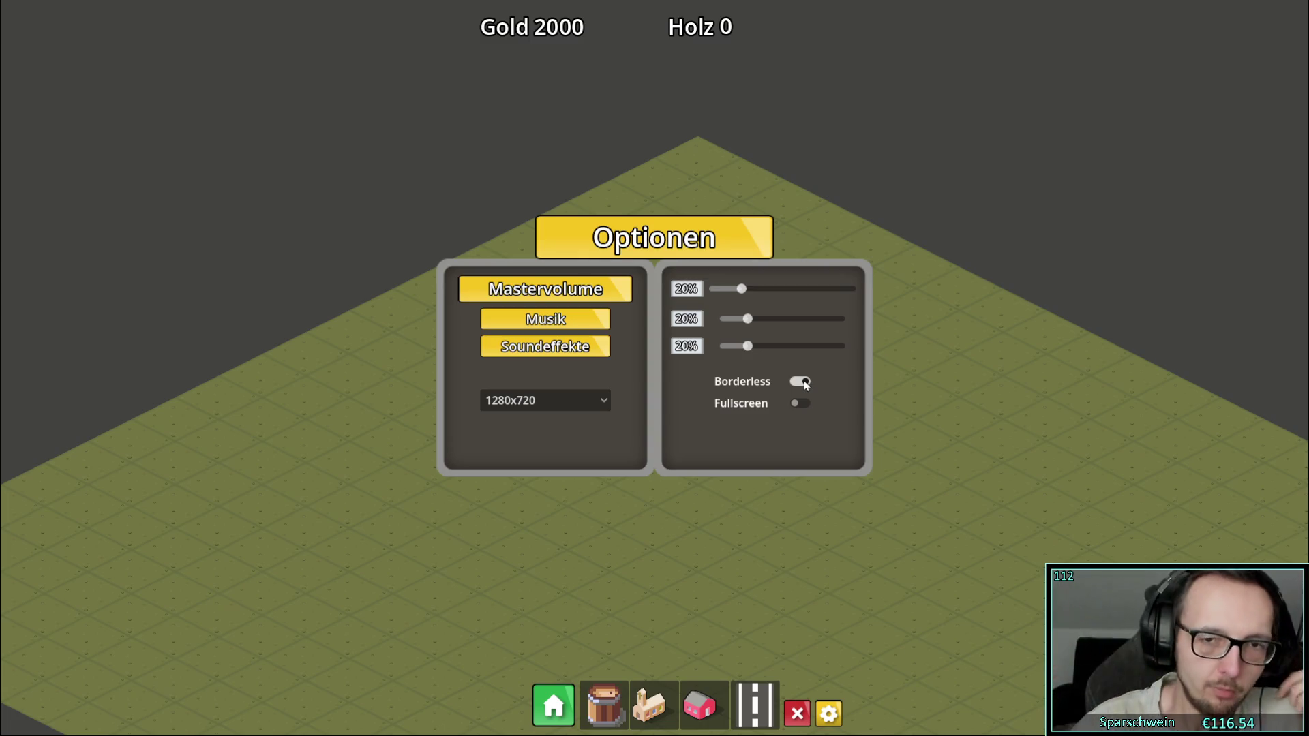
click(805, 385)
click(805, 385)
click(805, 385)
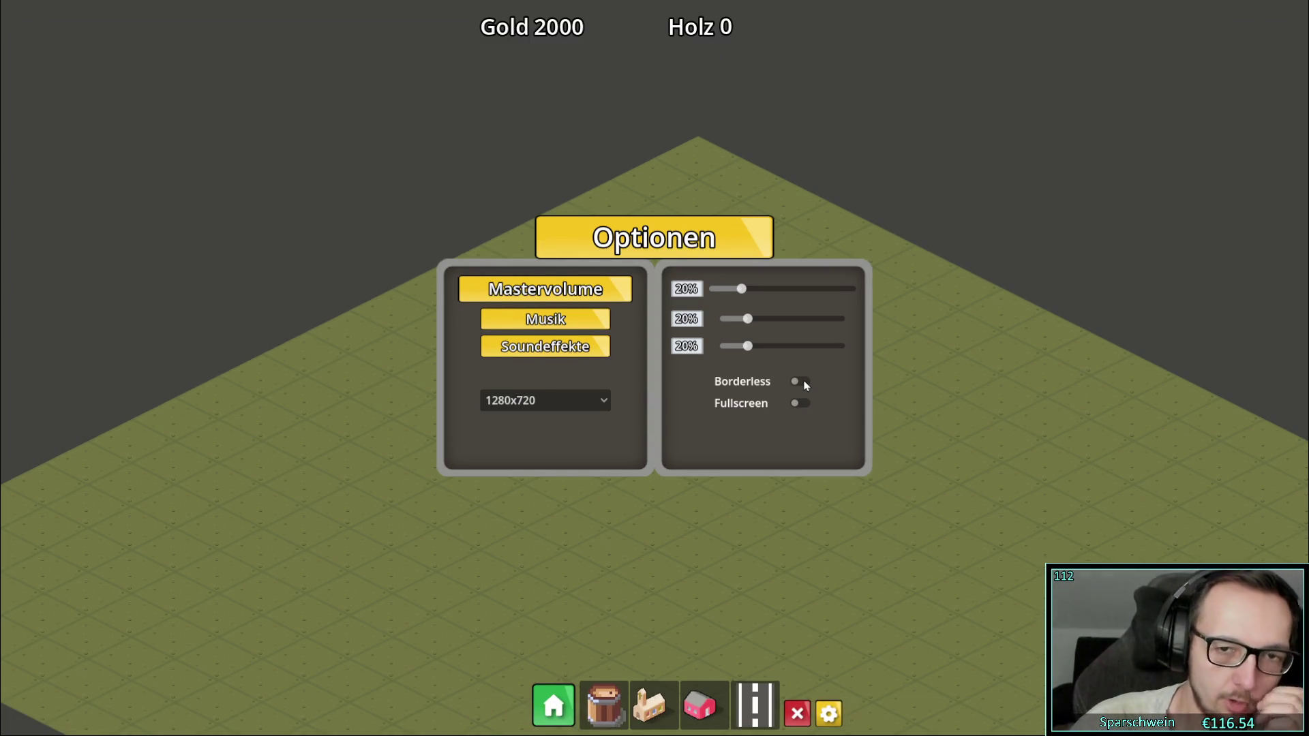
click(806, 385)
click(805, 385)
click(805, 385)
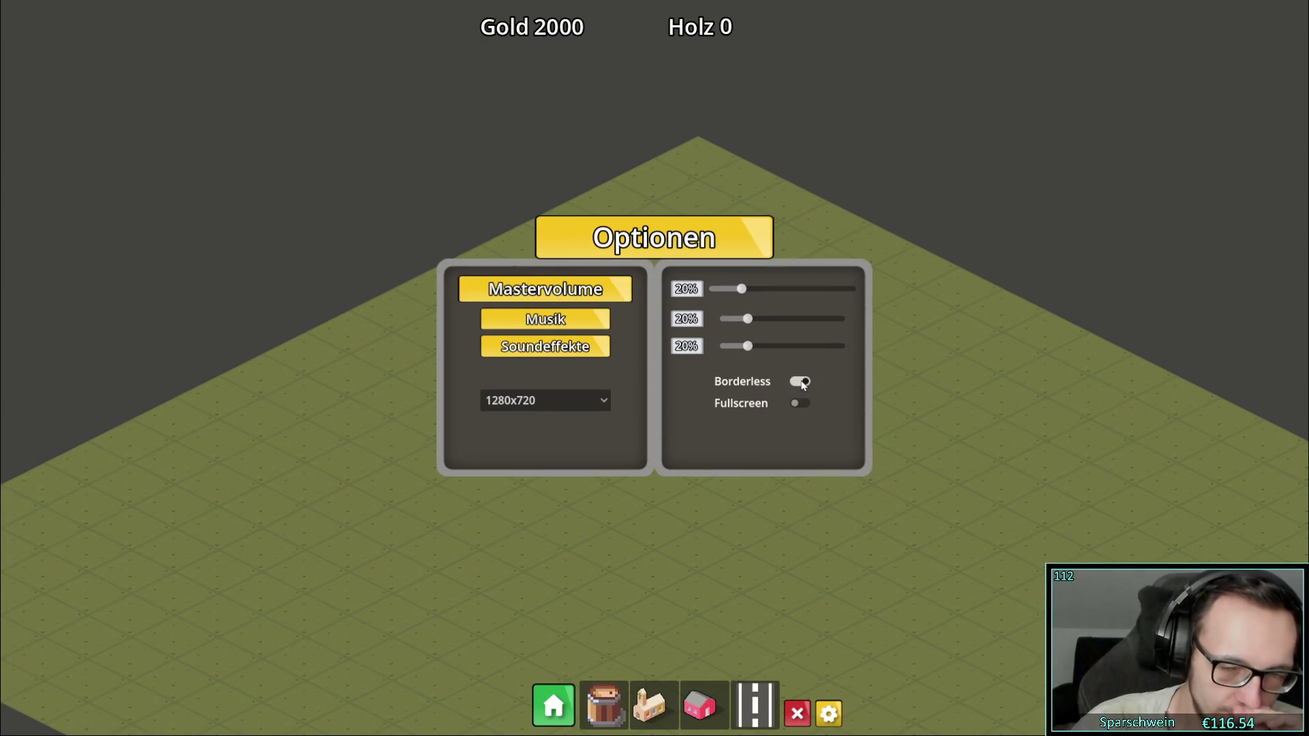
Toggle Fullscreen on and off, flip Borderless once more, then close the game
click(801, 405)
click(801, 404)
click(808, 381)
click(808, 382)
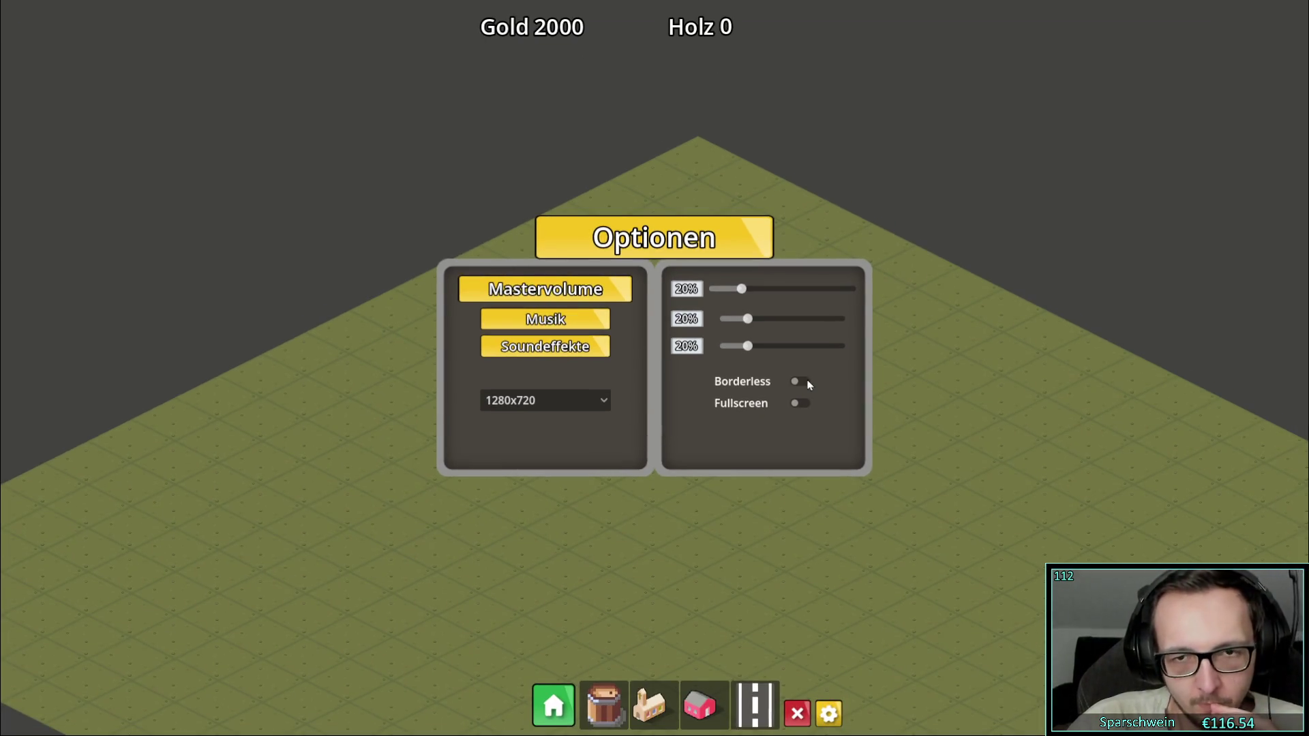
key(alt+F4)
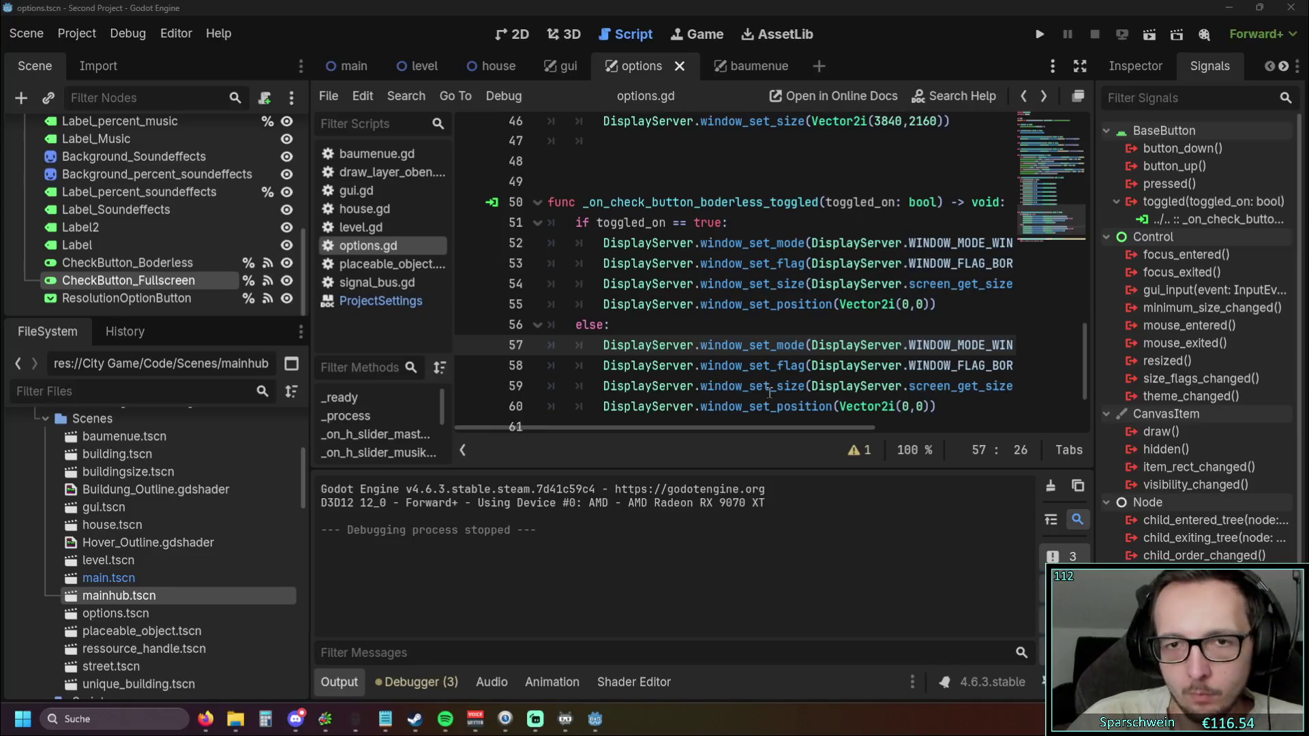
Delete the else branch's window_set_size line 59 and run the game
scroll(763, 438, right, 3)
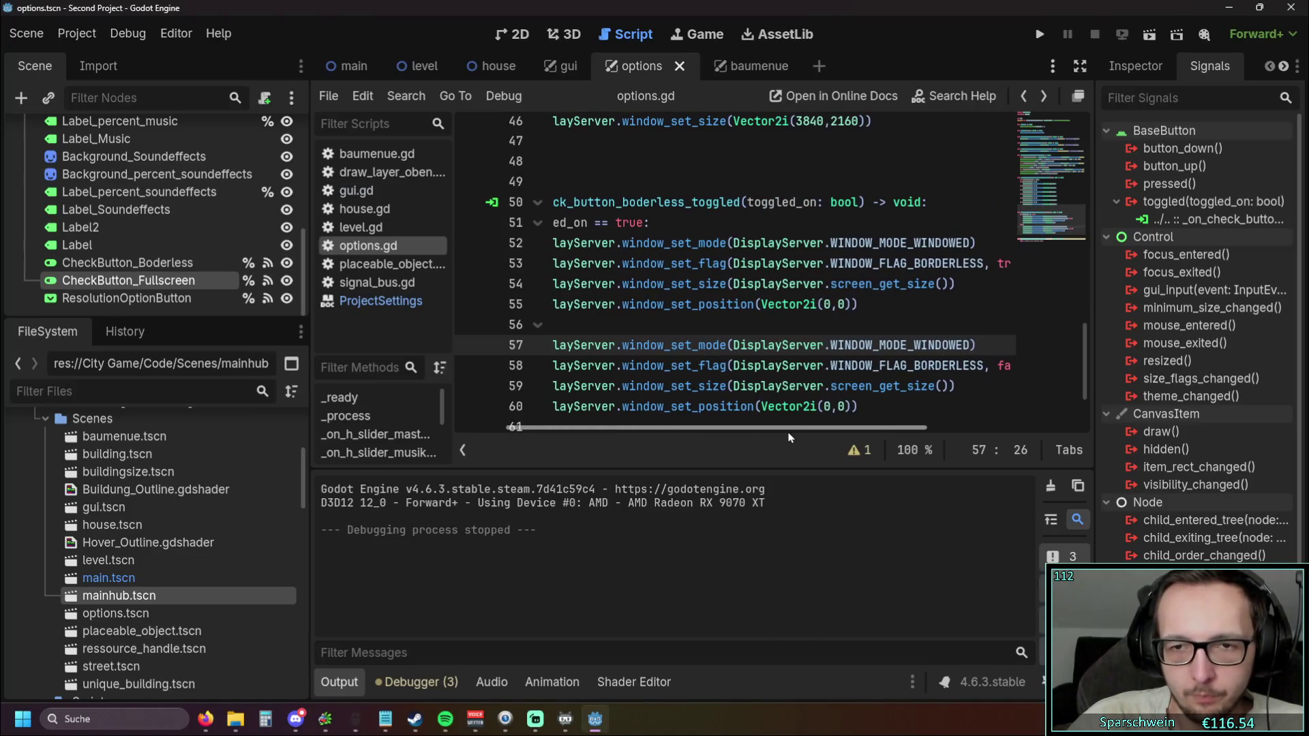
scroll(789, 437, right, 2)
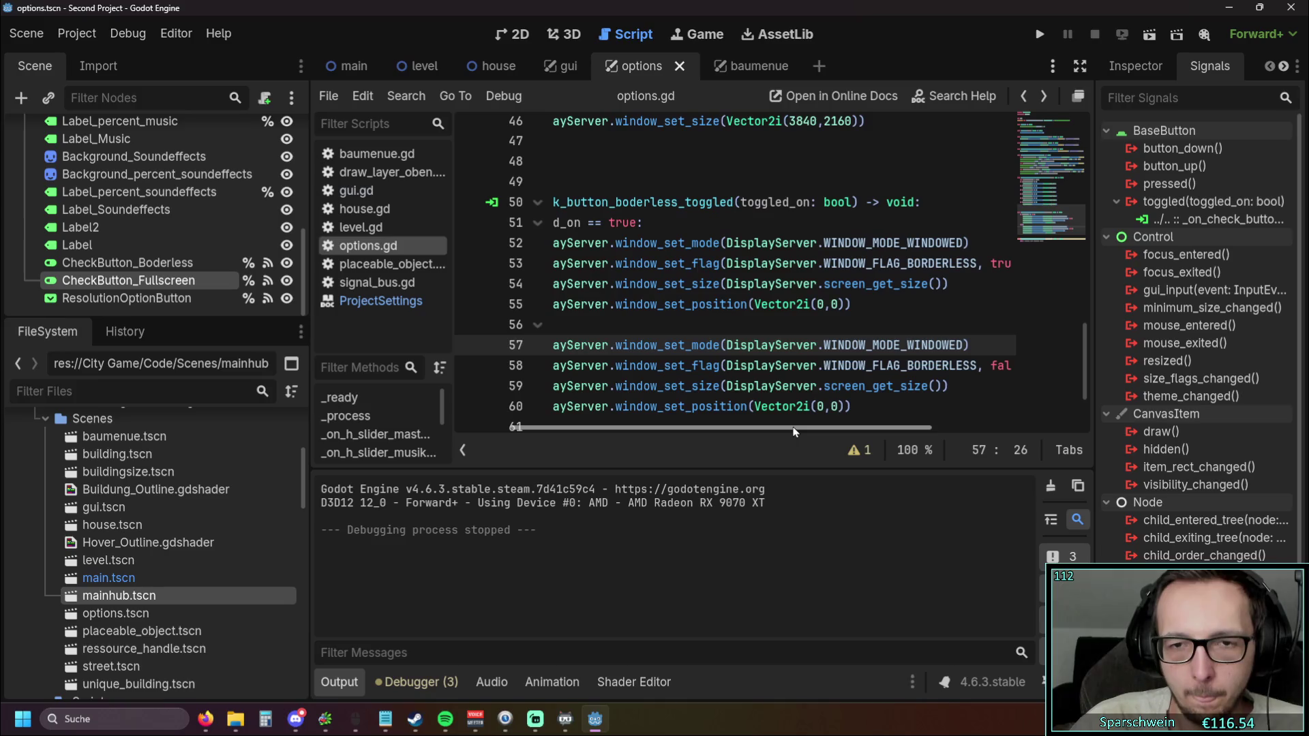
scroll(799, 432, right, 1)
scroll(801, 433, left, 6)
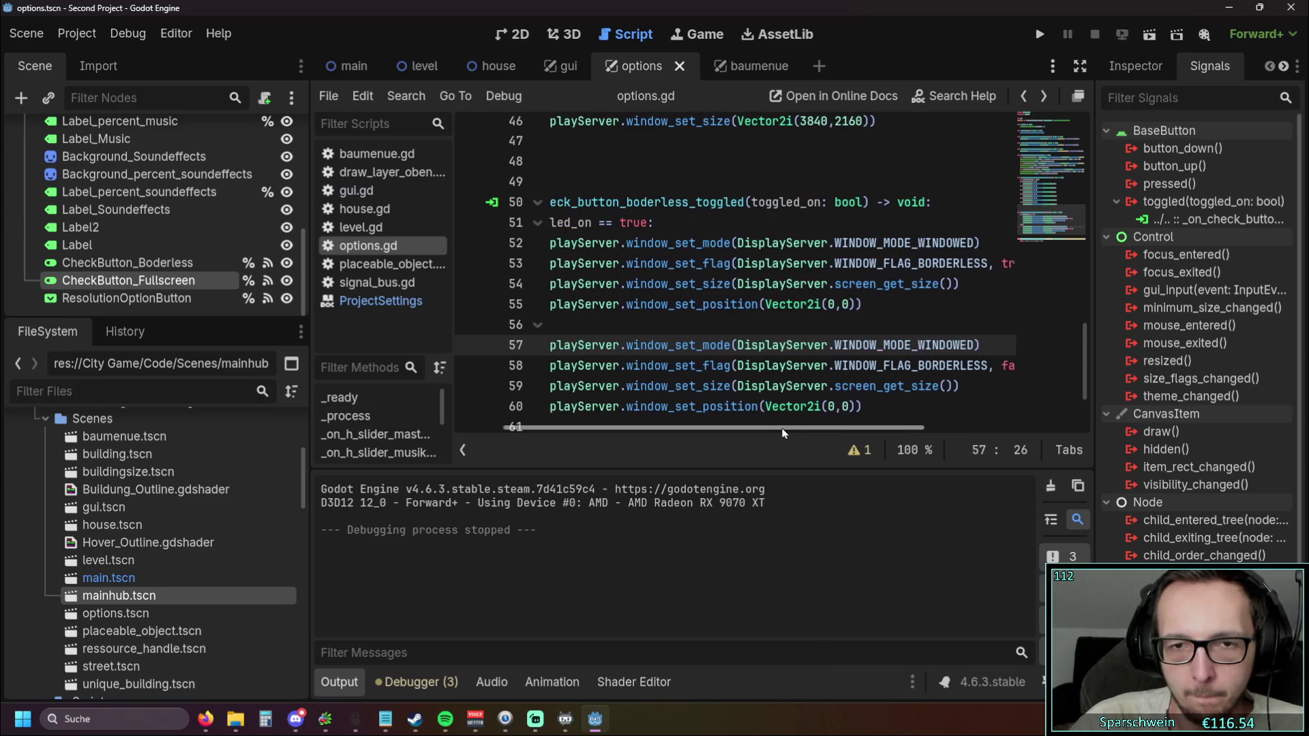
drag(984, 386, 396, 384)
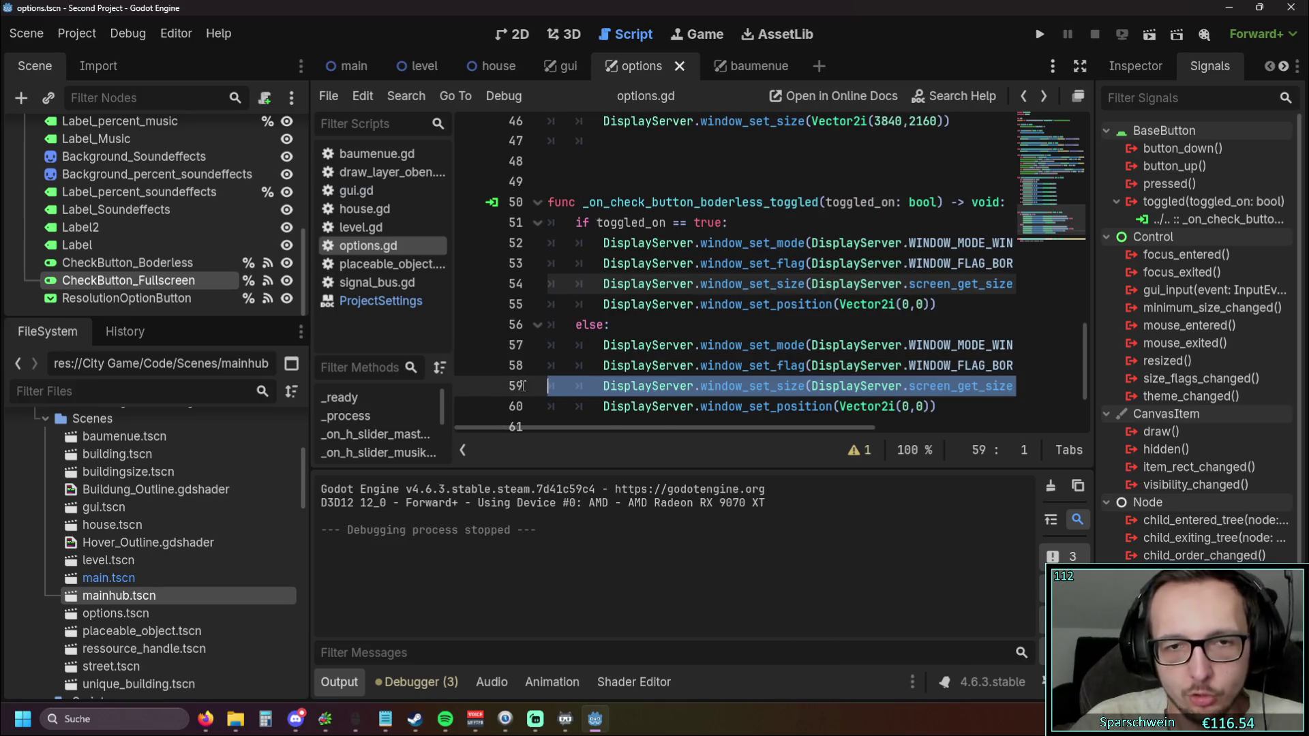
key(BackSpace)
key(BackSpace)
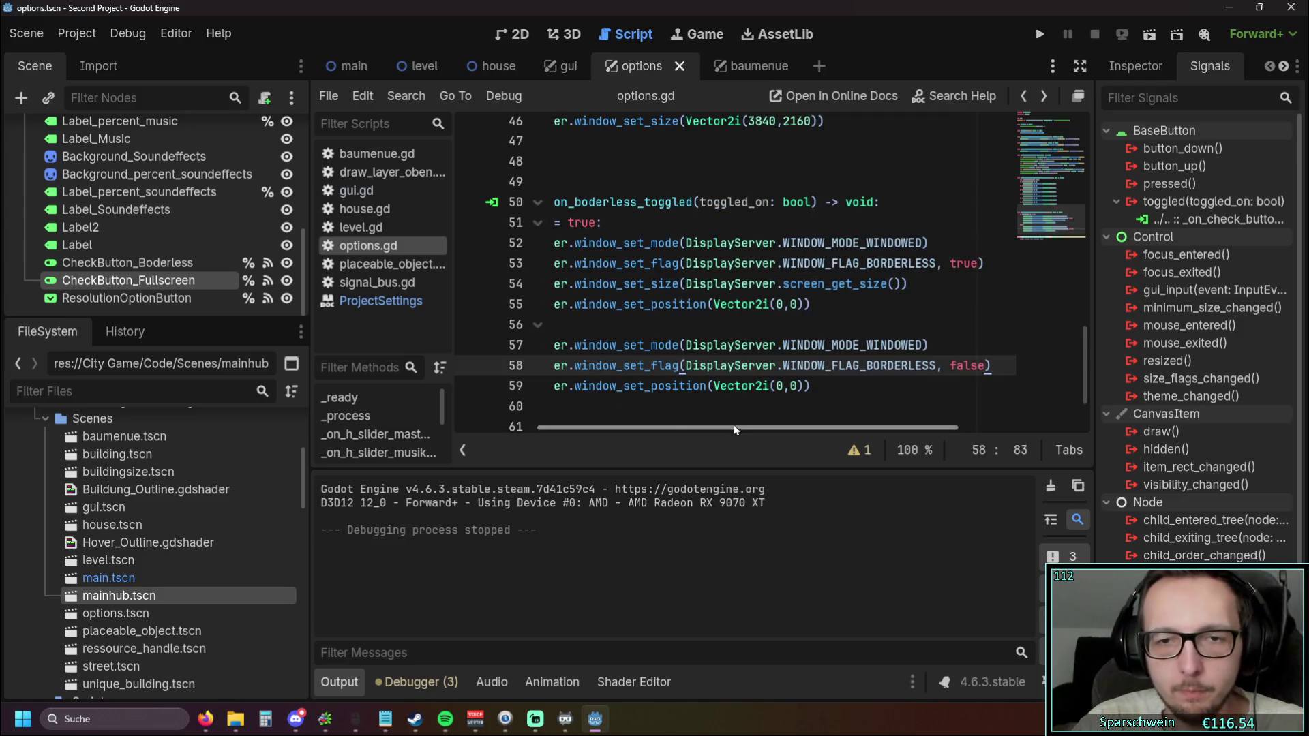
click(723, 405)
click(1039, 34)
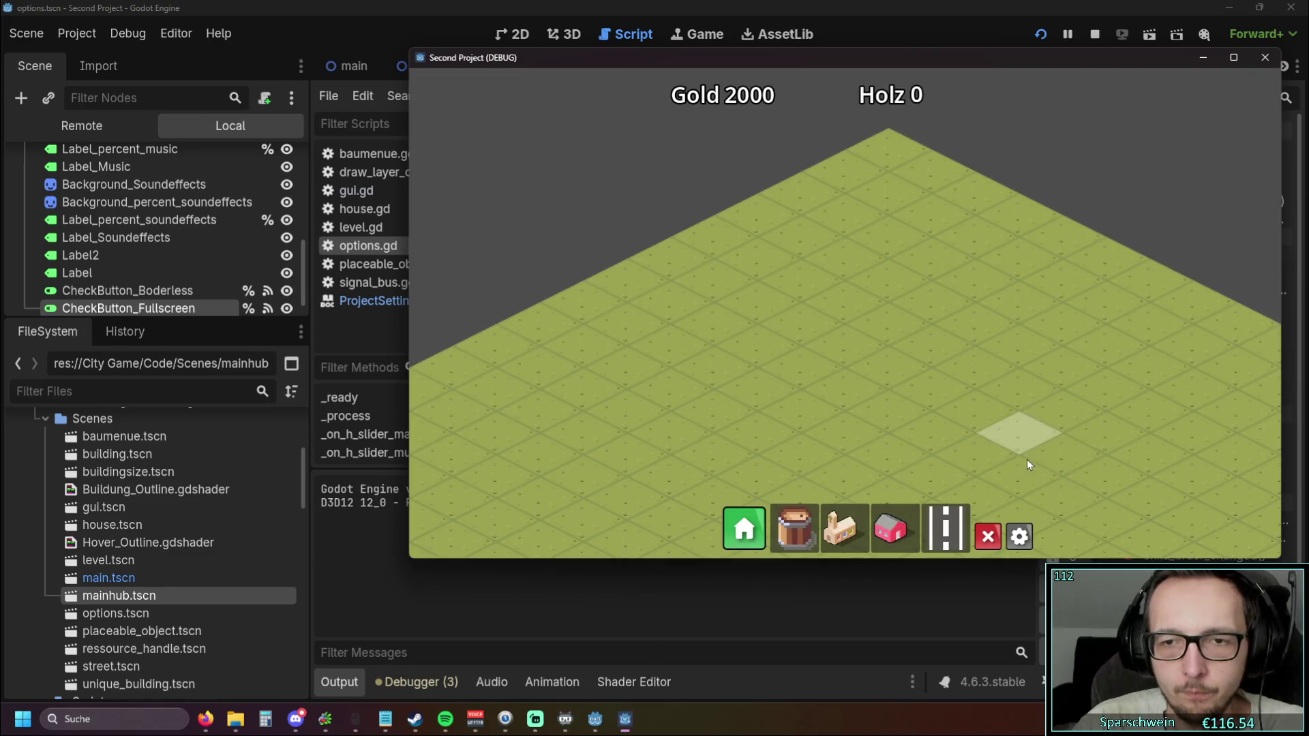
Open Optionen in the relaunched game, flip Borderless several times, then close the game
click(1023, 538)
click(986, 328)
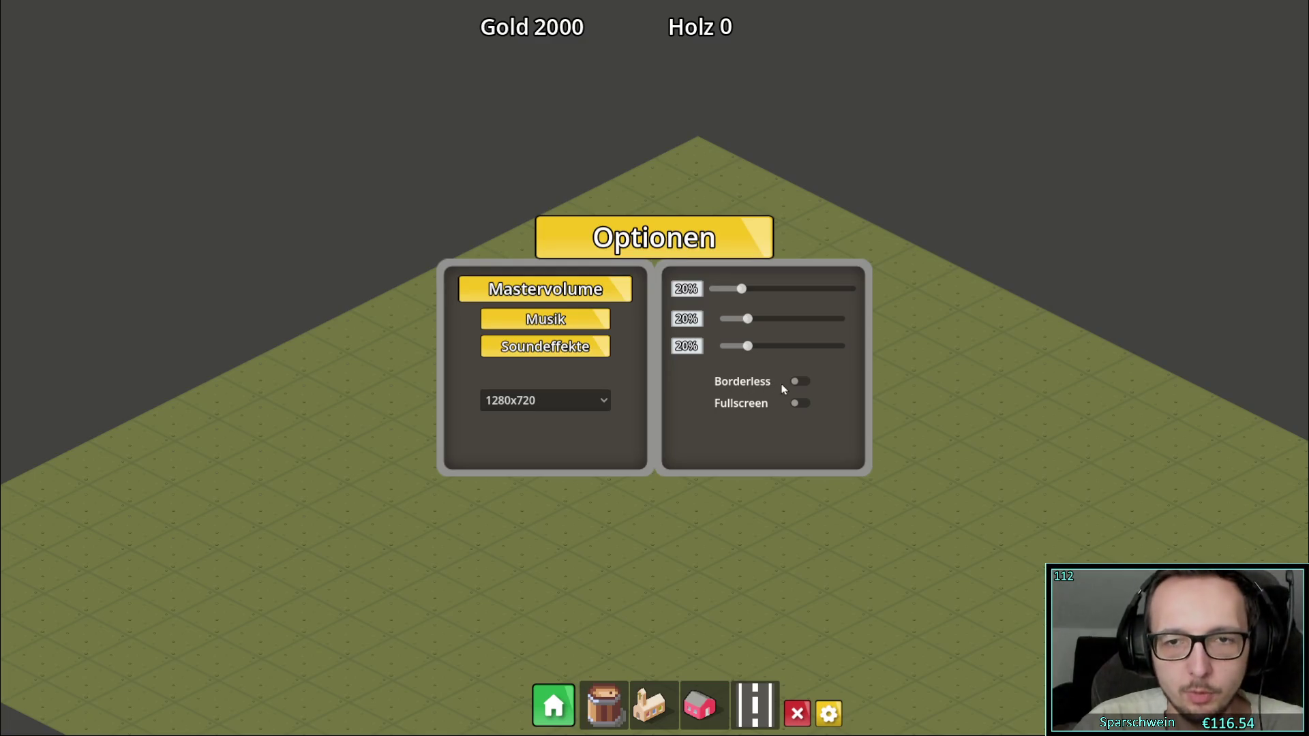
click(795, 381)
click(798, 382)
click(801, 383)
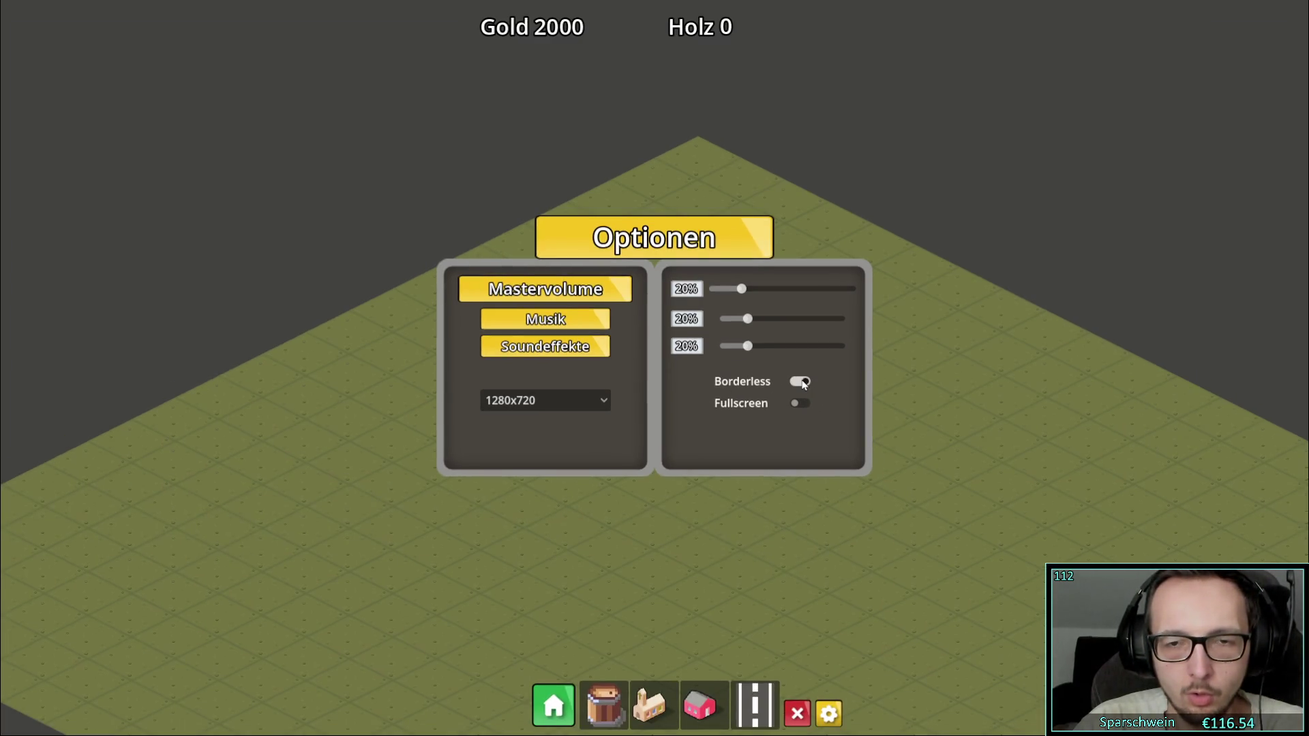
key(Escape)
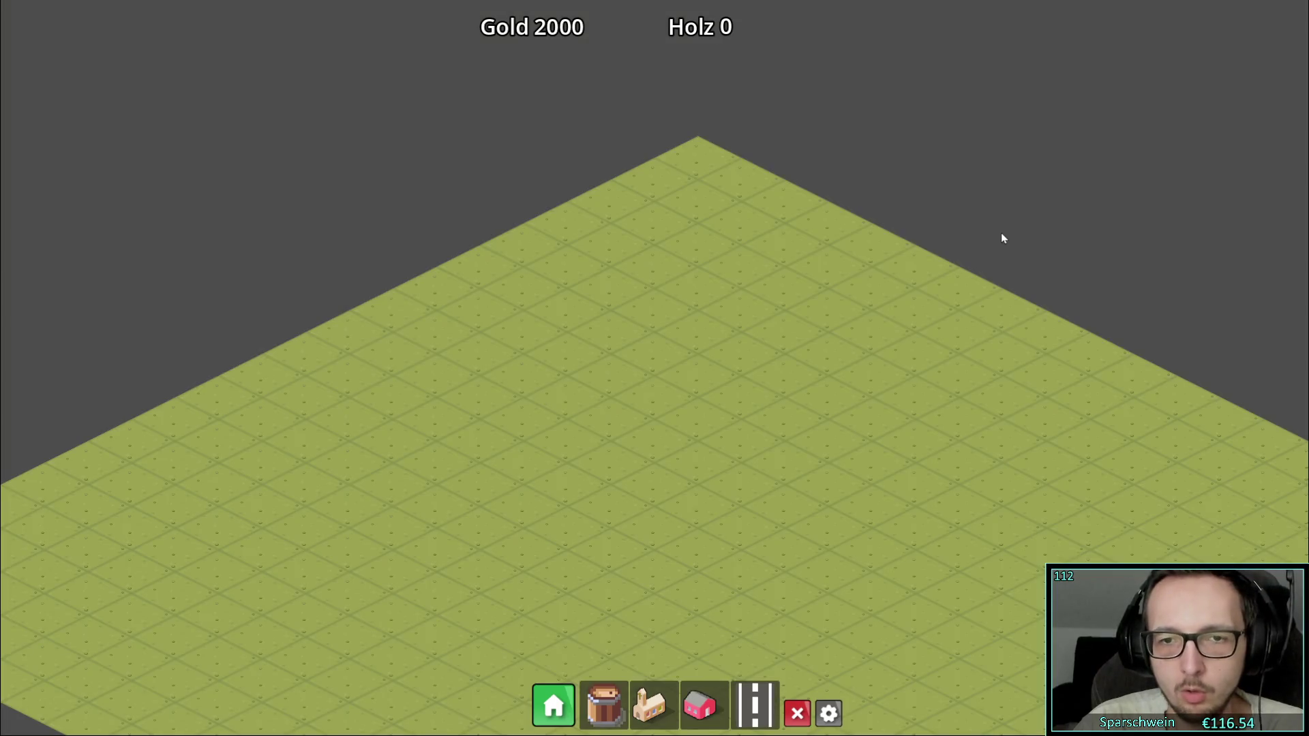
key(Escape)
click(797, 381)
key(Escape)
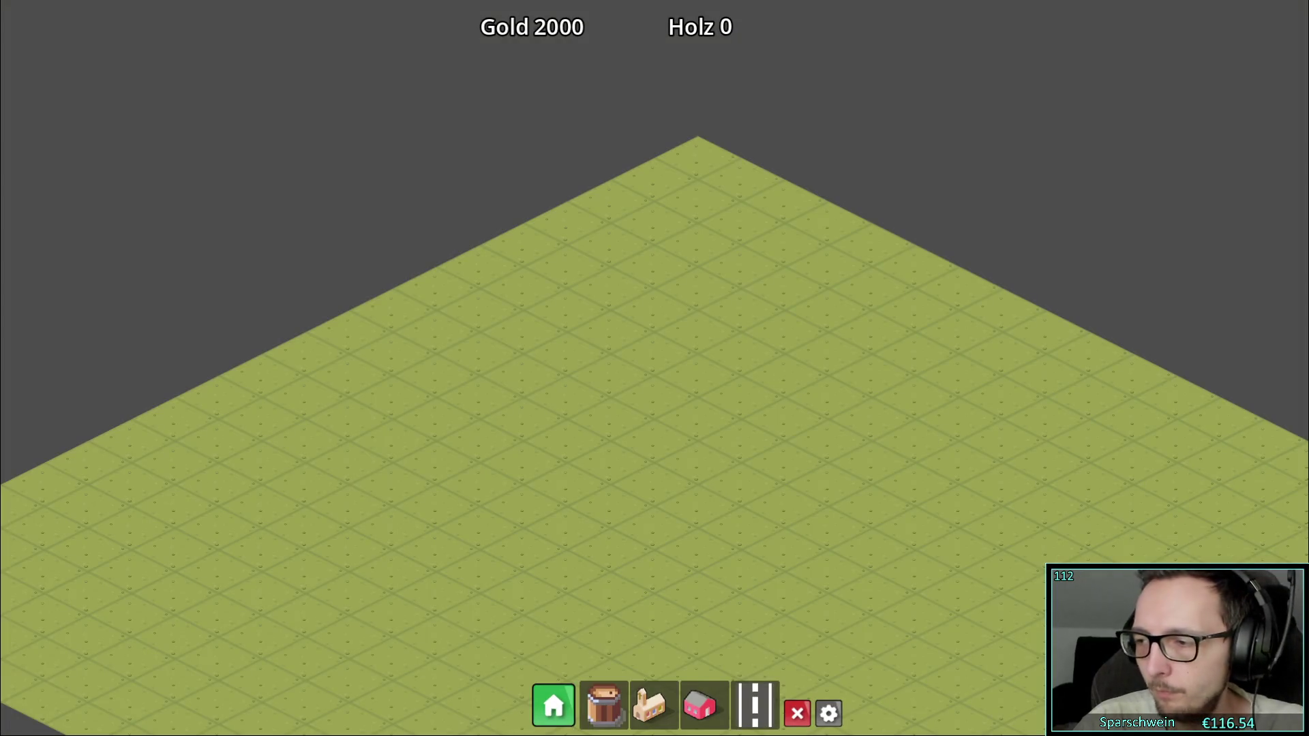
key(alt+F4)
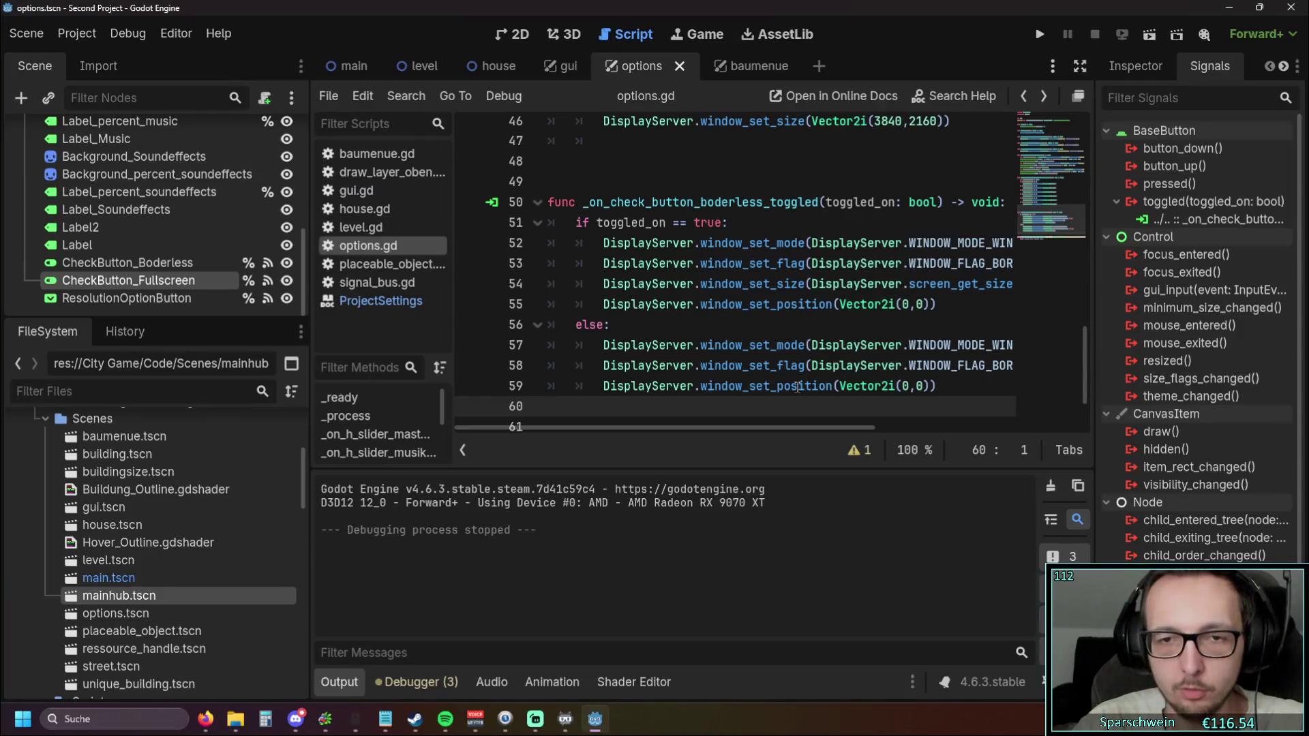
Undo the deletion so window_set_size(DisplayServer.screen_get_size()) returns to the else branch
key(ctrl+z)
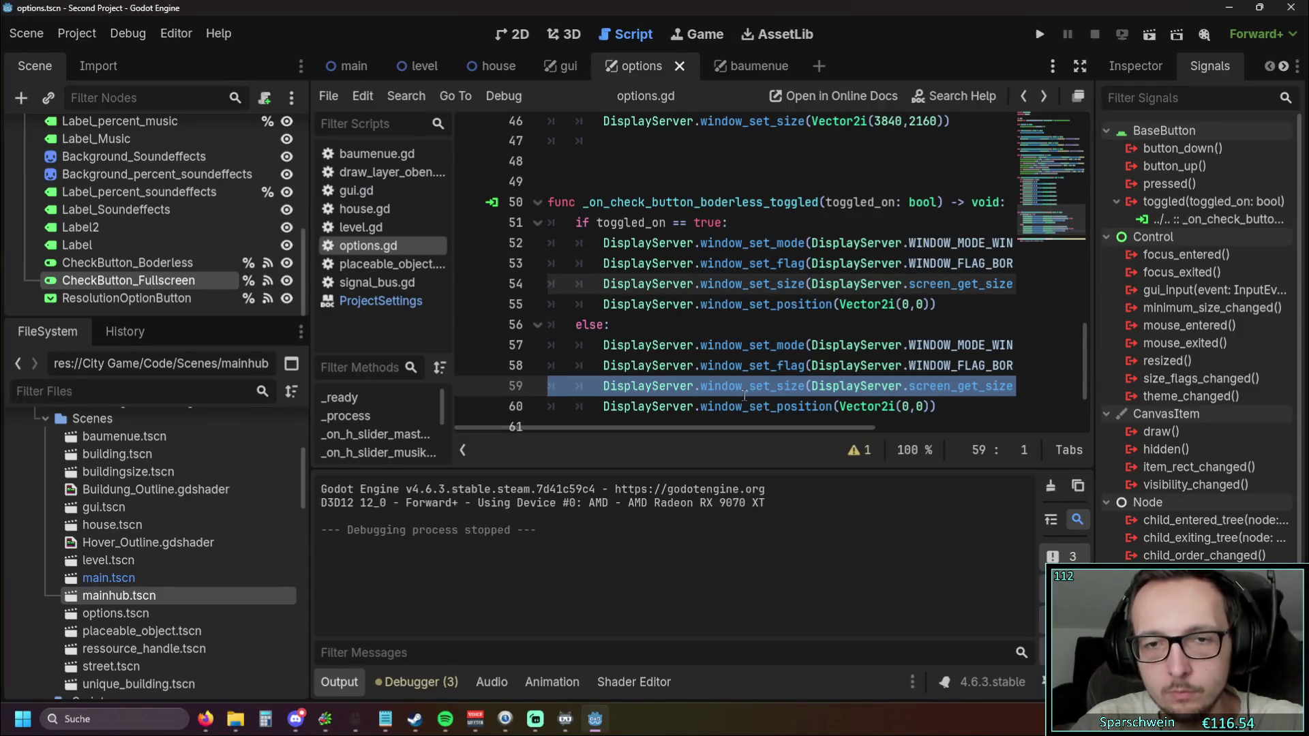
scroll(799, 430, right, 3)
scroll(799, 430, right, 1)
mouse_move(804, 430)
mouse_down()
mouse_move(860, 426)
mouse_move(759, 421)
mouse_move(797, 417)
mouse_move(709, 403)
mouse_move(822, 406)
mouse_move(681, 391)
mouse_up()
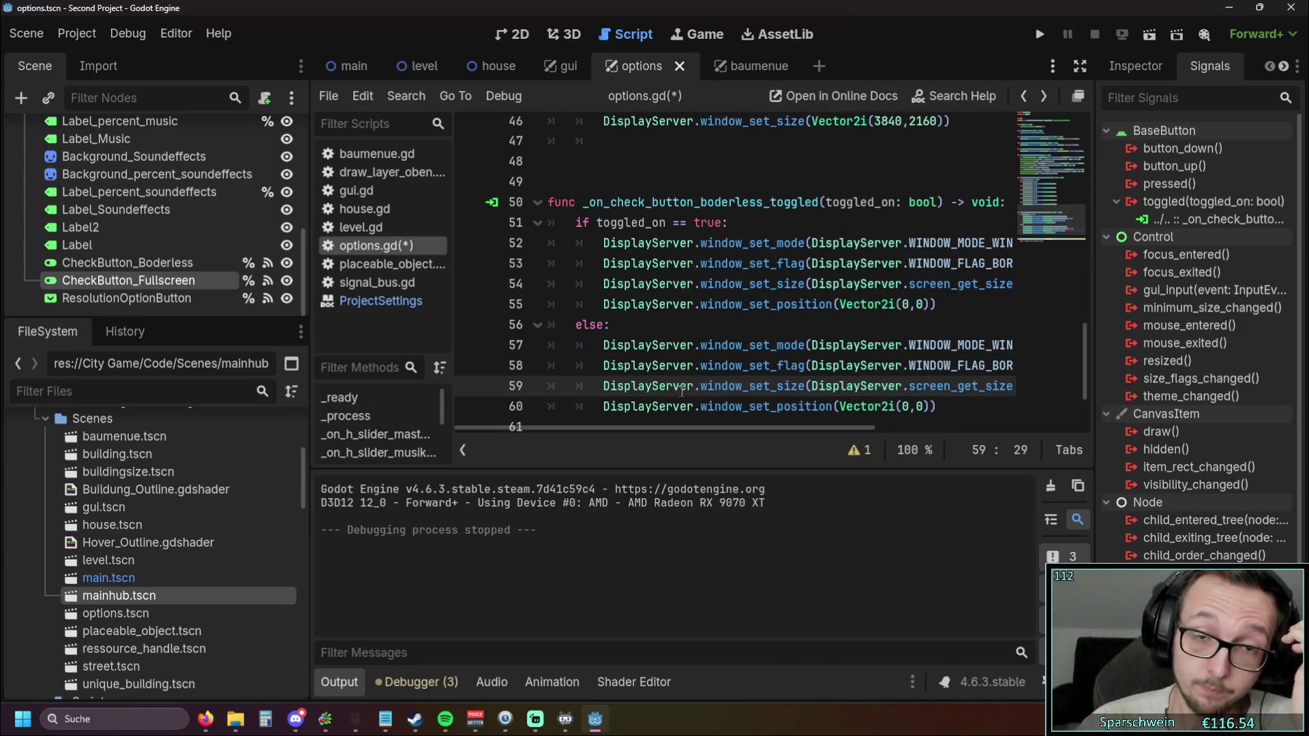
Relaunch the game with the restored code and toggle Borderless in its Optionen menu
mouse_move(681, 392)
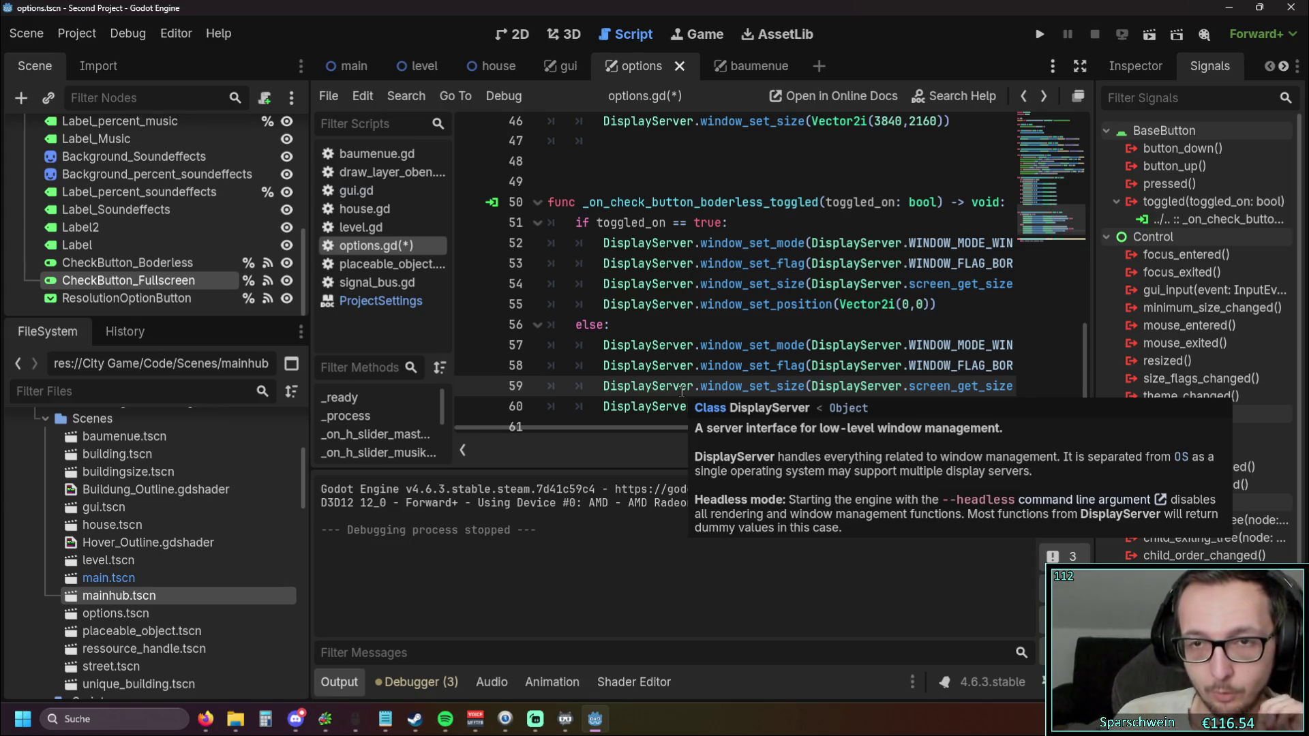
mouse_move(643, 427)
mouse_down()
mouse_move(722, 432)
mouse_move(659, 432)
mouse_move(677, 435)
mouse_up()
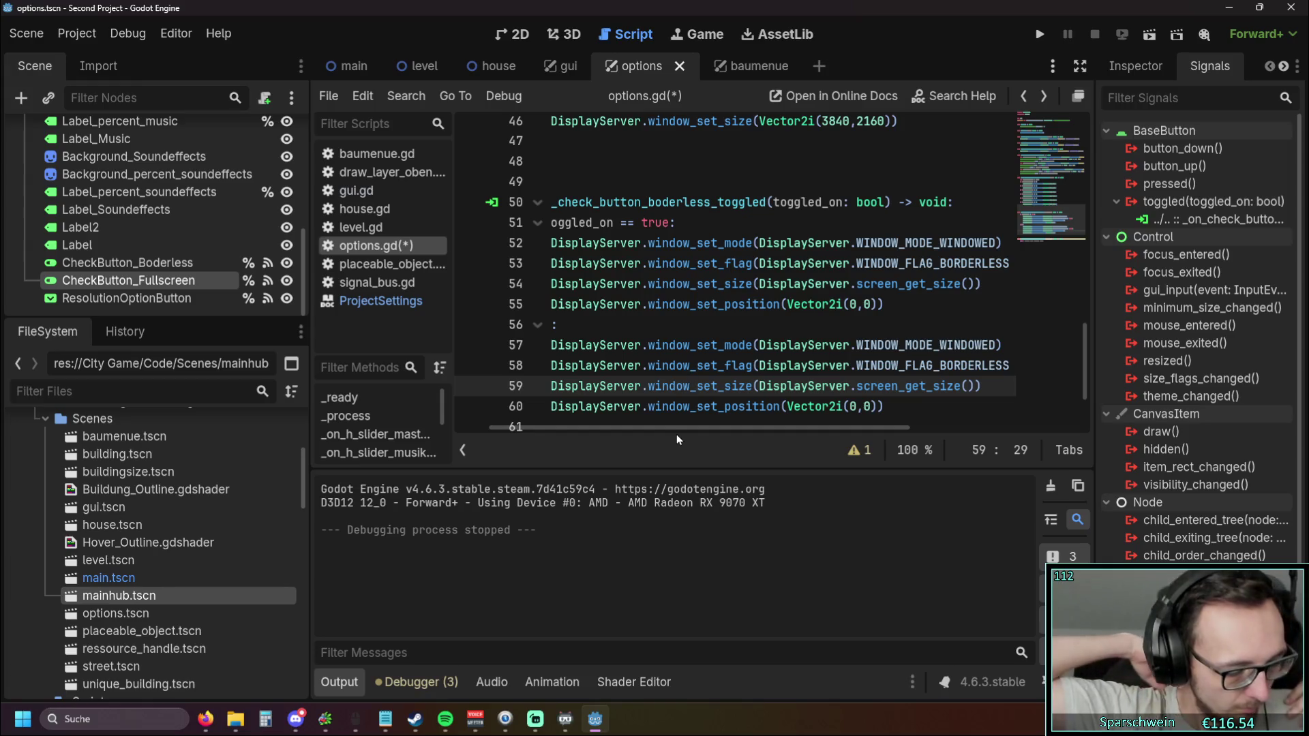
click(1040, 34)
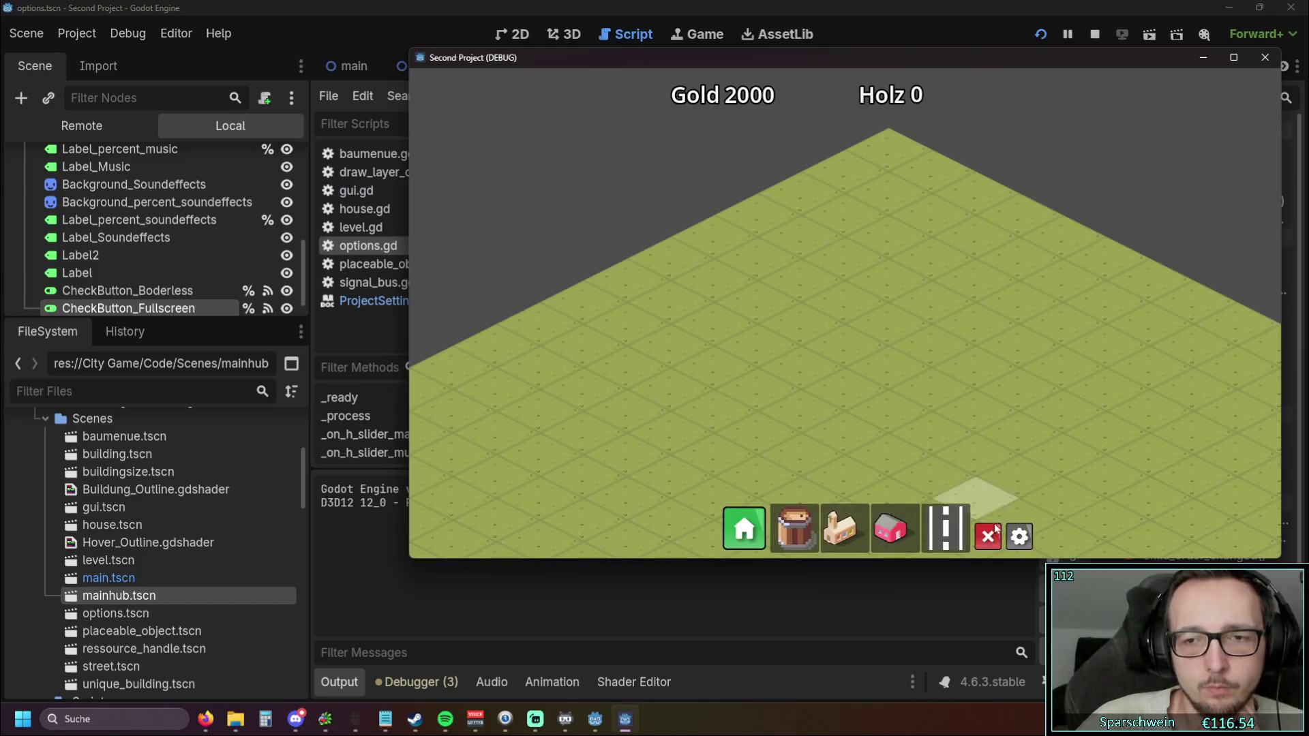
click(1019, 536)
click(988, 330)
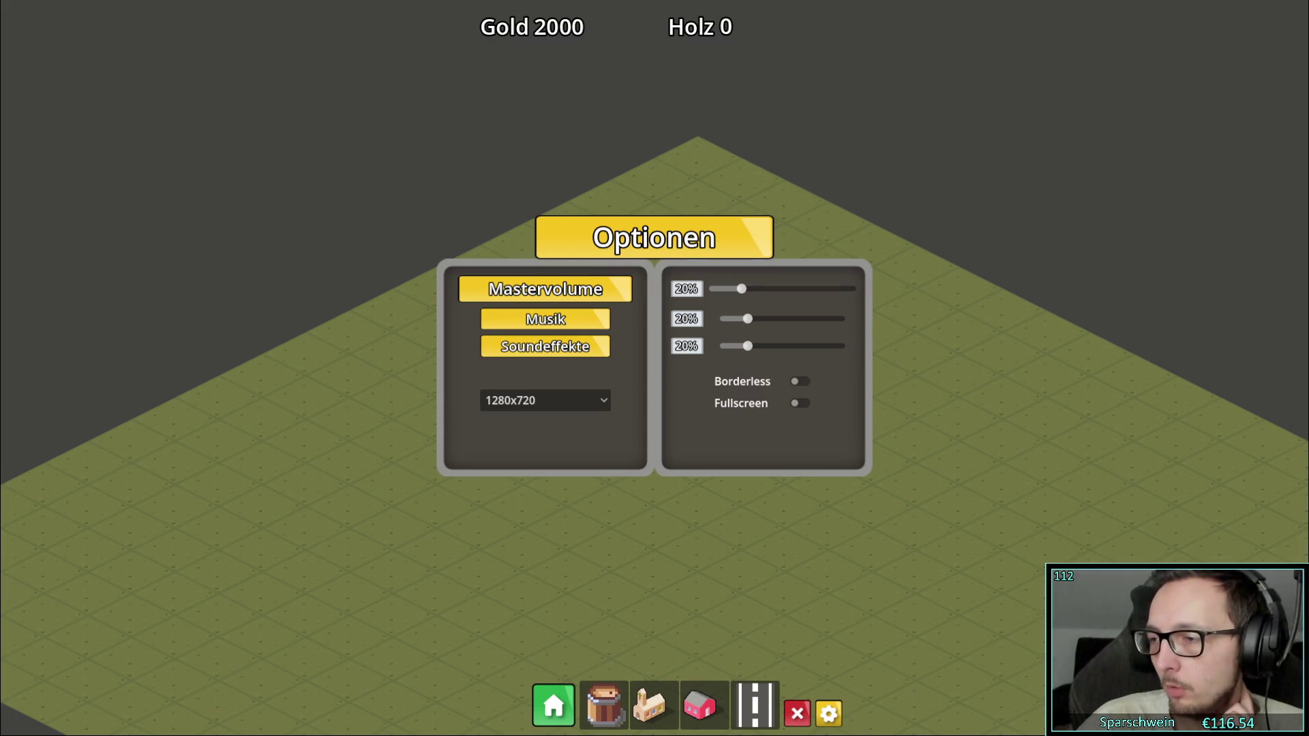
Close the game and read the window_set_mode documentation on line 58 of the else branch
key(alt+F4)
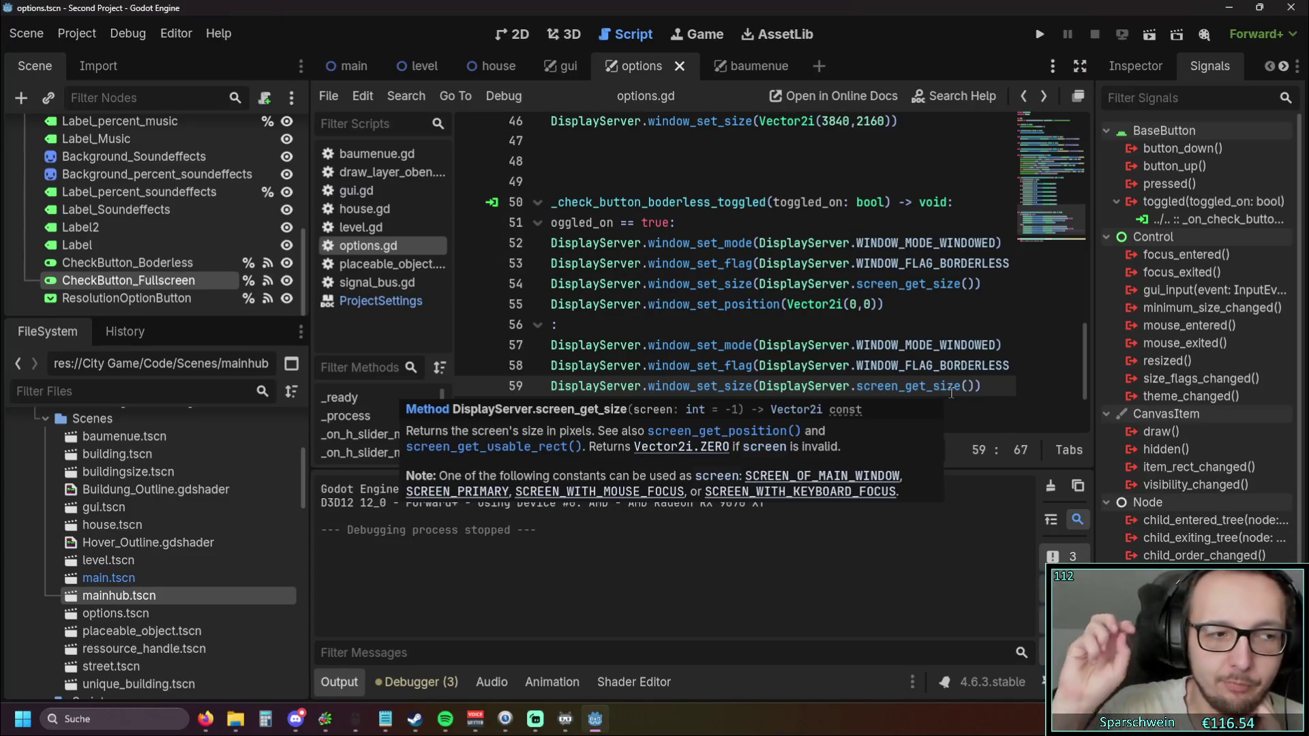
click(886, 366)
mouse_move(698, 426)
mouse_down()
mouse_move(642, 427)
mouse_move(764, 437)
mouse_move(681, 436)
mouse_move(721, 439)
mouse_up()
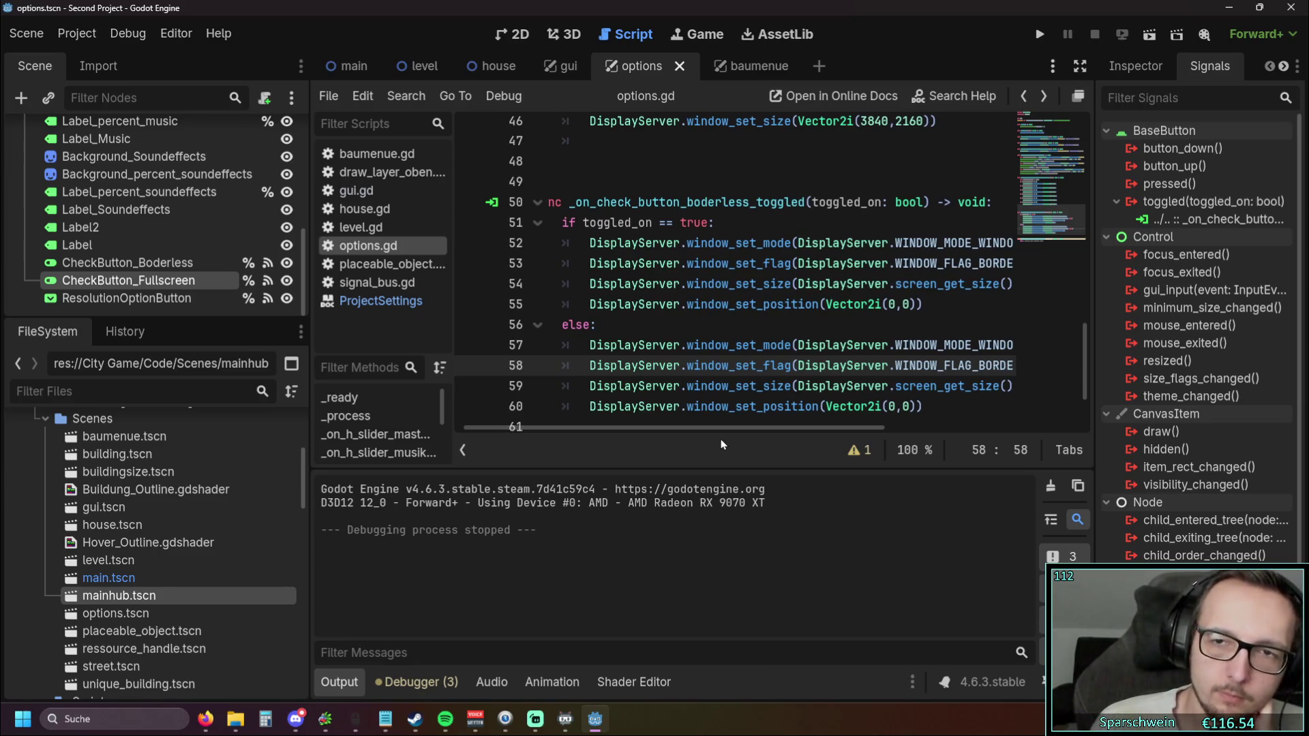
mouse_move(691, 429)
mouse_down()
mouse_move(791, 430)
mouse_move(584, 431)
mouse_up()
mouse_move(788, 353)
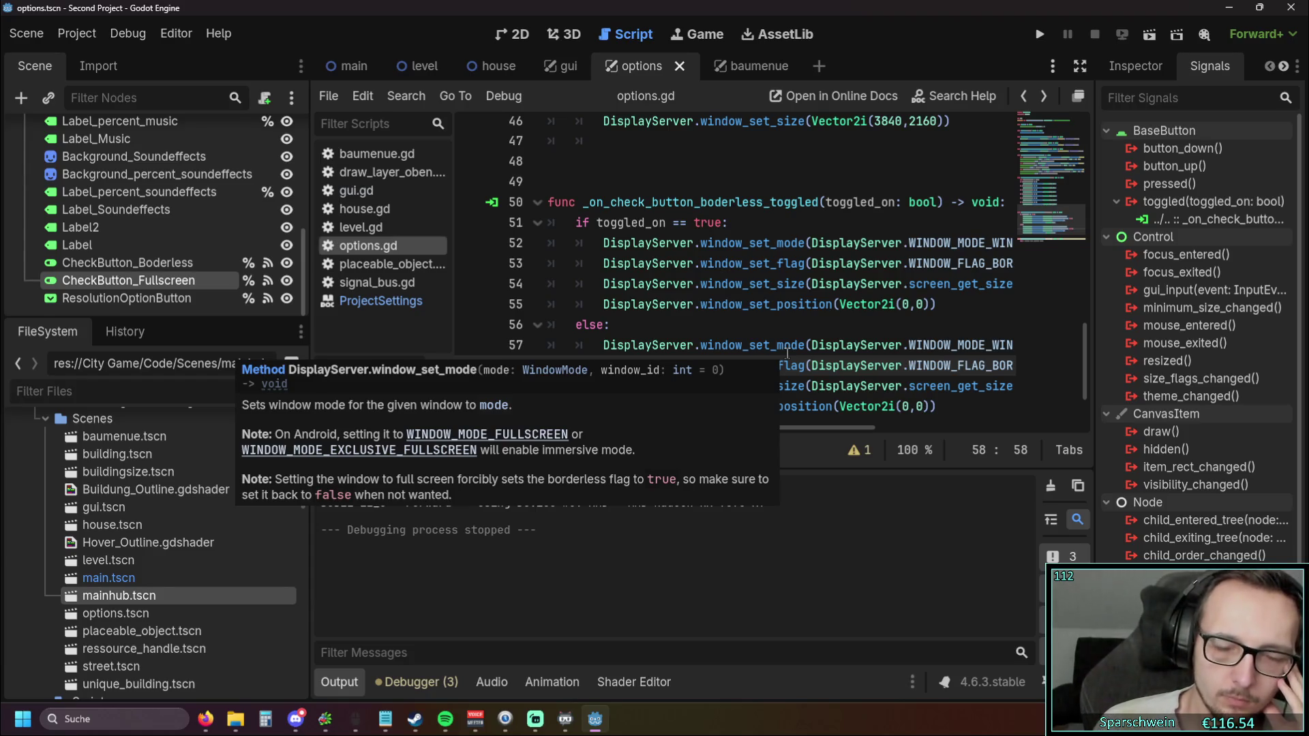
click(789, 327)
mouse_move(660, 427)
mouse_down()
mouse_move(759, 437)
mouse_move(660, 450)
mouse_move(703, 456)
mouse_up()
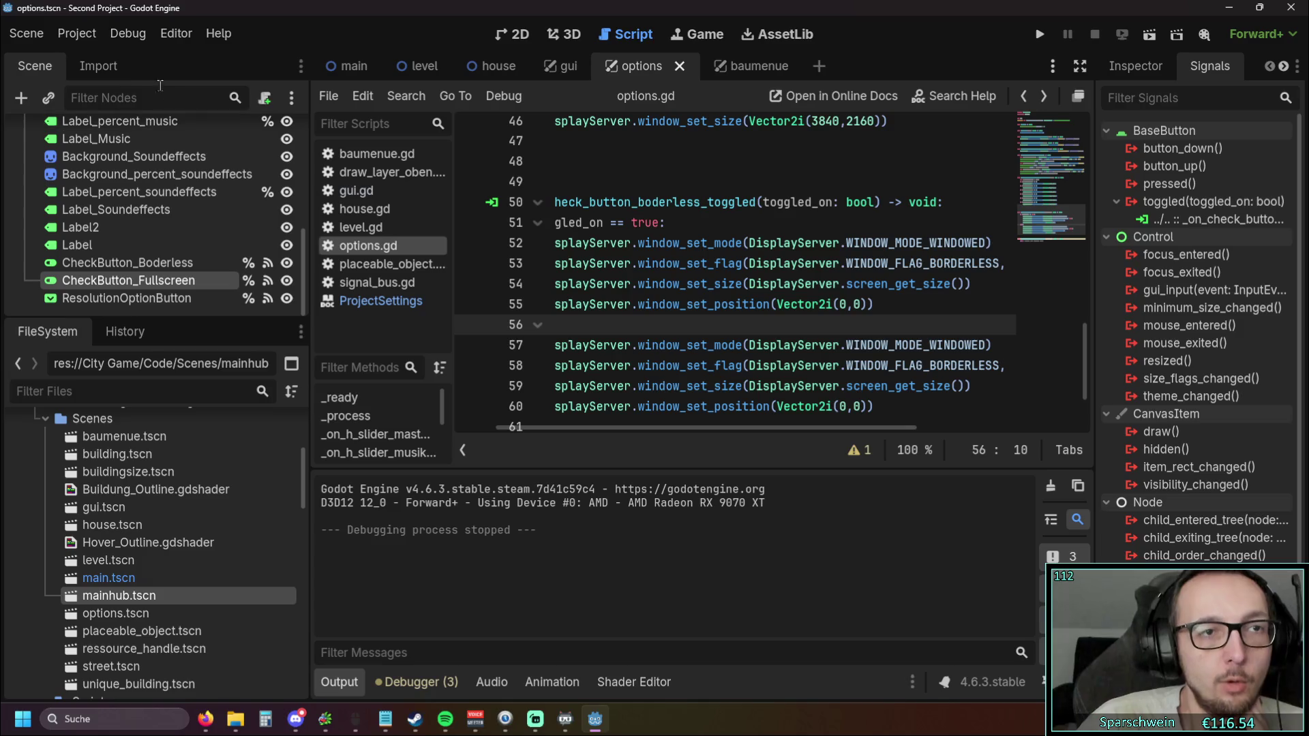
click(77, 33)
click(112, 60)
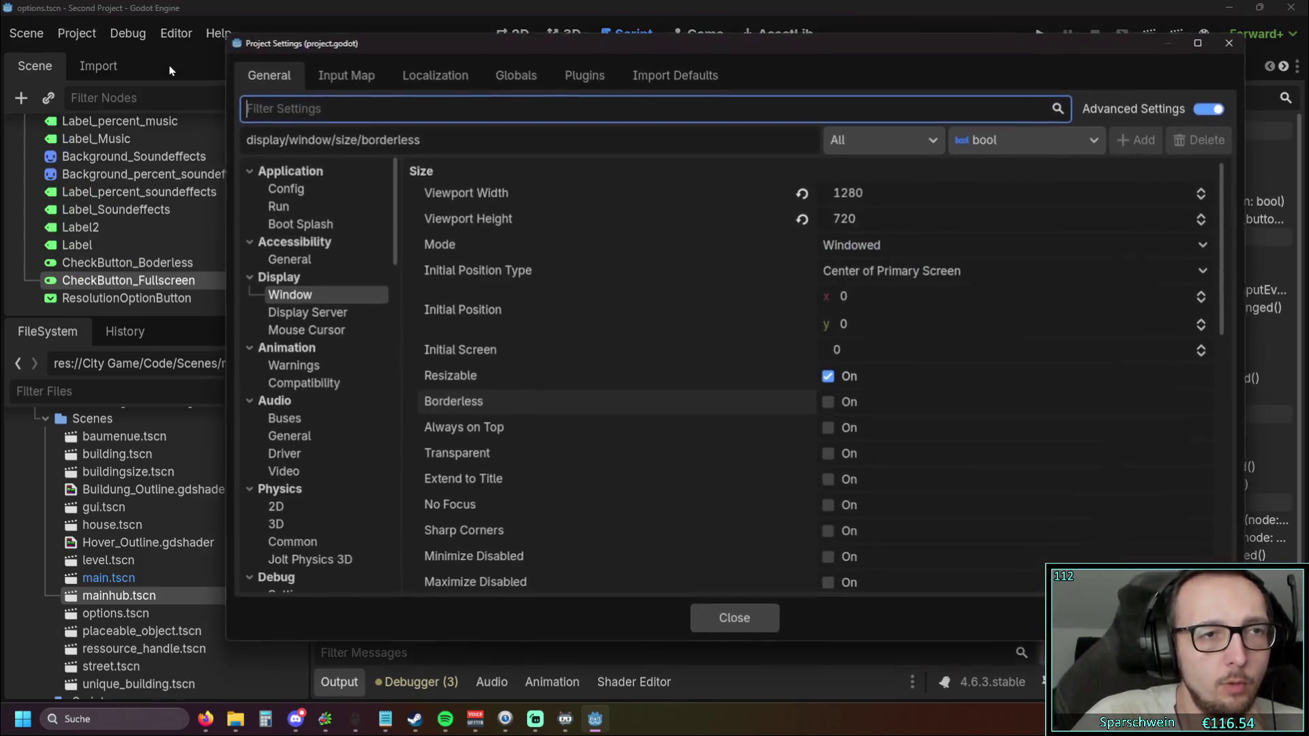
scroll(716, 337, down, 3)
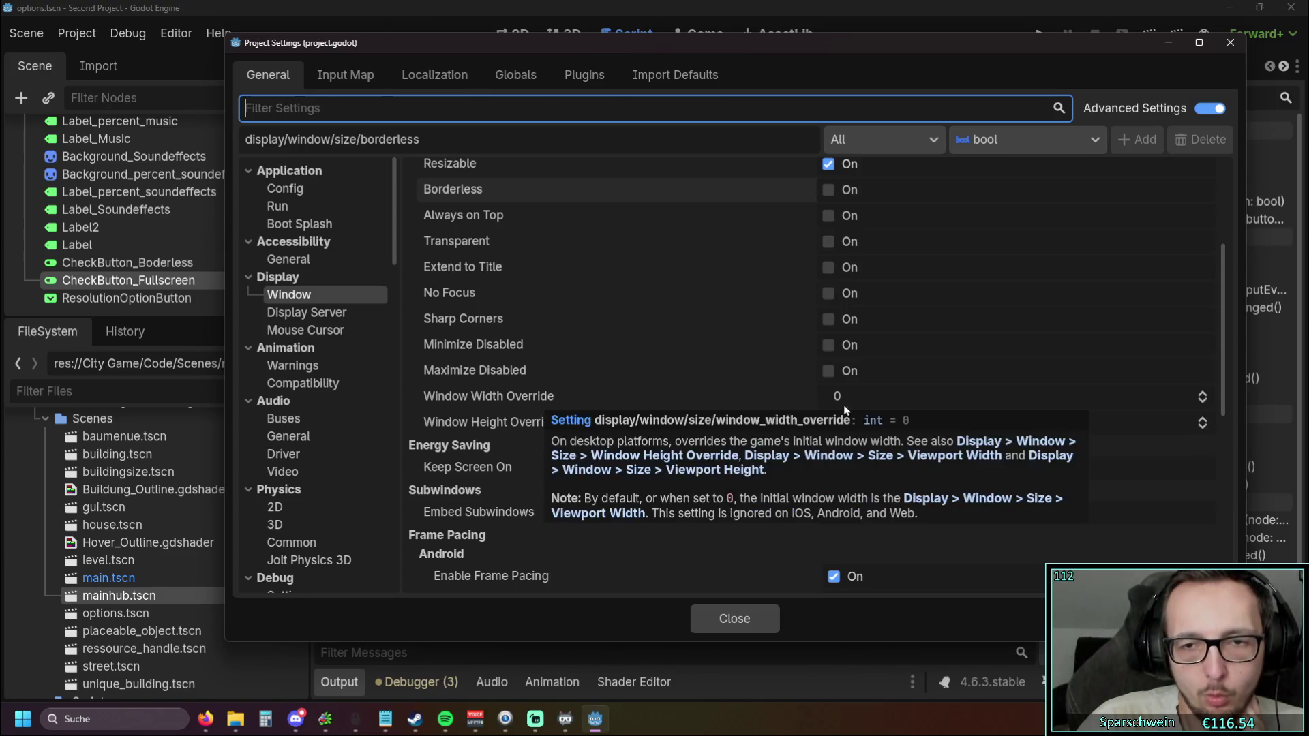
scroll(662, 396, down, 5)
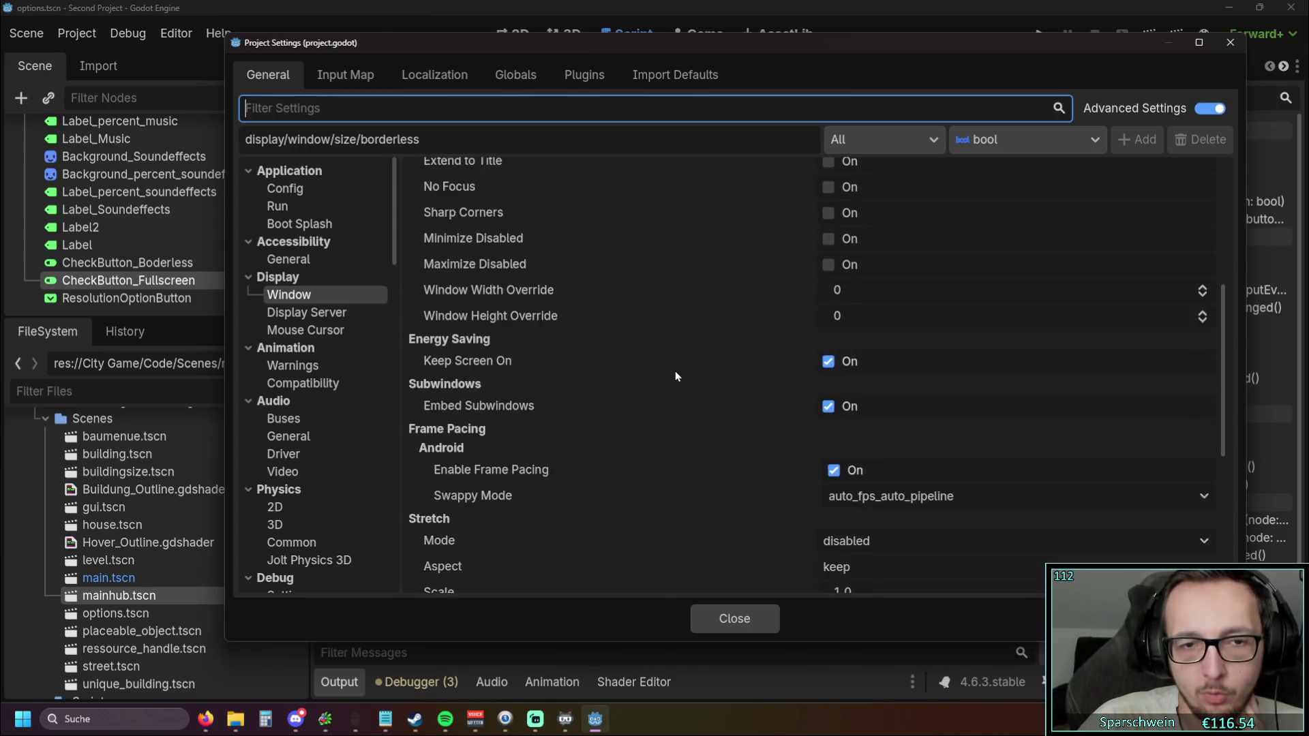
scroll(677, 376, down, 1)
scroll(676, 376, up, 3)
scroll(676, 376, down, 3)
scroll(677, 377, up, 8)
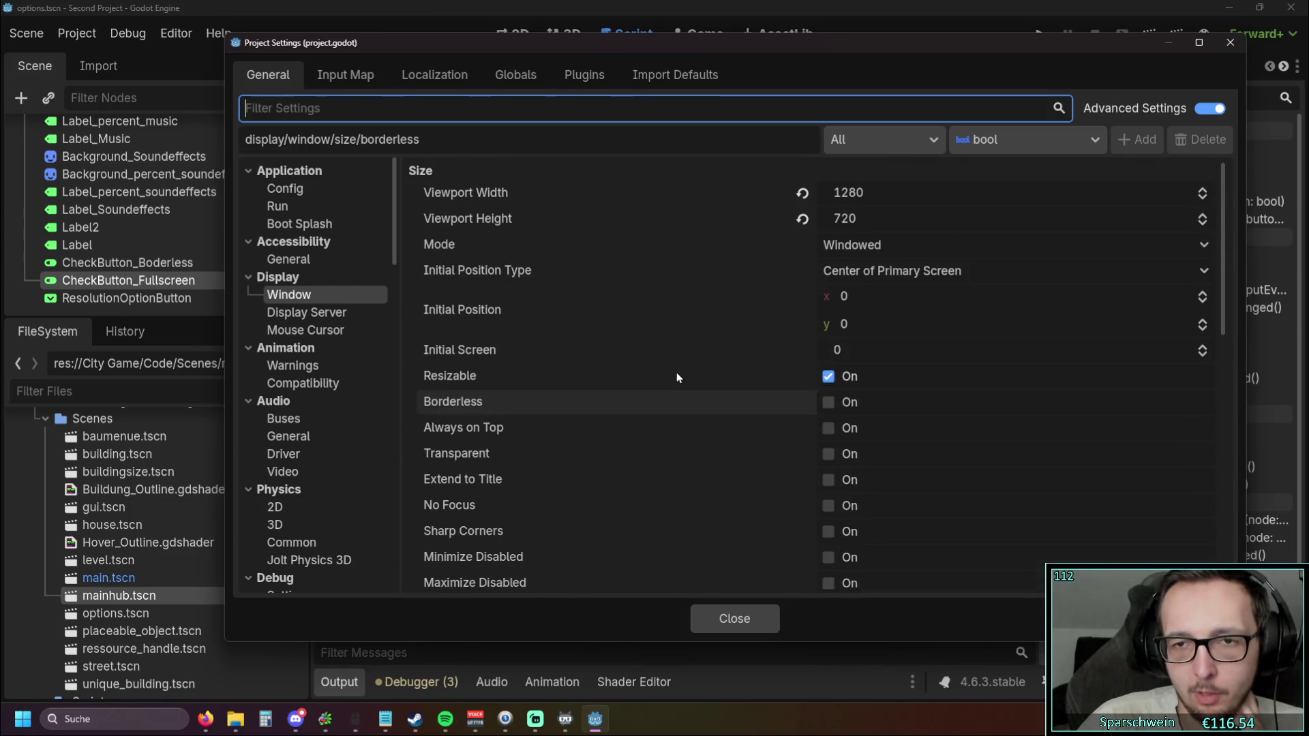
click(894, 280)
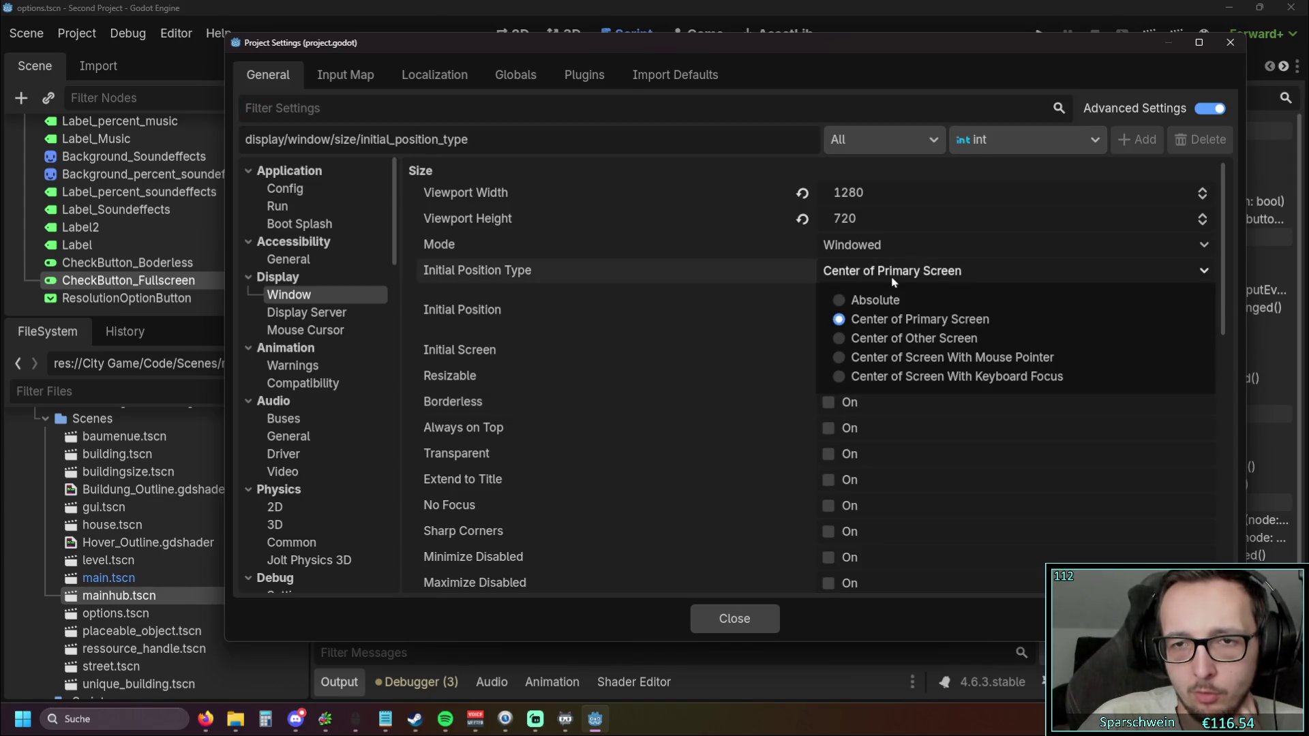
click(893, 278)
click(893, 277)
click(891, 276)
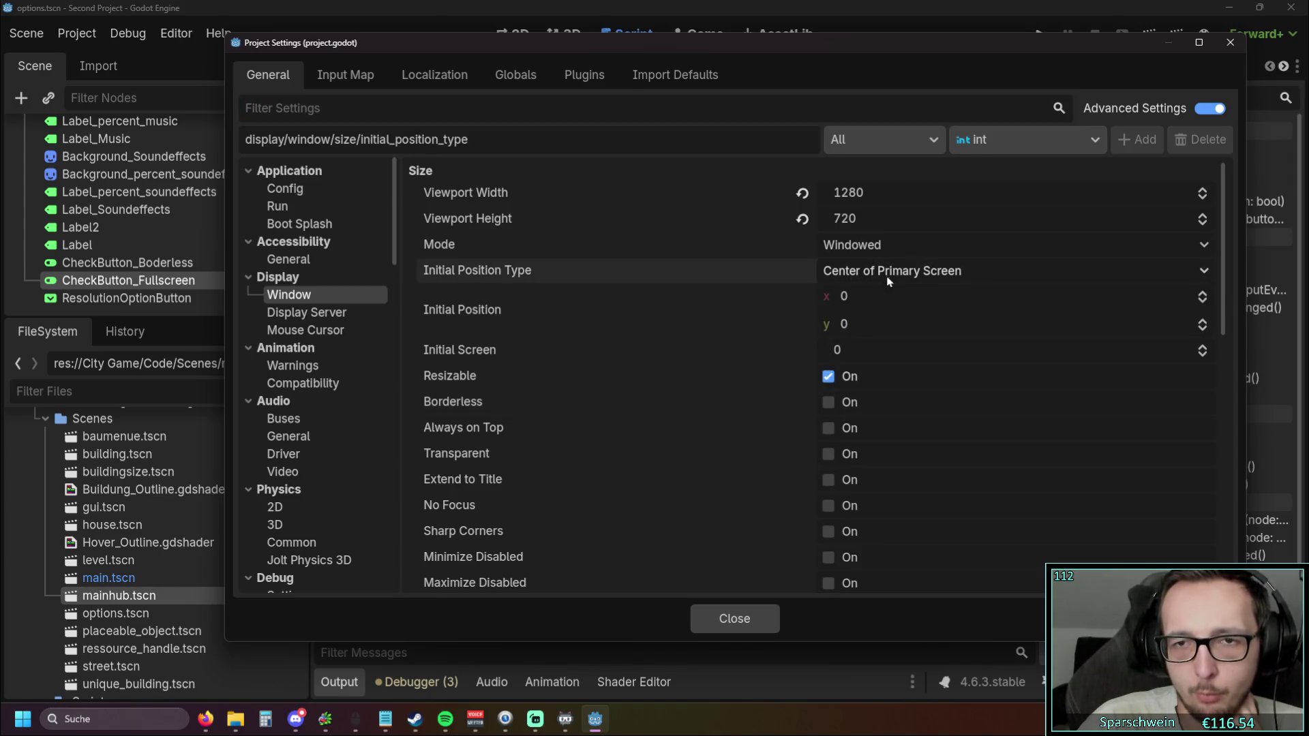
click(876, 353)
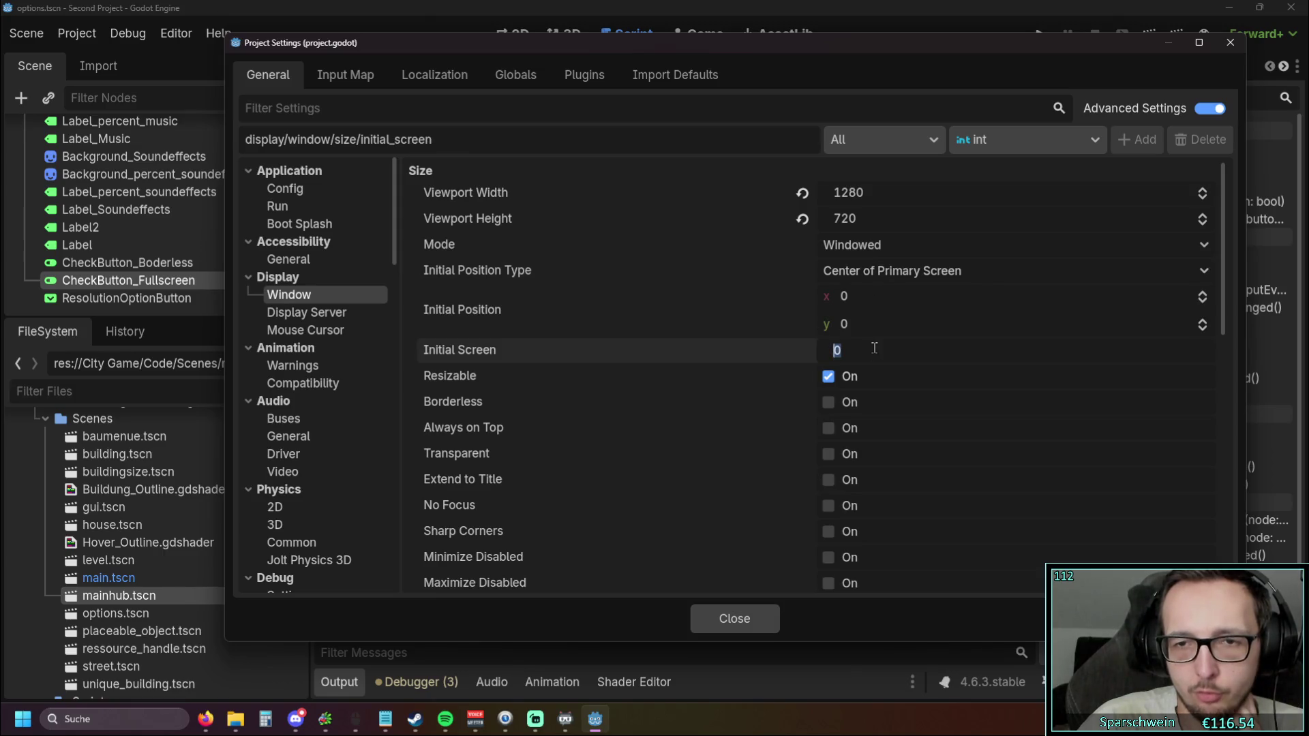
click(1204, 347)
click(1204, 346)
click(1203, 354)
click(1203, 355)
click(1202, 354)
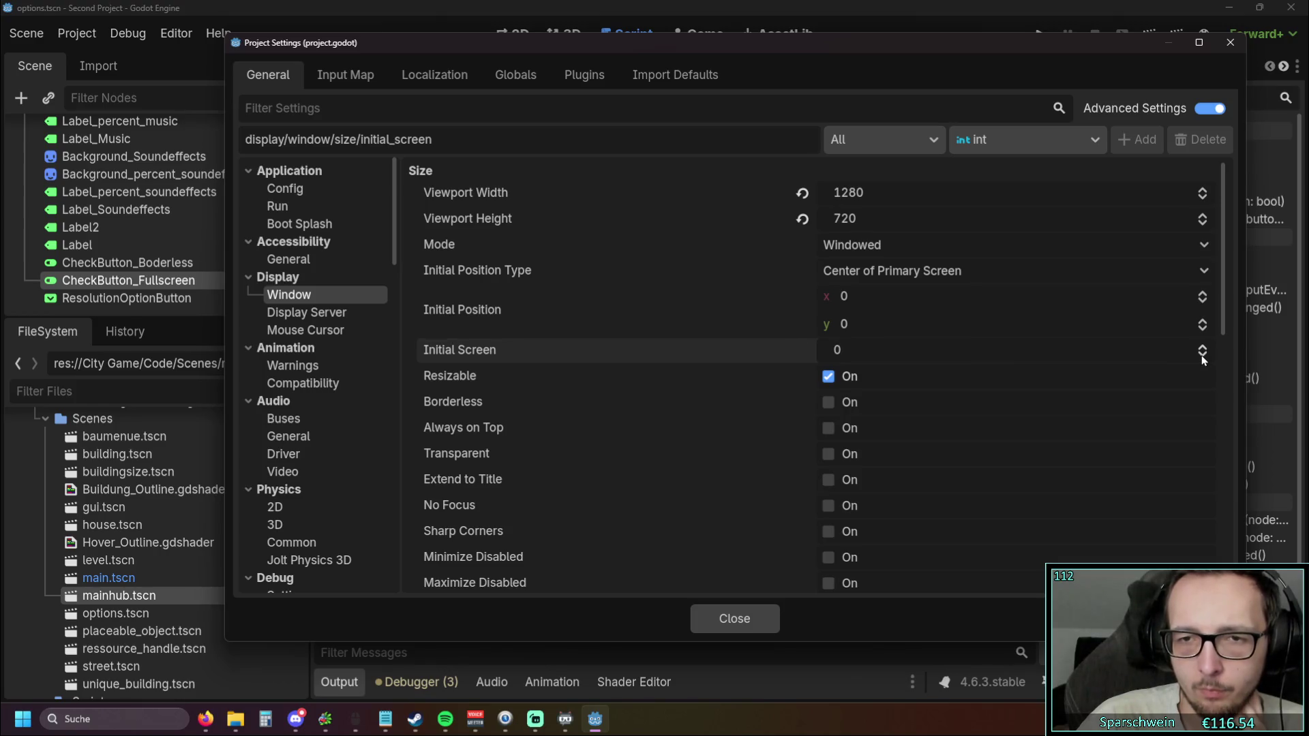
click(1072, 351)
click(643, 401)
click(632, 378)
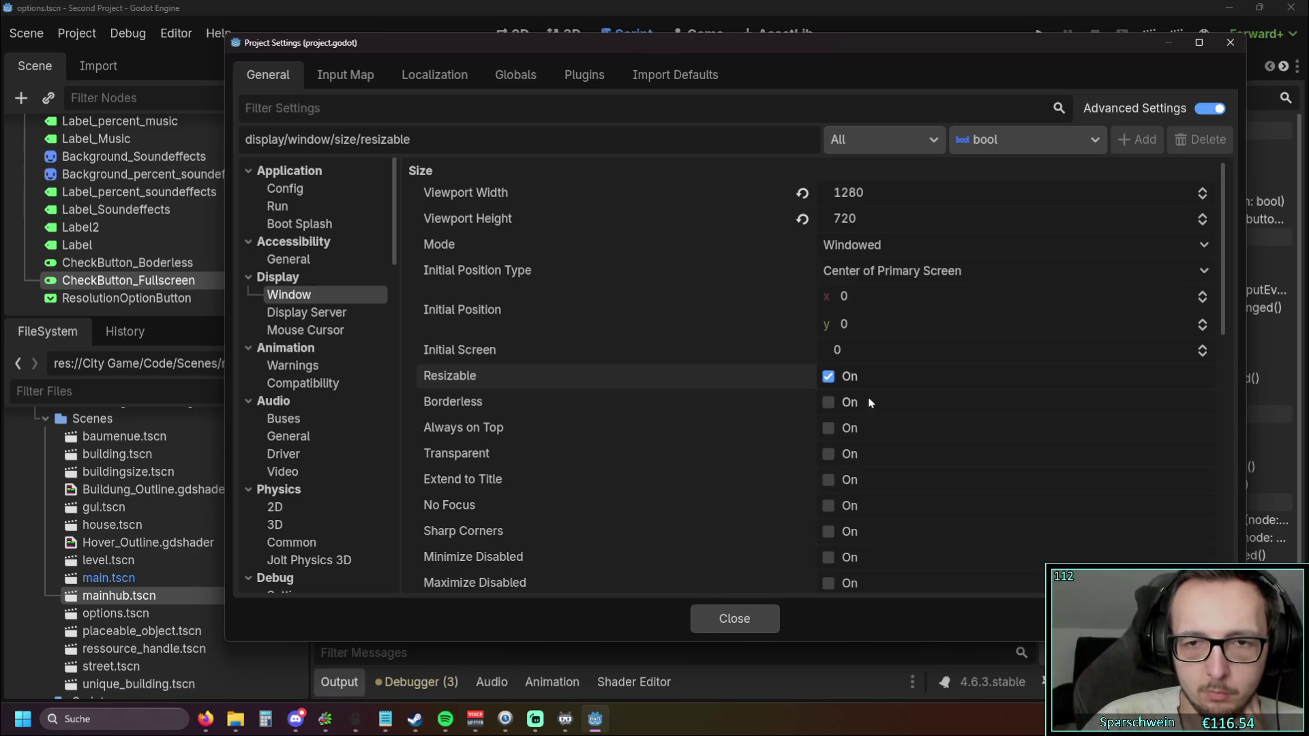
click(752, 619)
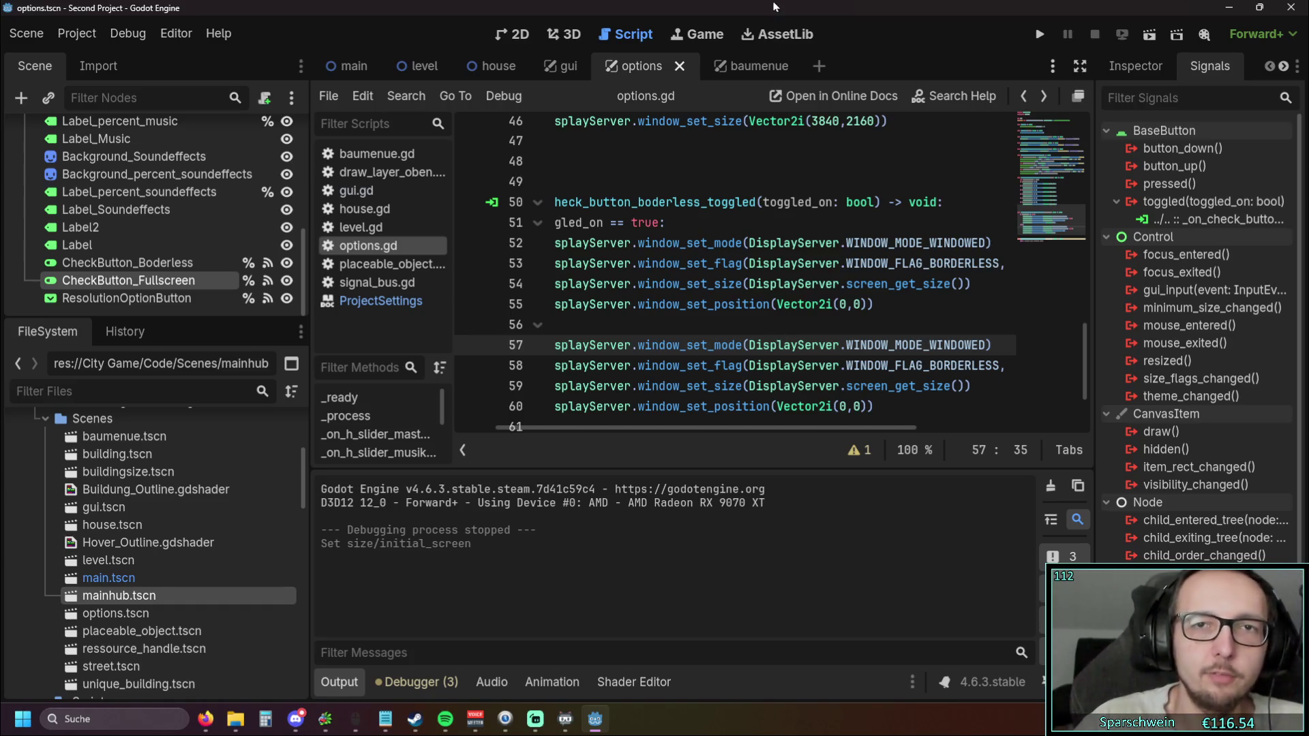
Launch the game from the restored editor and resize its debug window to a large size
mouse_move(767, 15)
mouse_down()
mouse_move(763, 51)
mouse_move(758, 2)
mouse_up()
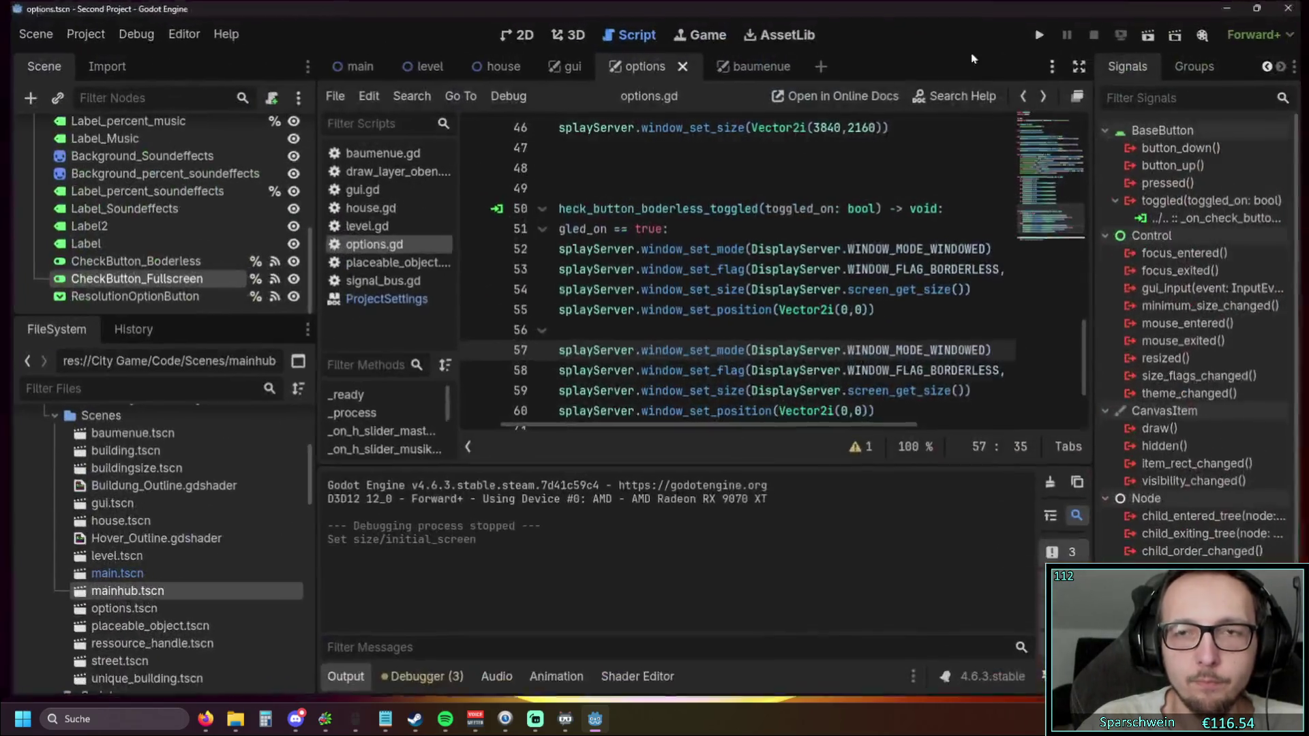
click(1041, 33)
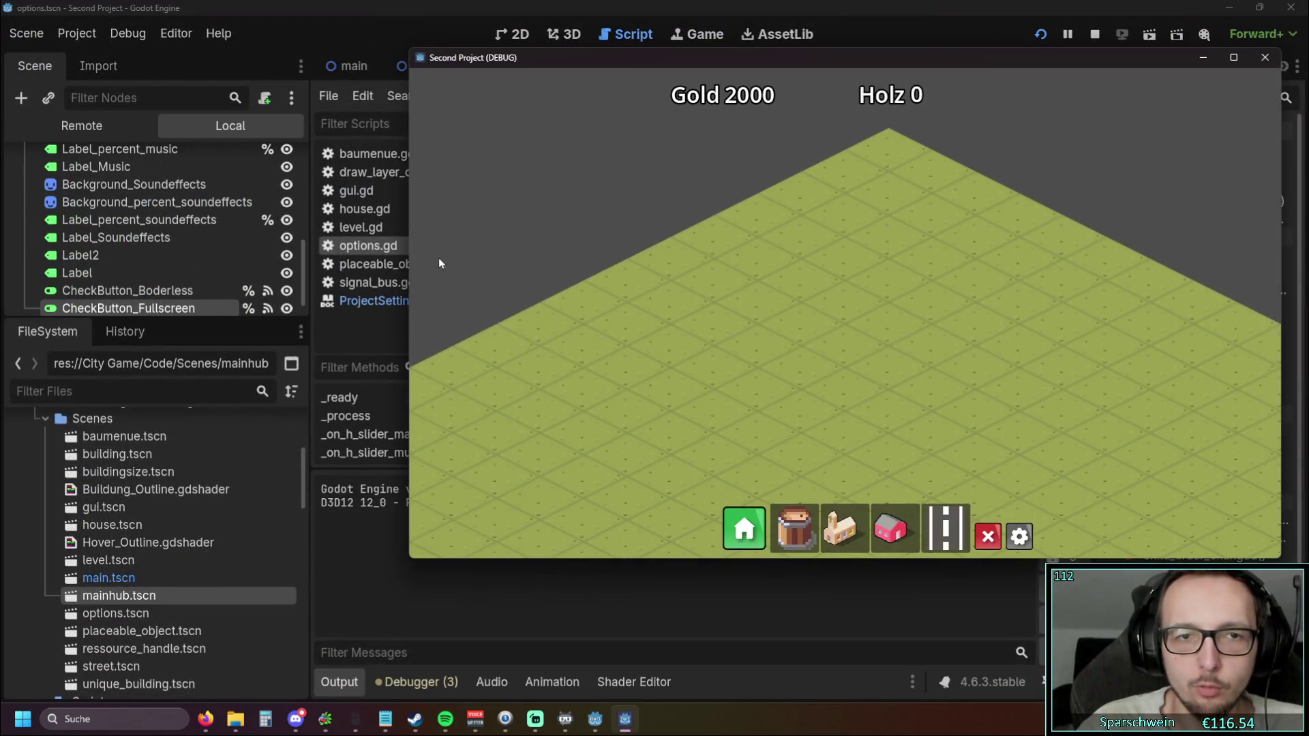
mouse_move(411, 258)
mouse_down()
mouse_move(1, 263)
mouse_move(461, 216)
mouse_move(1299, 273)
mouse_move(616, 307)
mouse_move(1302, 321)
mouse_up()
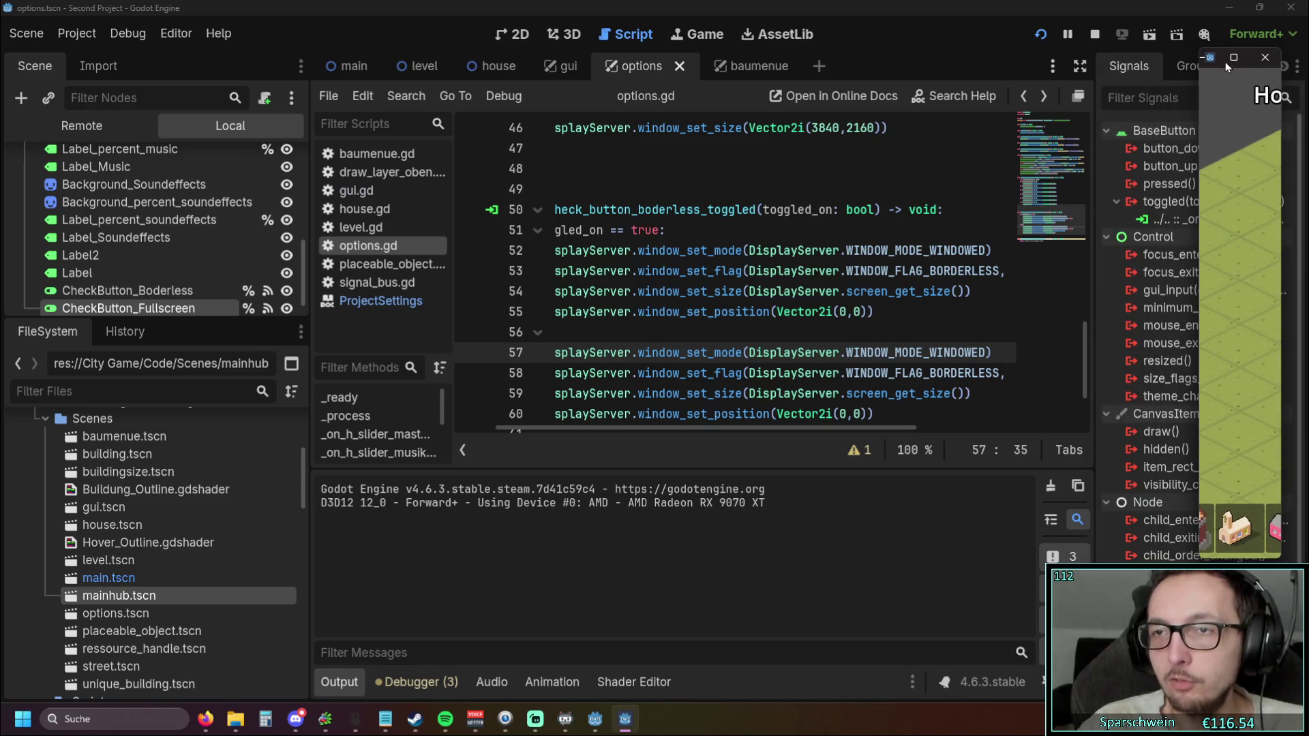
mouse_move(1197, 148)
mouse_down()
mouse_move(963, 159)
mouse_move(1200, 164)
mouse_up()
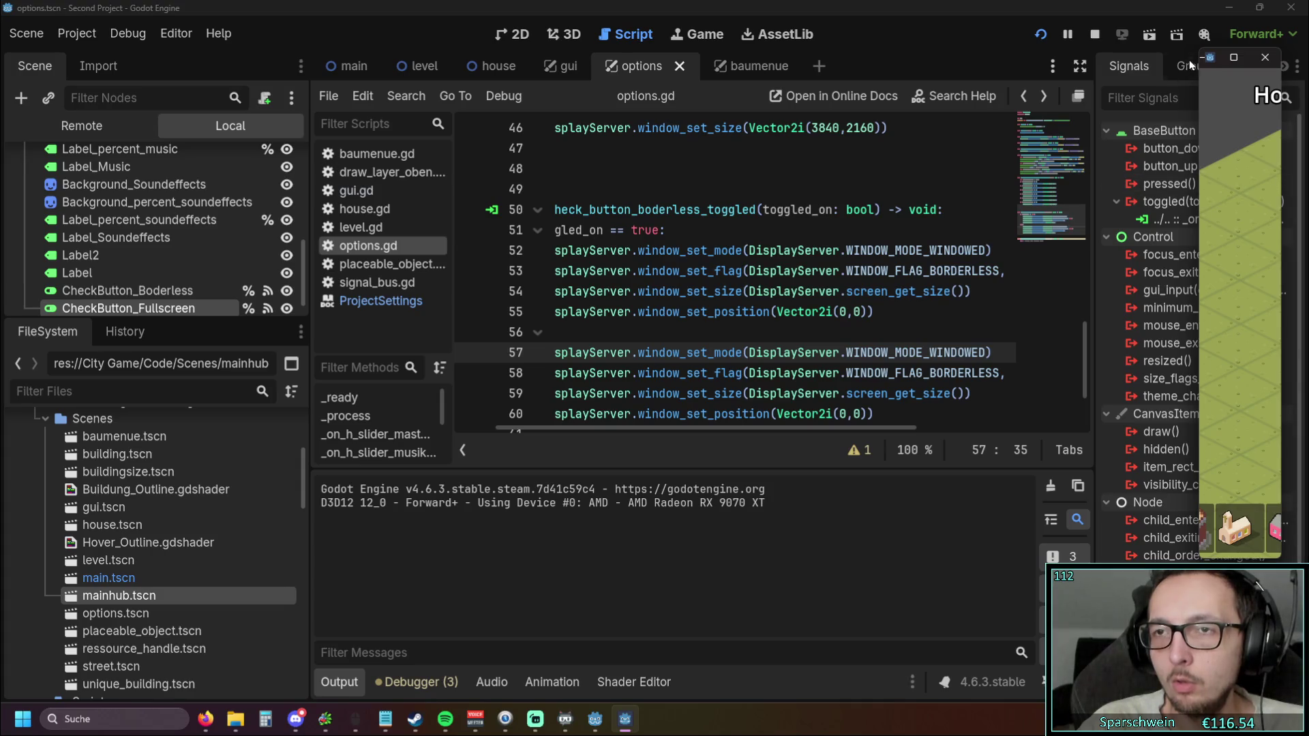
mouse_move(1198, 234)
mouse_down()
mouse_move(1079, 234)
mouse_move(1248, 215)
mouse_move(1133, 217)
mouse_move(1279, 219)
mouse_move(789, 232)
mouse_move(1200, 224)
mouse_up()
drag(1245, 557, 1245, 113)
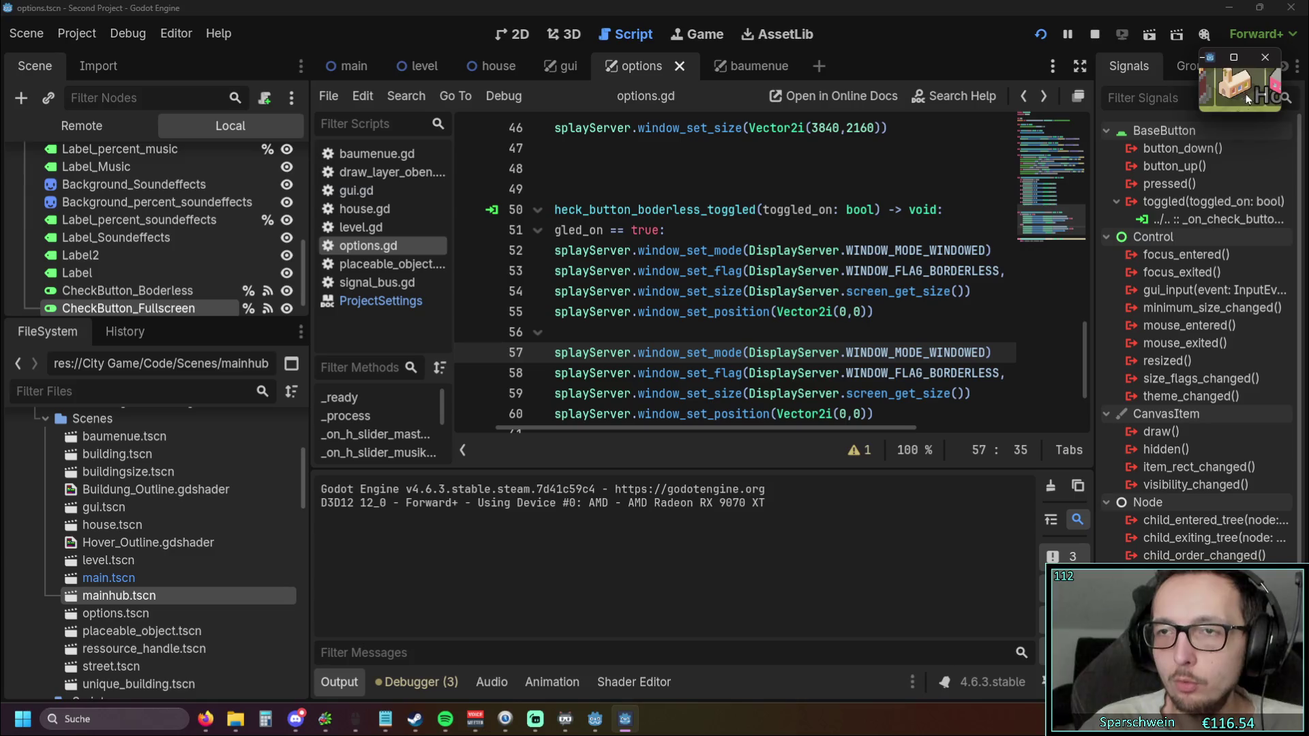
mouse_move(1225, 113)
mouse_down()
mouse_move(1224, 225)
mouse_move(1225, 86)
mouse_move(1227, 574)
mouse_up()
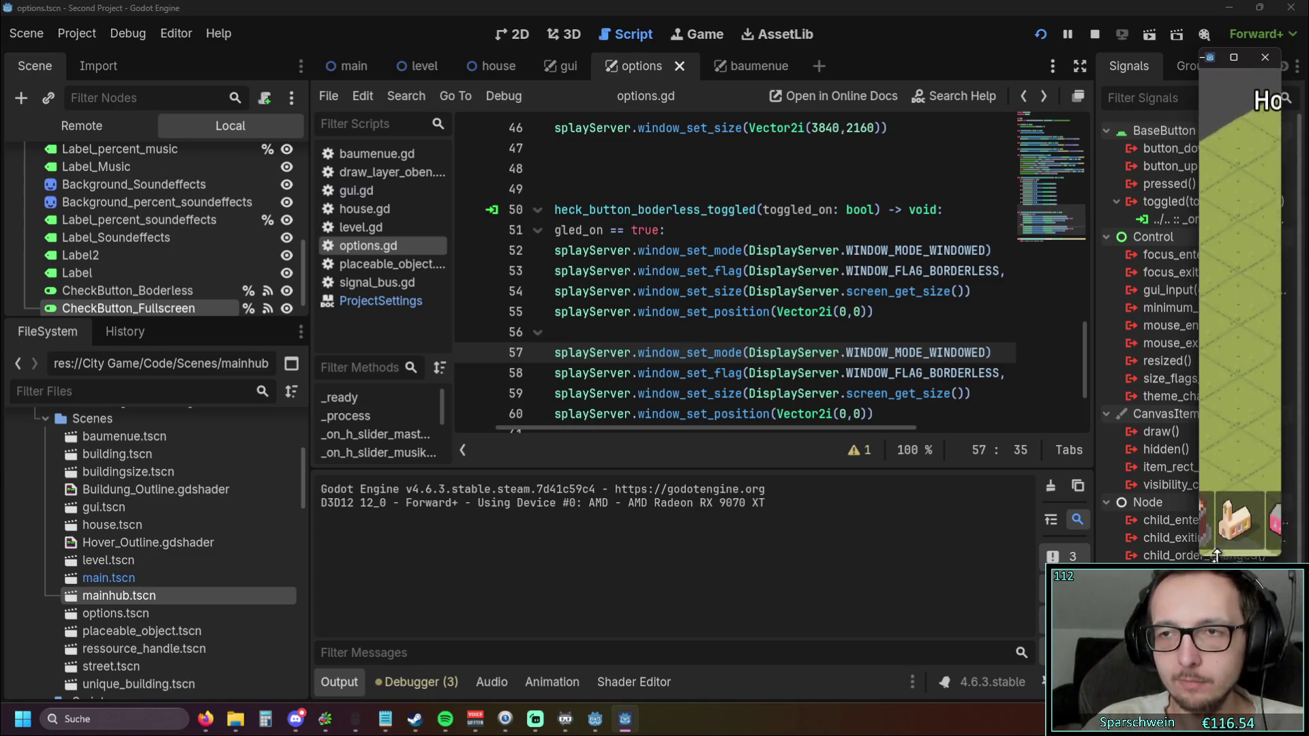
drag(1200, 311, 271, 312)
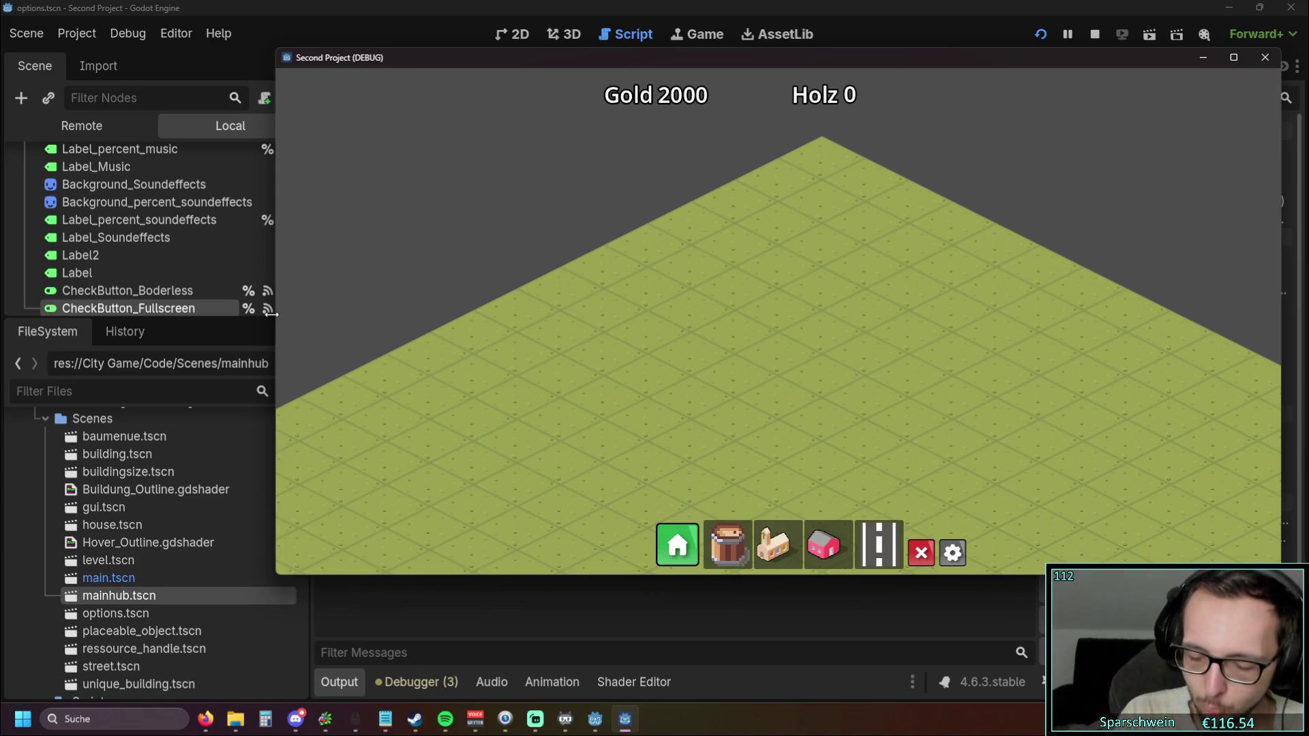
drag(699, 63, 614, 71)
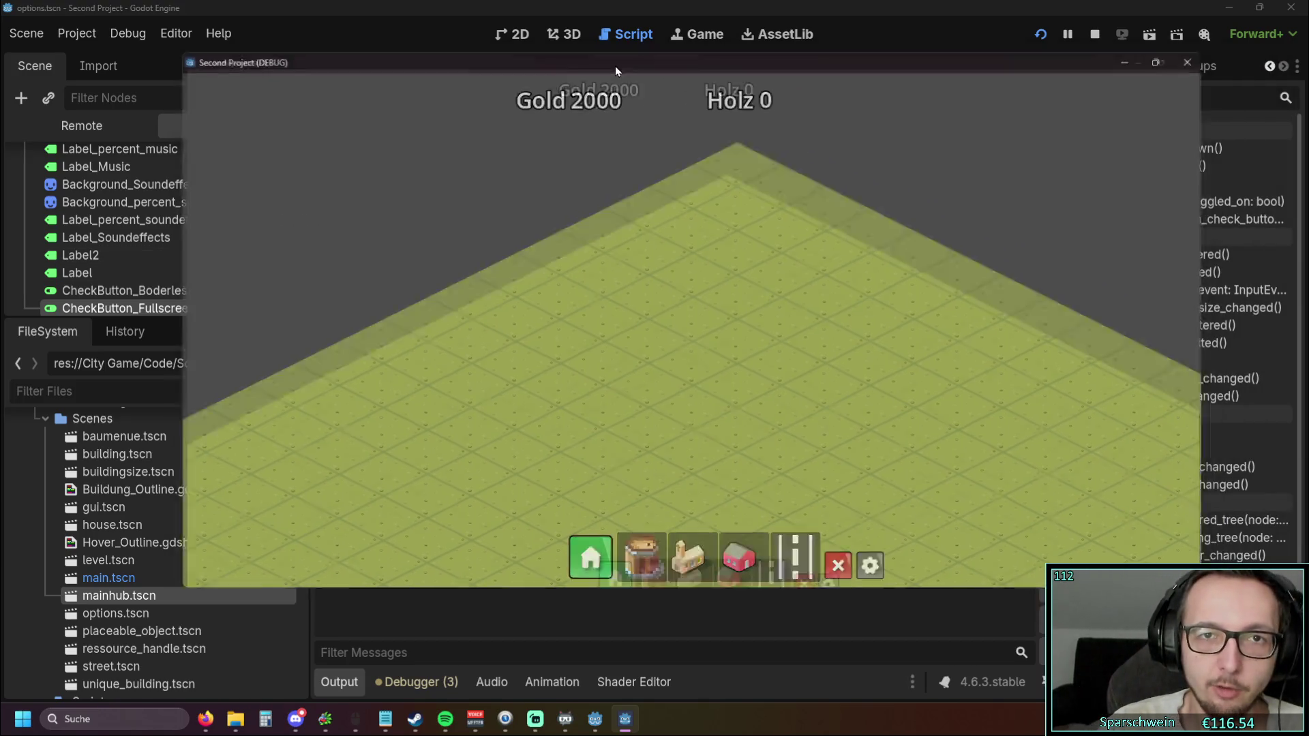
Maximize the game window, open and close Optionen, then pan the map with A and D
double_click(615, 66)
click(829, 681)
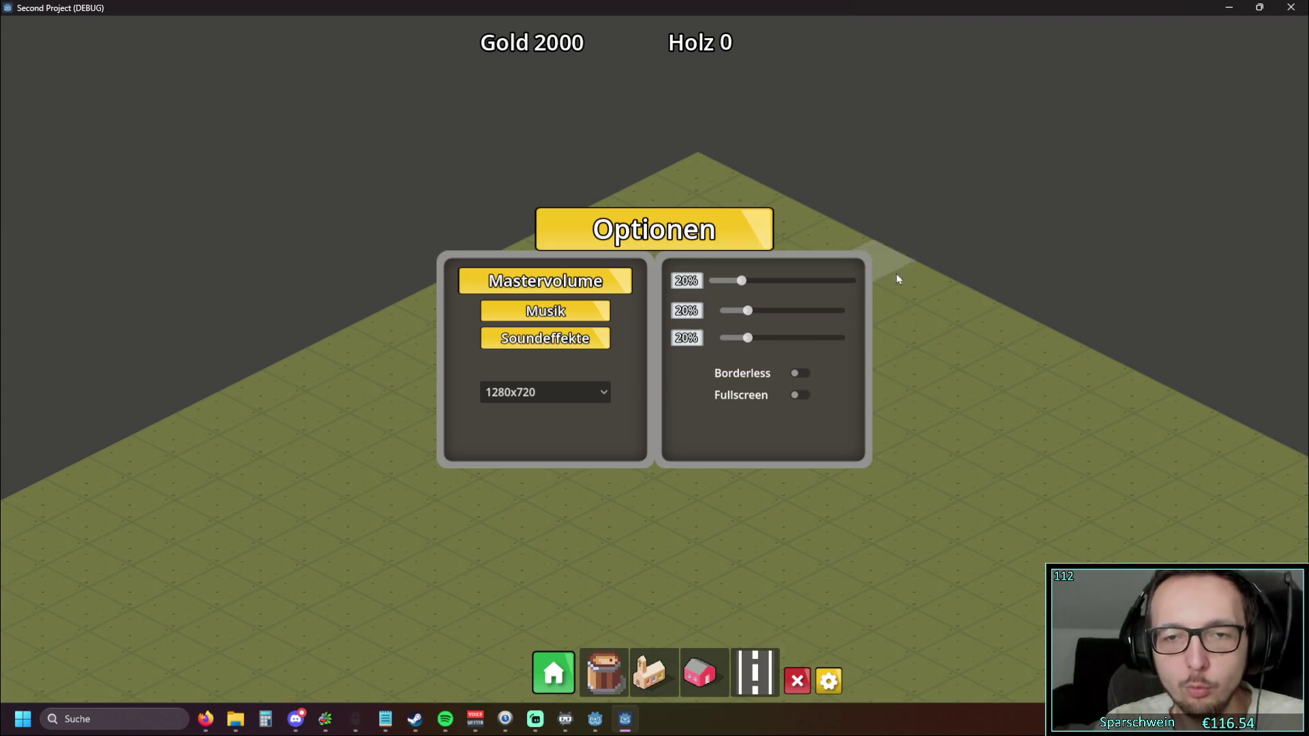
key(Escape)
key(a)
key(d)
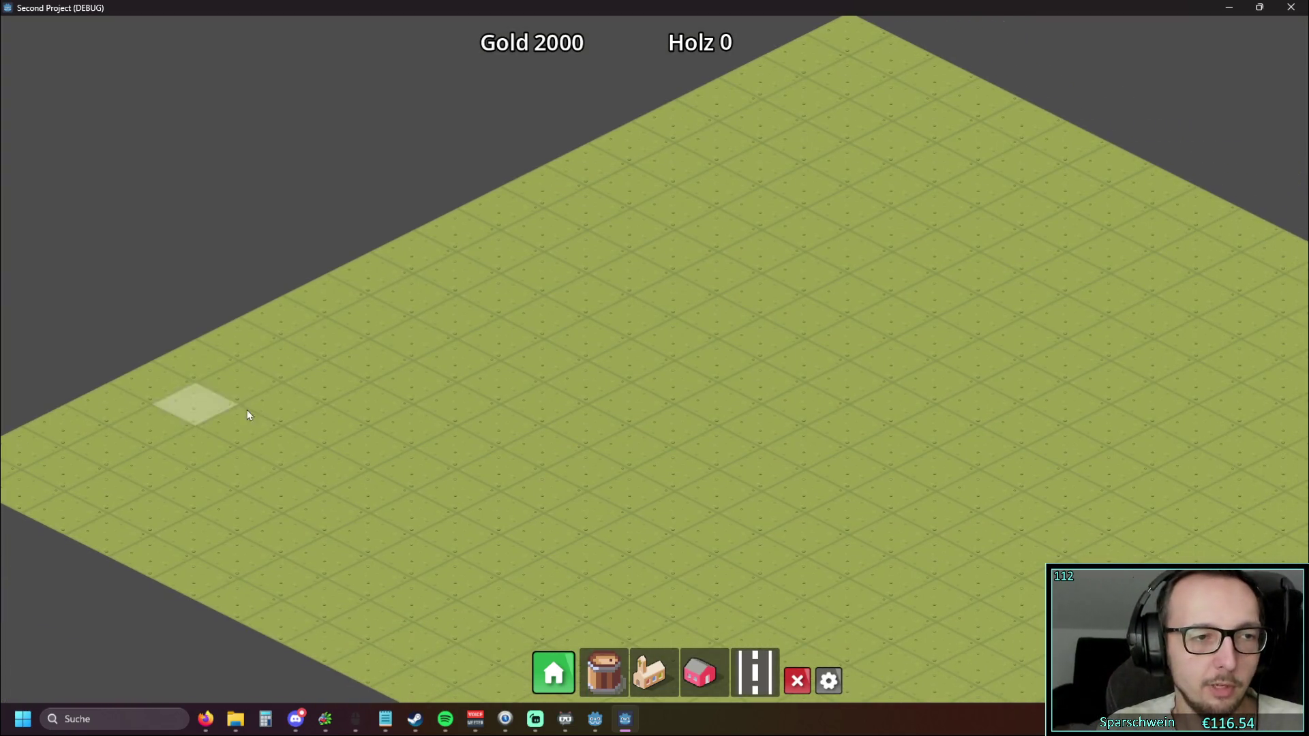
key(a)
key(d)
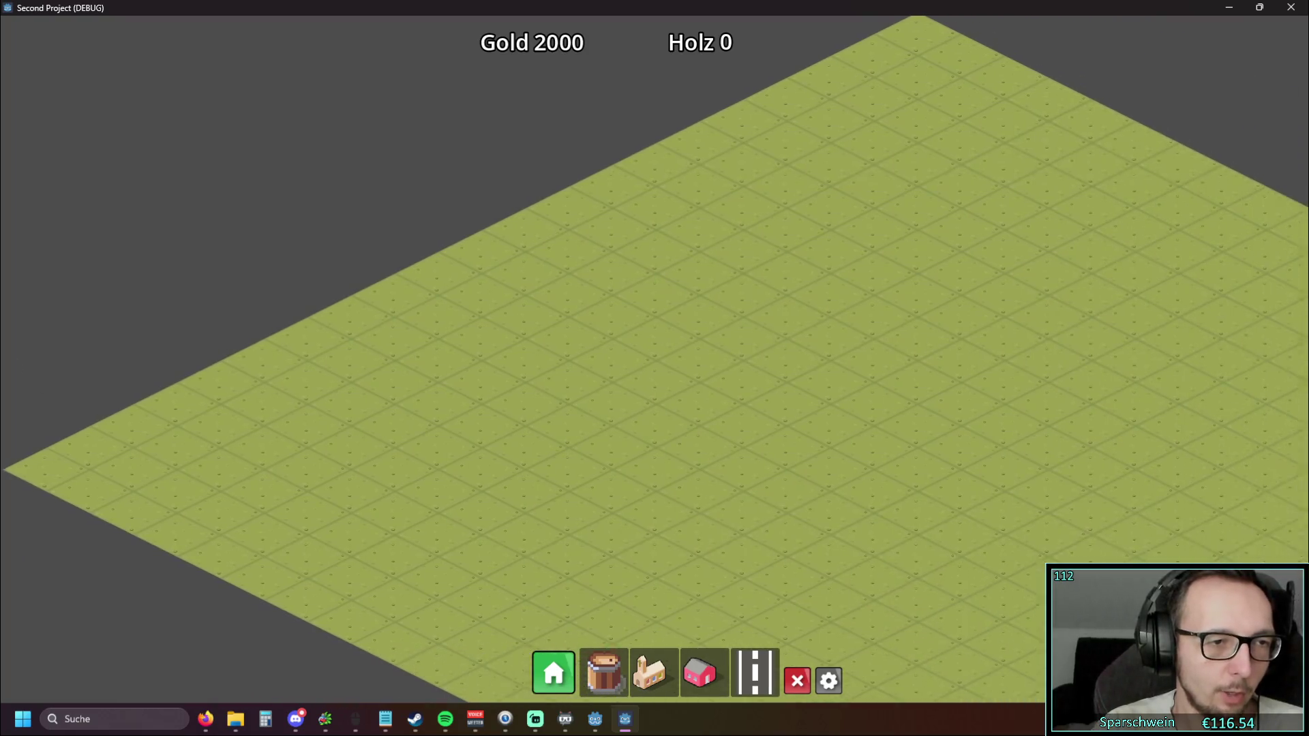
key(a)
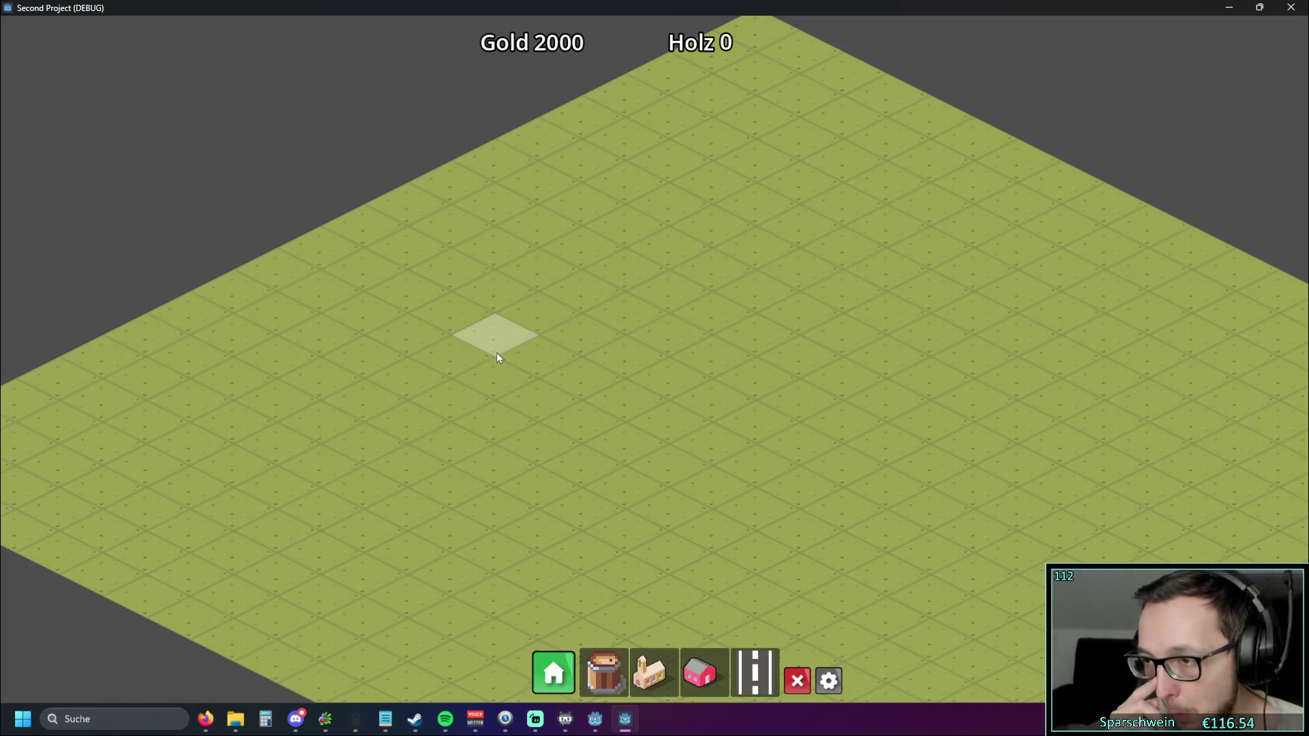
Restore the game window, reopen Optionen and switch Borderless on
double_click(642, 6)
click(897, 566)
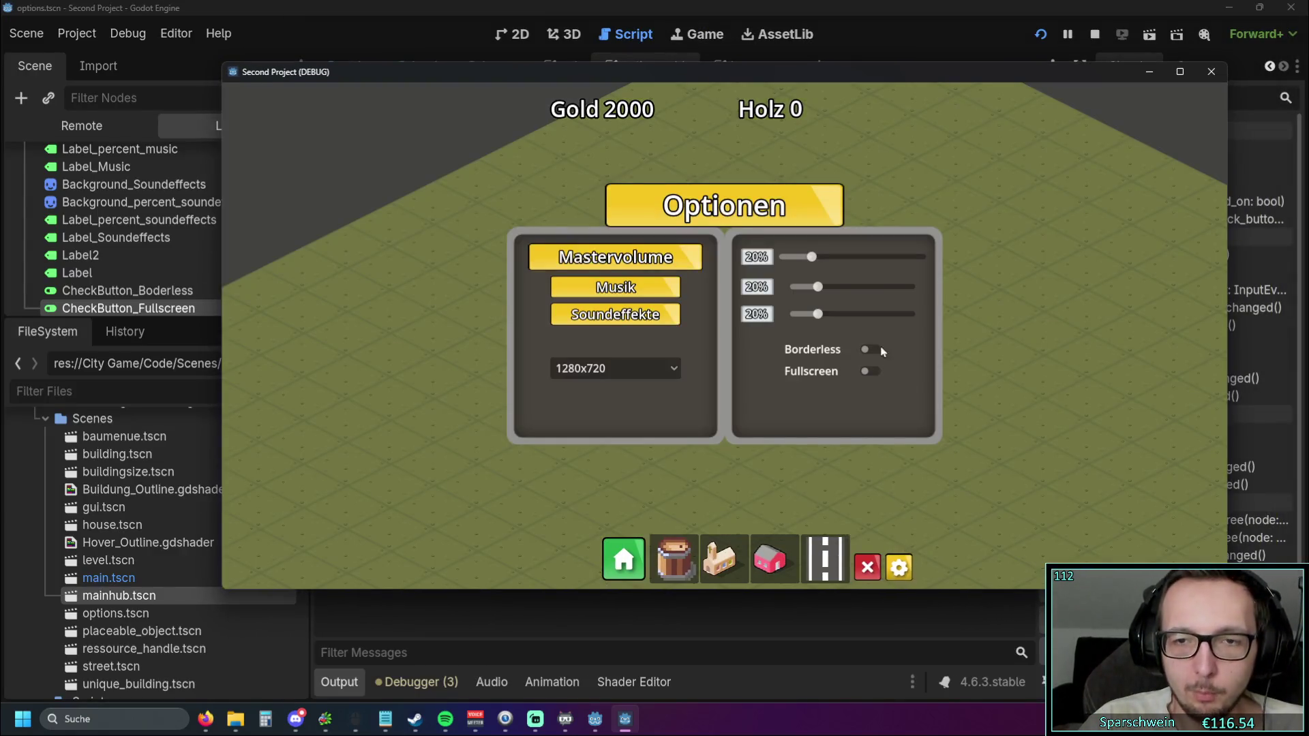
click(881, 350)
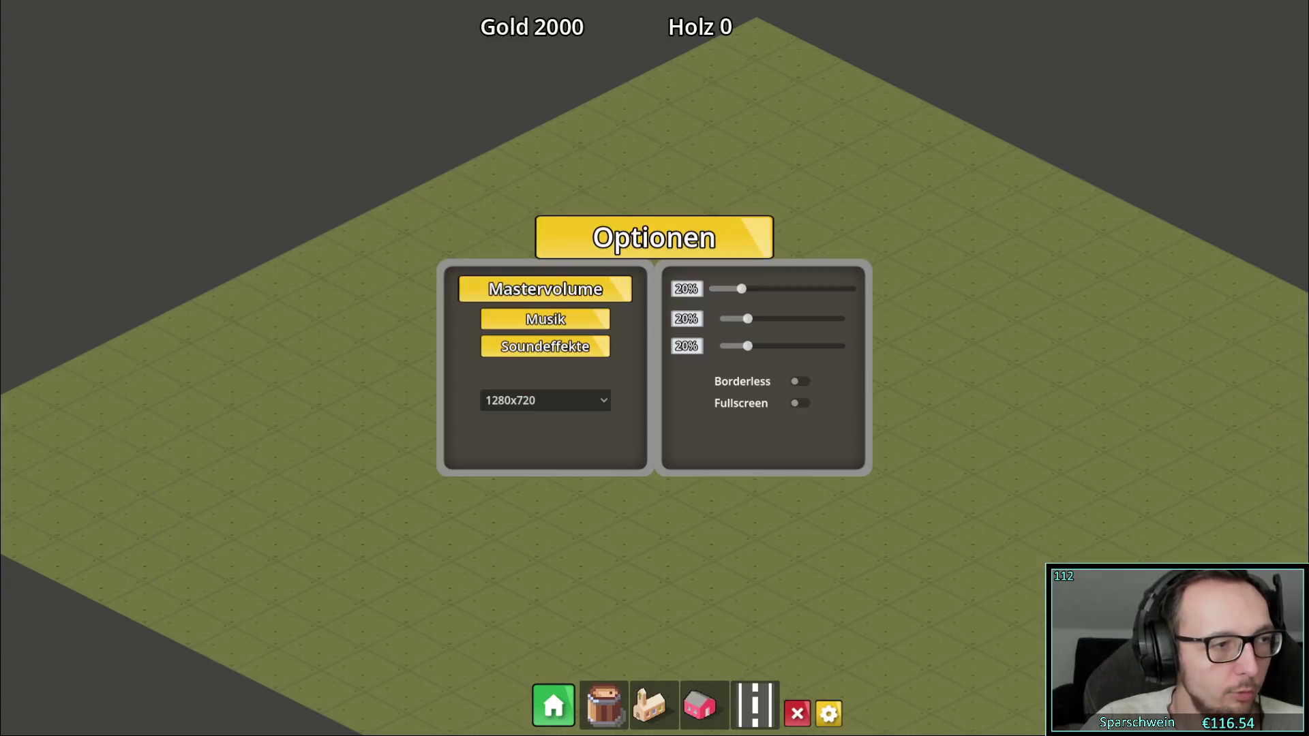
click(806, 387)
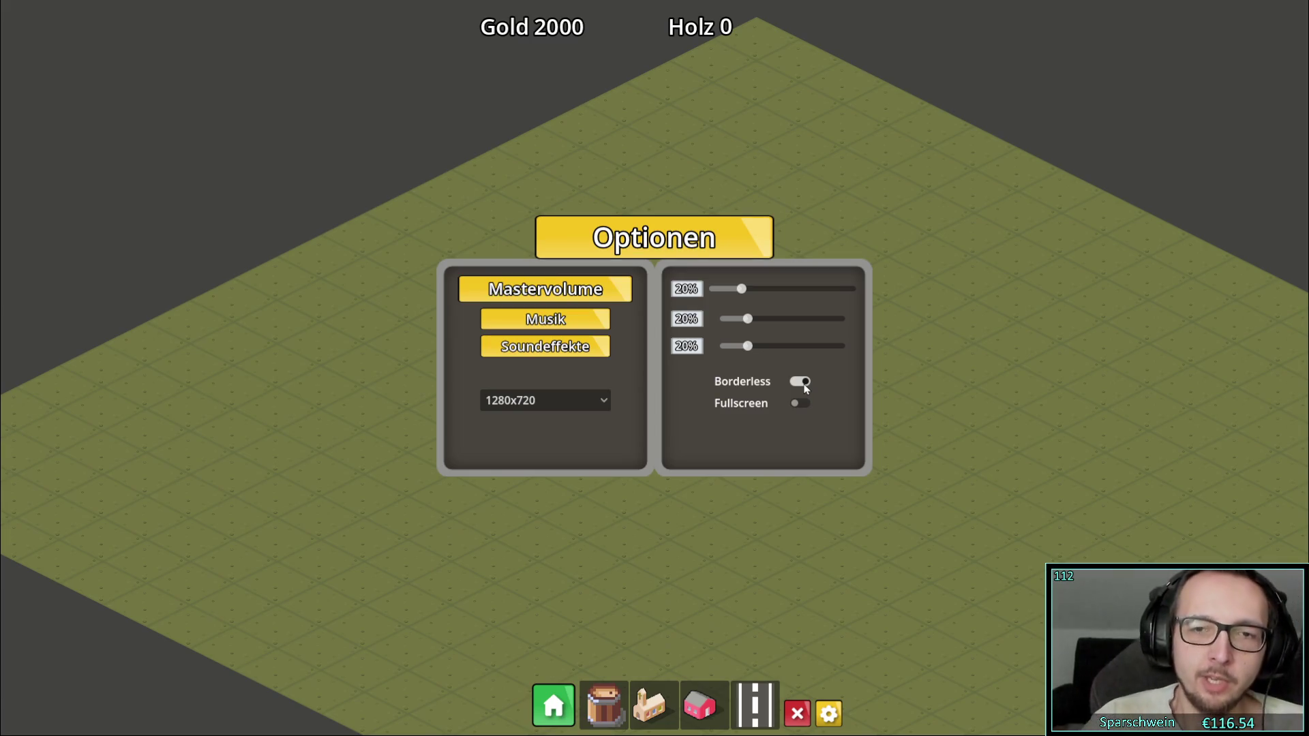
Toggle Borderless off and on repeatedly in the running game to check windowed mode
click(800, 385)
click(800, 388)
click(800, 388)
click(800, 386)
click(800, 386)
click(800, 385)
click(800, 385)
click(800, 385)
click(800, 385)
click(800, 386)
click(800, 385)
click(800, 385)
click(799, 385)
click(799, 385)
Change the game resolution to 1024x768, toggle Borderless, then switch to 1600x900
click(580, 399)
click(553, 423)
click(804, 383)
click(805, 383)
click(599, 400)
click(536, 461)
Toggle Borderless a few more times, leave it off, and close the game
click(799, 385)
click(800, 385)
click(800, 385)
click(800, 386)
click(799, 385)
click(799, 385)
click(800, 385)
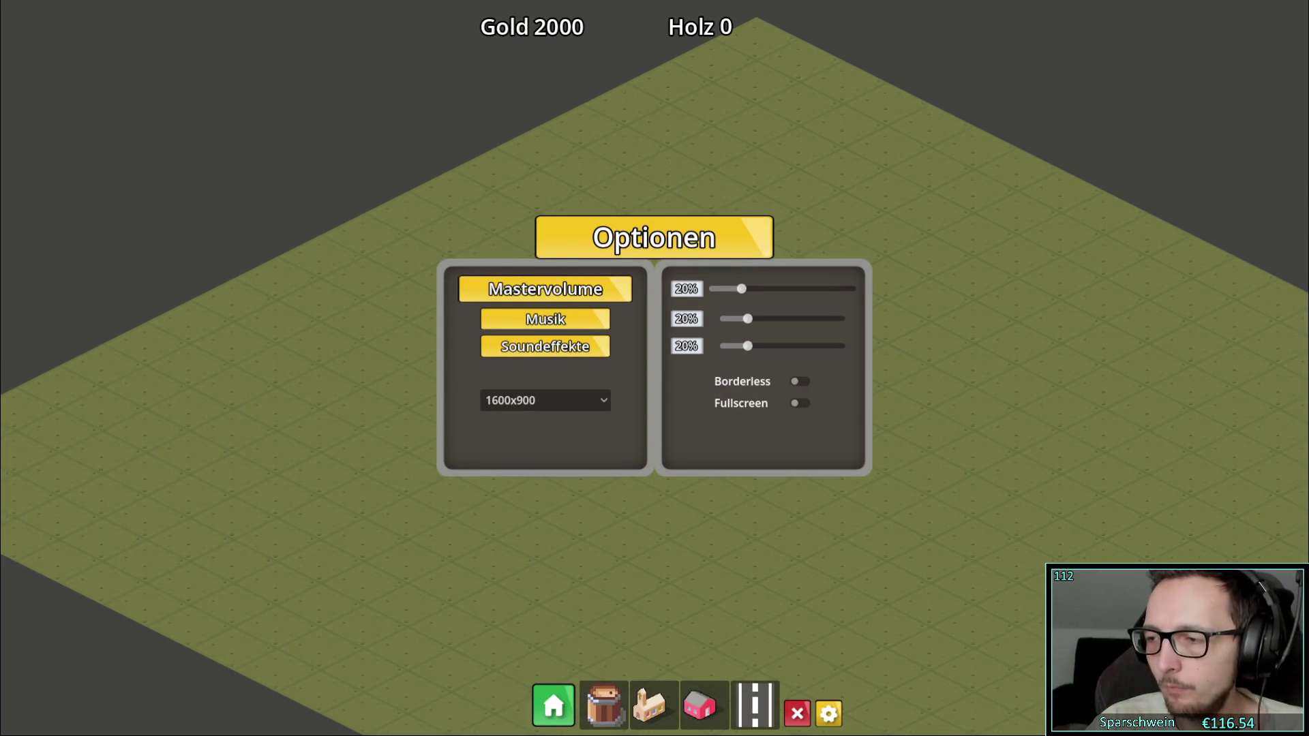
key(alt+F4)
mouse_move(697, 432)
mouse_down()
mouse_move(784, 433)
mouse_move(669, 447)
mouse_move(723, 429)
mouse_move(600, 420)
mouse_move(668, 431)
mouse_up()
scroll(803, 375, down, 2)
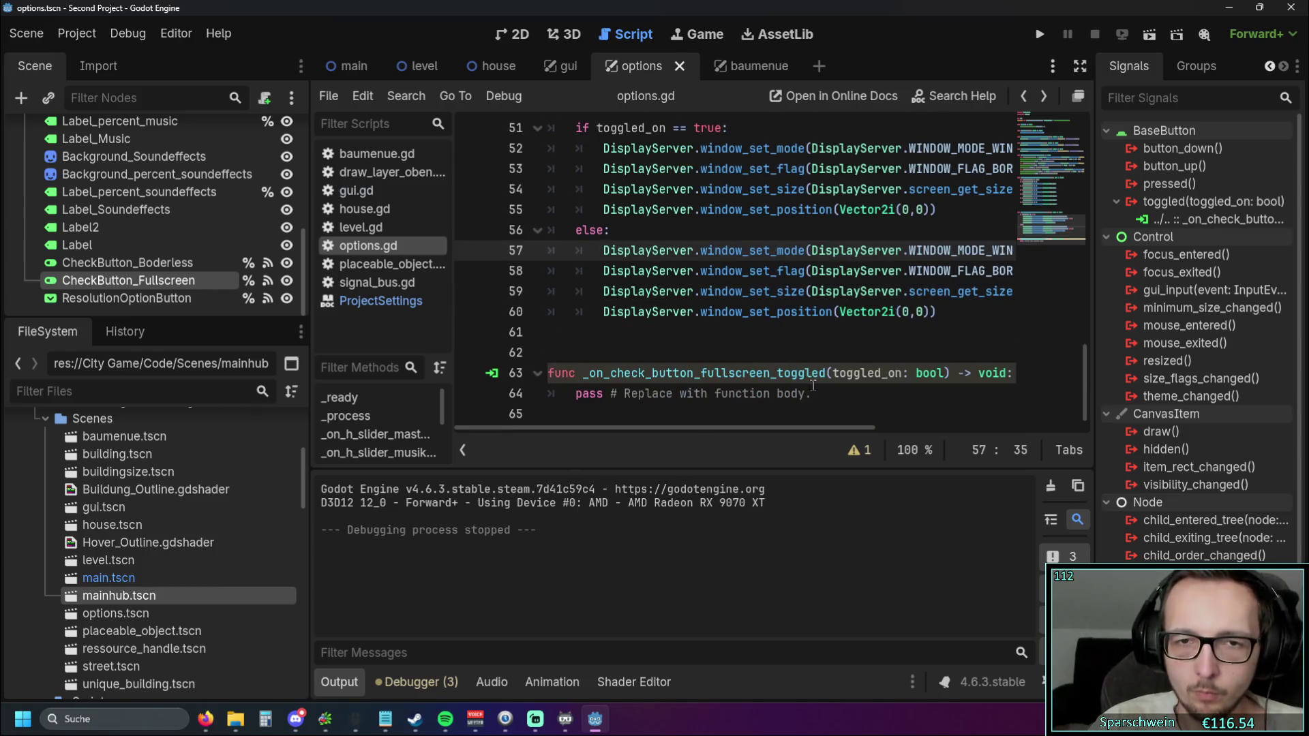
Collapse the Output panel and narrow the left docks to widen the options.gd code view
scroll(818, 371, up, 4)
scroll(822, 369, down, 4)
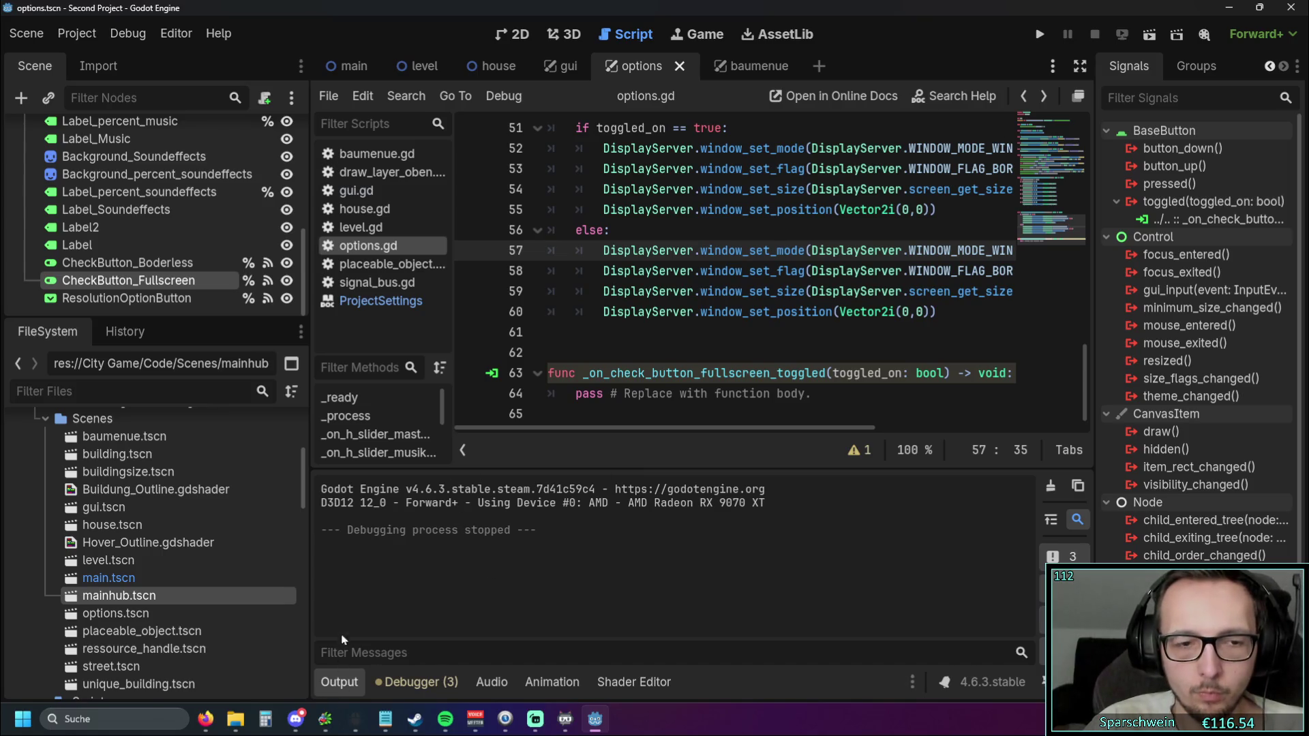
click(339, 682)
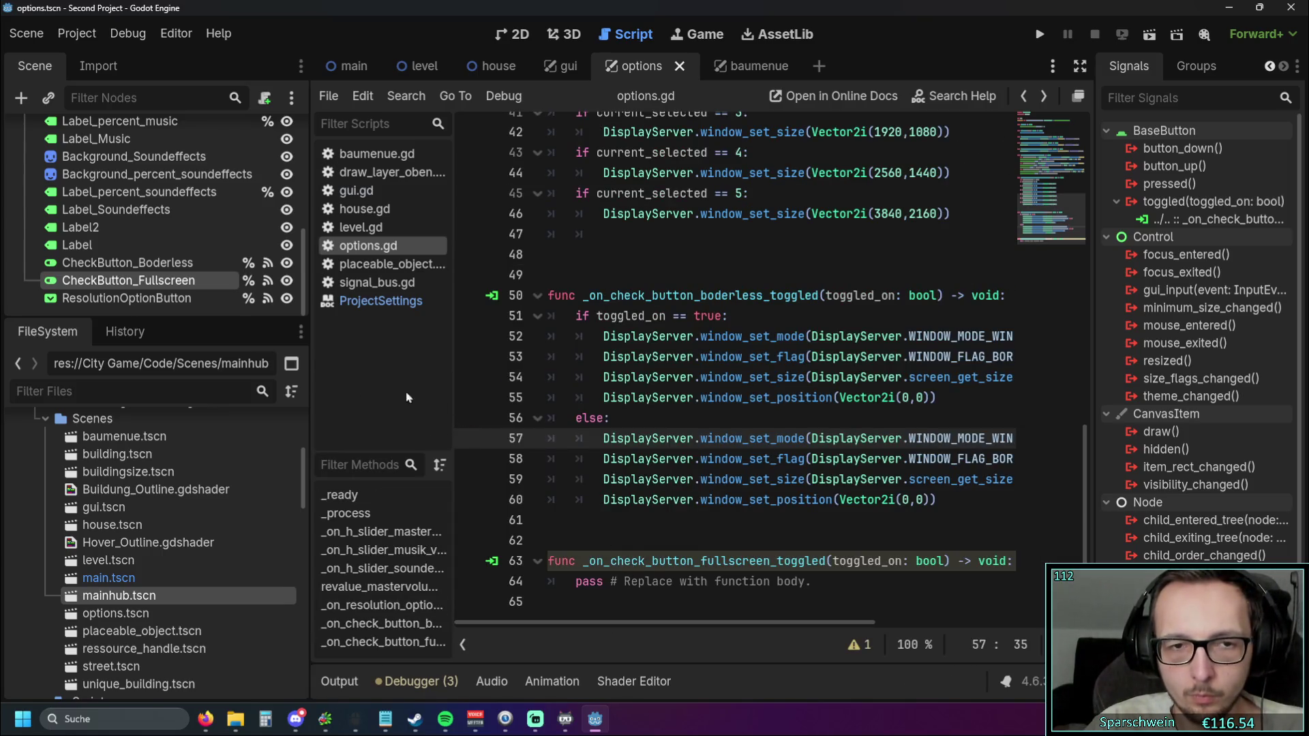
drag(312, 375, 217, 380)
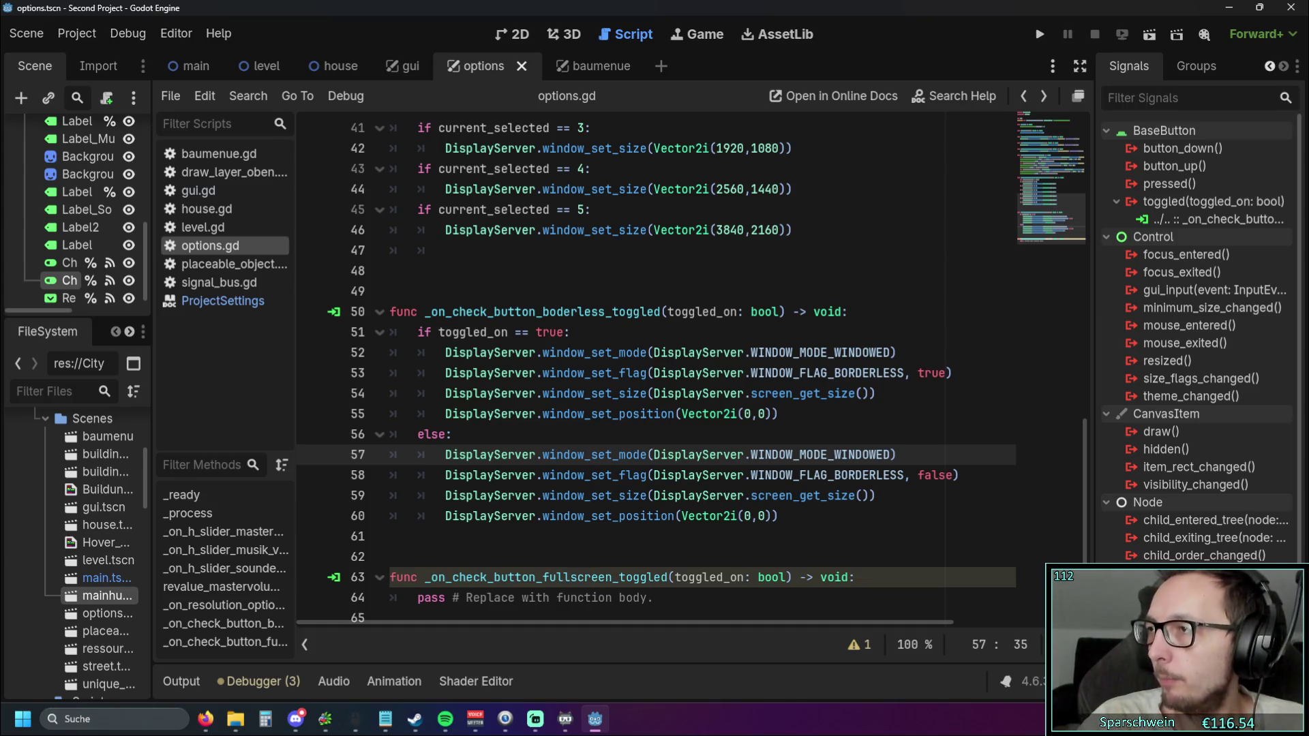
Check the web browser, then place the caret on blank lines 48 and 61 of options.gd
key(alt+Tab)
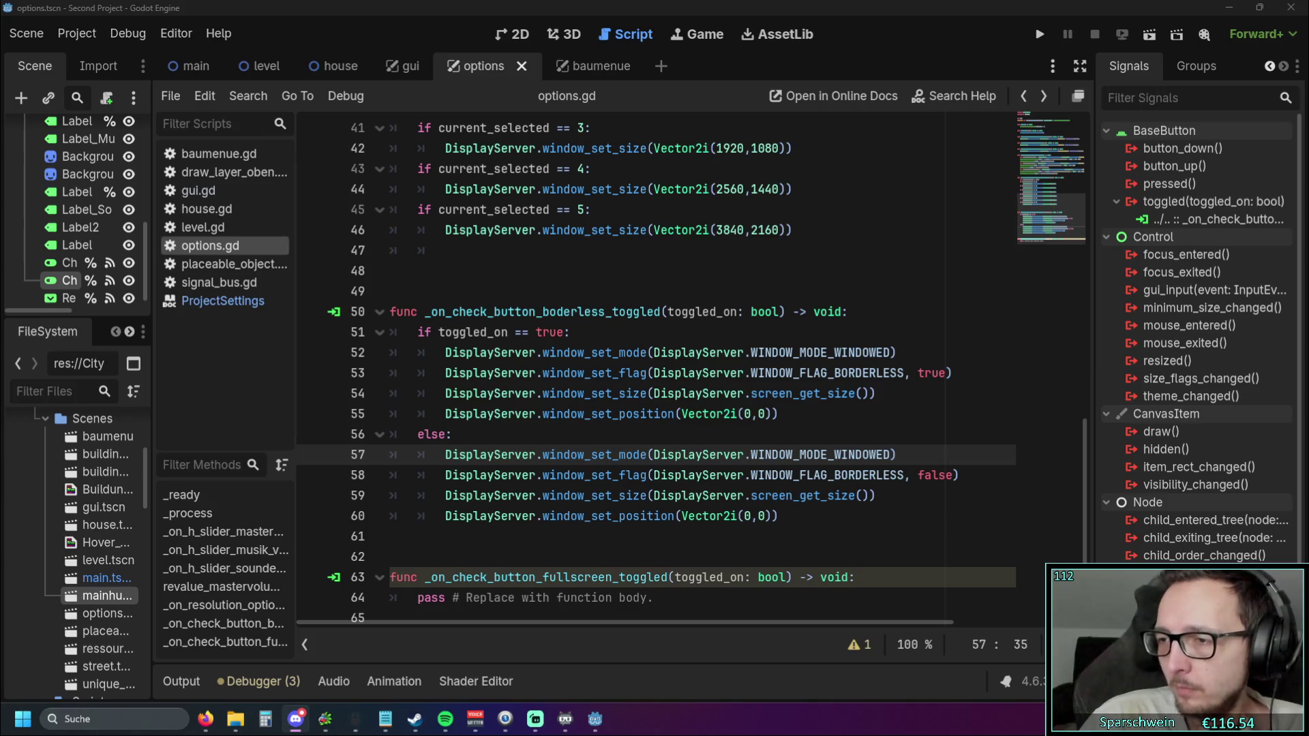
click(780, 279)
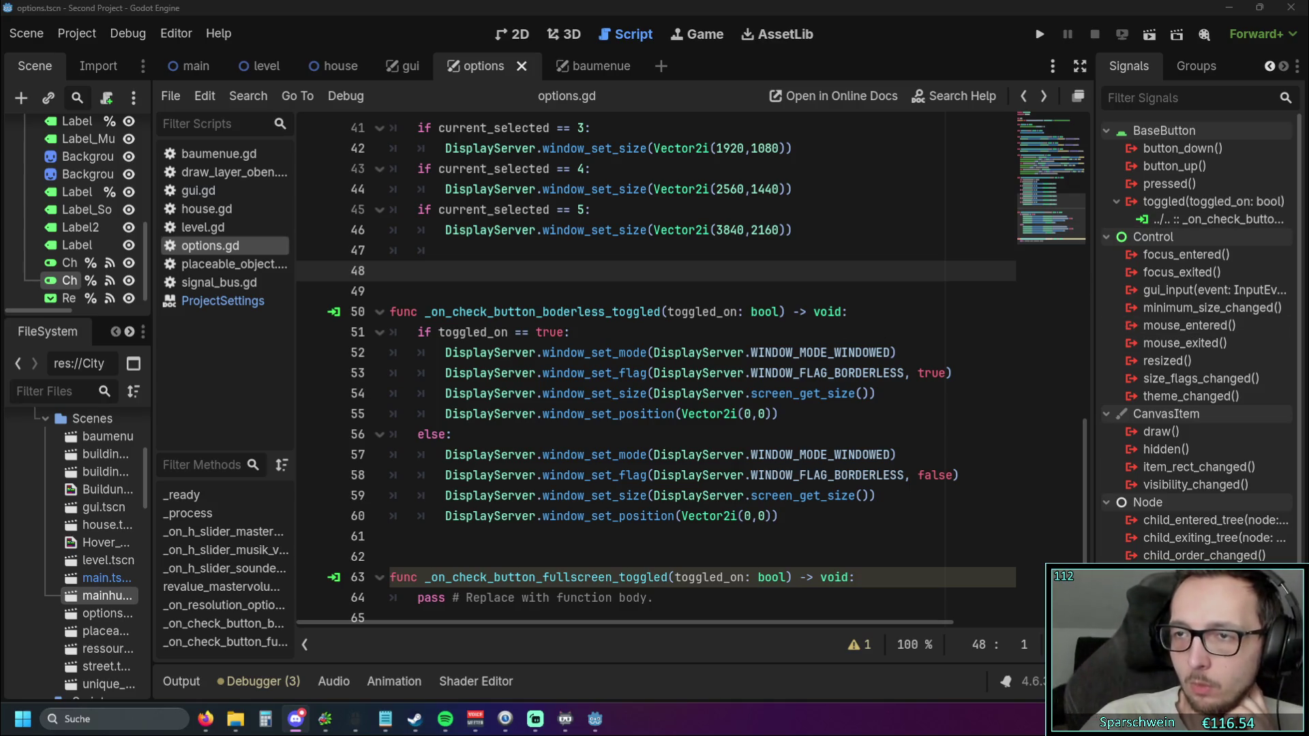
click(799, 533)
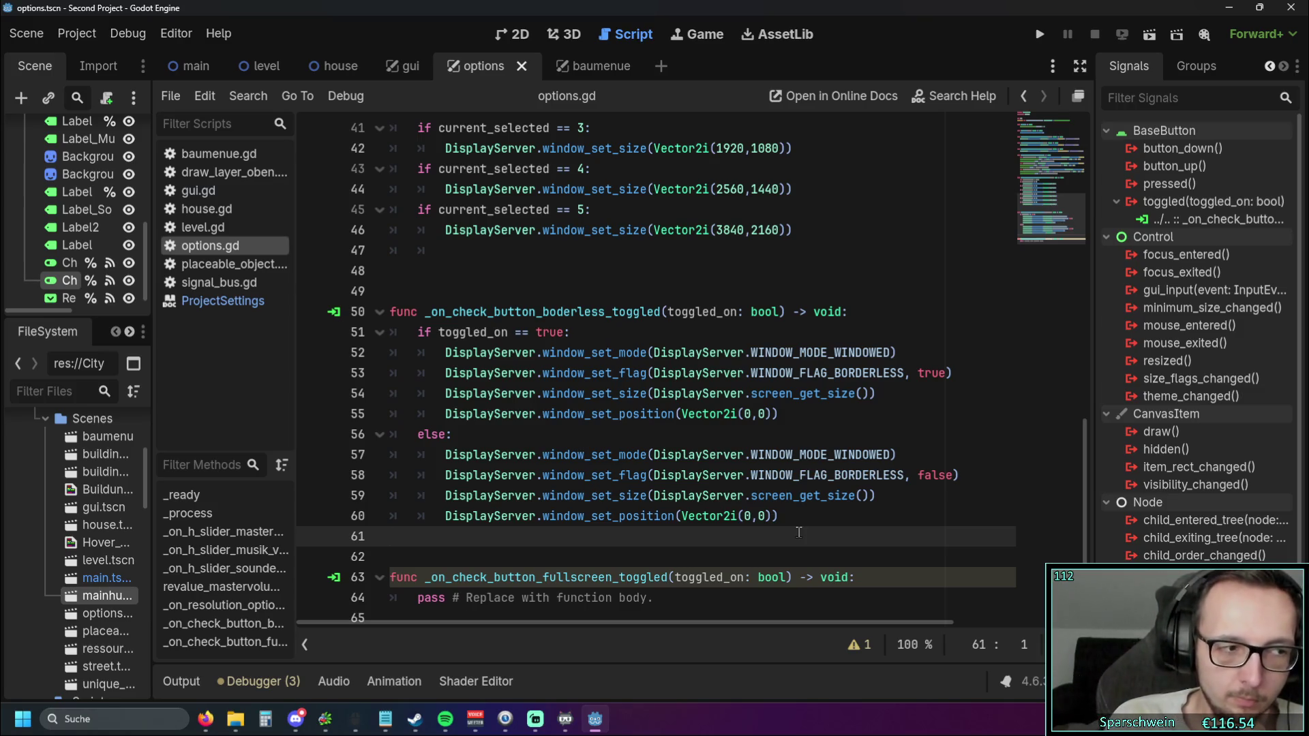
Delete the window_set_size(screen_get_size()) line from the else branch and run the game
mouse_move(876, 495)
mouse_down()
mouse_move(395, 475)
mouse_move(390, 495)
mouse_up()
key(ctrl+c)
key(BackSpace)
key(BackSpace)
click(830, 501)
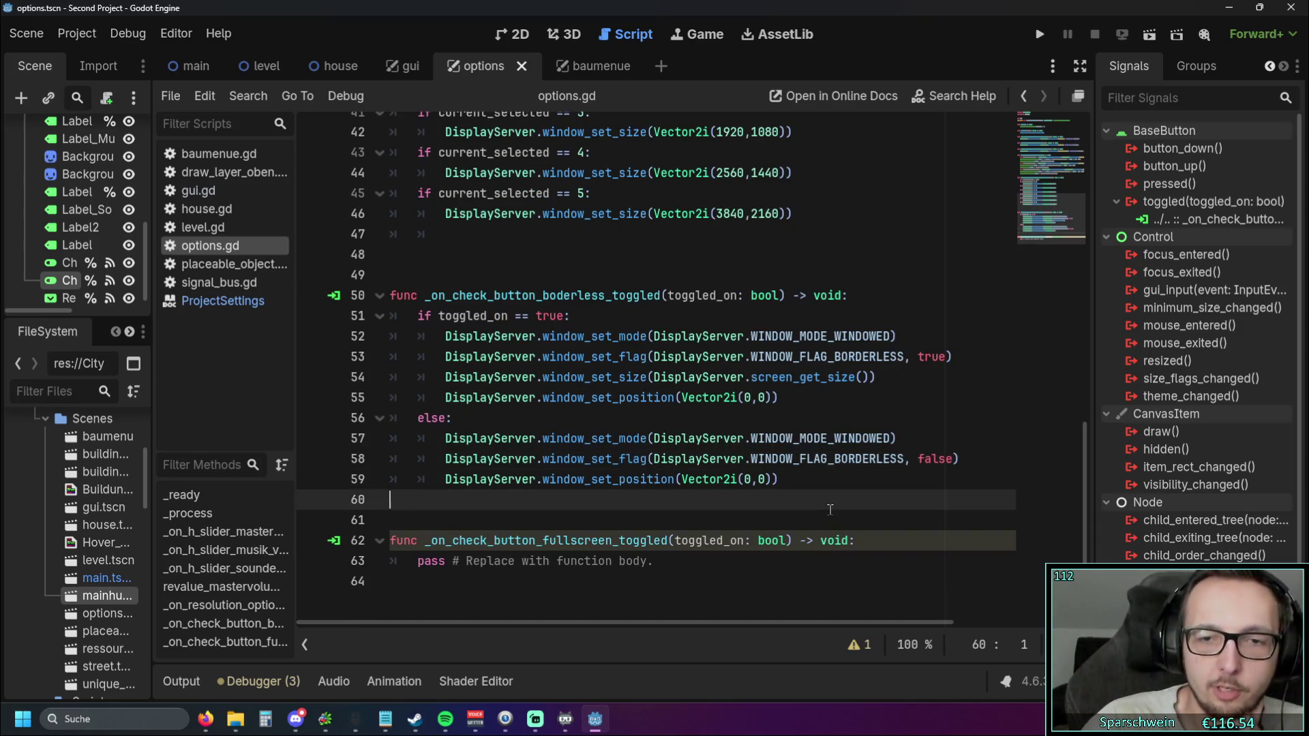
click(1041, 35)
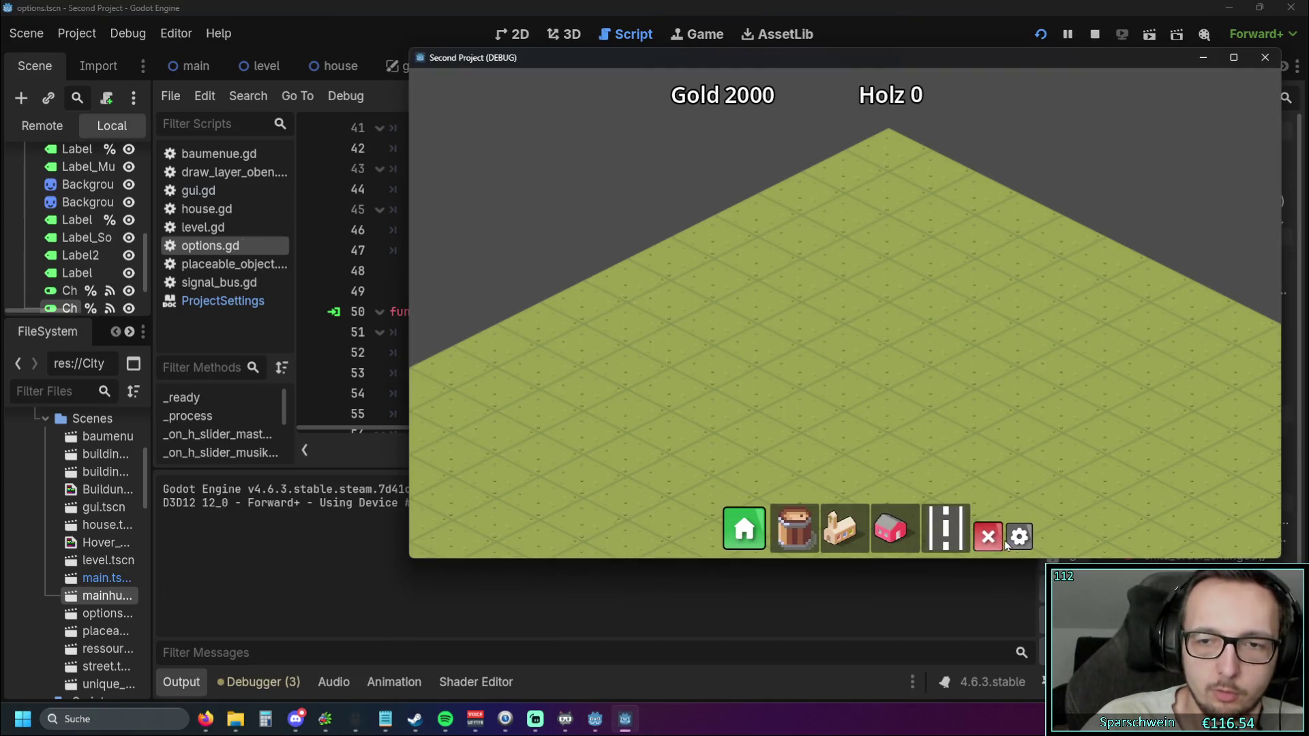
In the game's Optionen panel, switch Borderless on and off several times, then close the game
click(1009, 539)
click(989, 328)
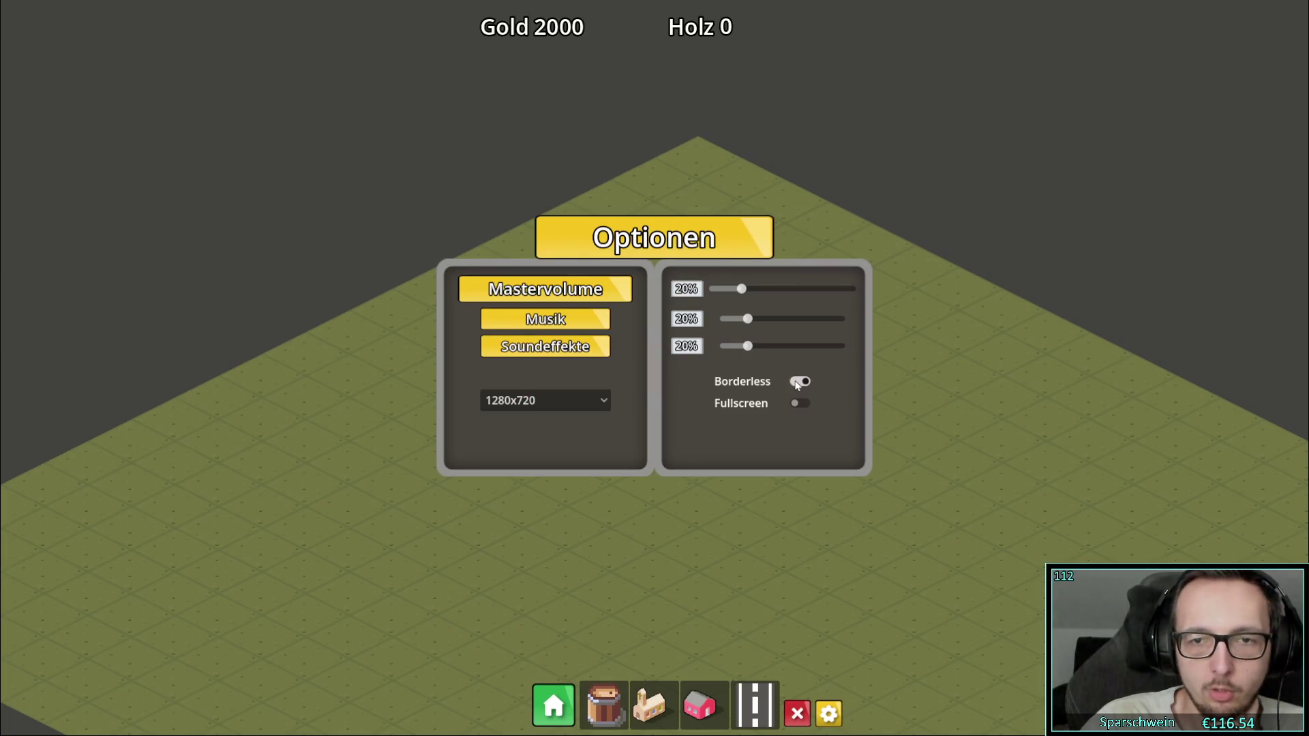
click(799, 384)
click(799, 384)
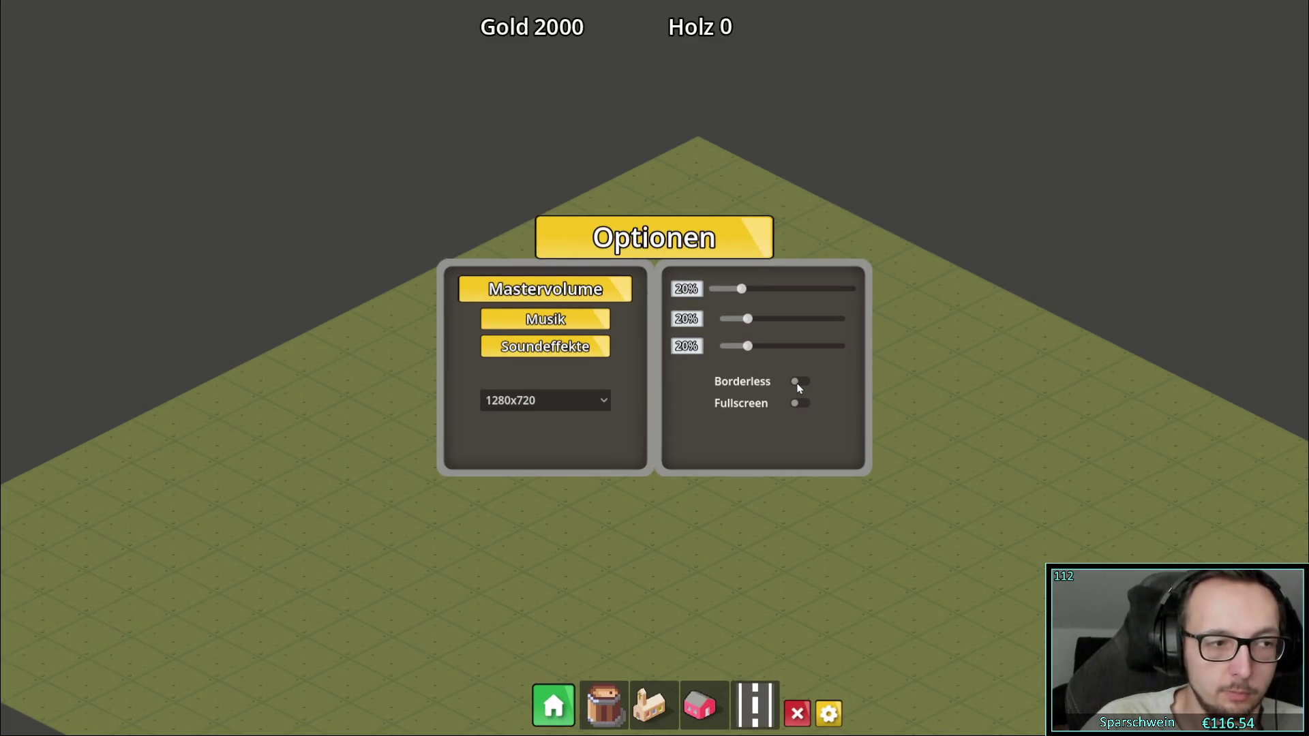
click(799, 384)
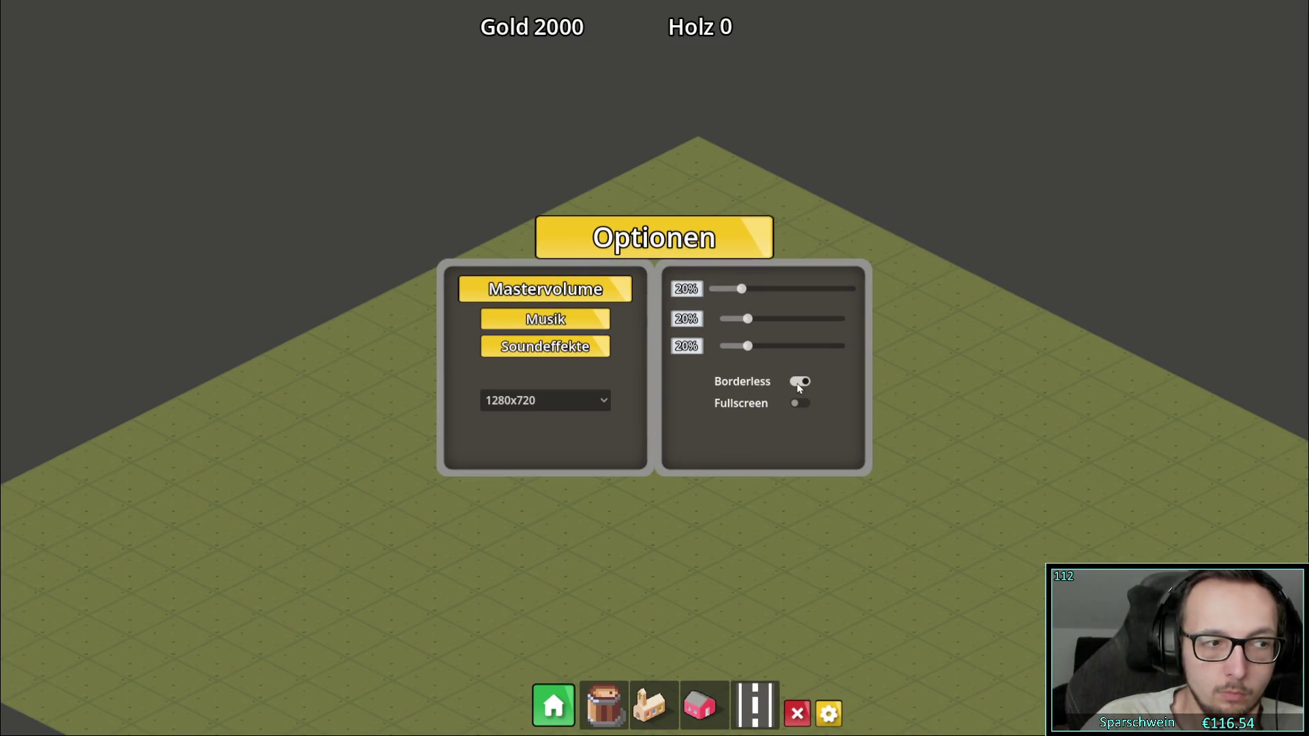
click(799, 384)
click(799, 384)
click(799, 384)
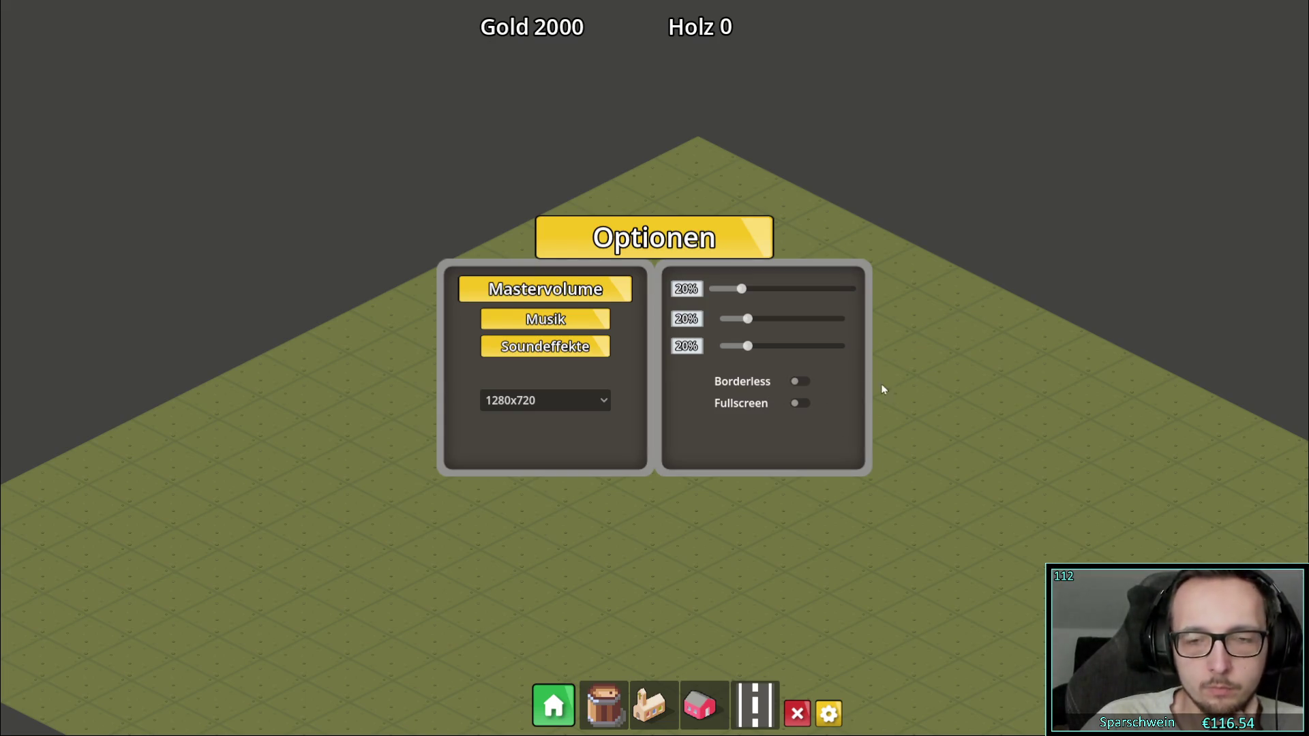
key(alt+F4)
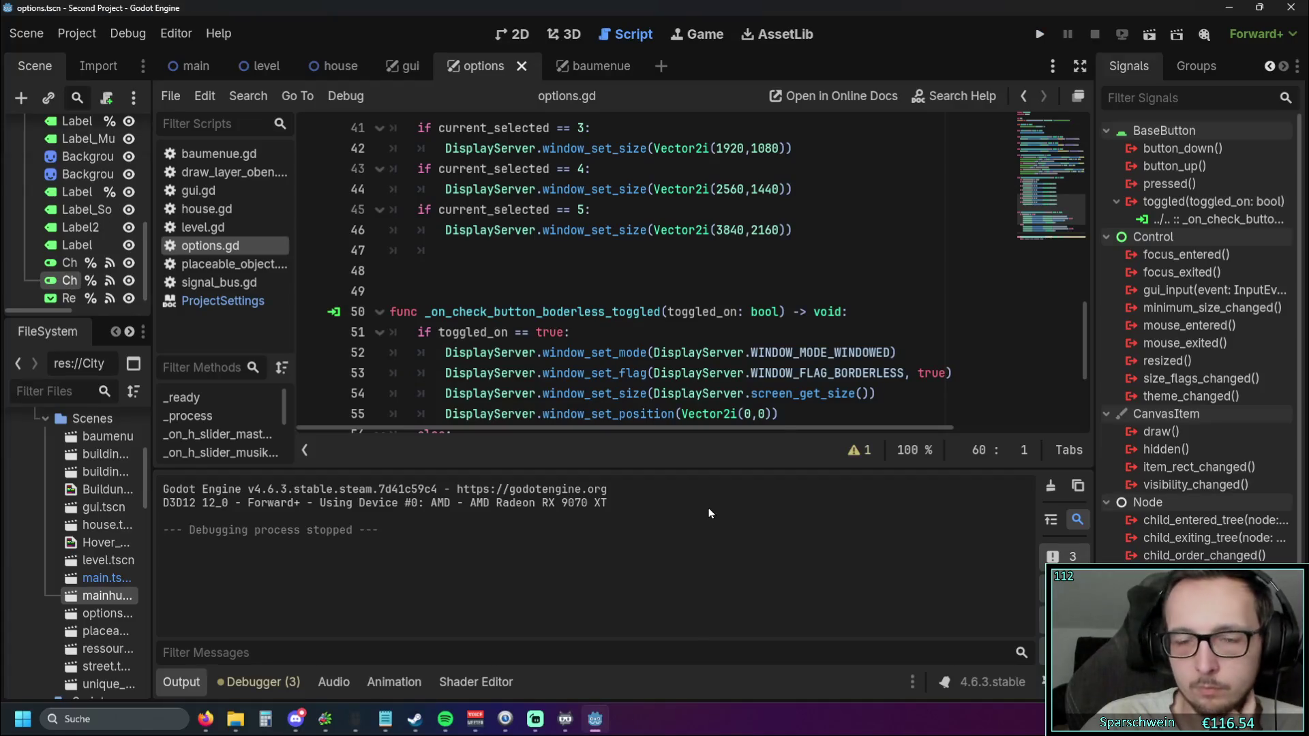
Add window_set_size(DisplayServer.screen_get_size()*0,8) to the else branch and run the game
scroll(888, 347, down, 2)
scroll(887, 348, up, 1)
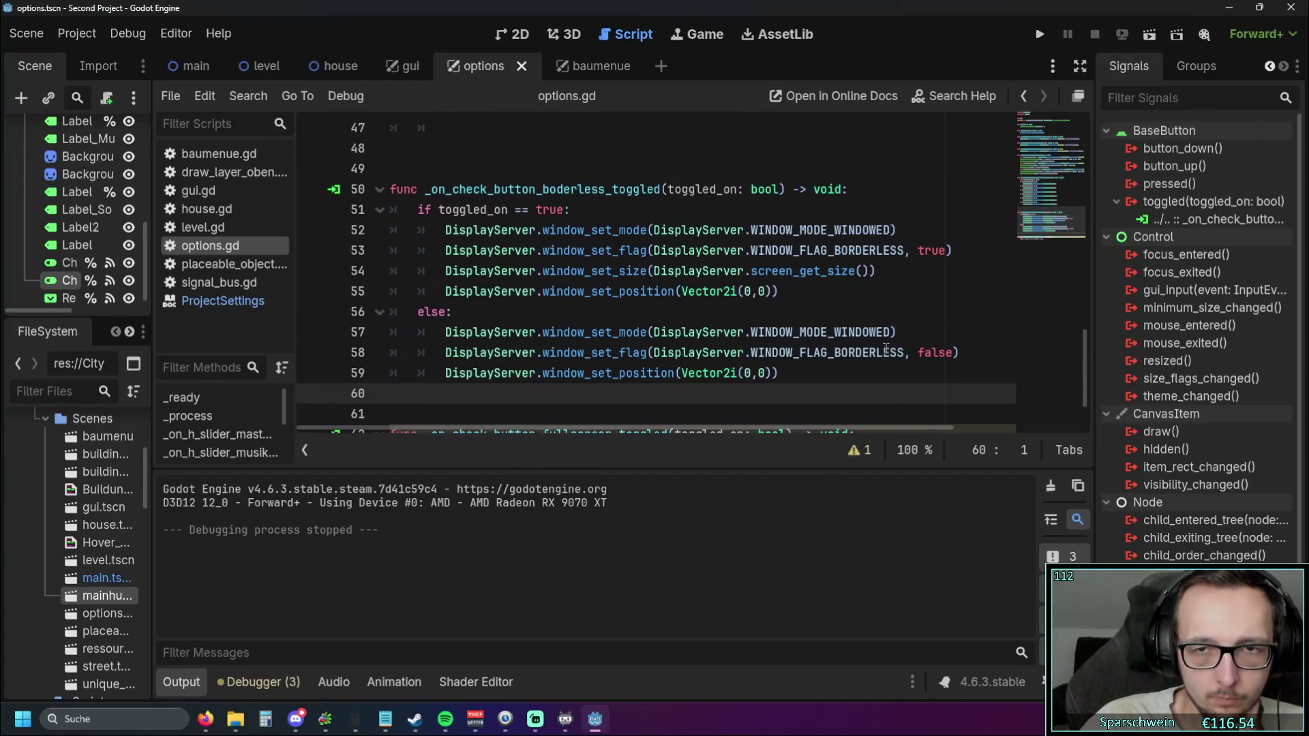
scroll(885, 348, down, 1)
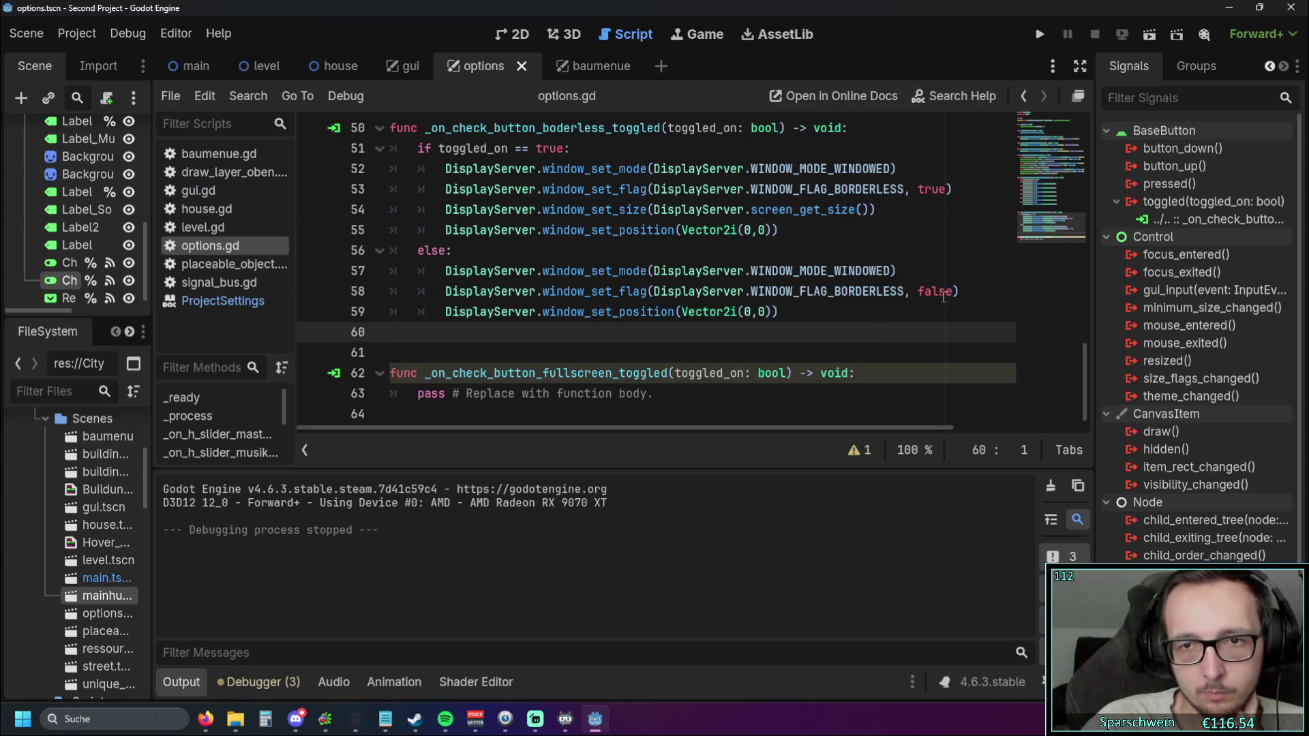
key(ctrl+v)
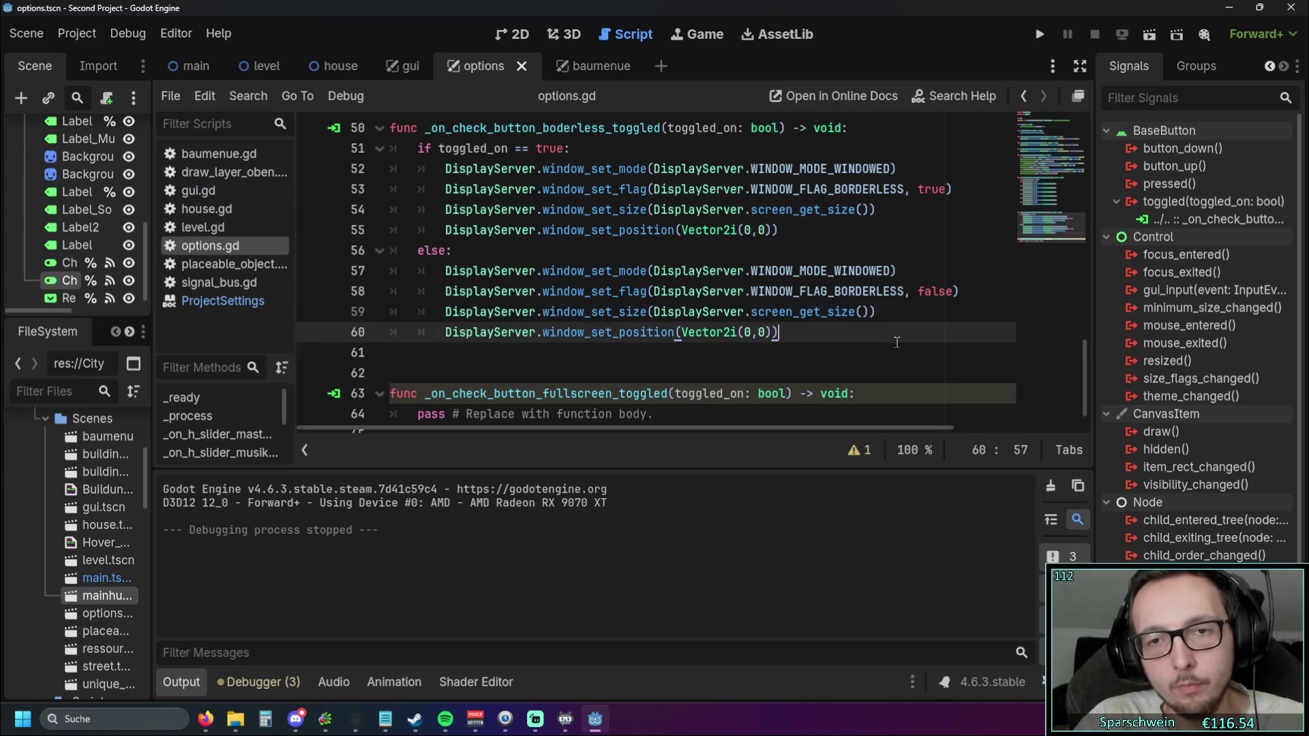
key(alt+Up)
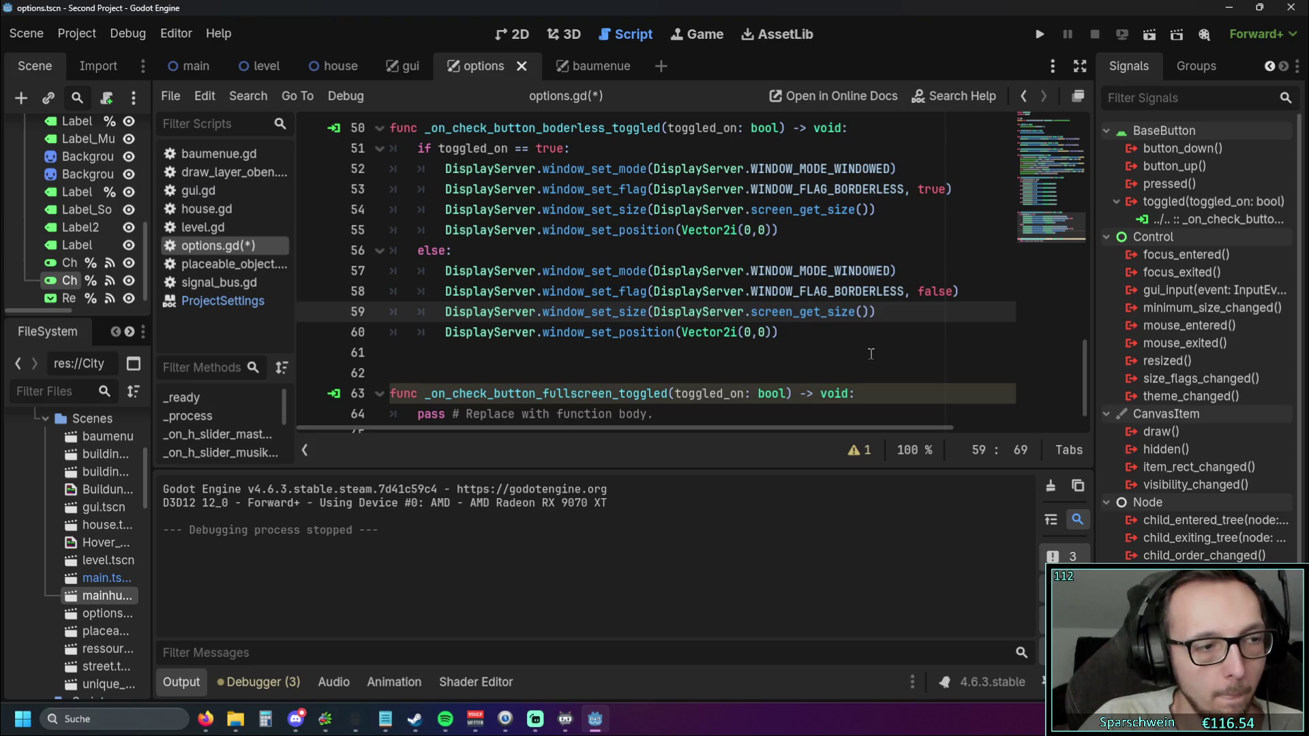
key(Right)
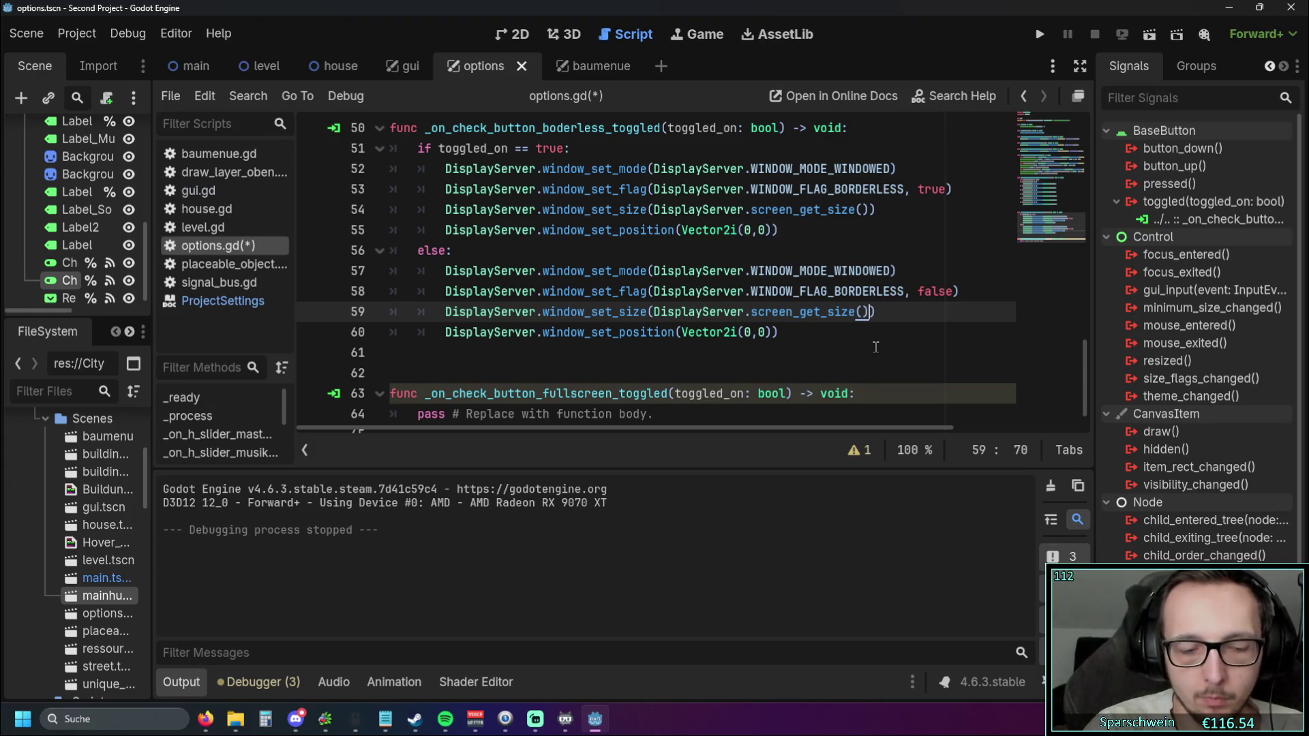
text(*0,8)
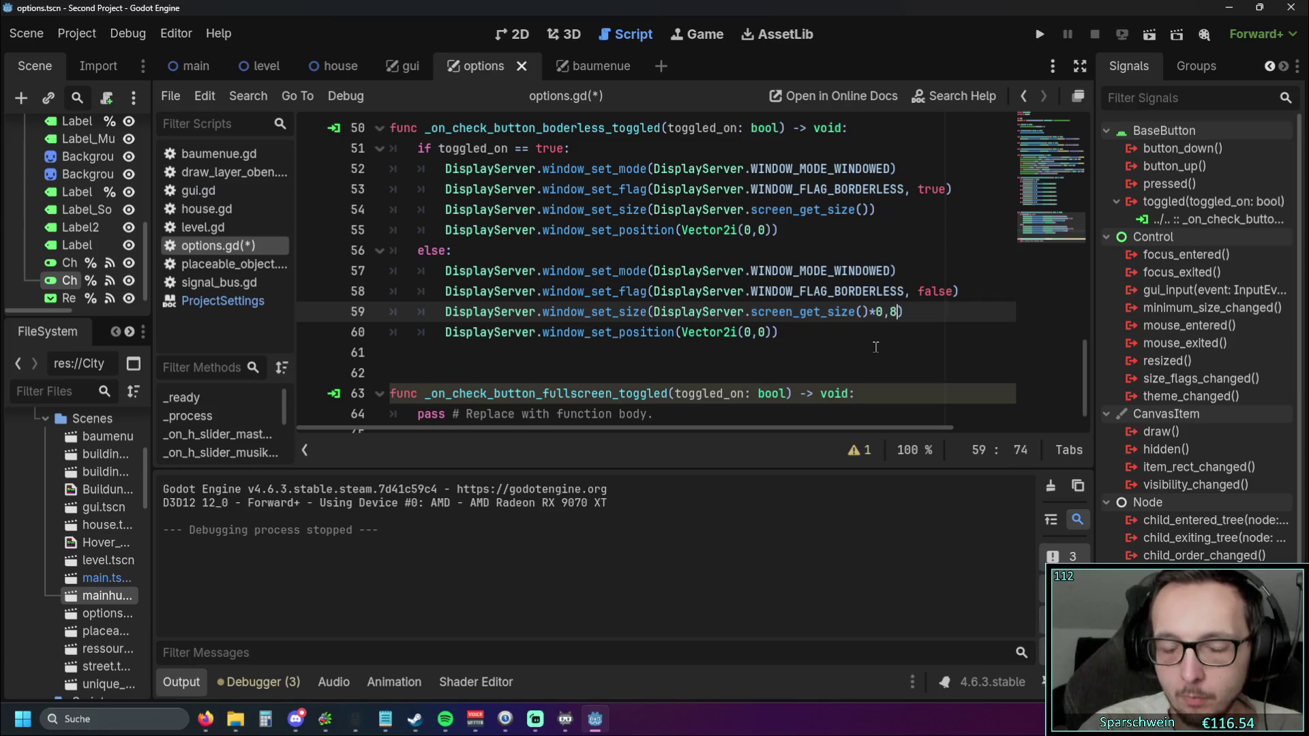
click(848, 359)
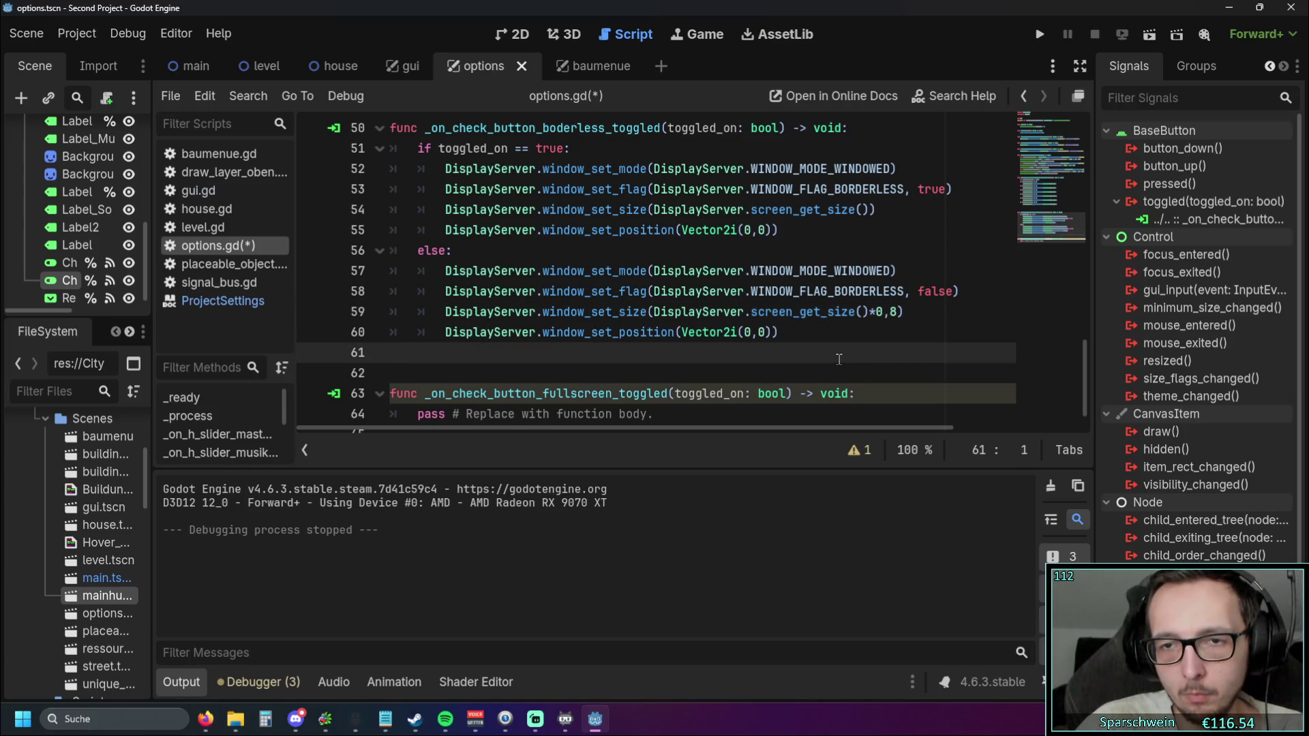
click(1040, 34)
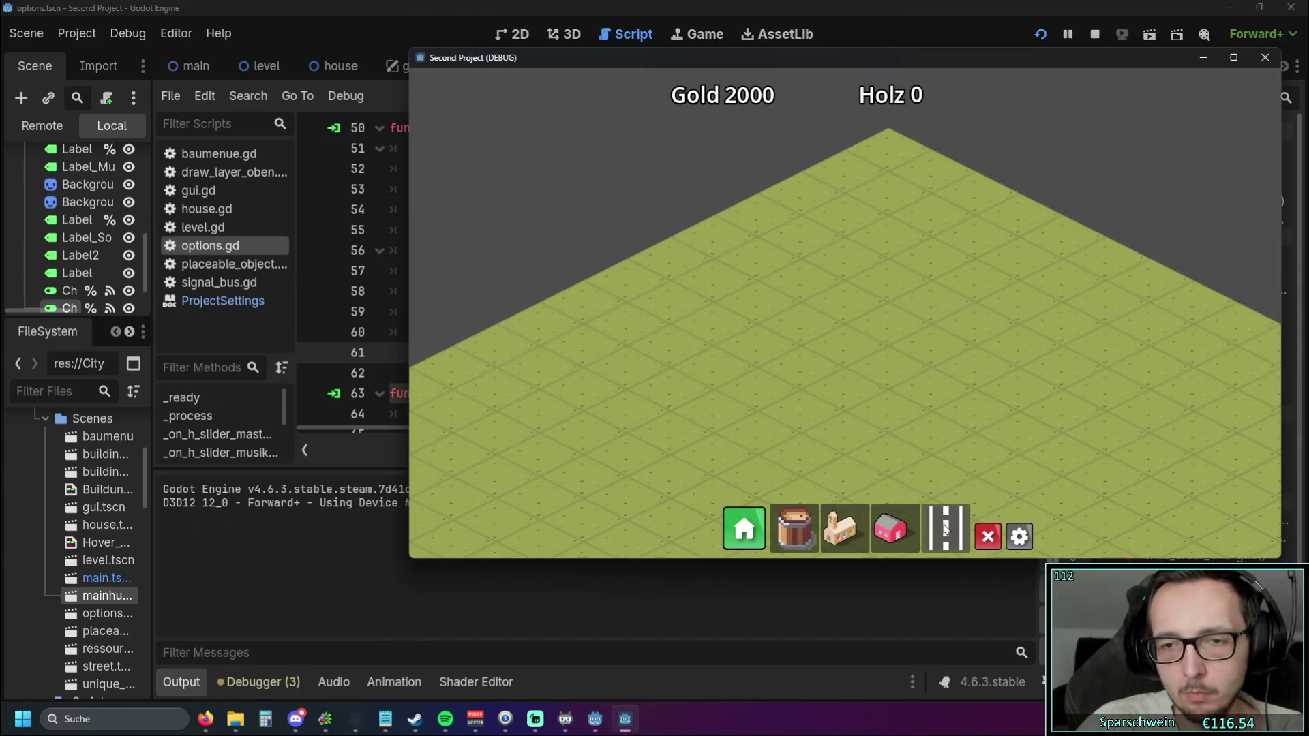
In the game's Optionen panel, switch Borderless on and off, leave it off, and close the game
click(1019, 536)
click(991, 327)
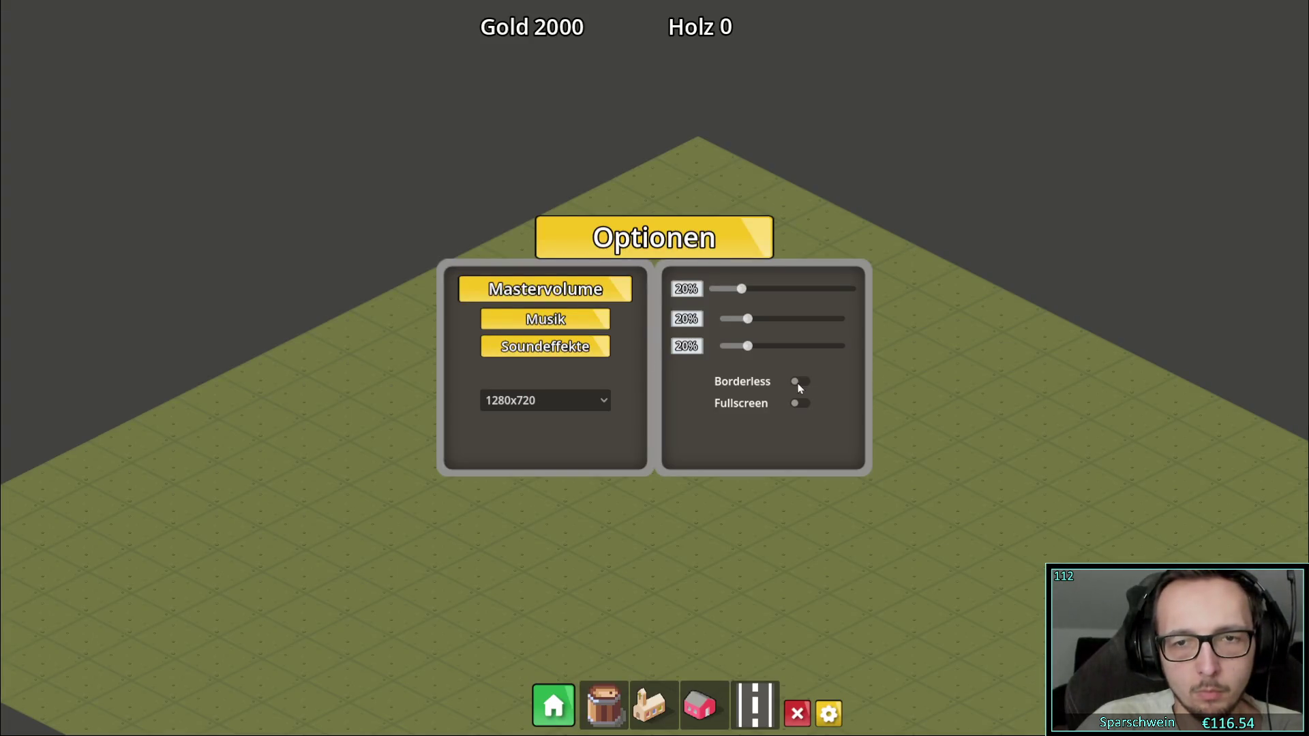
click(799, 382)
click(799, 383)
click(800, 383)
click(800, 382)
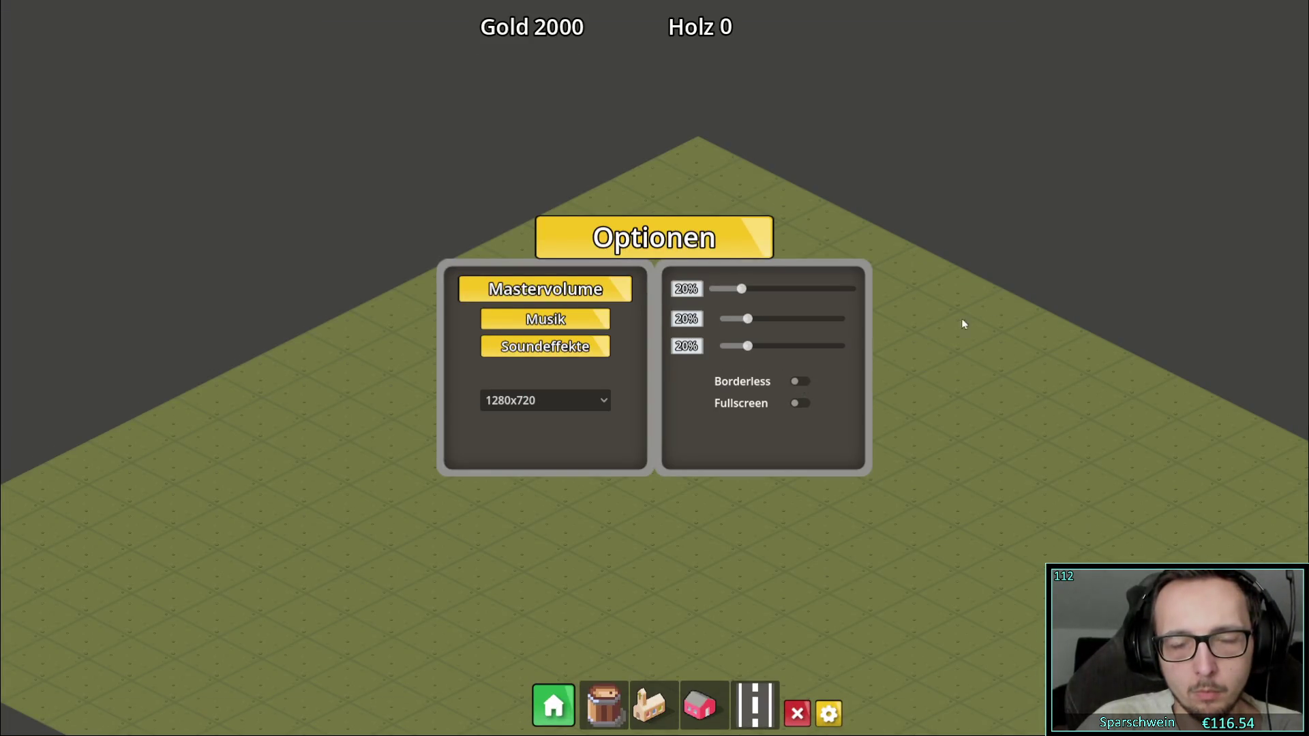
key(Escape)
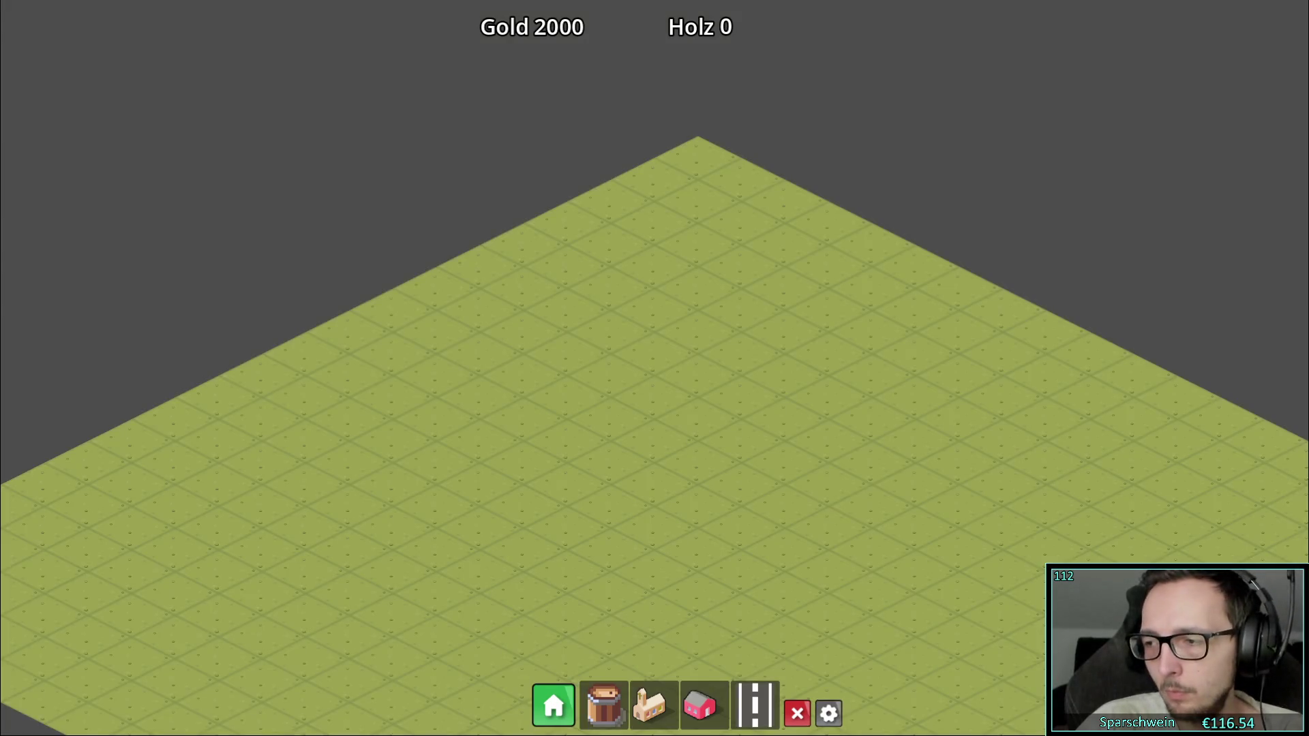
key(alt+F4)
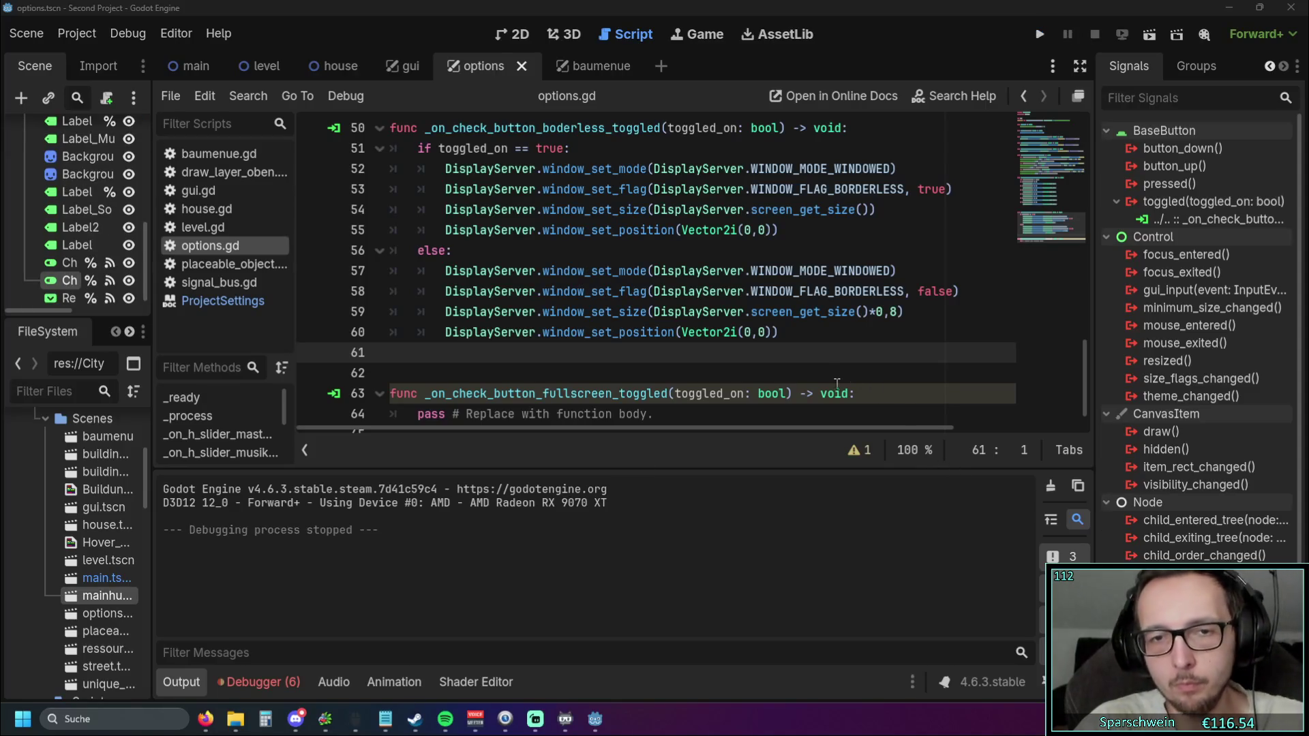
Replace the *0,8 multiplier on line 59 with a Vector2i(100,100) argument inside screen_get_size
scroll(830, 366, up, 1)
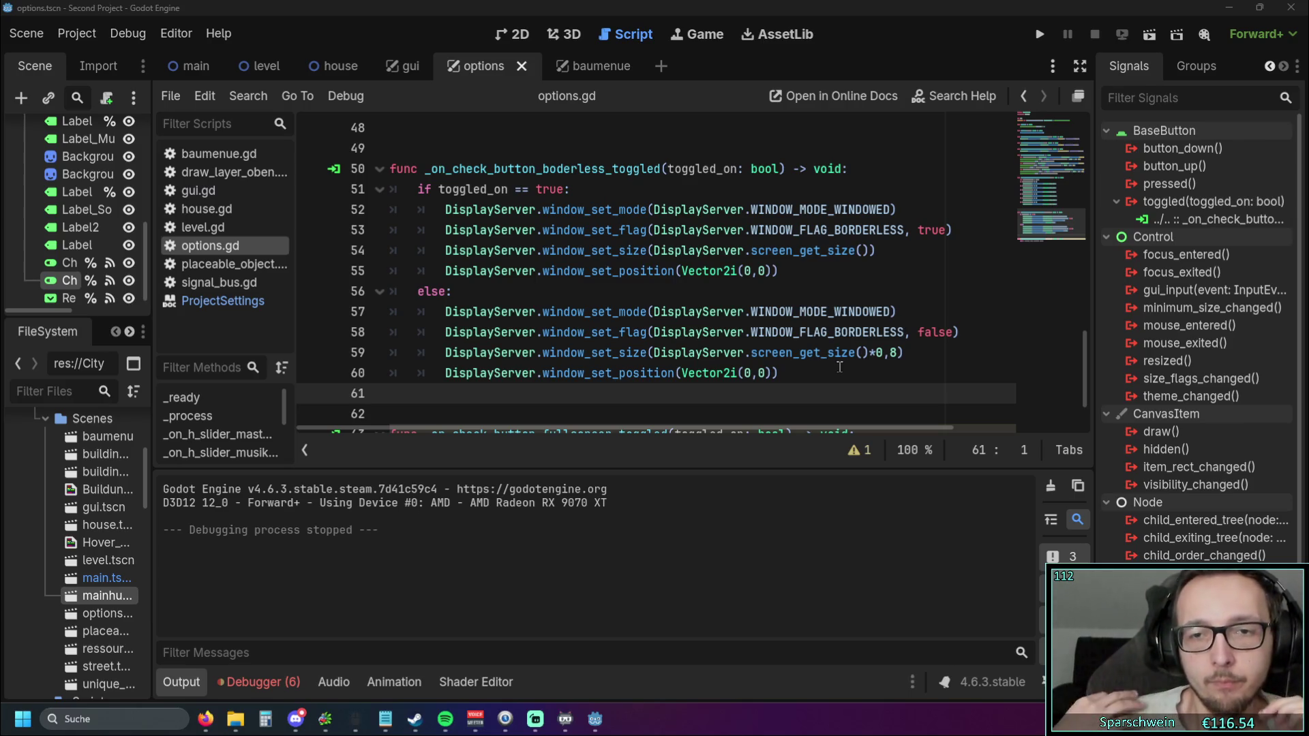
drag(869, 352, 897, 354)
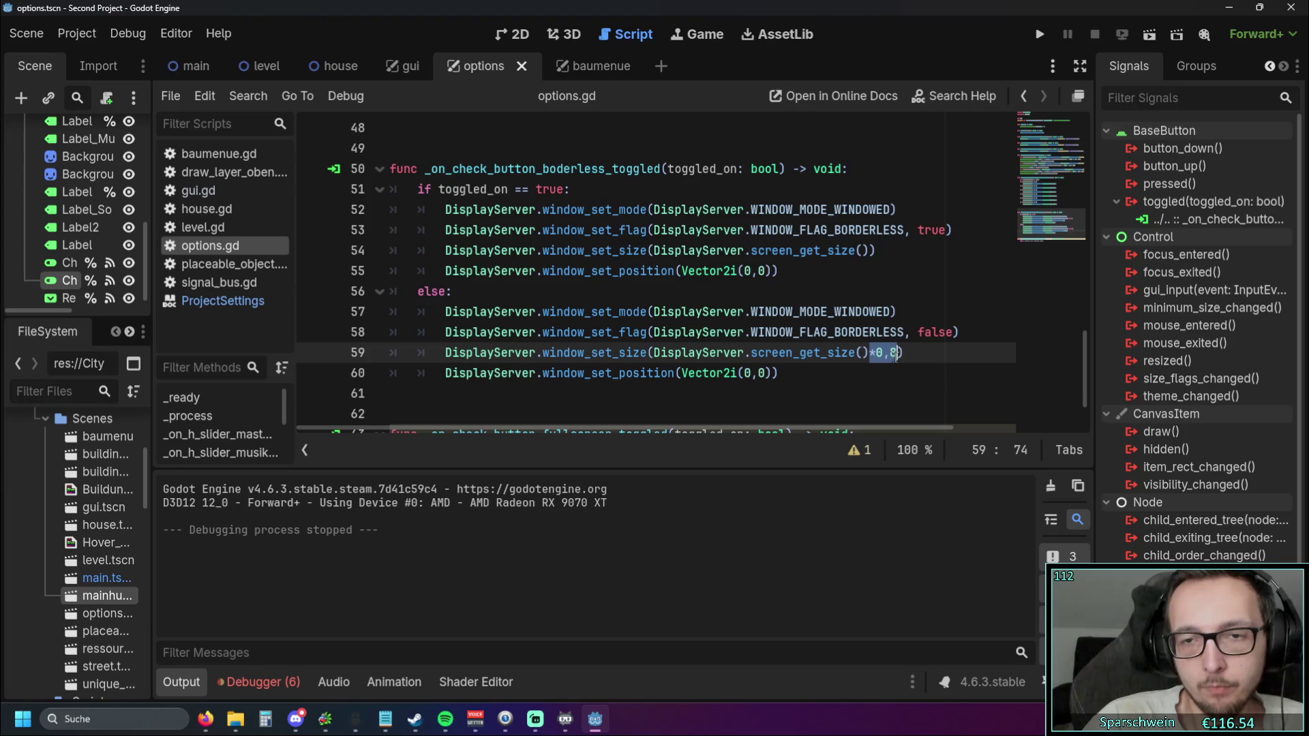
key(BackSpace)
key(Left)
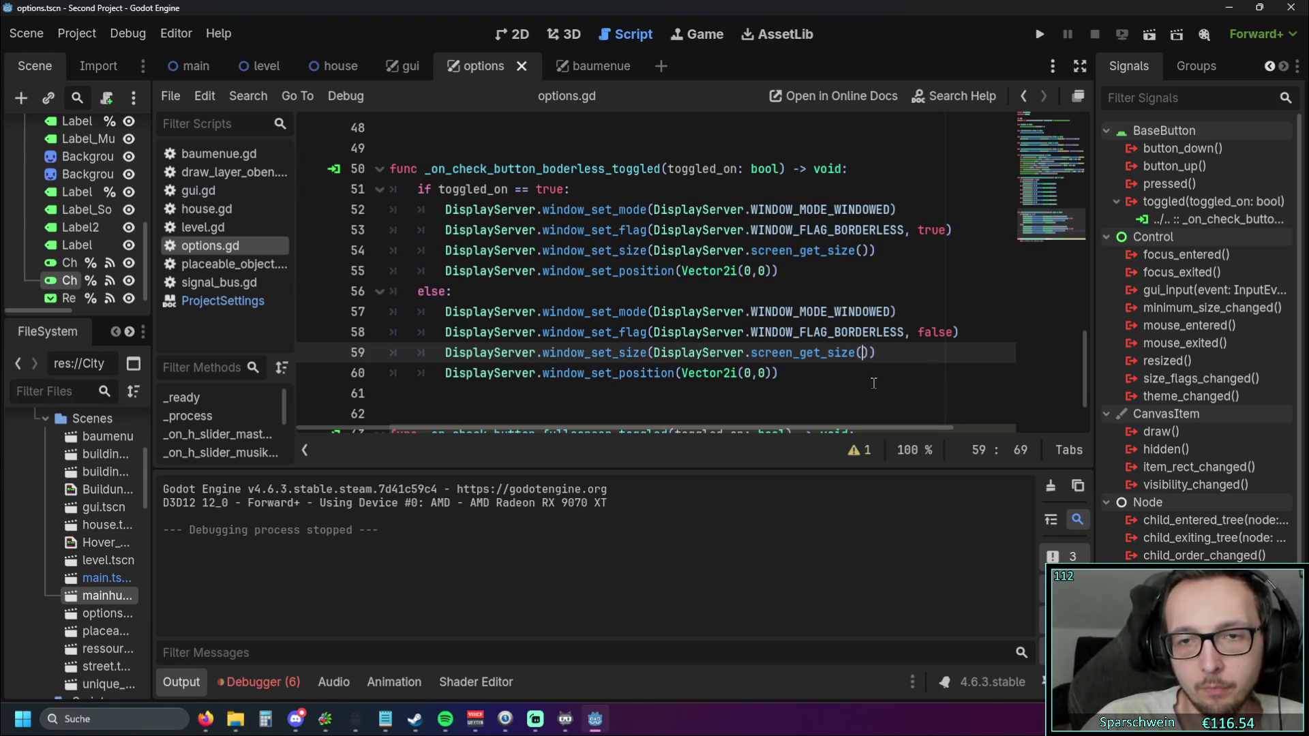
text(veco)
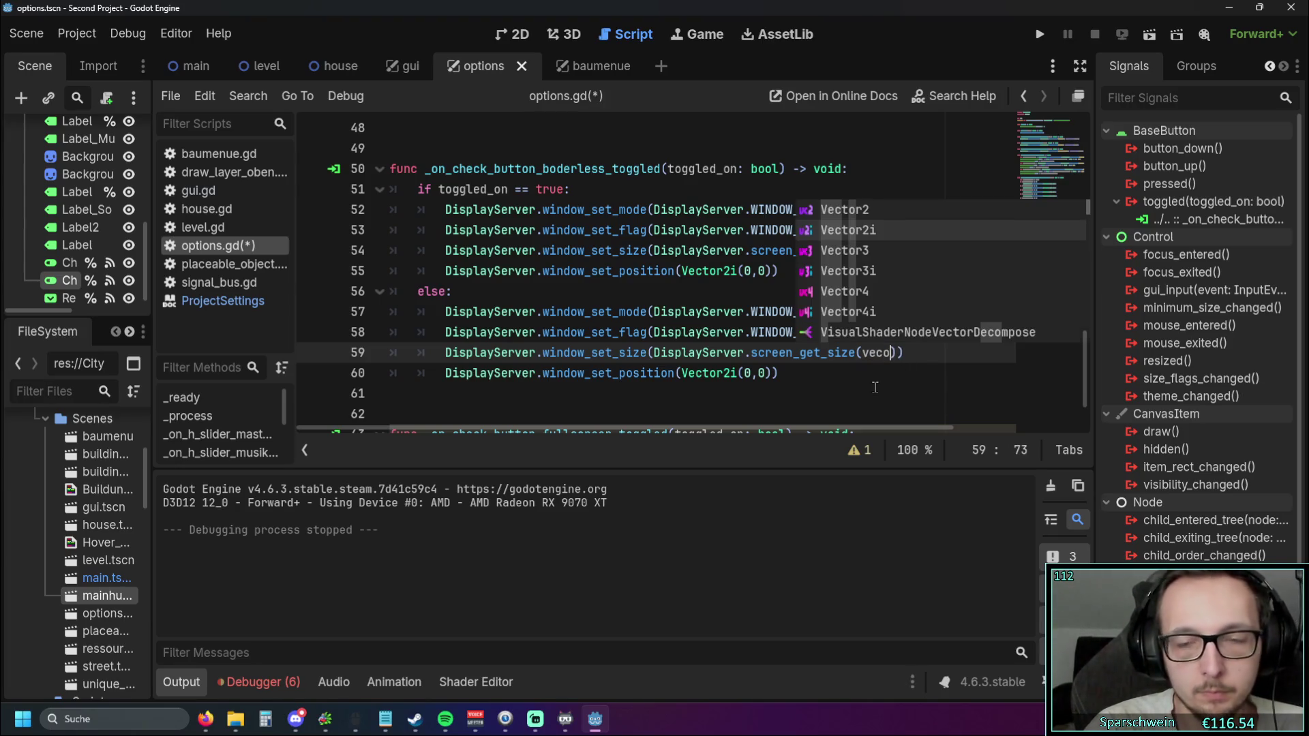
click(872, 230)
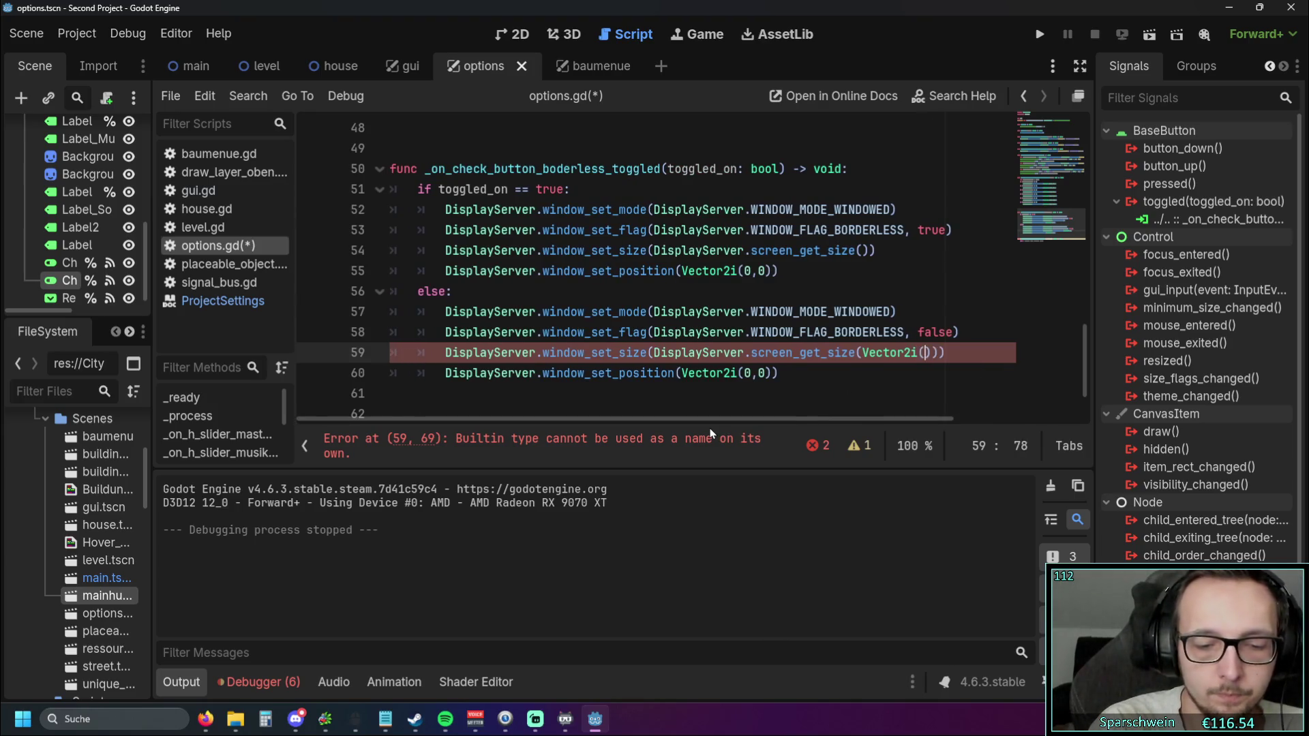
text((100,100)
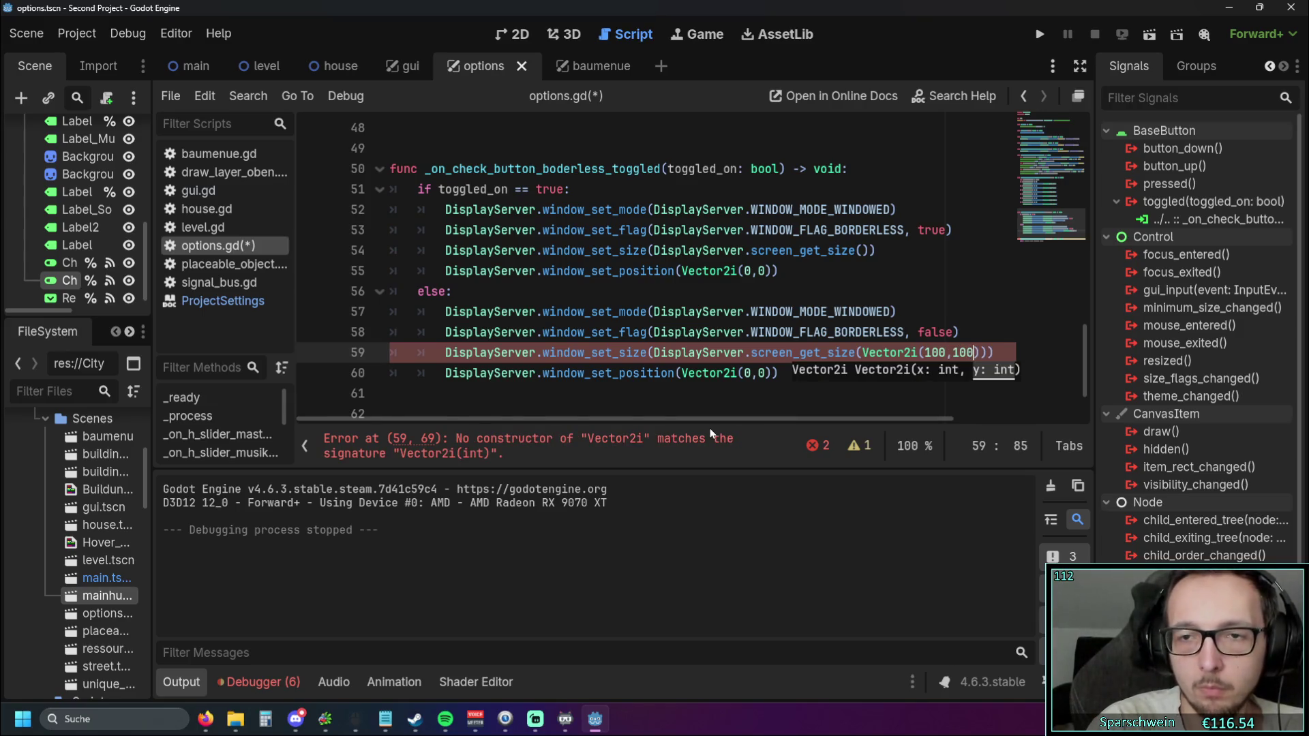
click(878, 312)
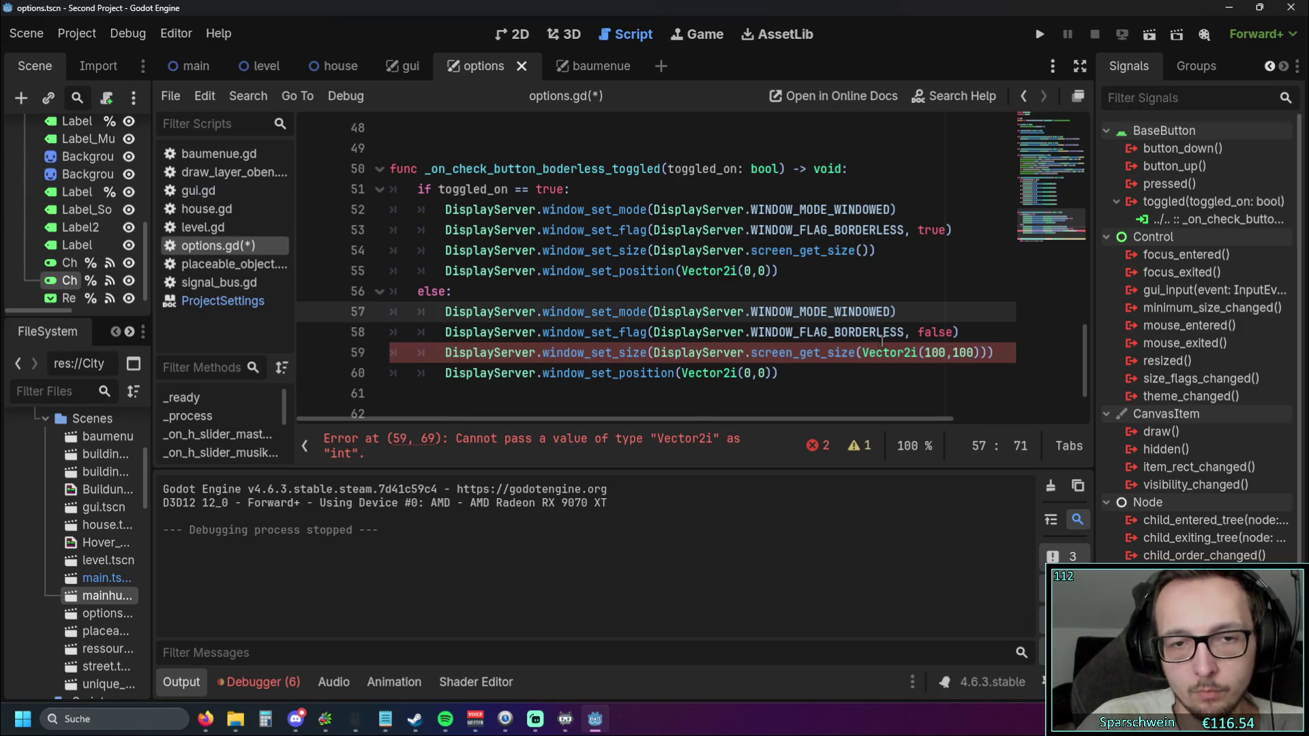
Remove the Vector2i(100,100) argument, restore the empty parentheses, and select screen_get_ on line 59
drag(975, 353, 863, 353)
key(BackSpace)
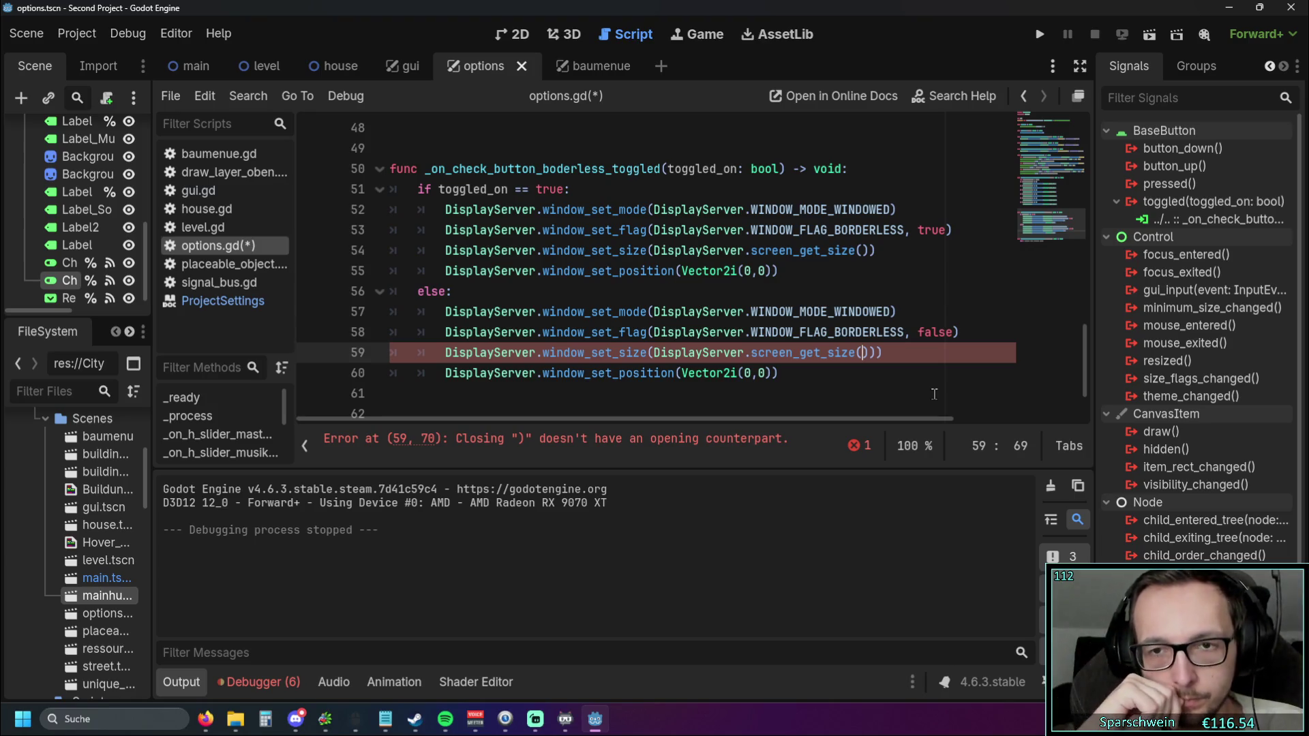
key(BackSpace)
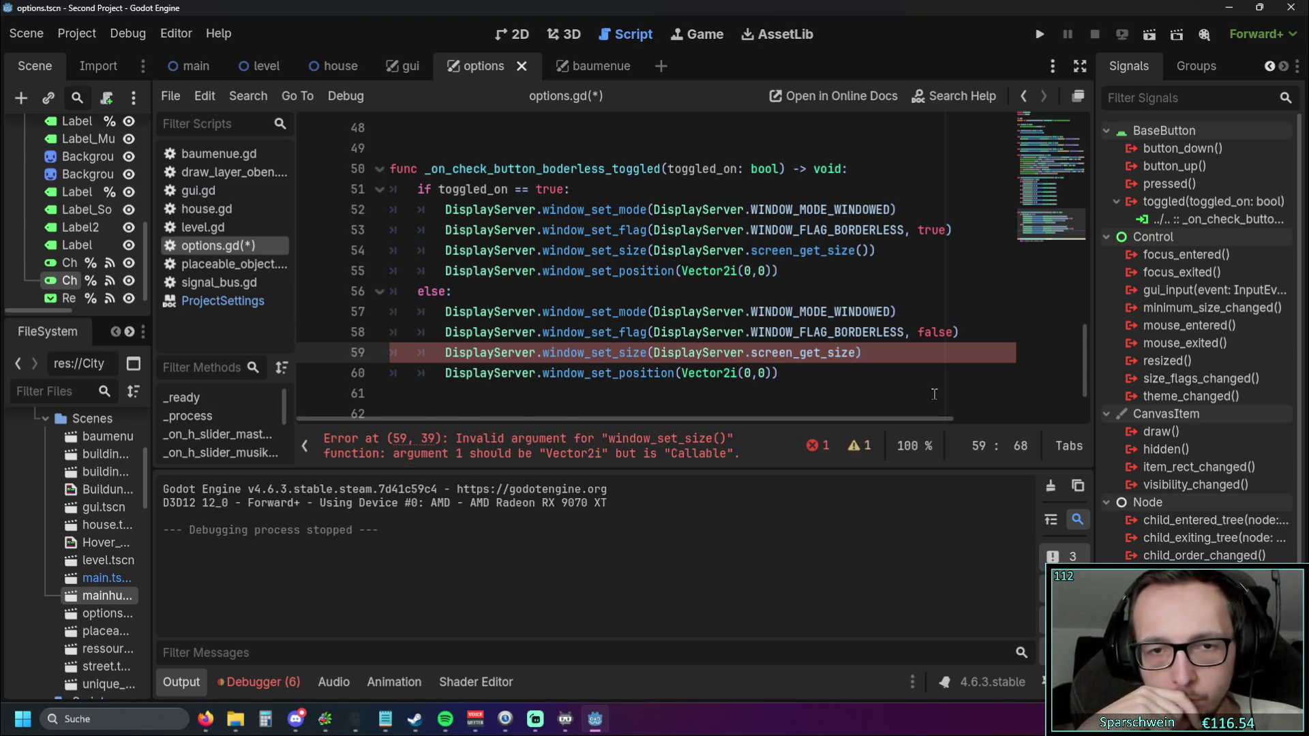
text(()
click(902, 395)
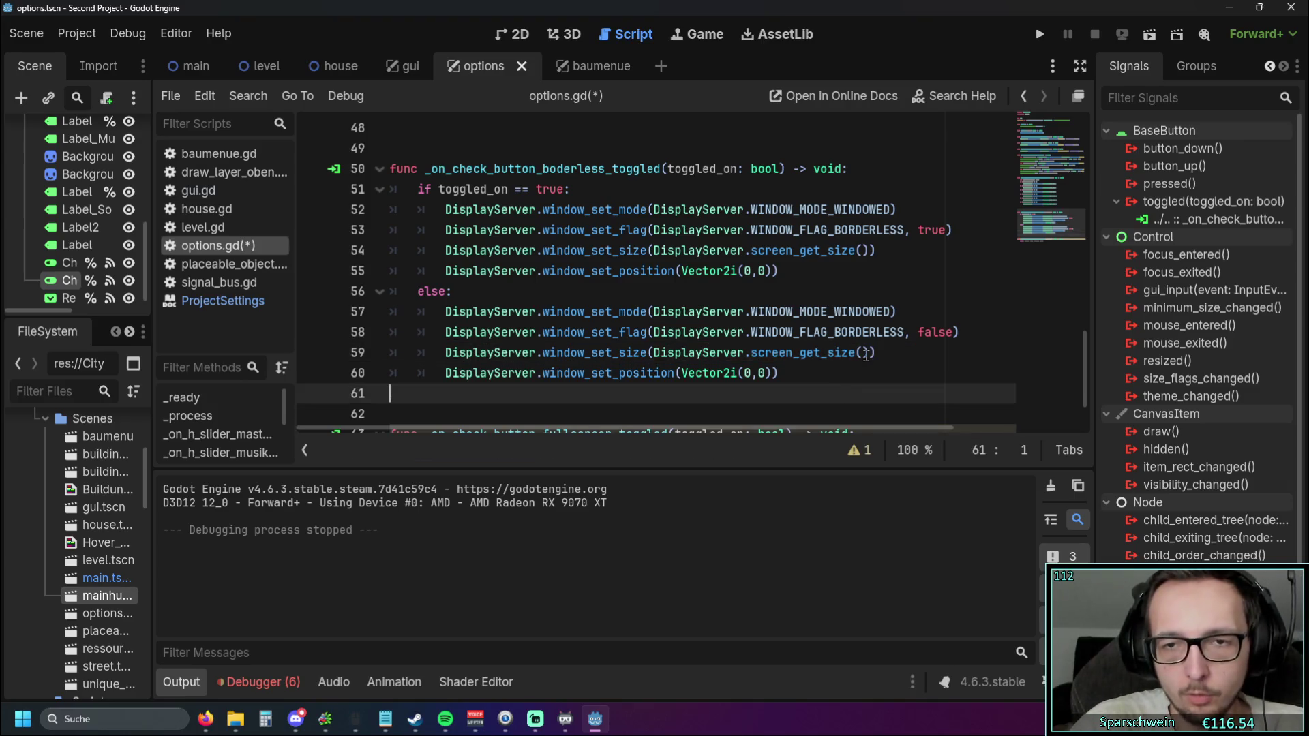
mouse_move(823, 355)
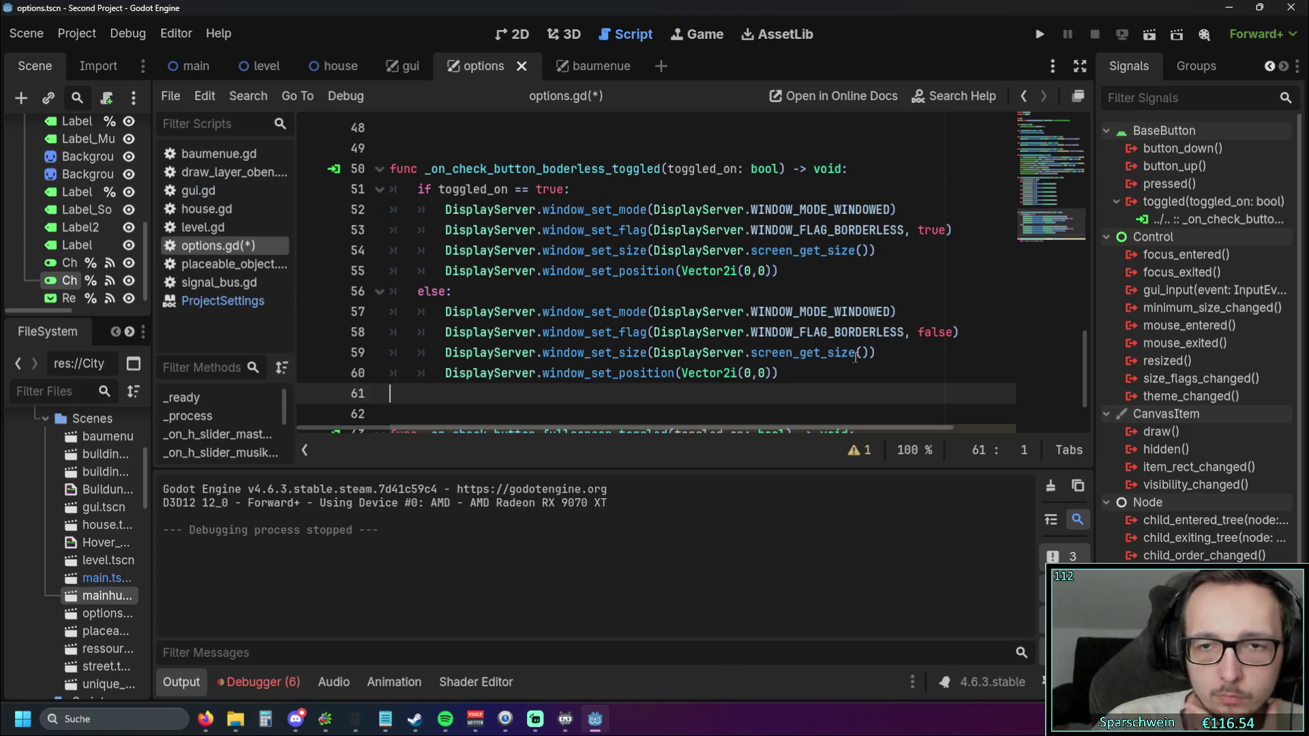
drag(827, 352, 750, 352)
Delete screen_get_ and append a *0.8 factor to the size call on line 59
key(BackSpace)
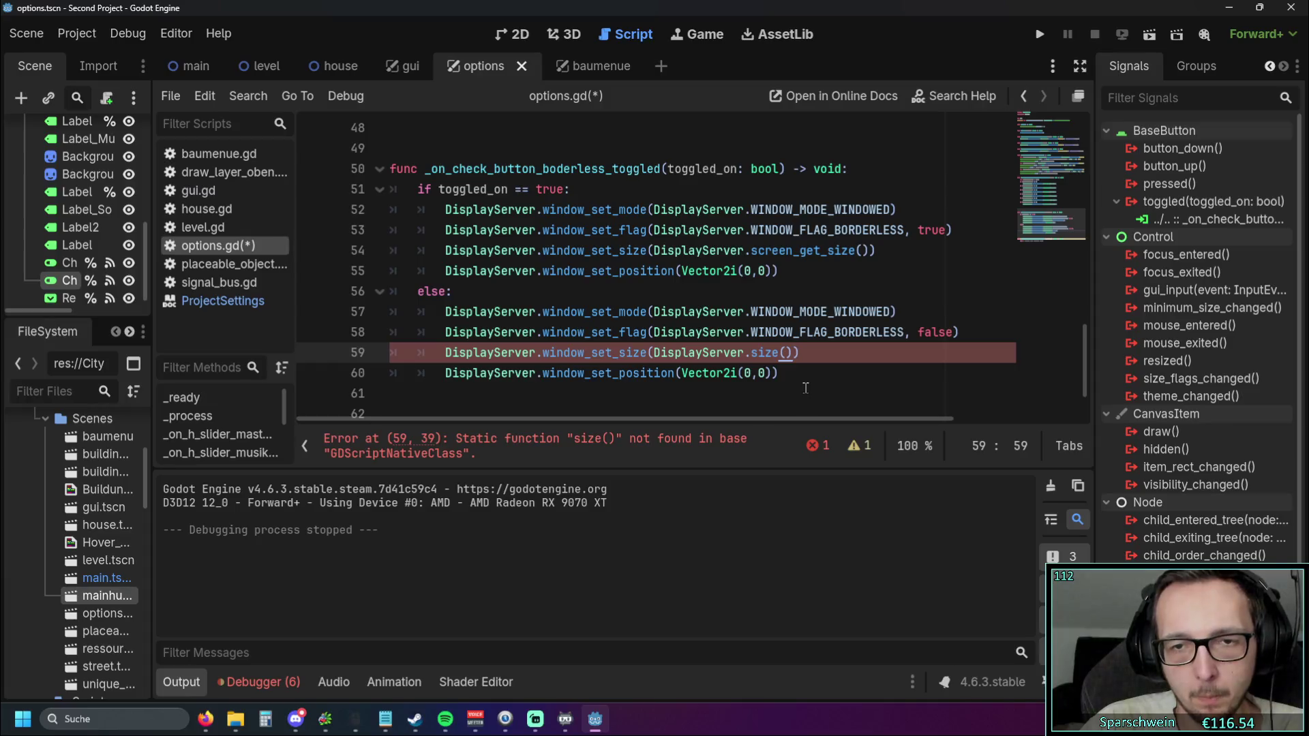
text(0)
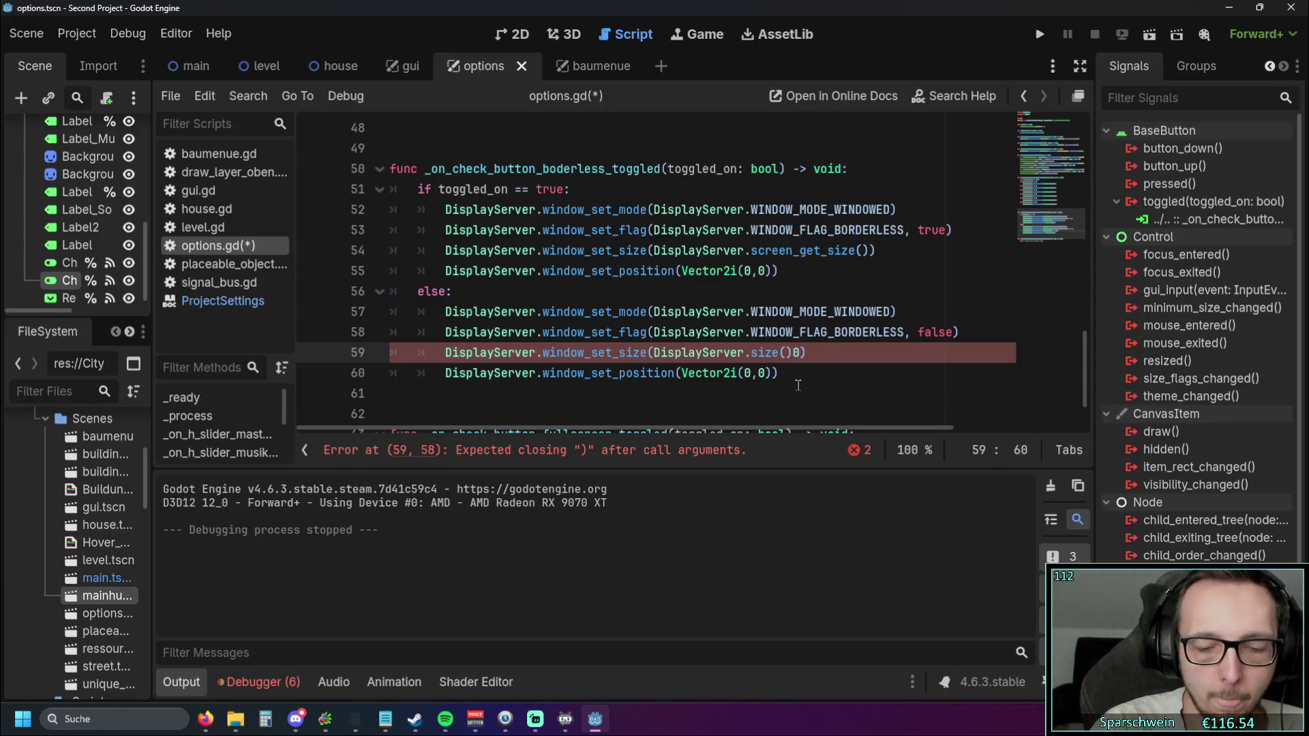
key(BackSpace)
text(*0,8)
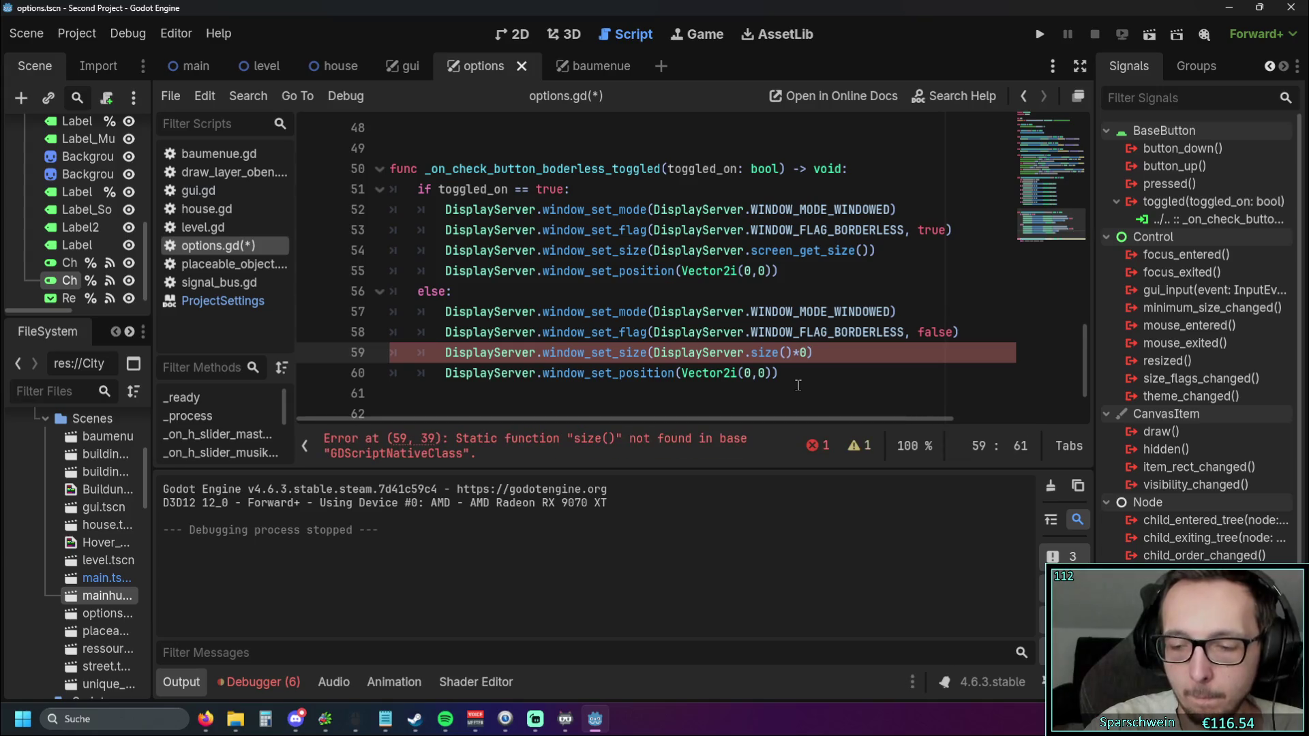
key(Left)
key(Left)
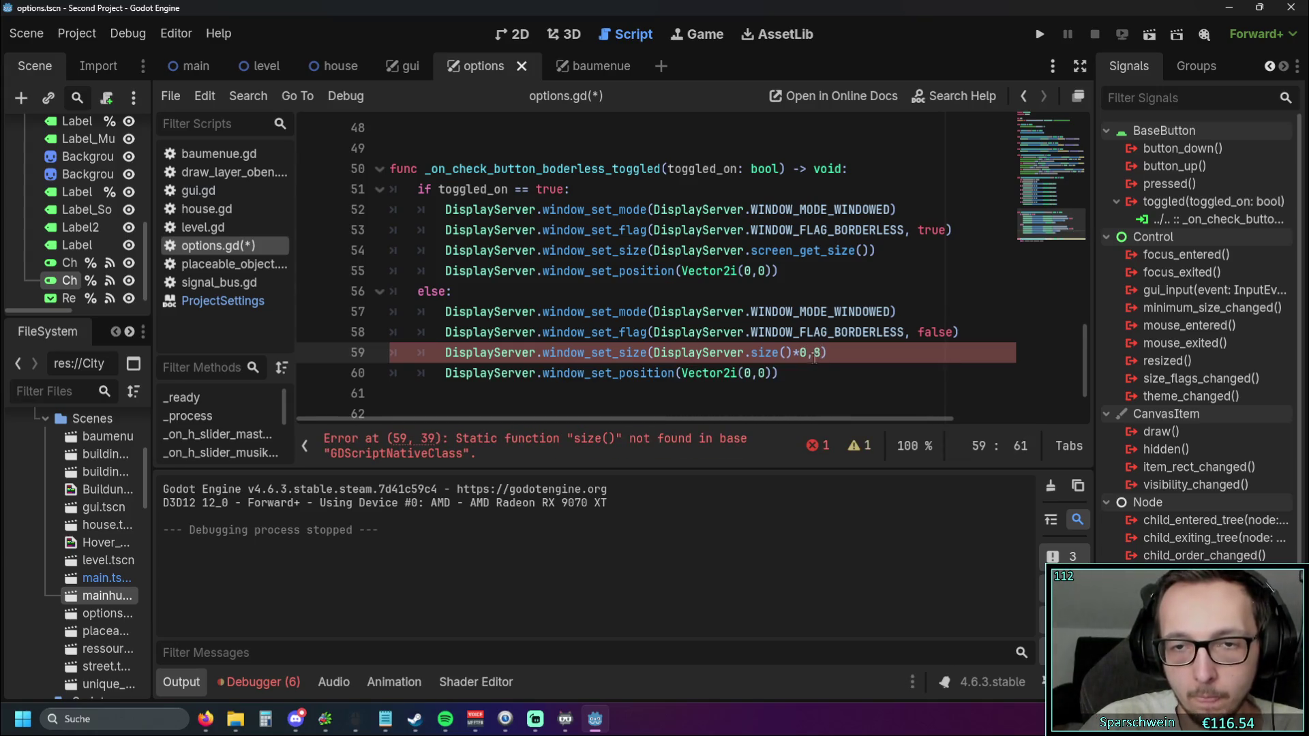
key(Delete)
text(.)
key(Left)
key(Left)
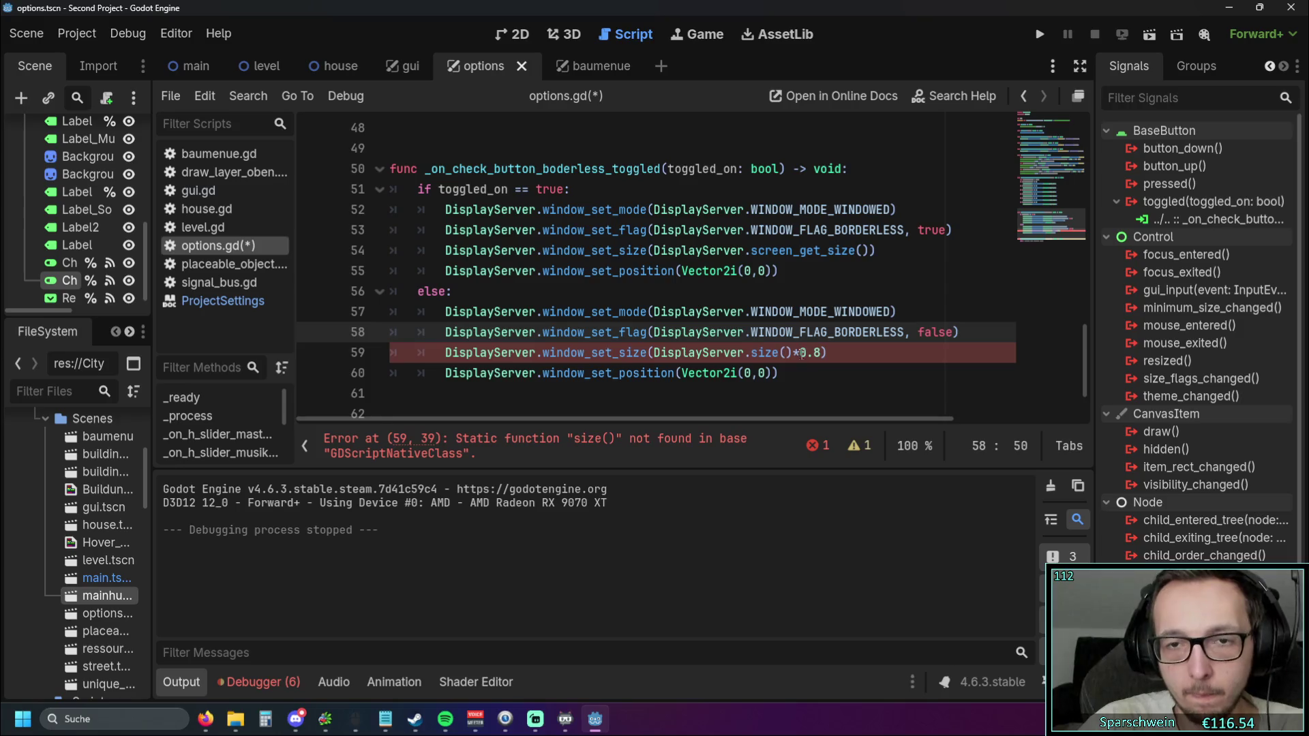
click(801, 386)
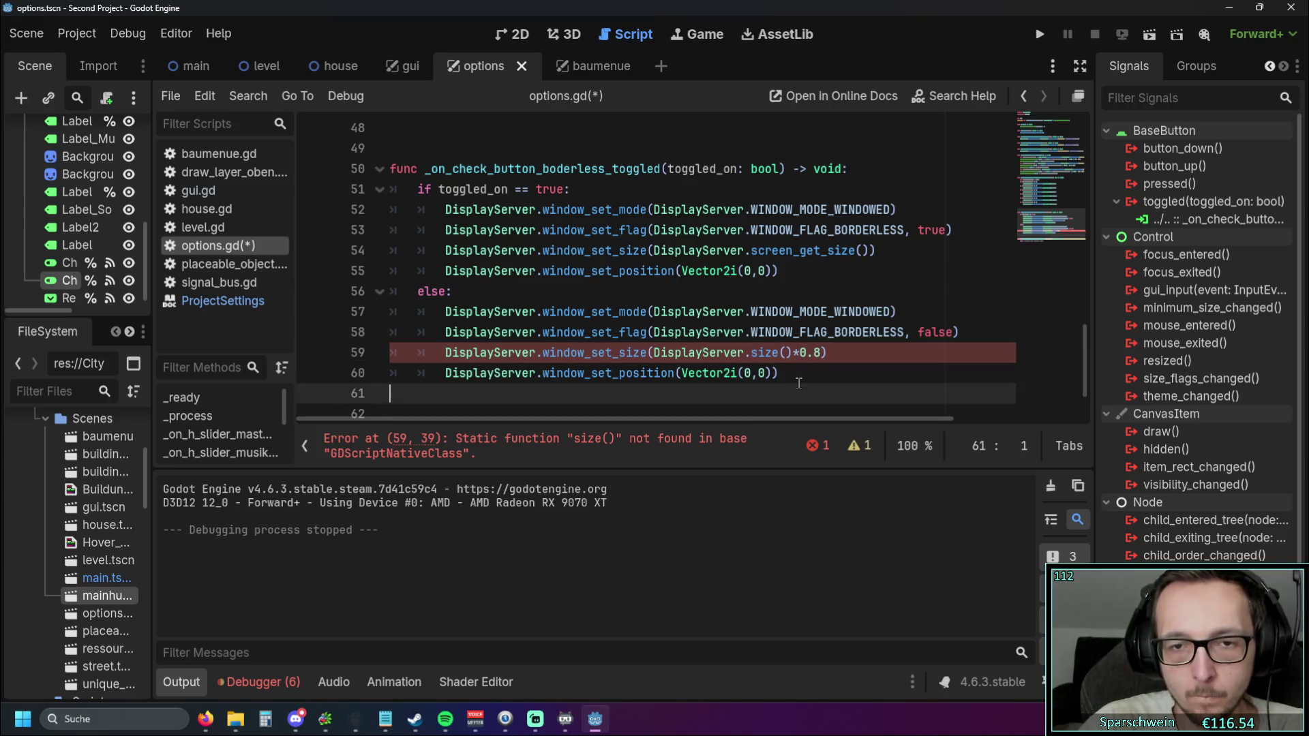
Rewrite line 59's call as DisplayServer.window_get_size()*0.8 using autocomplete
click(831, 363)
key(Left)
key(BackSpace)
key(BackSpace)
key(BackSpace)
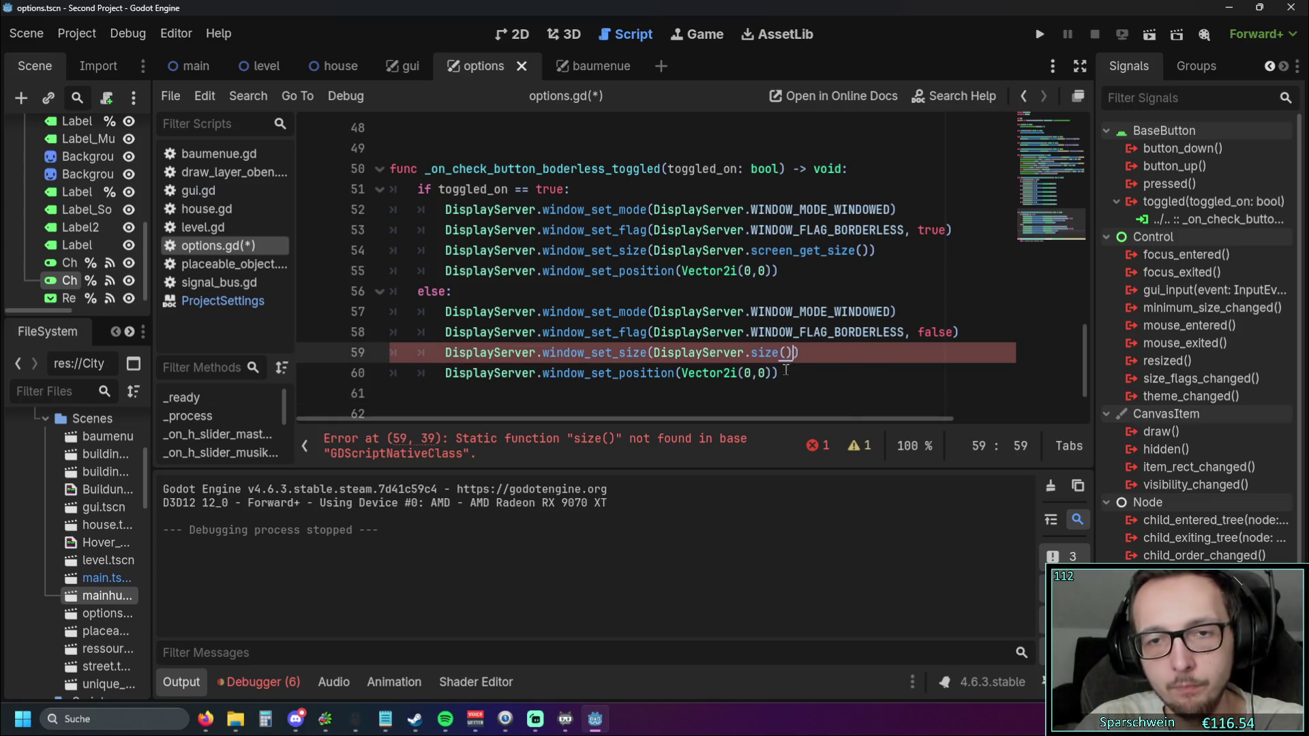
key(BackSpace)
key(BackSpace)
key(BackSpace)
key(BackSpace)
key(BackSpace)
key(BackSpace)
text(diw)
key(BackSpace)
key(BackSpace)
text(i)
key(BackSpace)
key(BackSpace)
text(window)
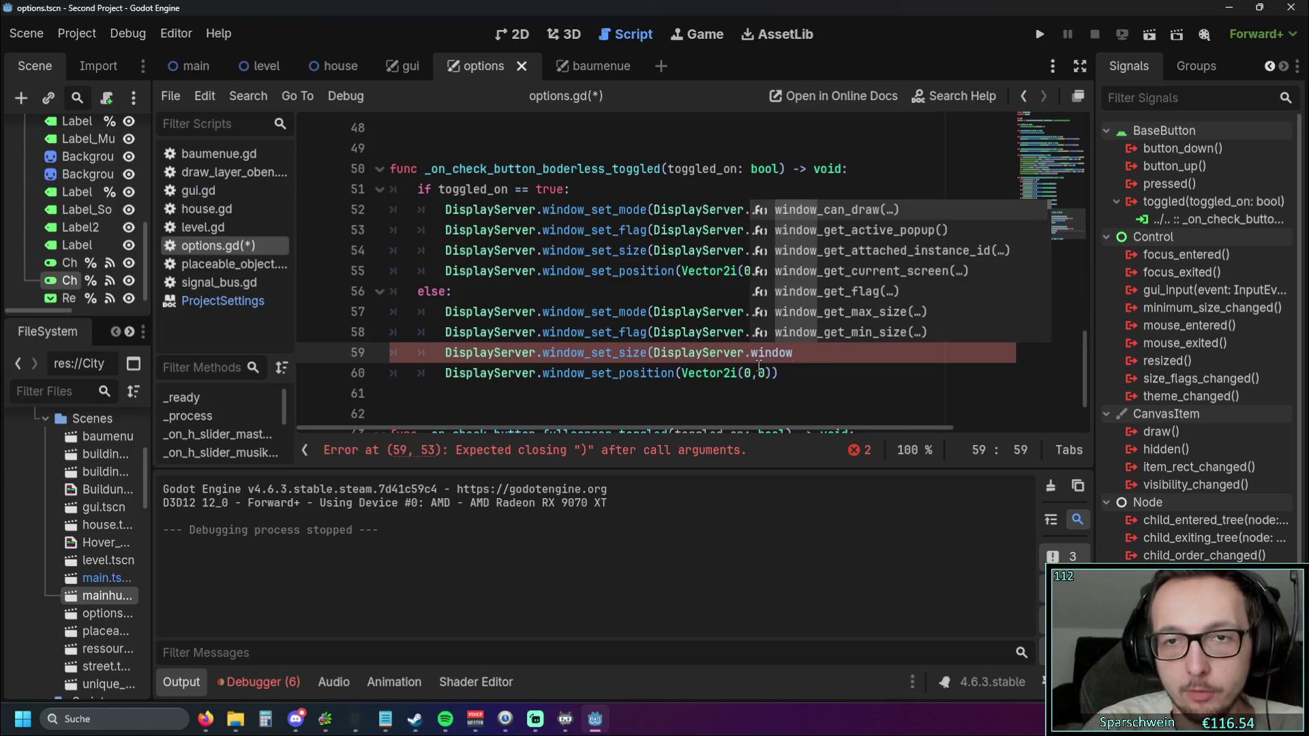
key(BackSpace)
key(BackSpace)
key(BackSpace)
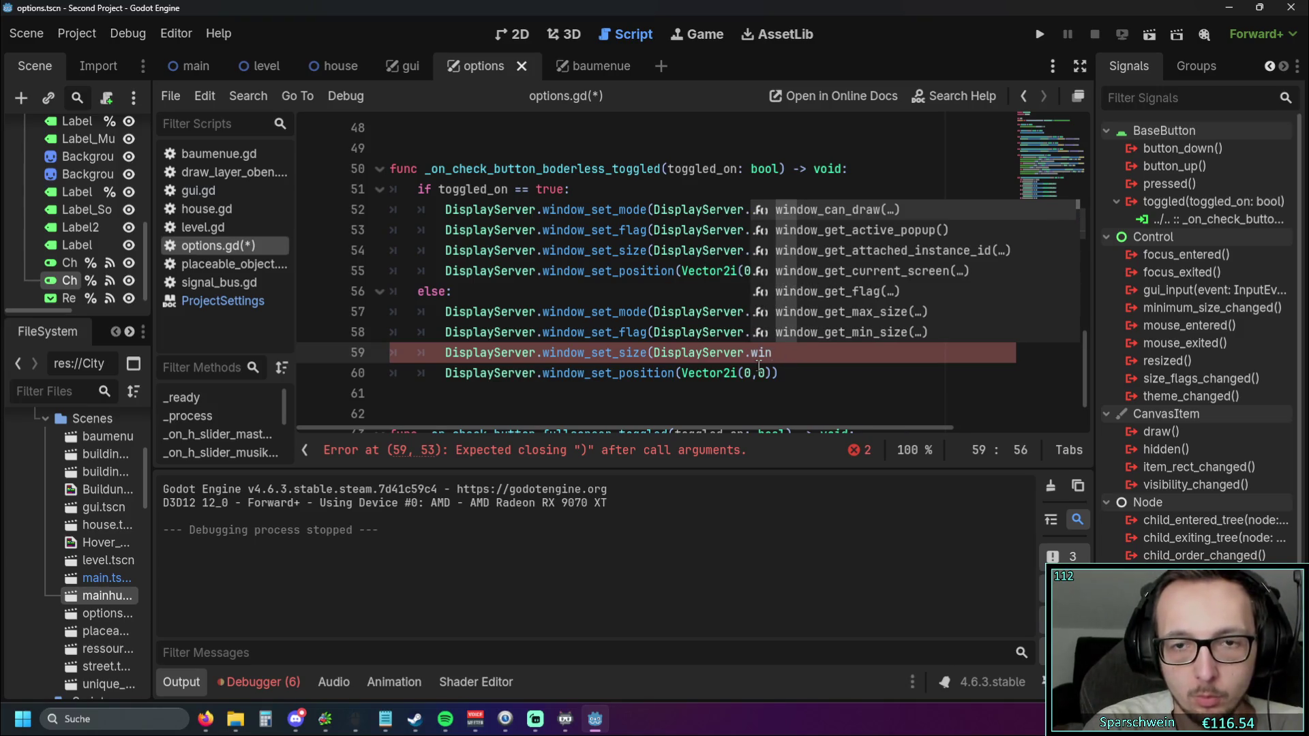
text(dow_get_s)
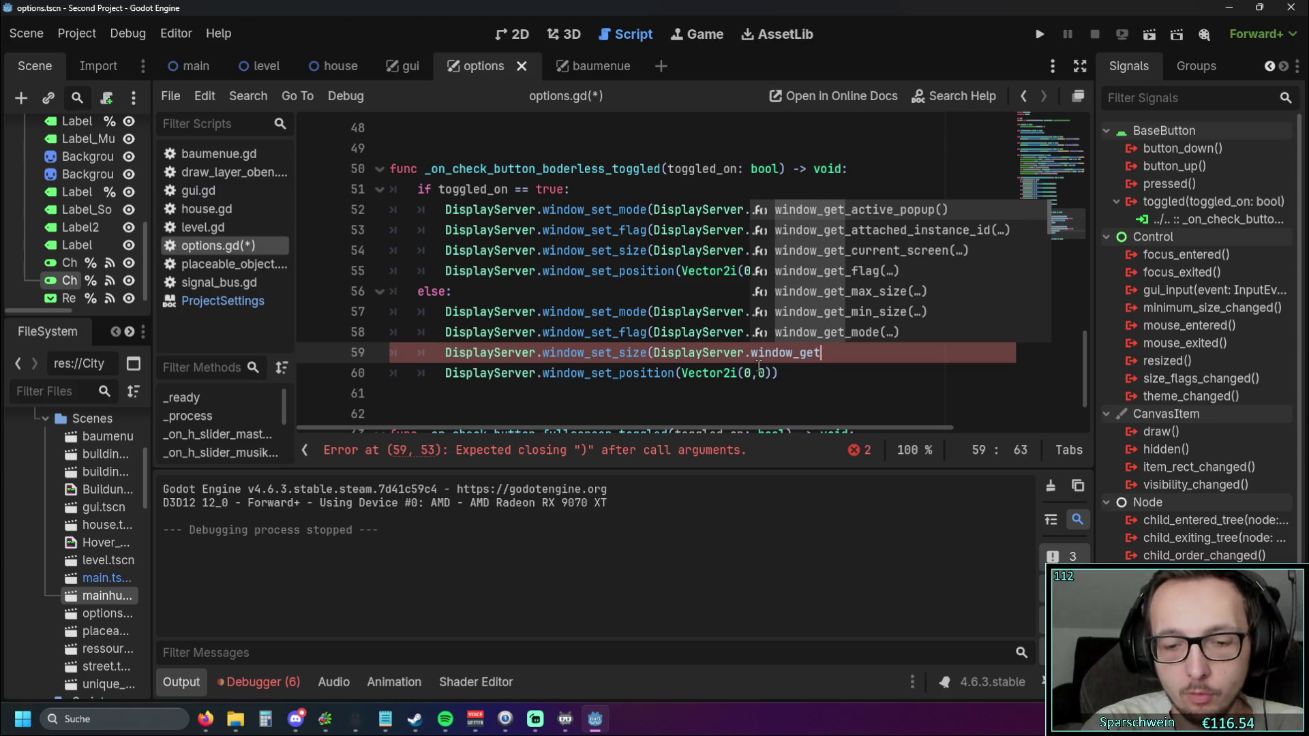
text(i)
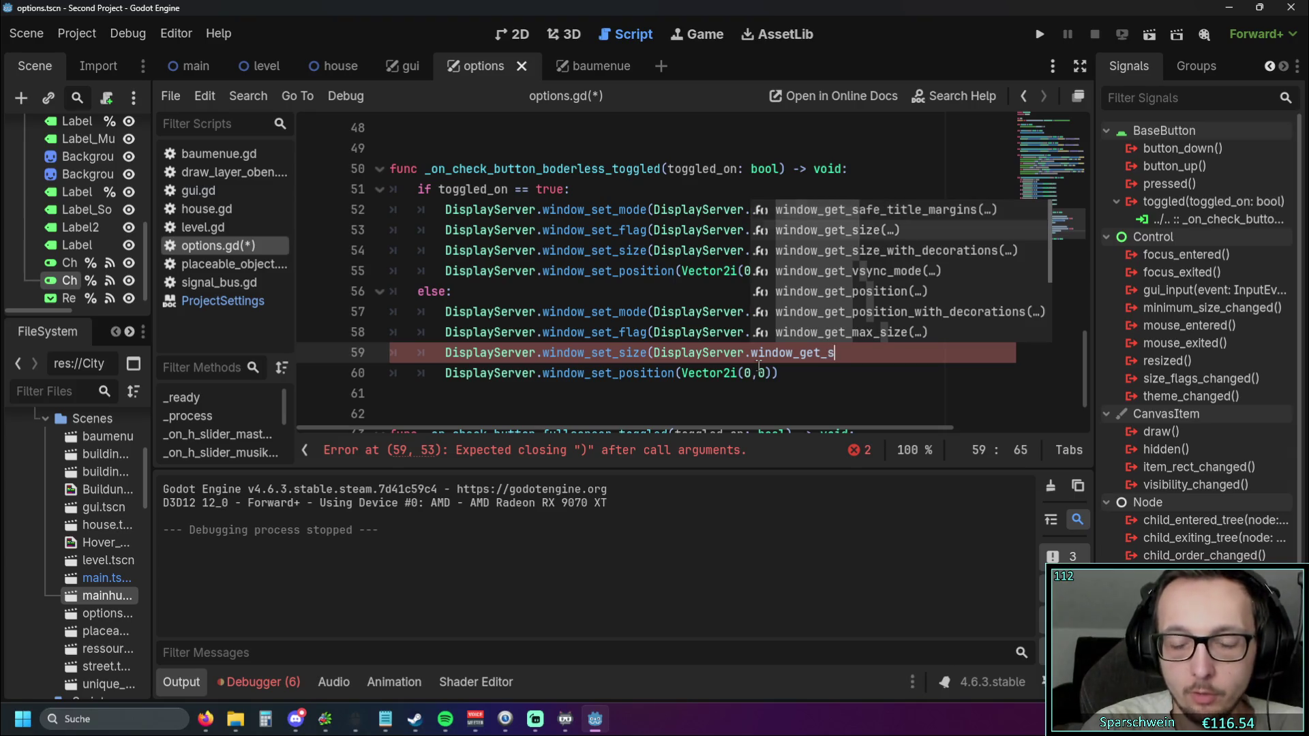
key(Return)
text())
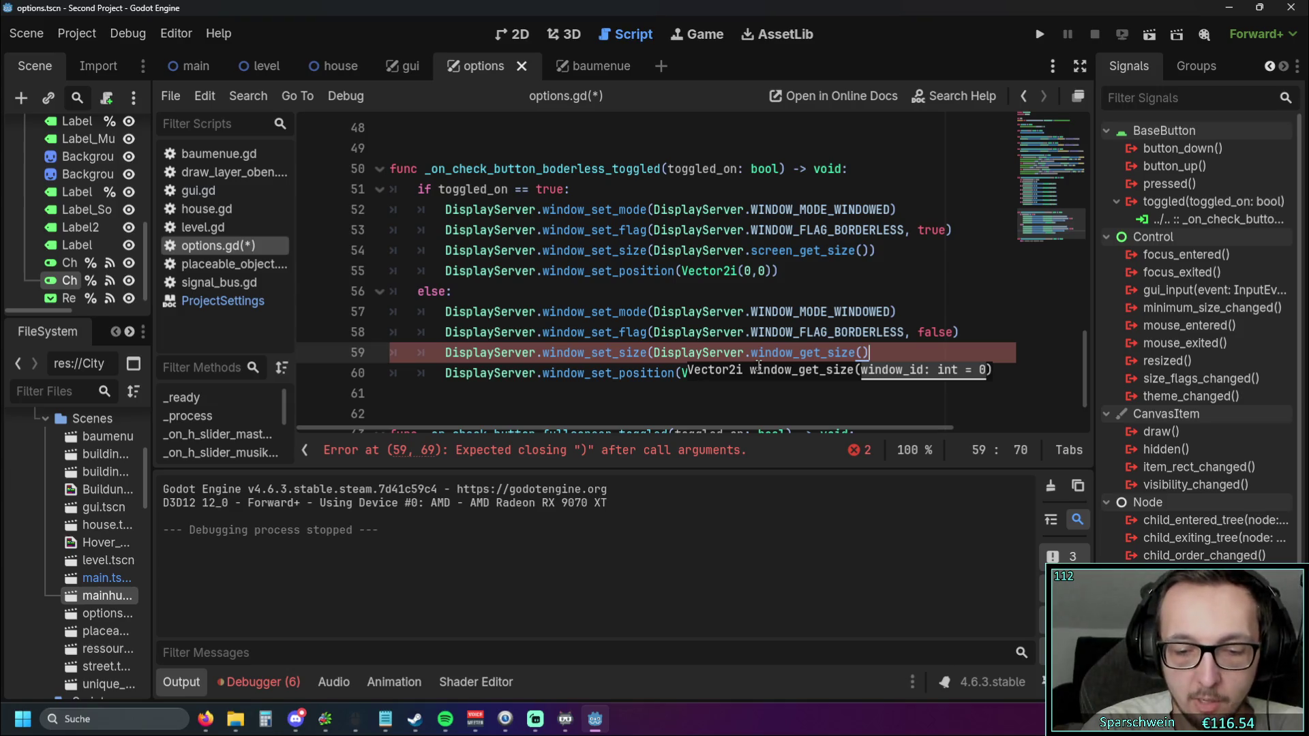
text(*)
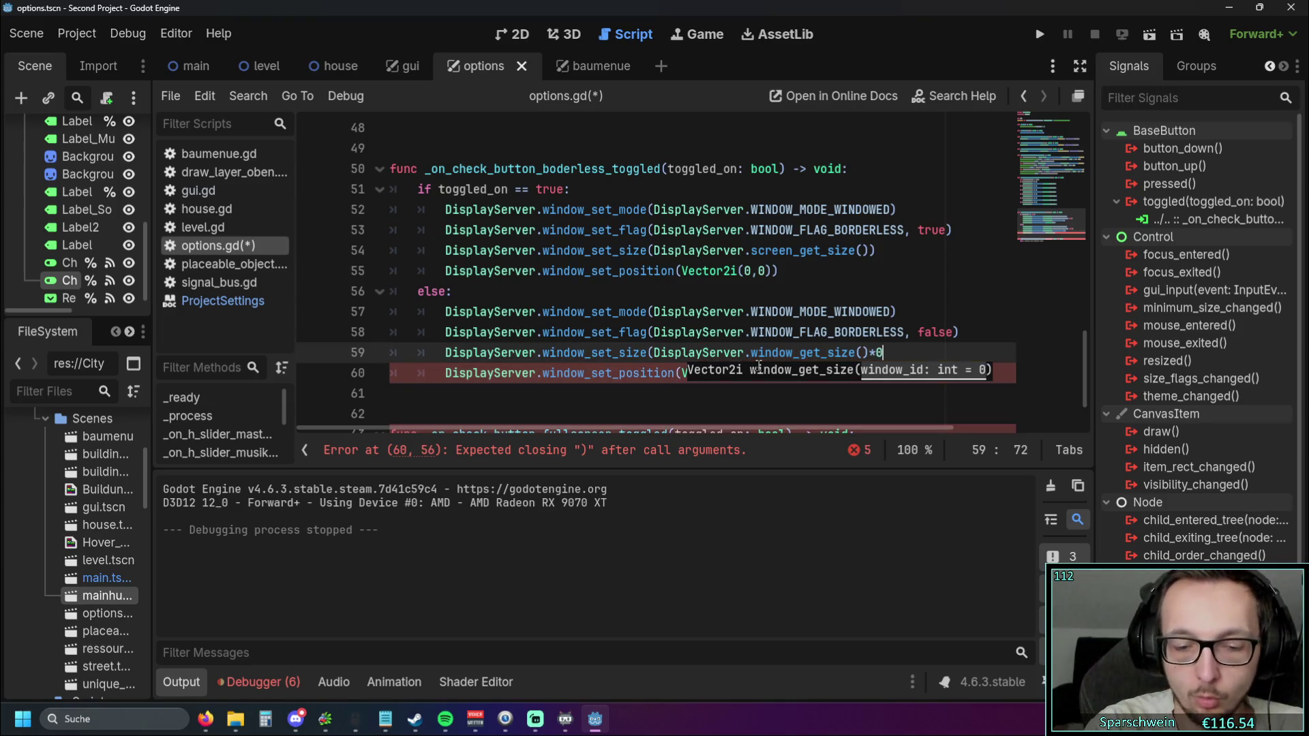
text(0.8)
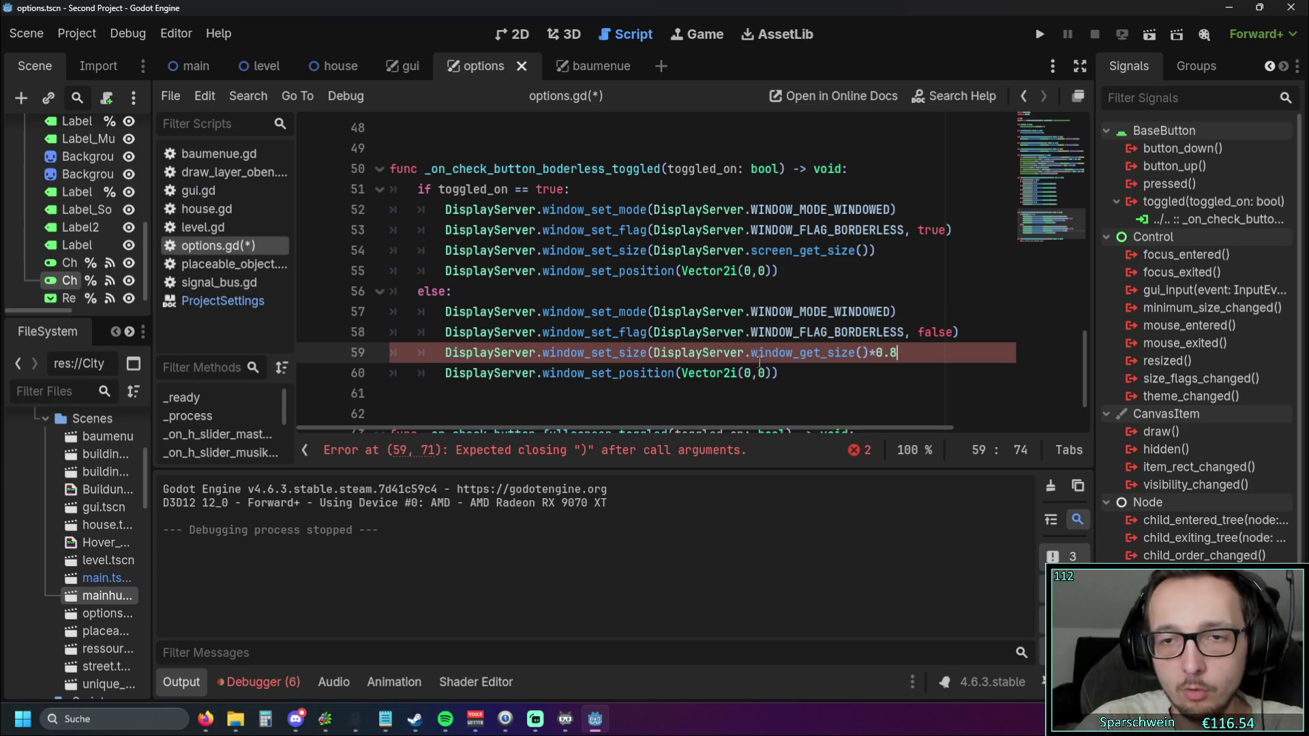
text())
click(780, 312)
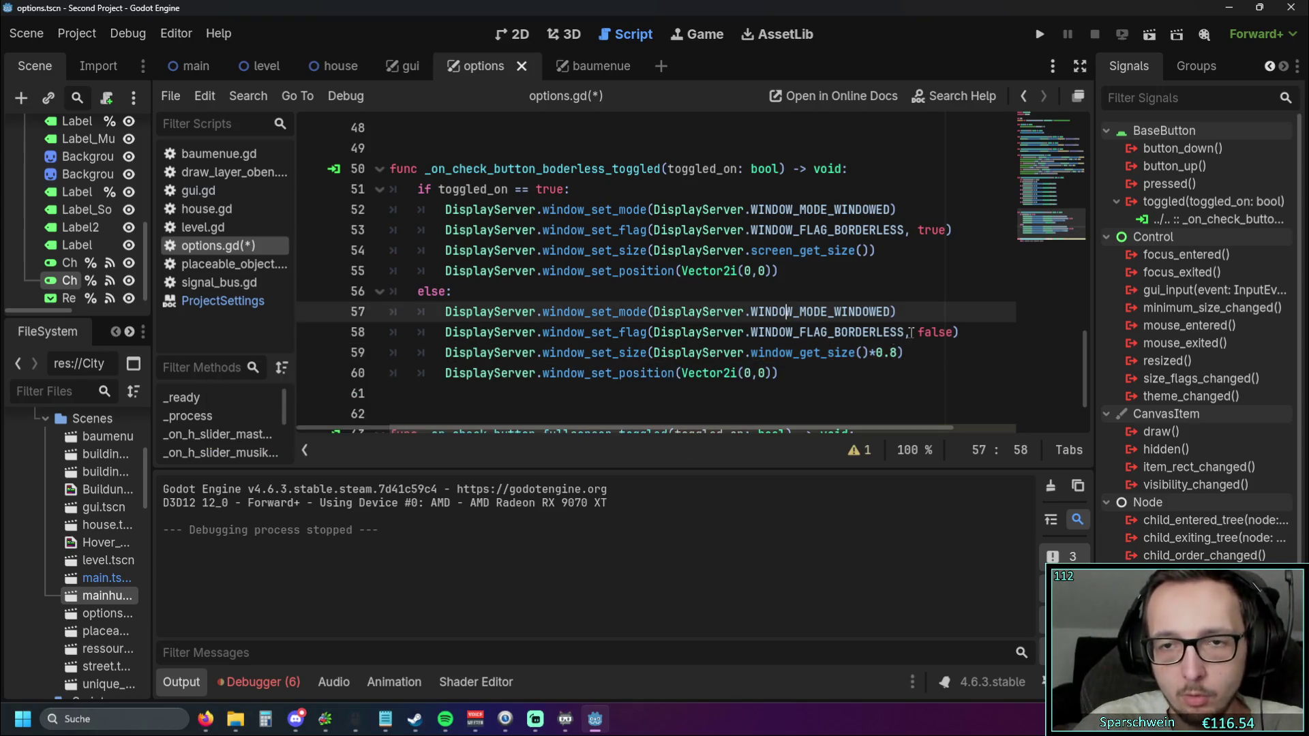
Test the Borderless toggle in the running game, then delete a stray parenthesis on line 59
click(1048, 39)
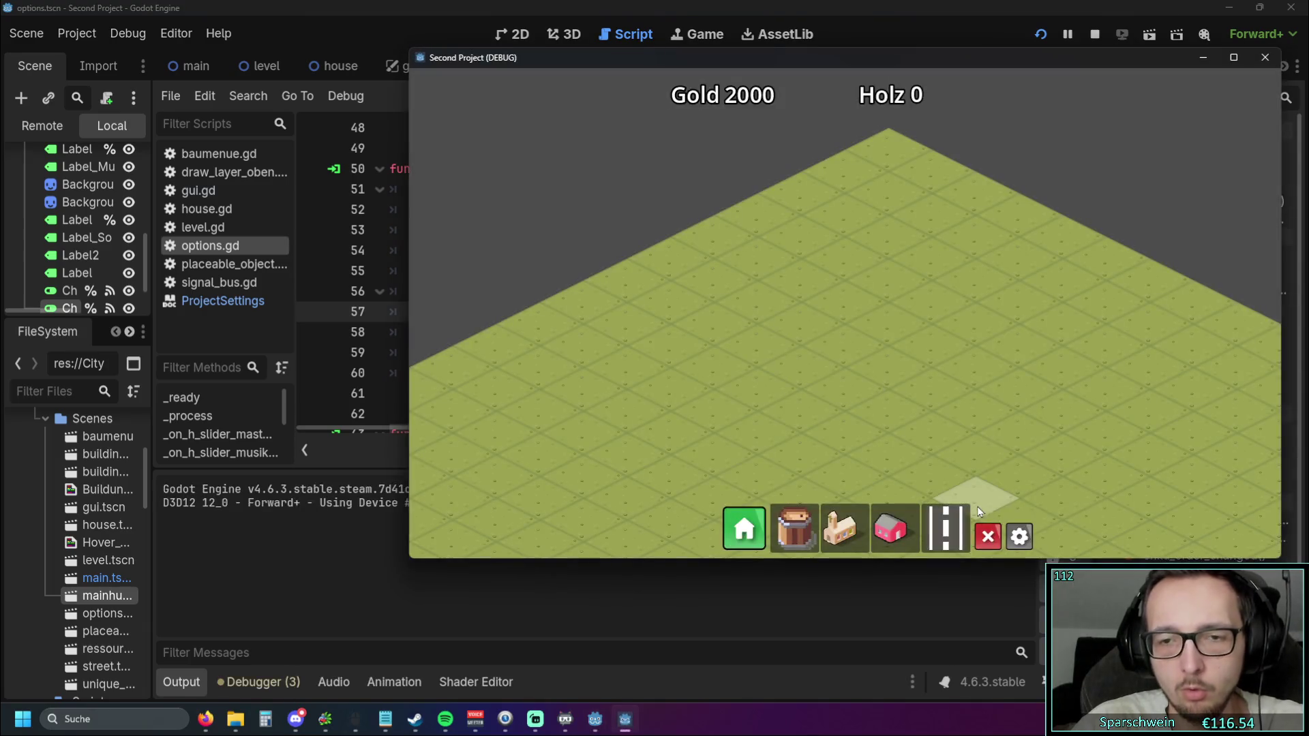
click(1020, 540)
click(990, 327)
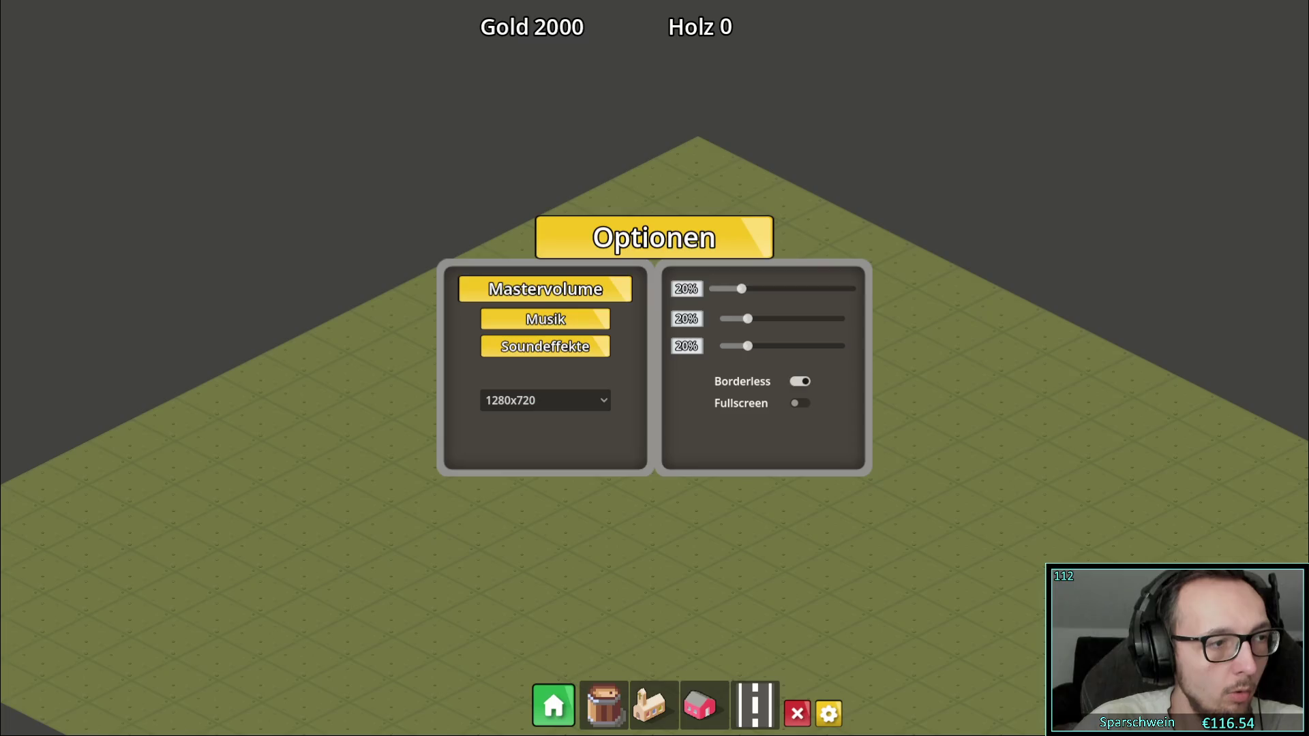
click(803, 384)
click(807, 387)
click(804, 384)
click(799, 382)
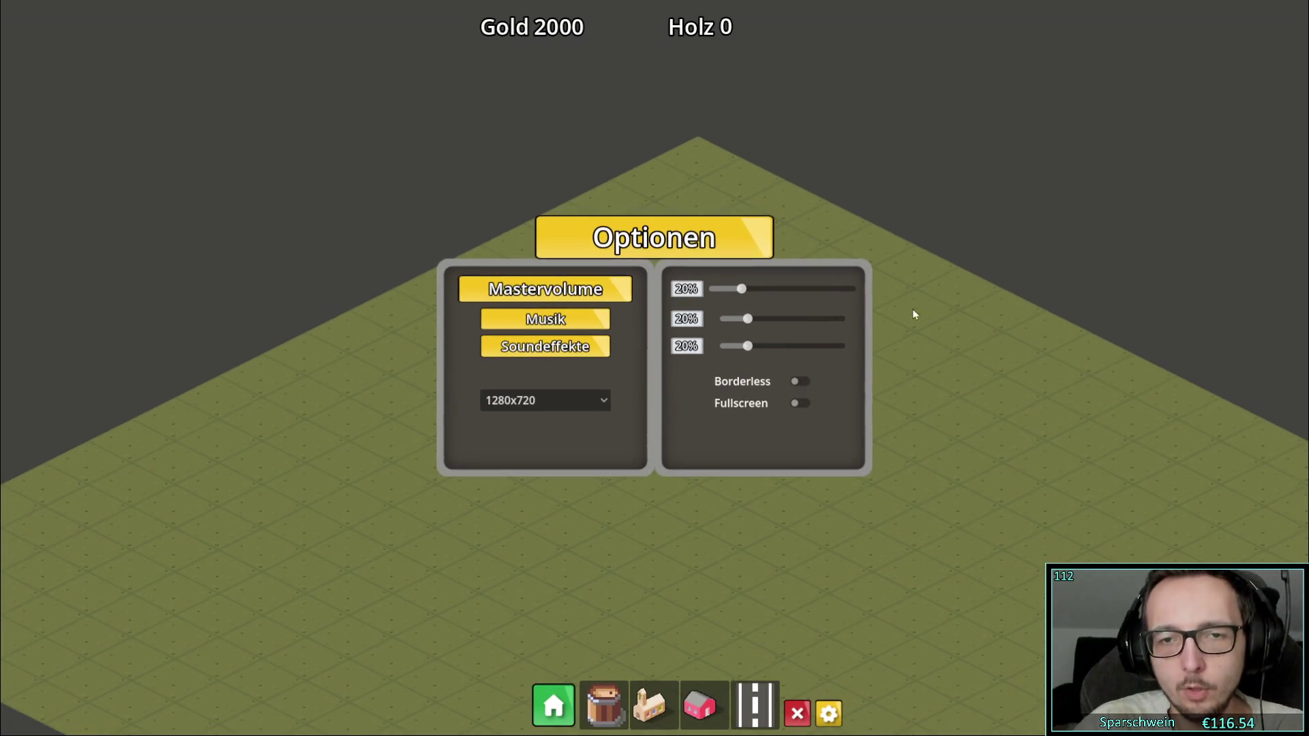
key(alt+F4)
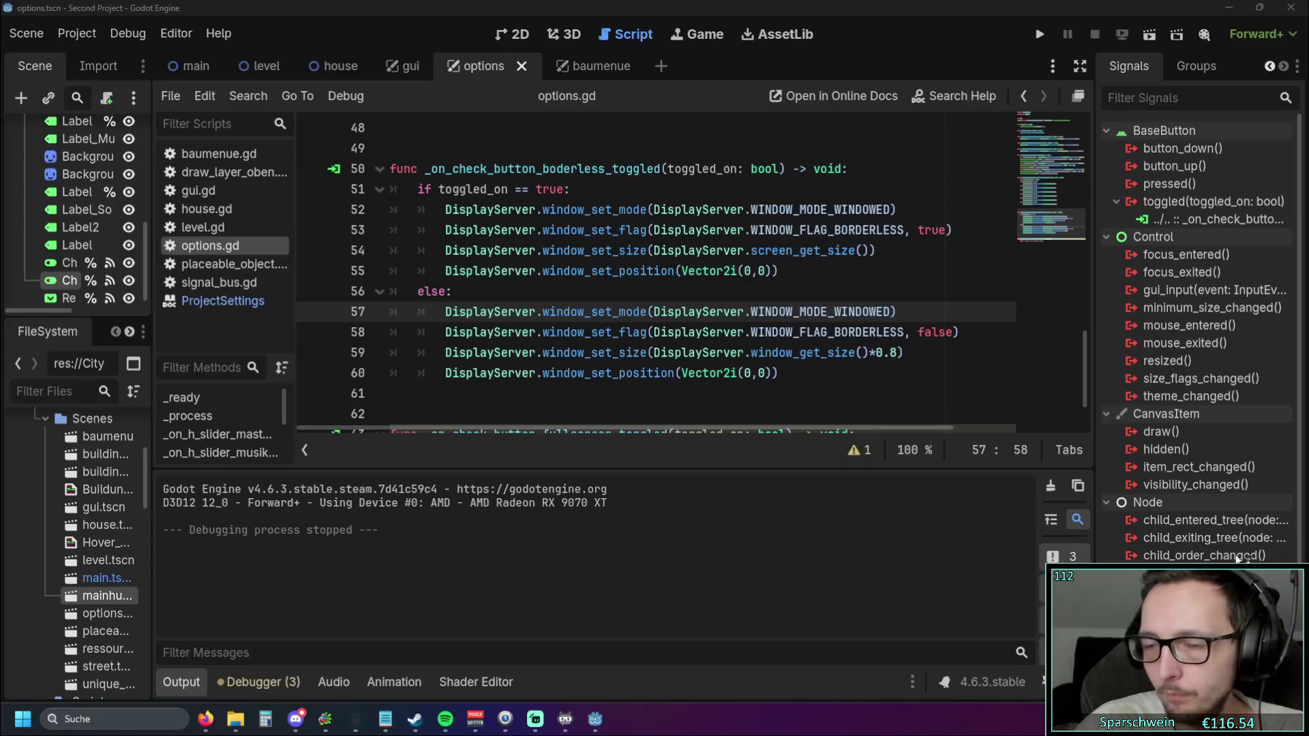
click(904, 352)
key(BackSpace)
Replace the size expression on line 59 with a window_set_size call via autocomplete
text())
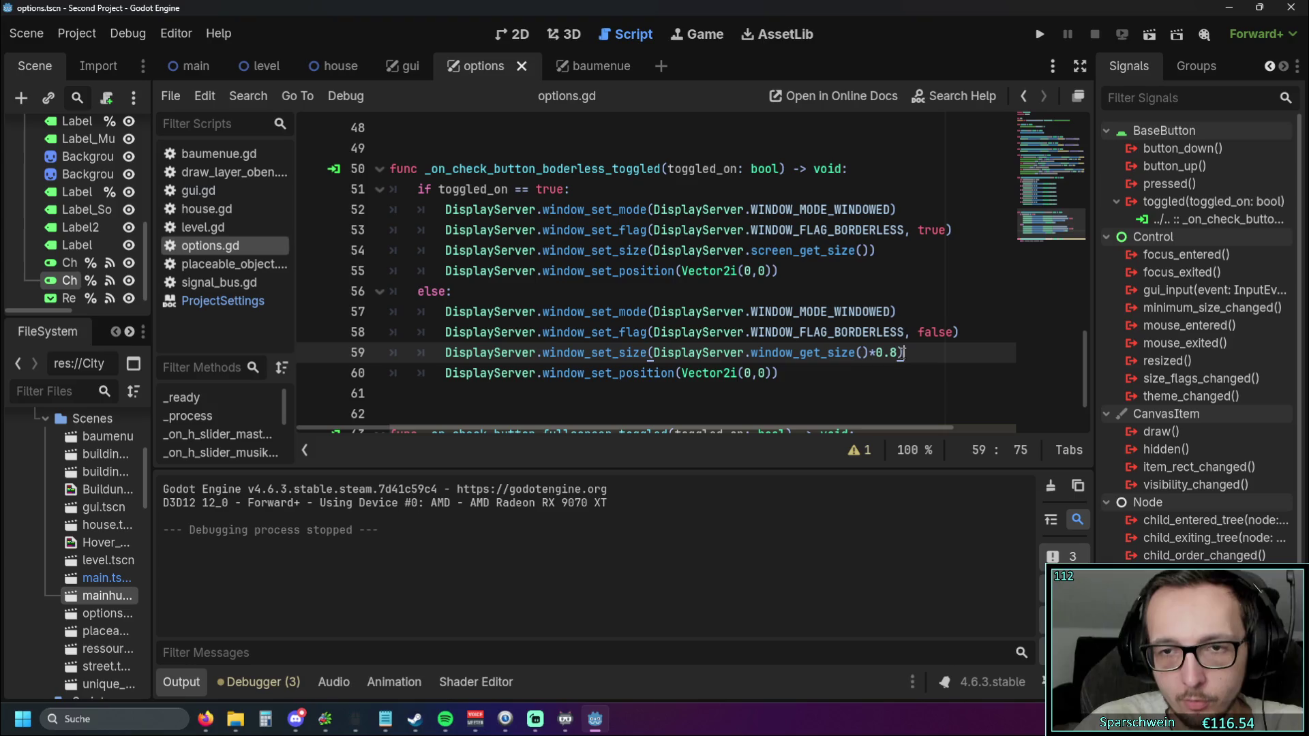
drag(903, 353, 751, 352)
text(set)
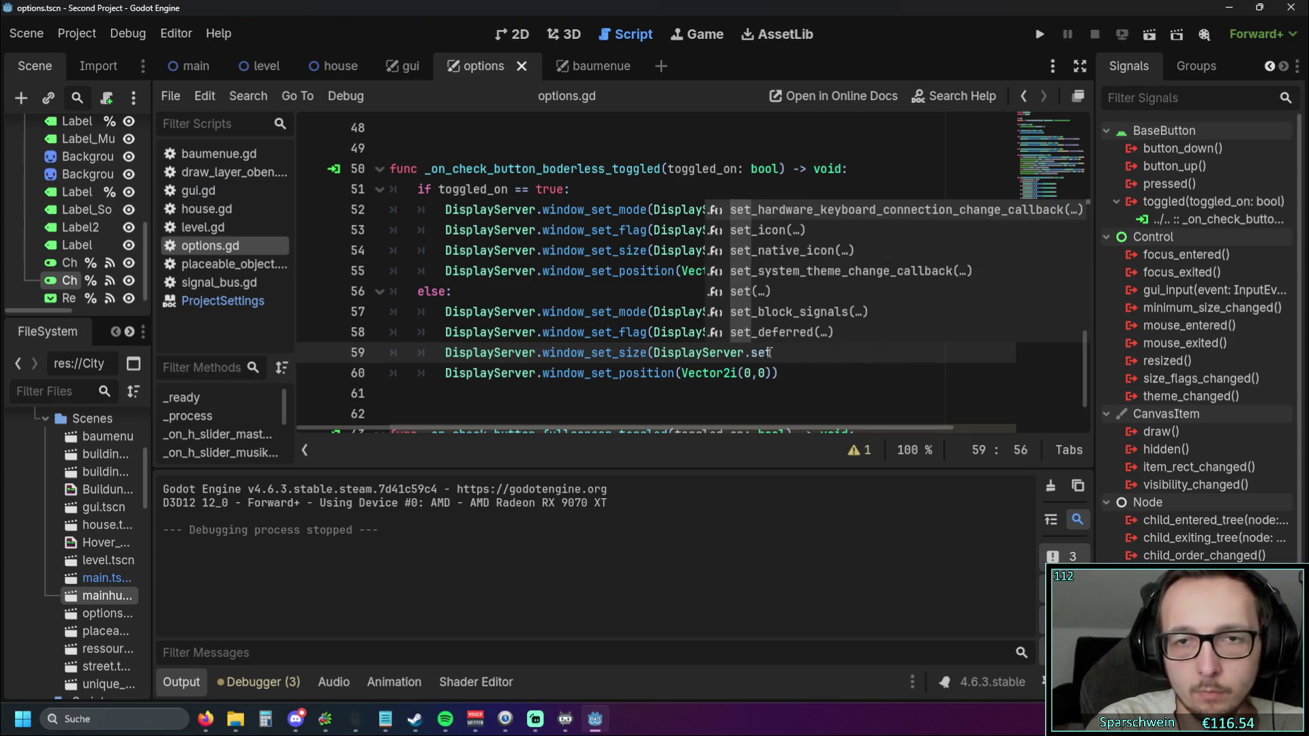
text(_)
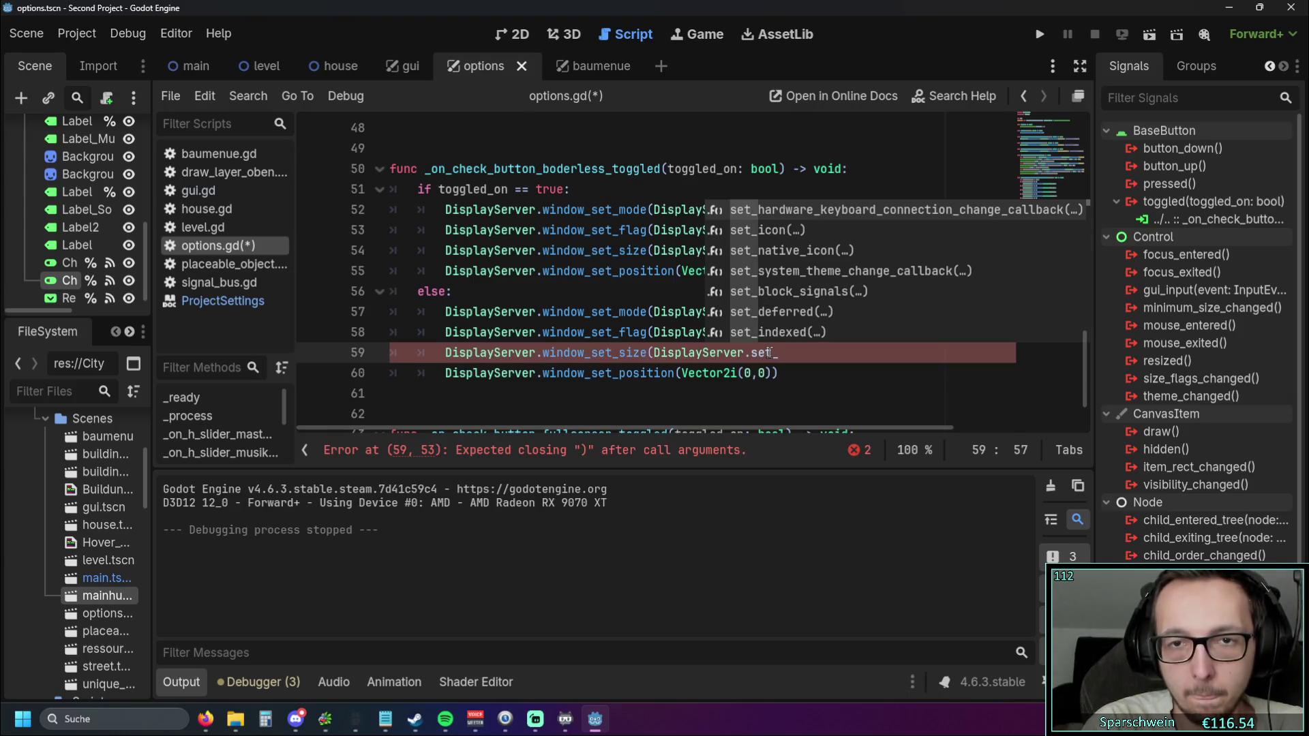
key(BackSpace)
key(BackSpace)
key(BackSpace)
key(BackSpace)
text(win)
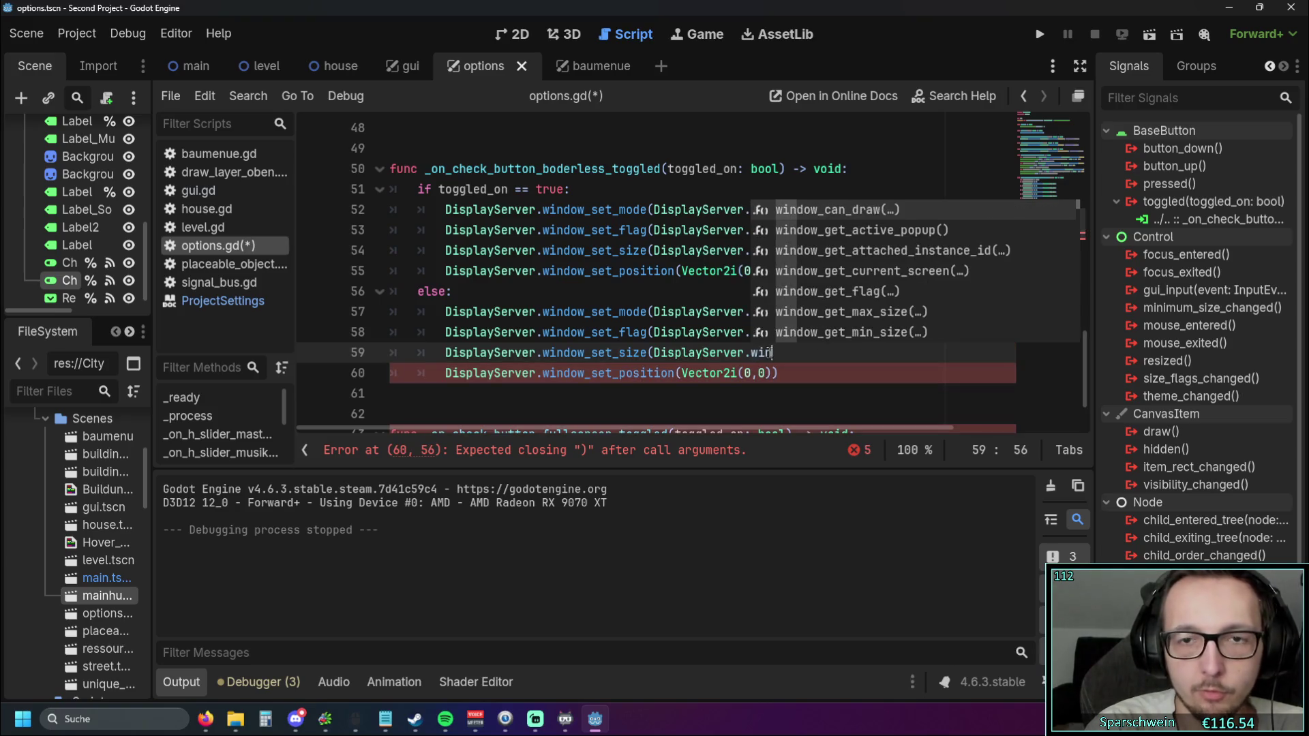
text(dow)
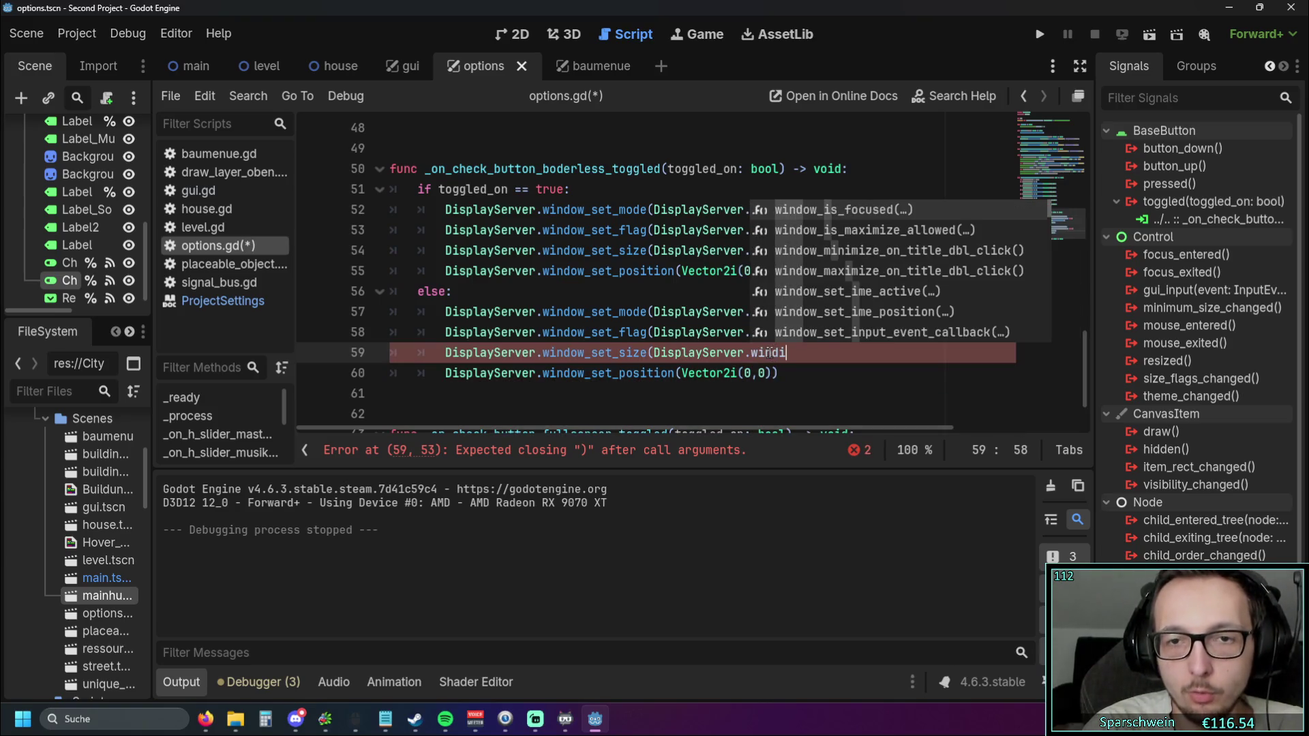
key(BackSpace)
key(BackSpace)
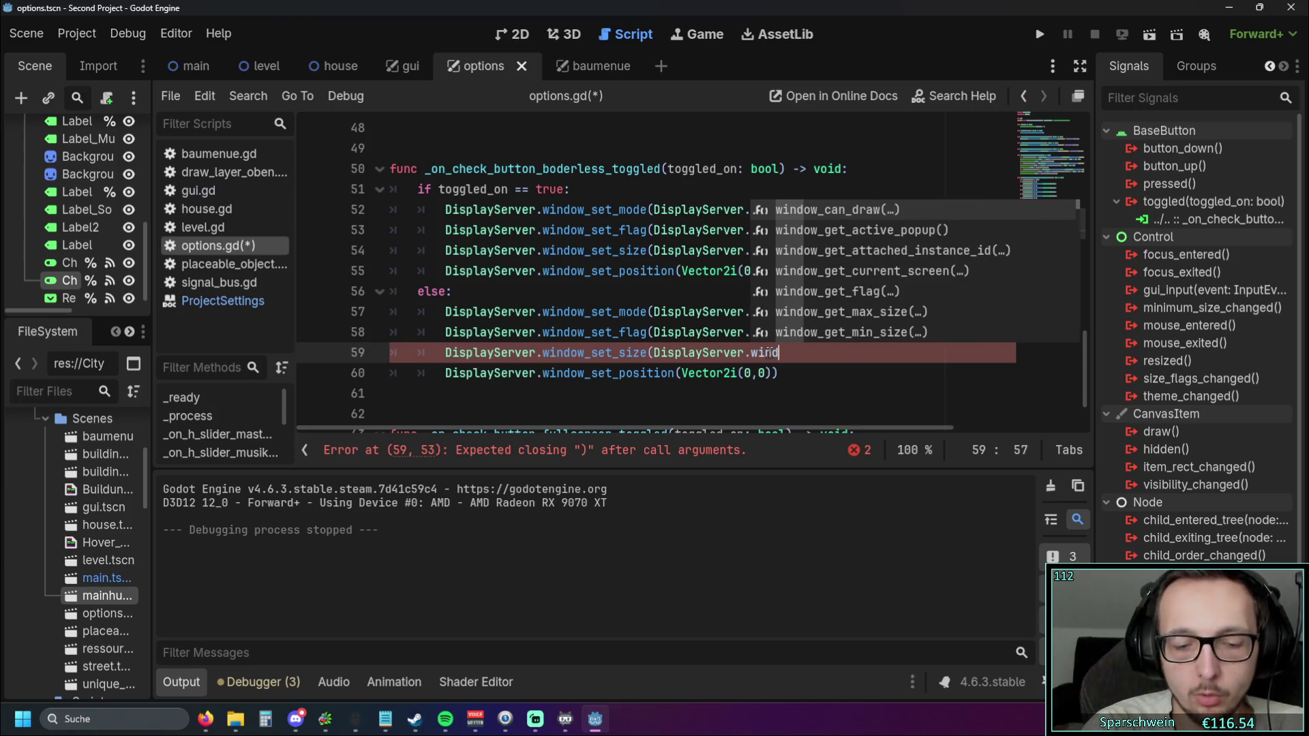
text(ow_si)
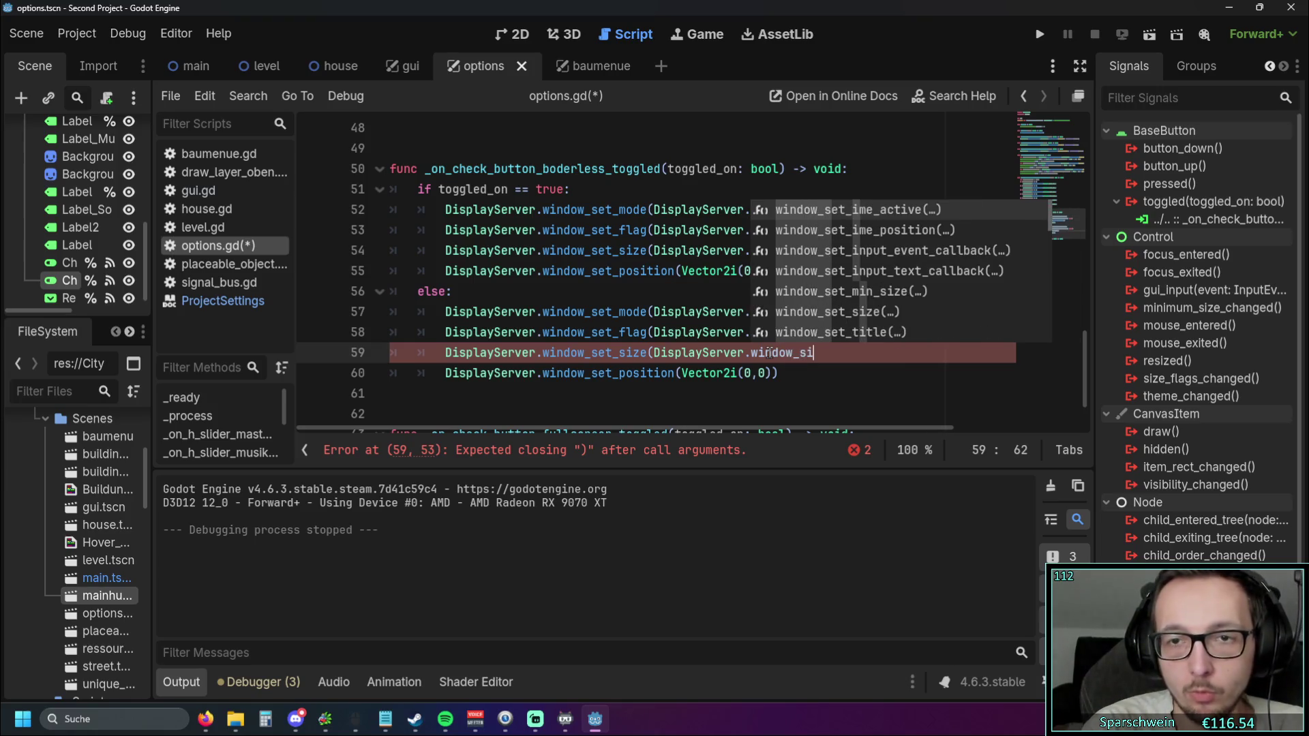
key(BackSpace)
text(et_)
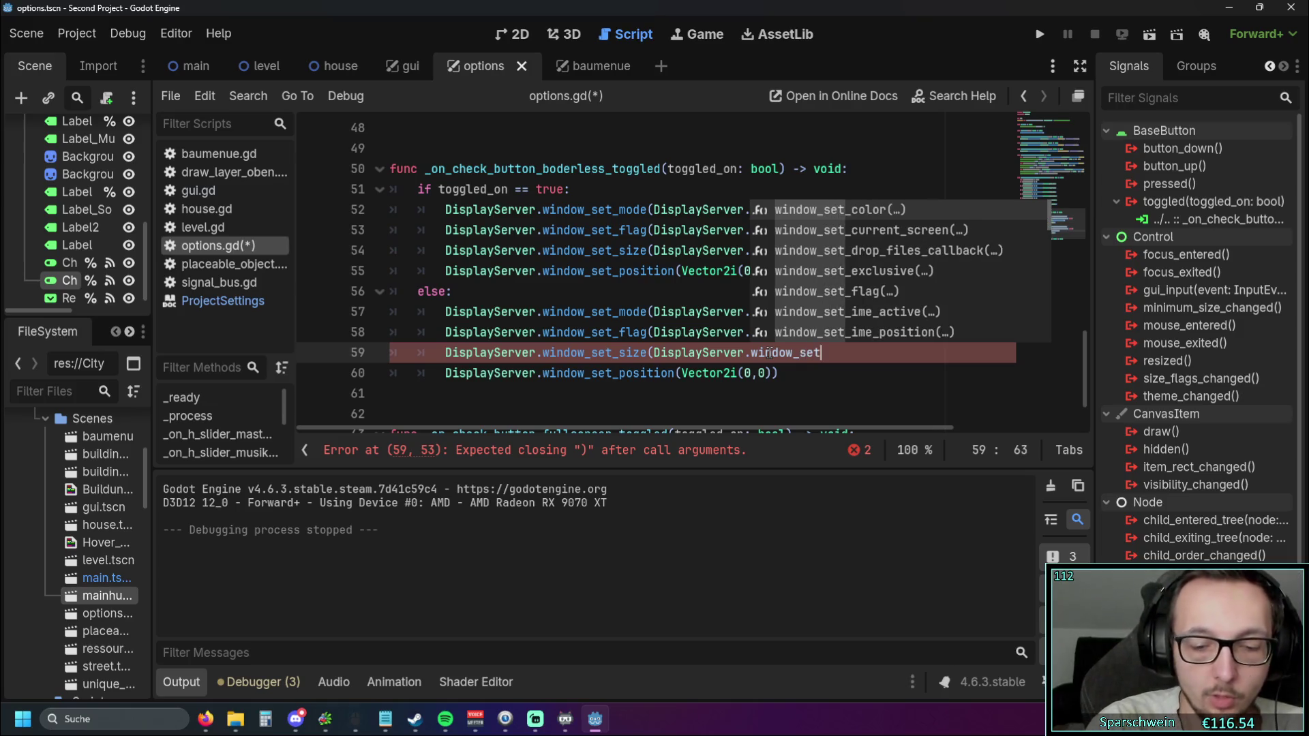
text(size)
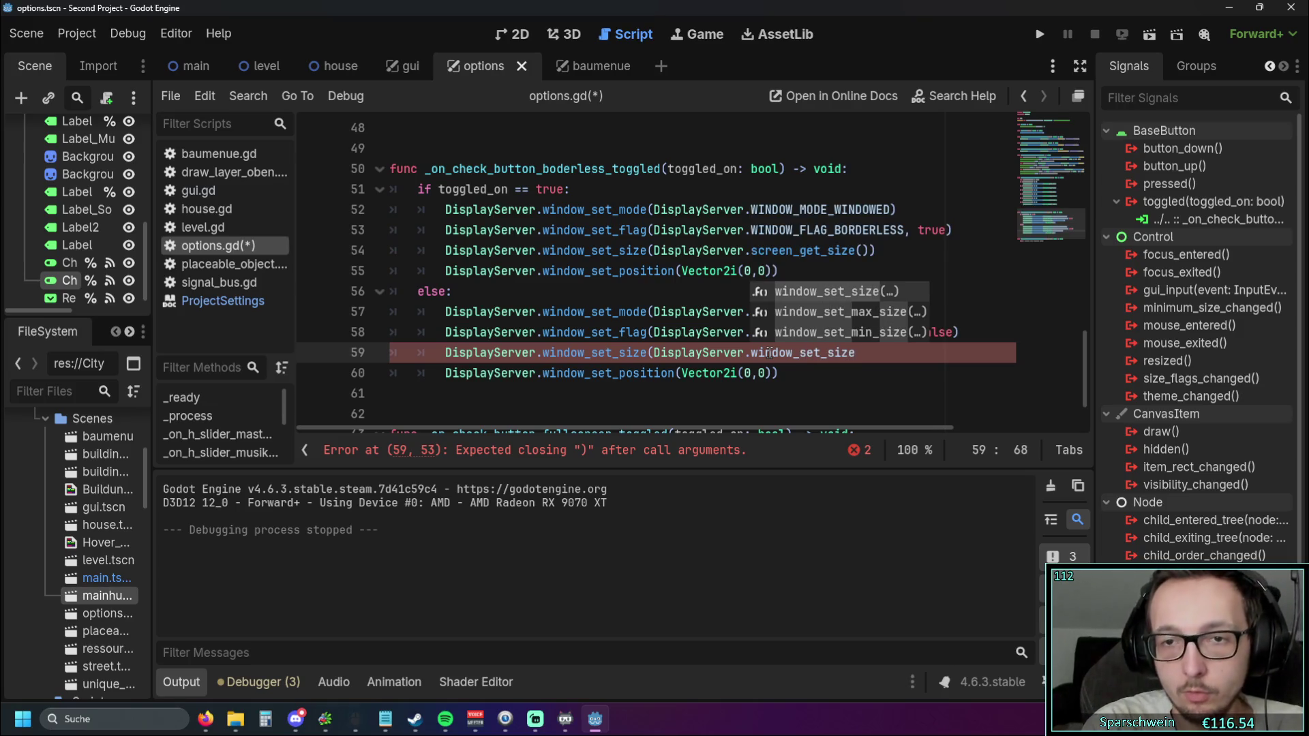
key(Return)
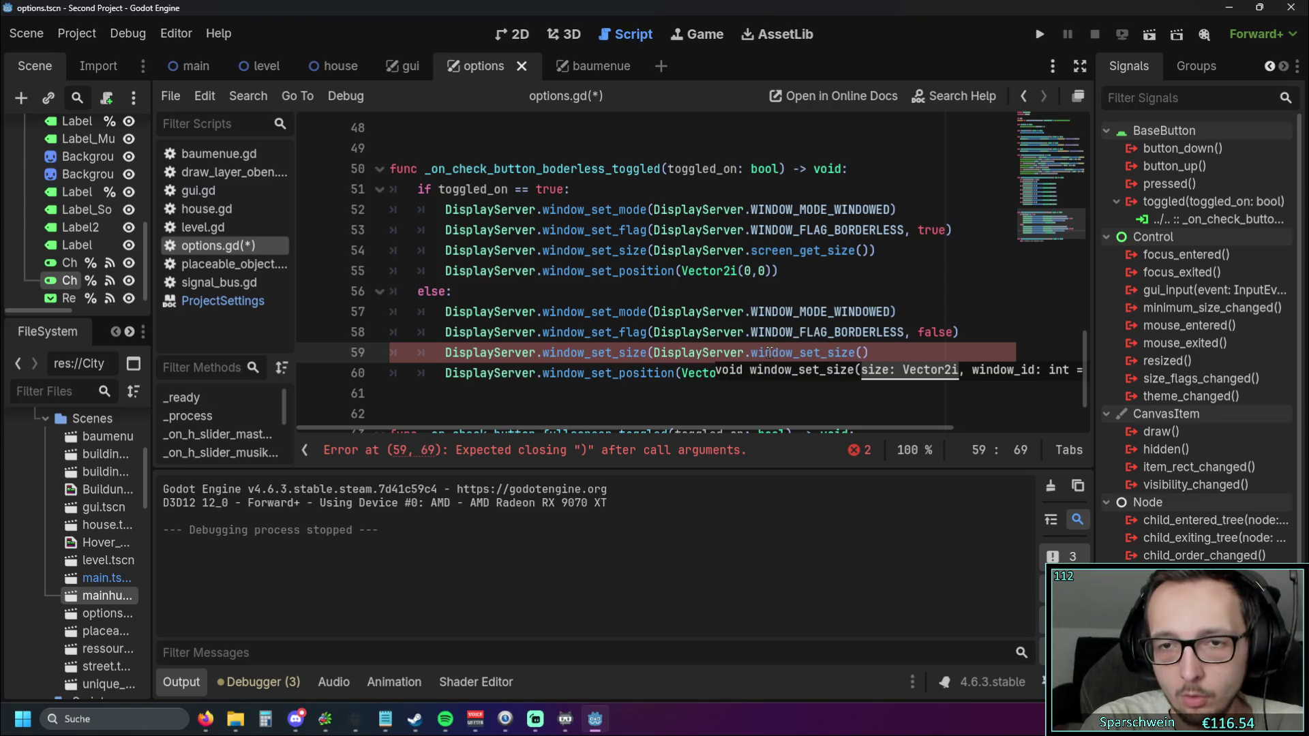
Pass Vector2i(100,100) to window_set_size and add the missing closing parenthesis
text(Ve)
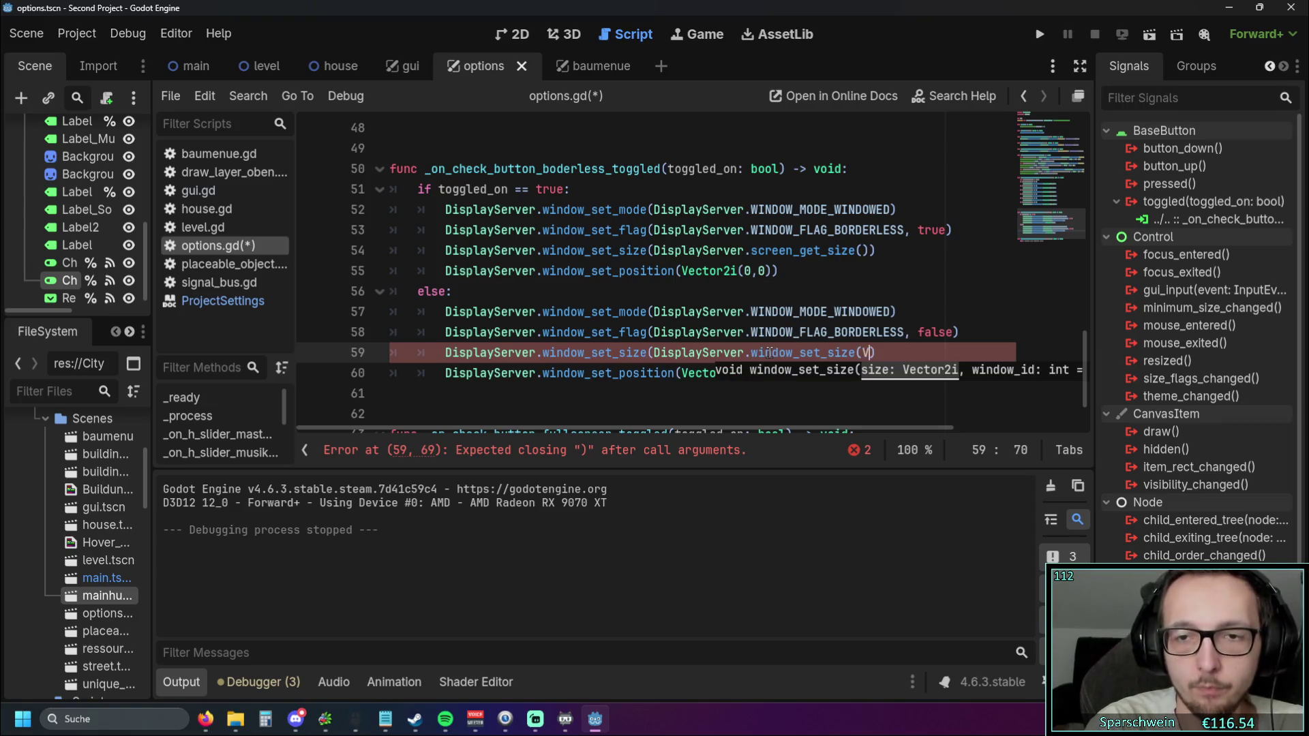
key(Down)
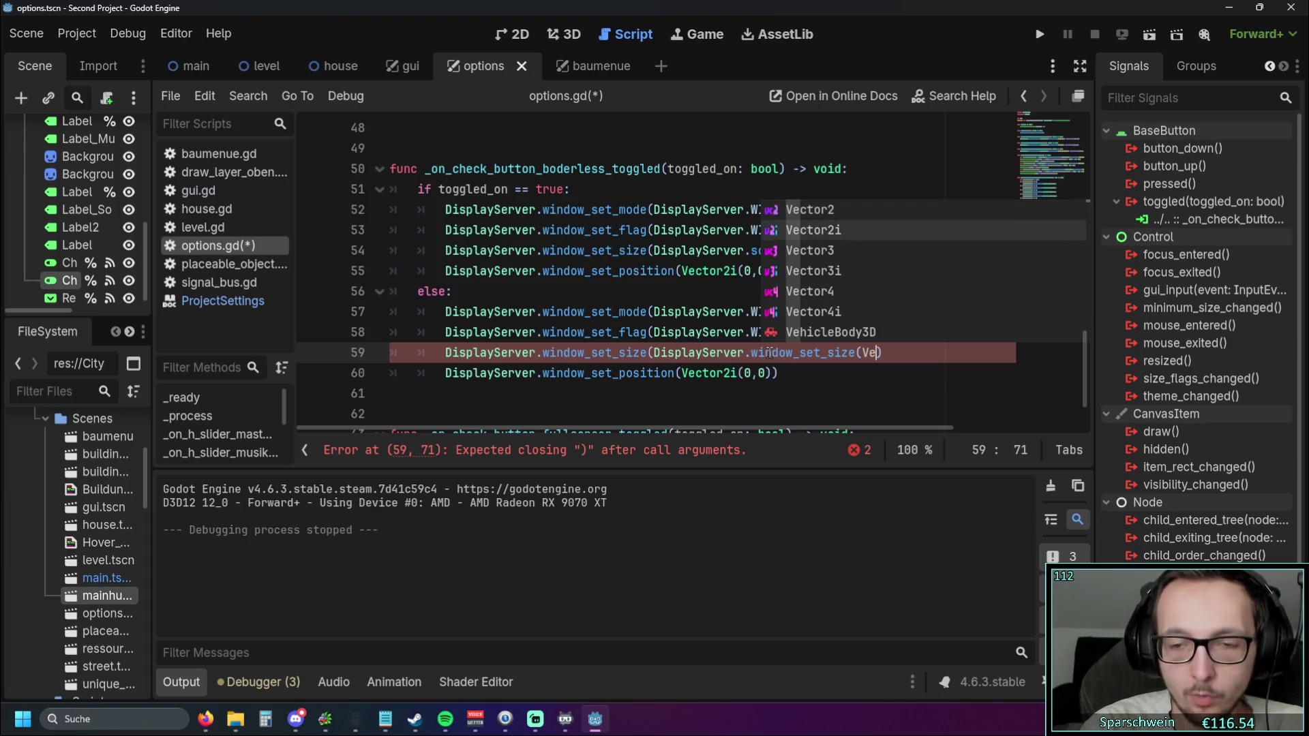
key(Return)
text((100,100)
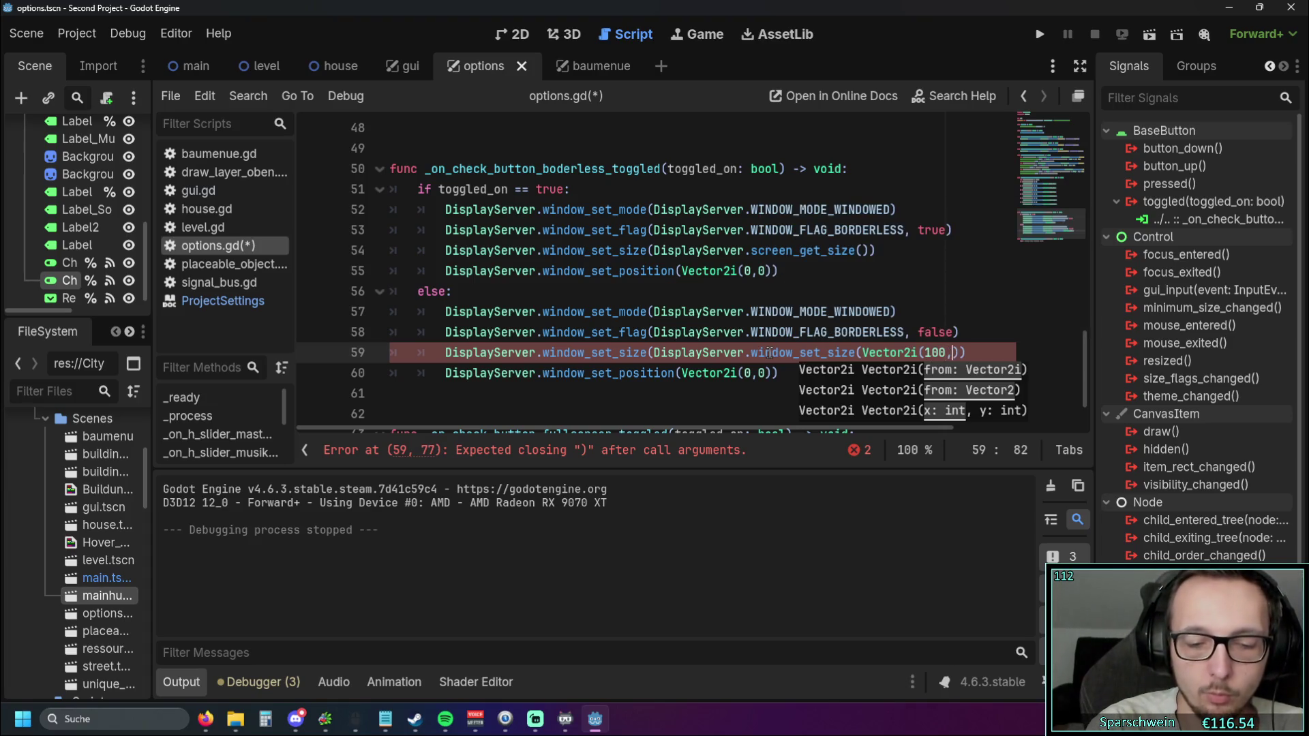
click(943, 352)
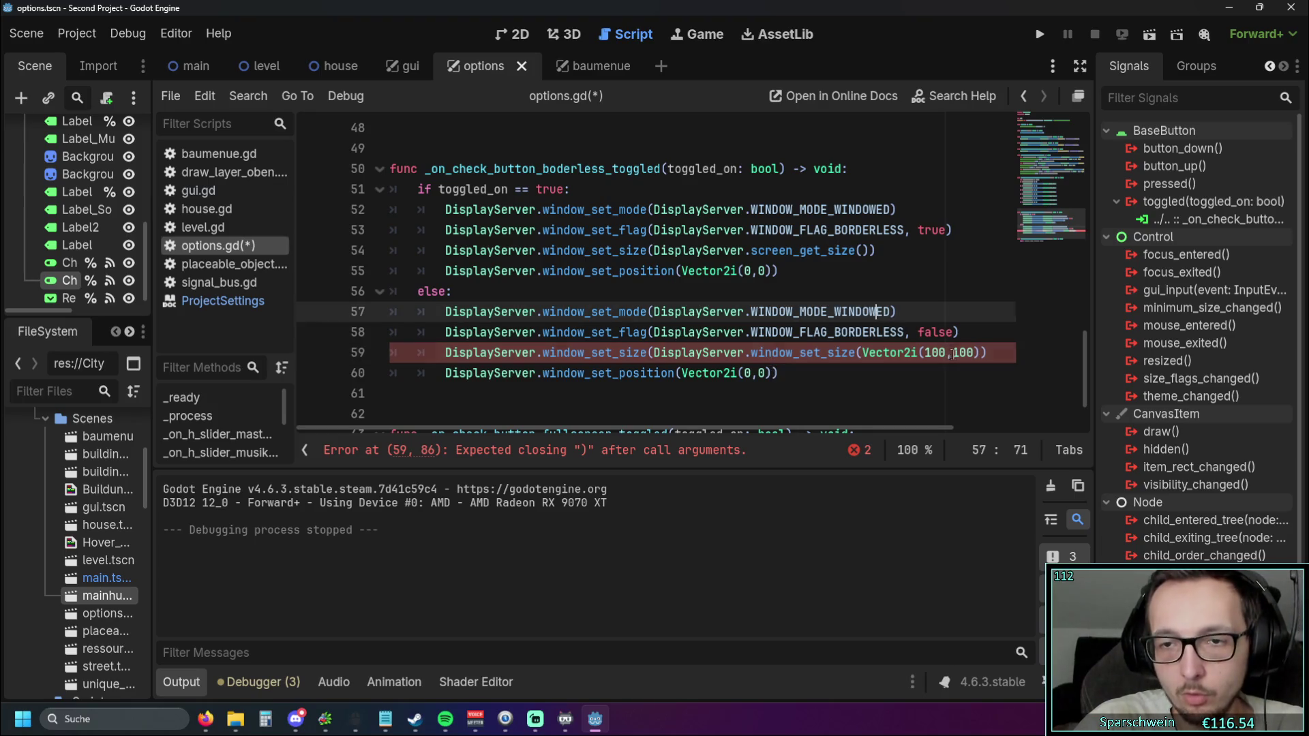
key(Down)
key(Down)
scroll(930, 352, right, 2)
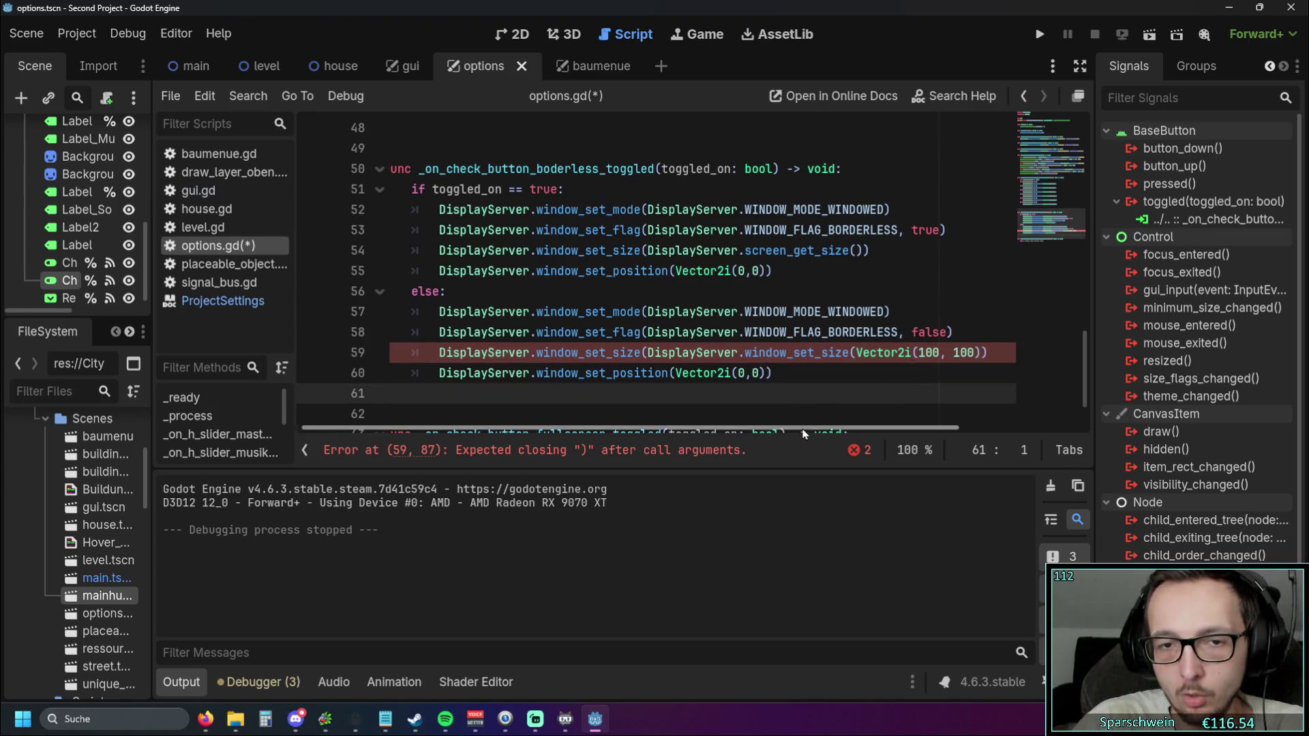
click(953, 352)
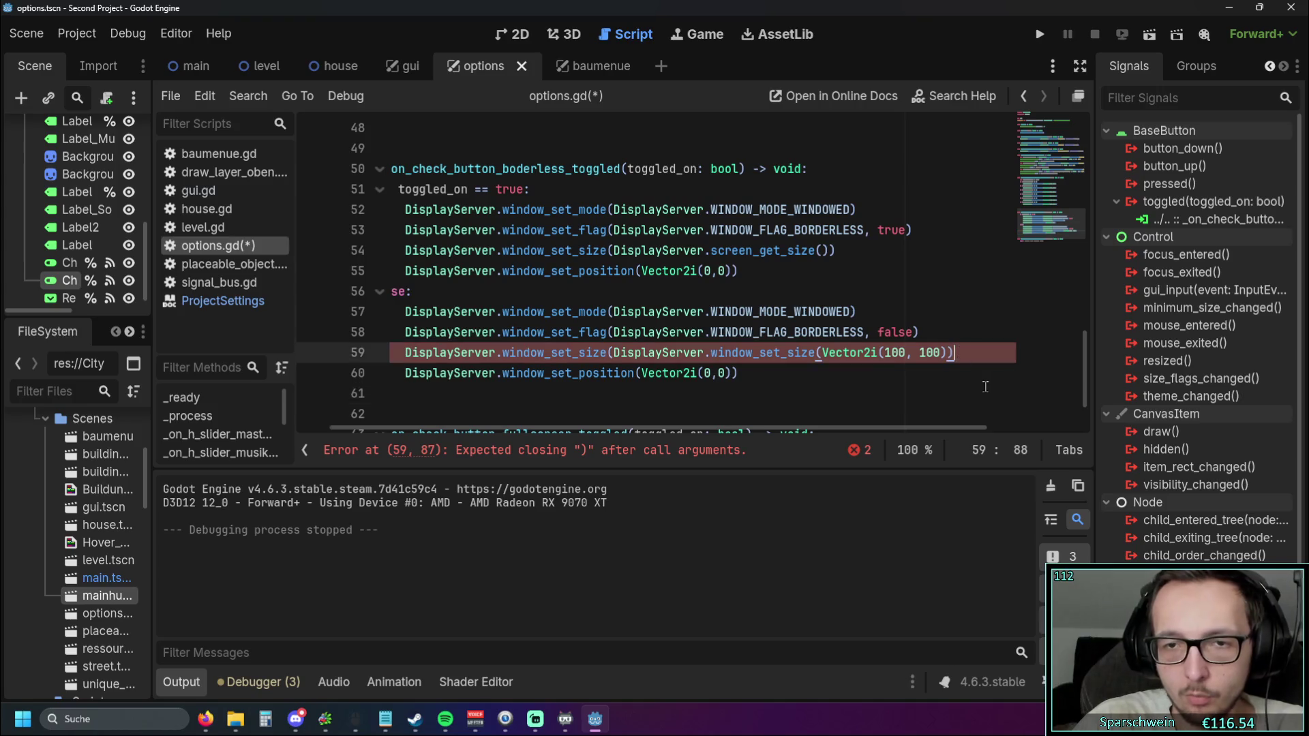
text())
key(Down)
key(Down)
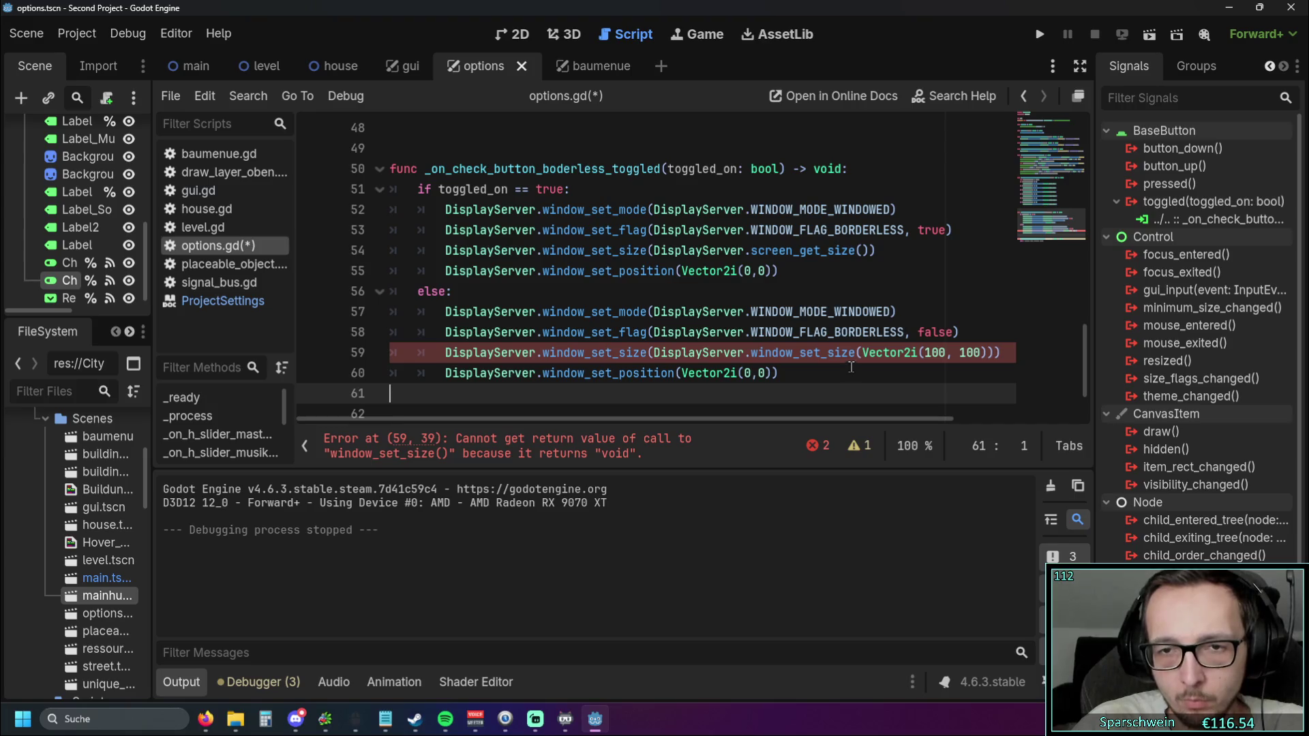
drag(993, 351, 944, 351)
Strip the nested window_set_size call from line 59, discarding a trial Vector2(100) argument
drag(829, 358, 749, 353)
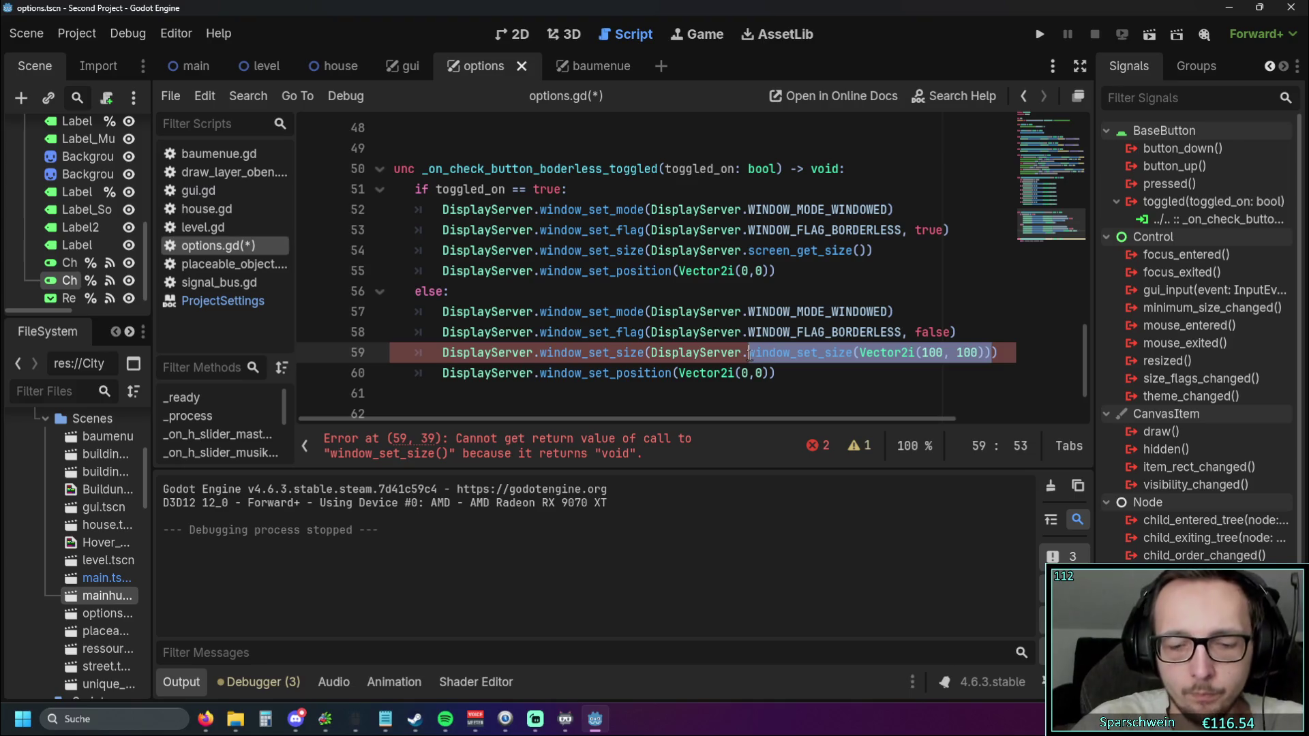
key(BackSpace)
text(size)
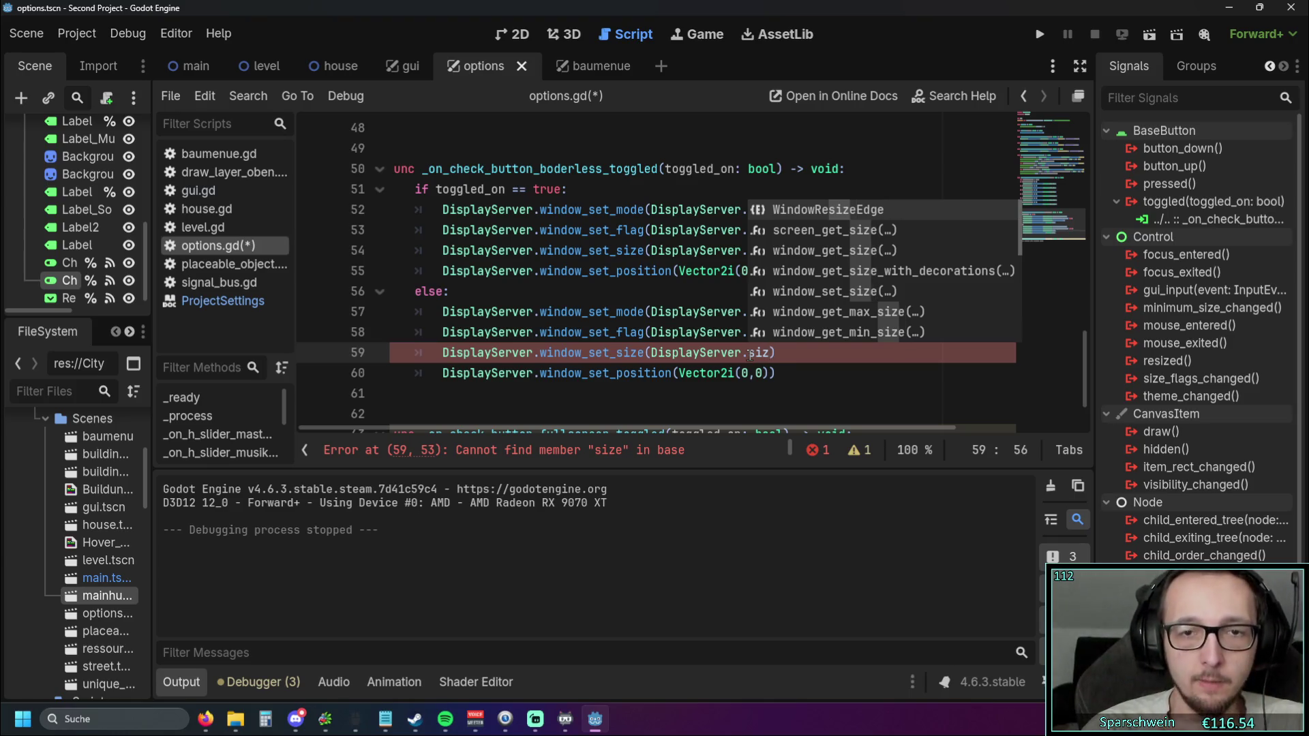
key(BackSpace)
key(BackSpace)
key(BackSpace)
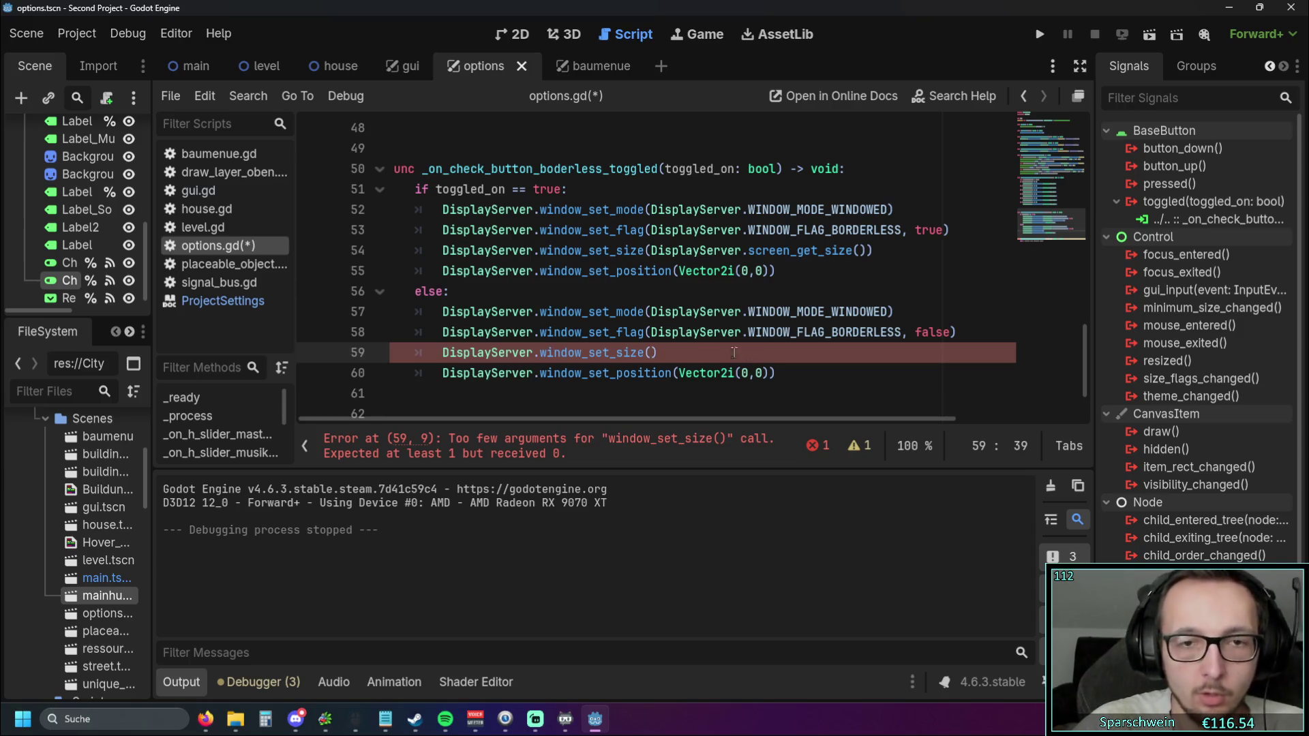
mouse_move(603, 354)
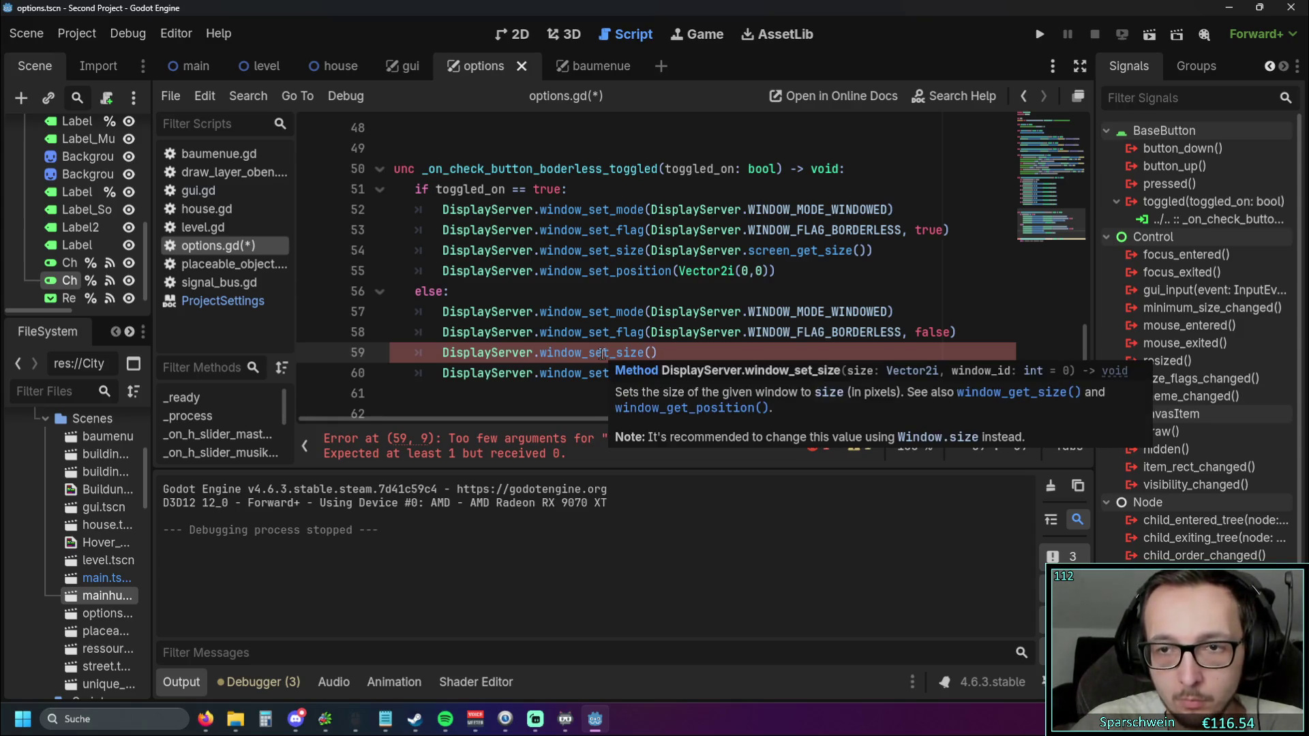
text(vec)
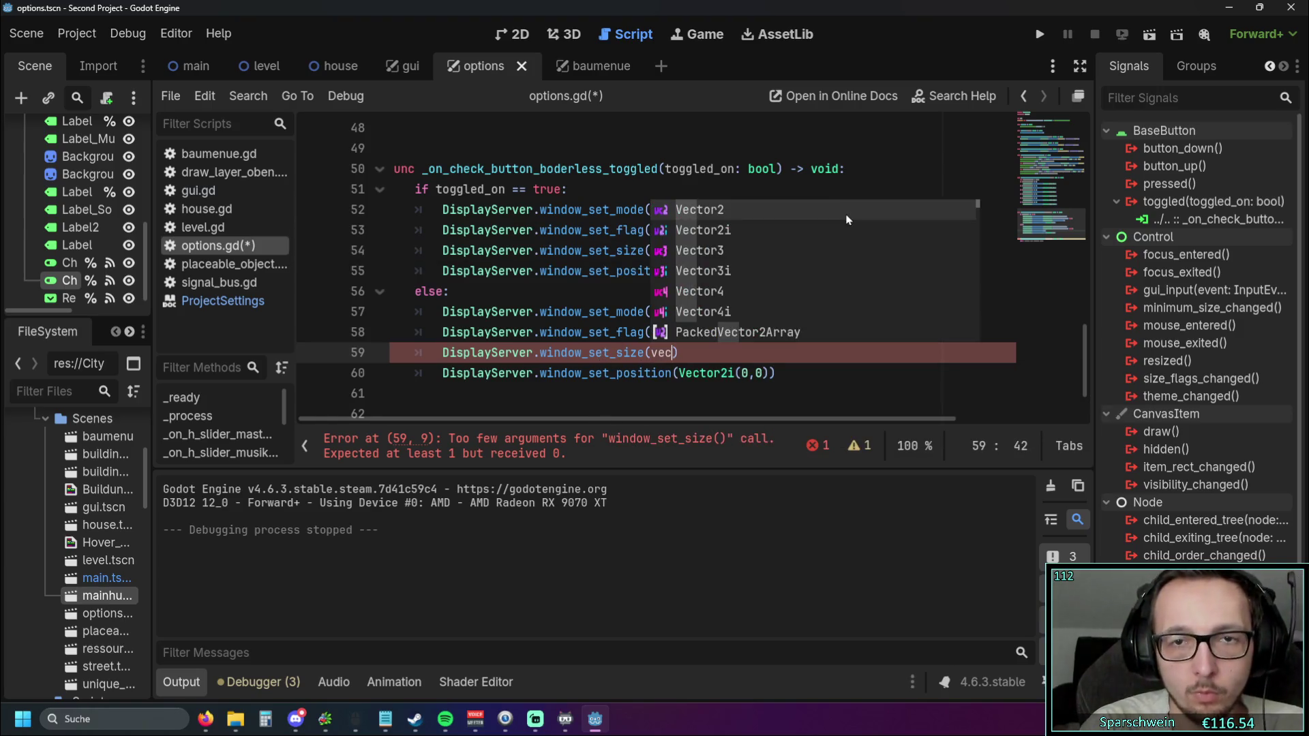
click(848, 219)
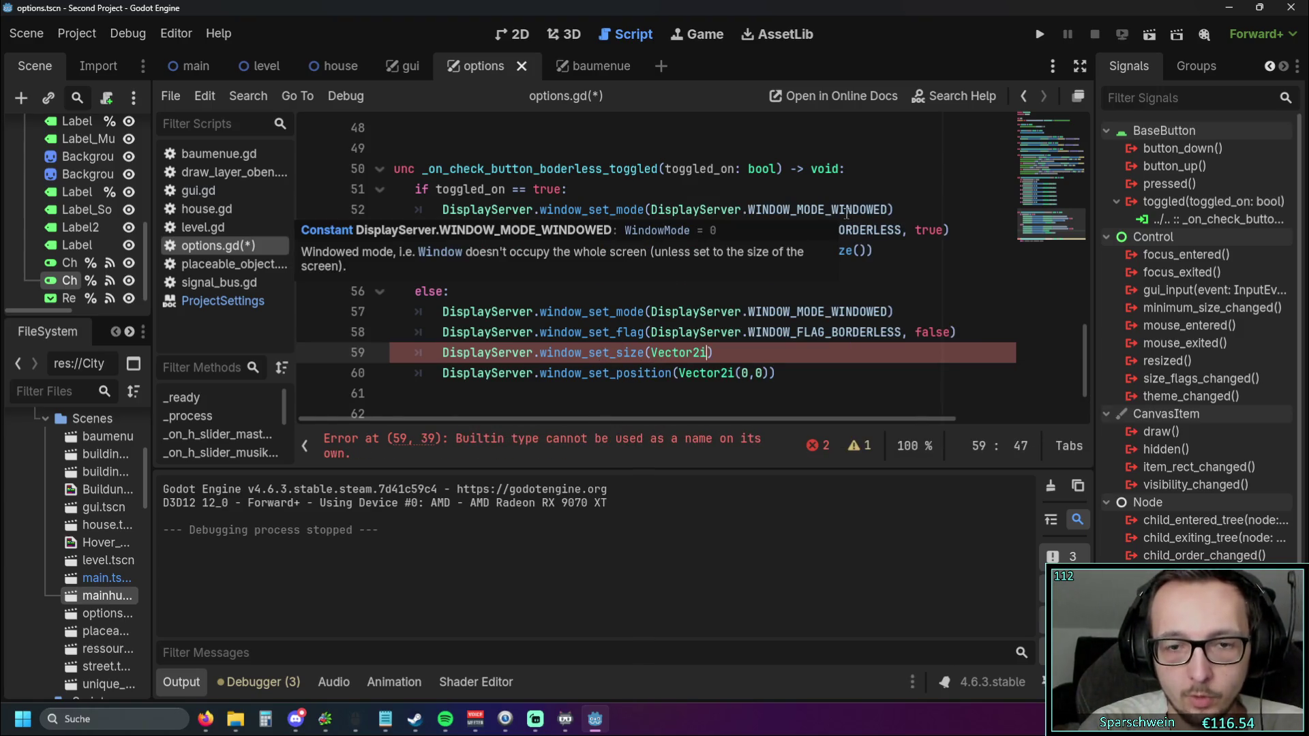
text((100)
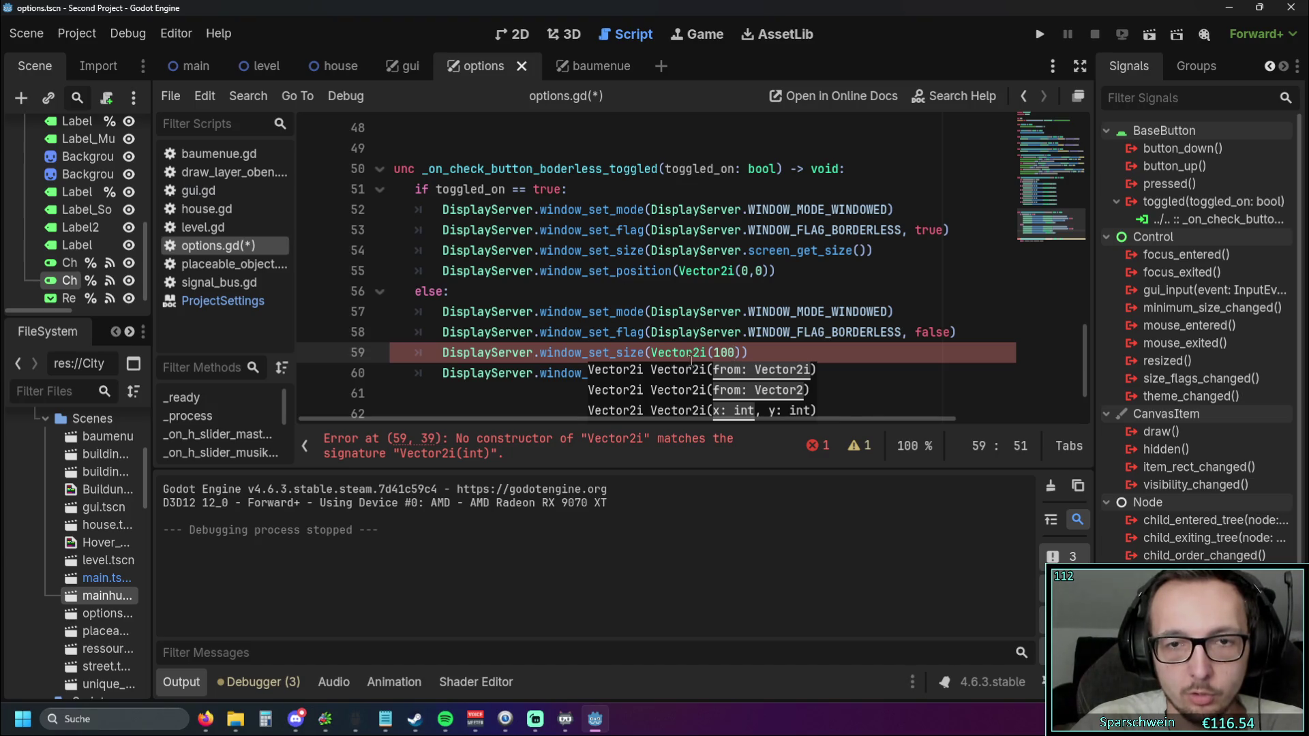
click(707, 354)
key(BackSpace)
click(767, 311)
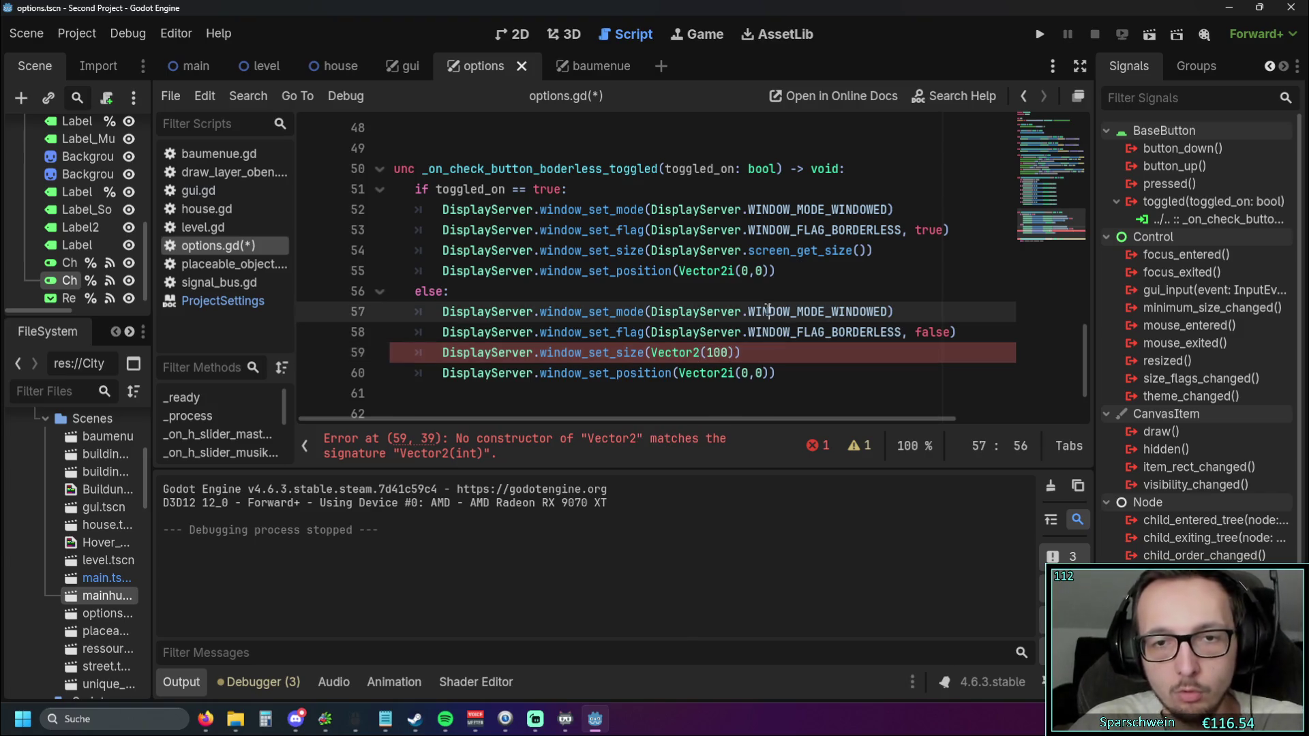
click(736, 352)
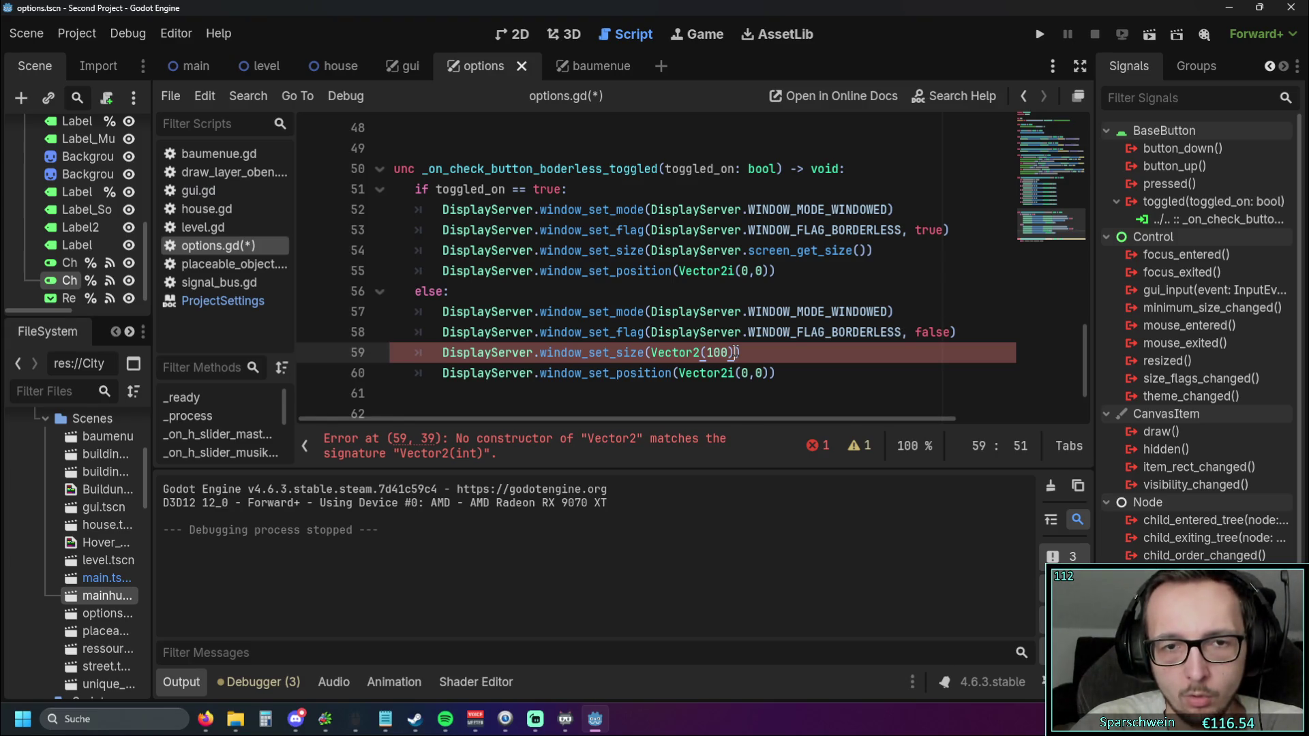
drag(736, 352, 652, 352)
key(BackSpace)
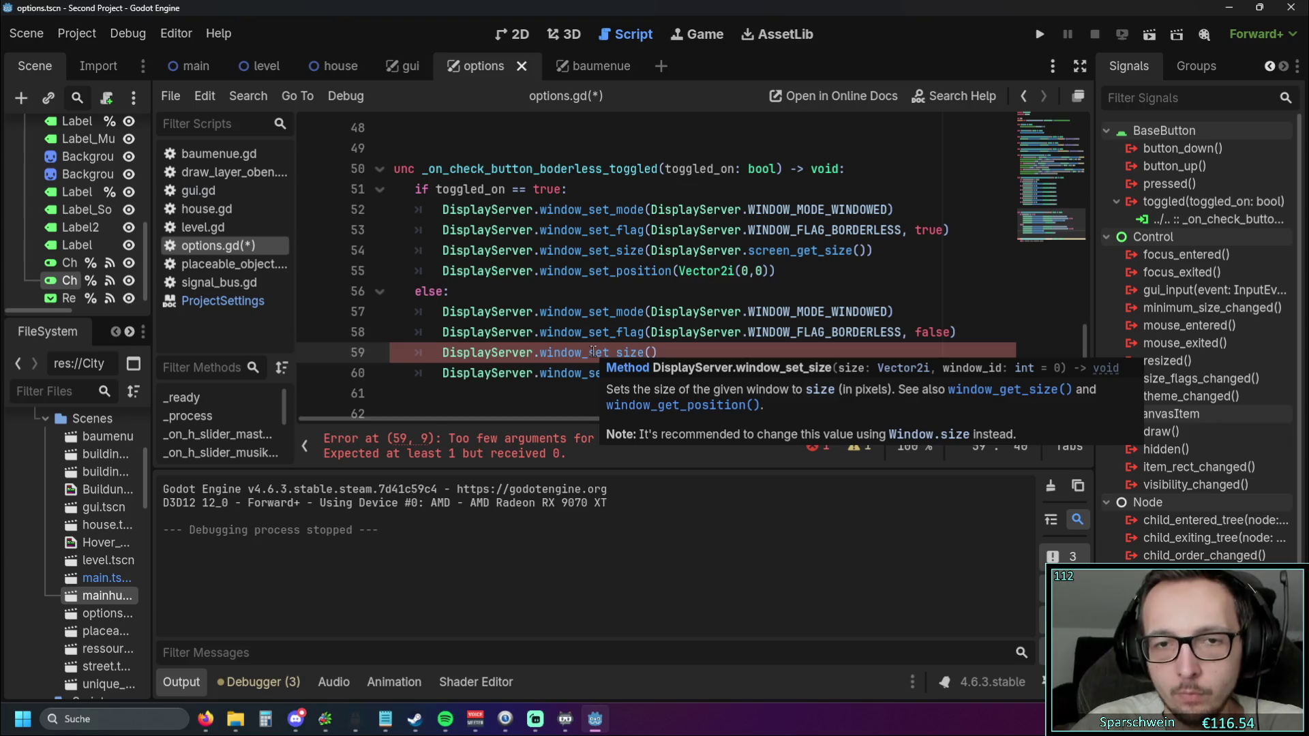
Write Vector2i(100,100) as line 59's size argument, fix its parentheses, and run the game
click(651, 352)
text(ve)
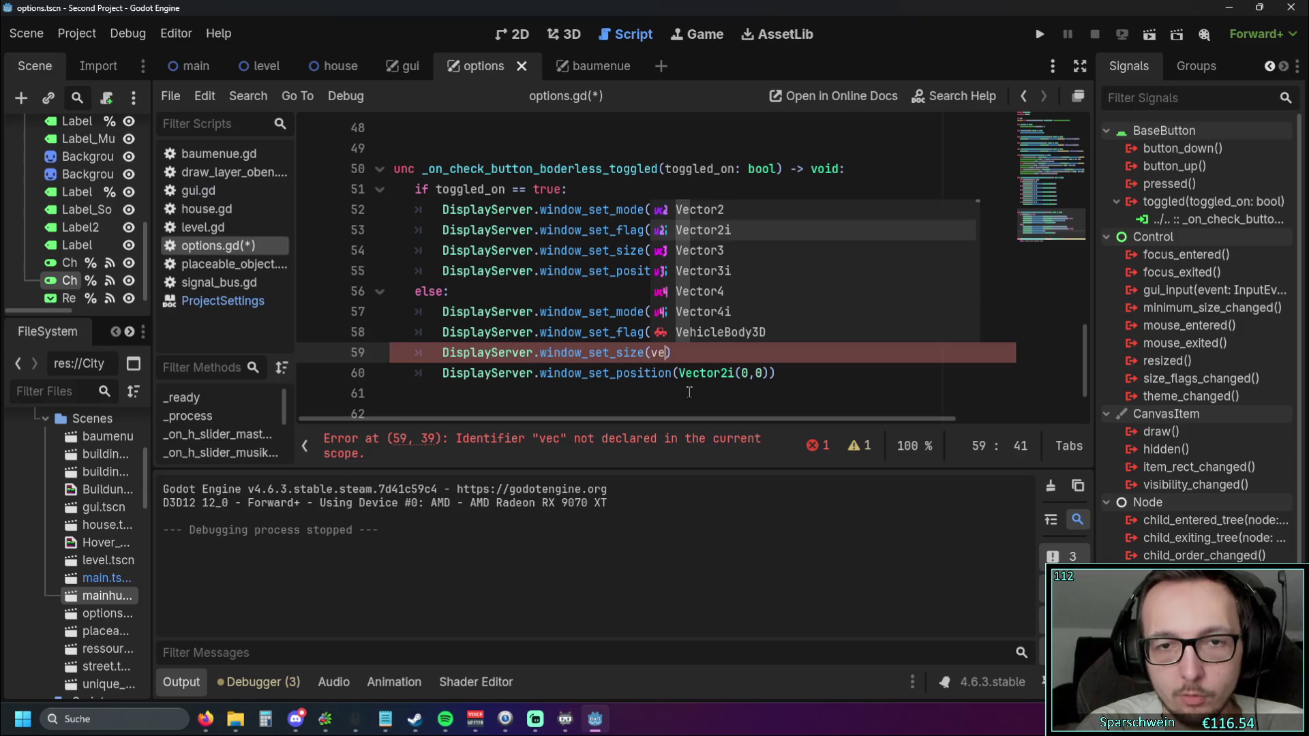
key(BackSpace)
key(BackSpace)
text(vec)
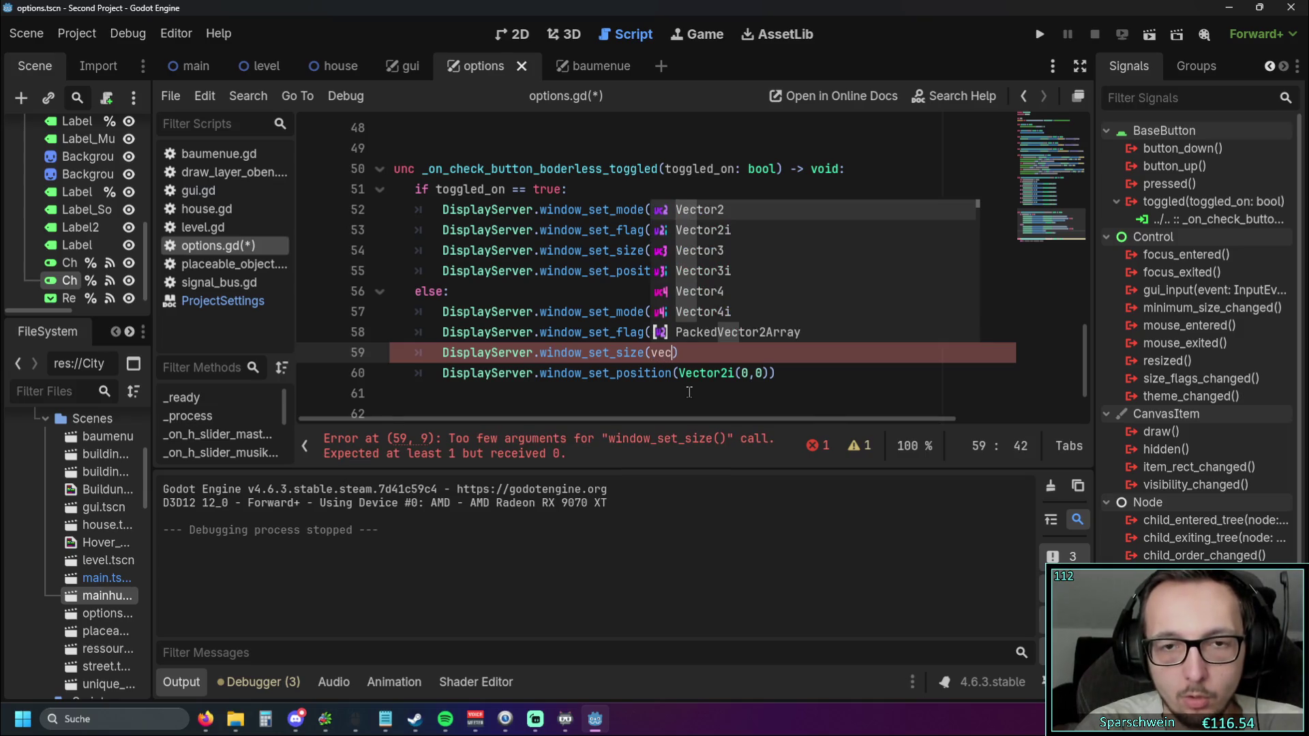
key(Down)
key(Return)
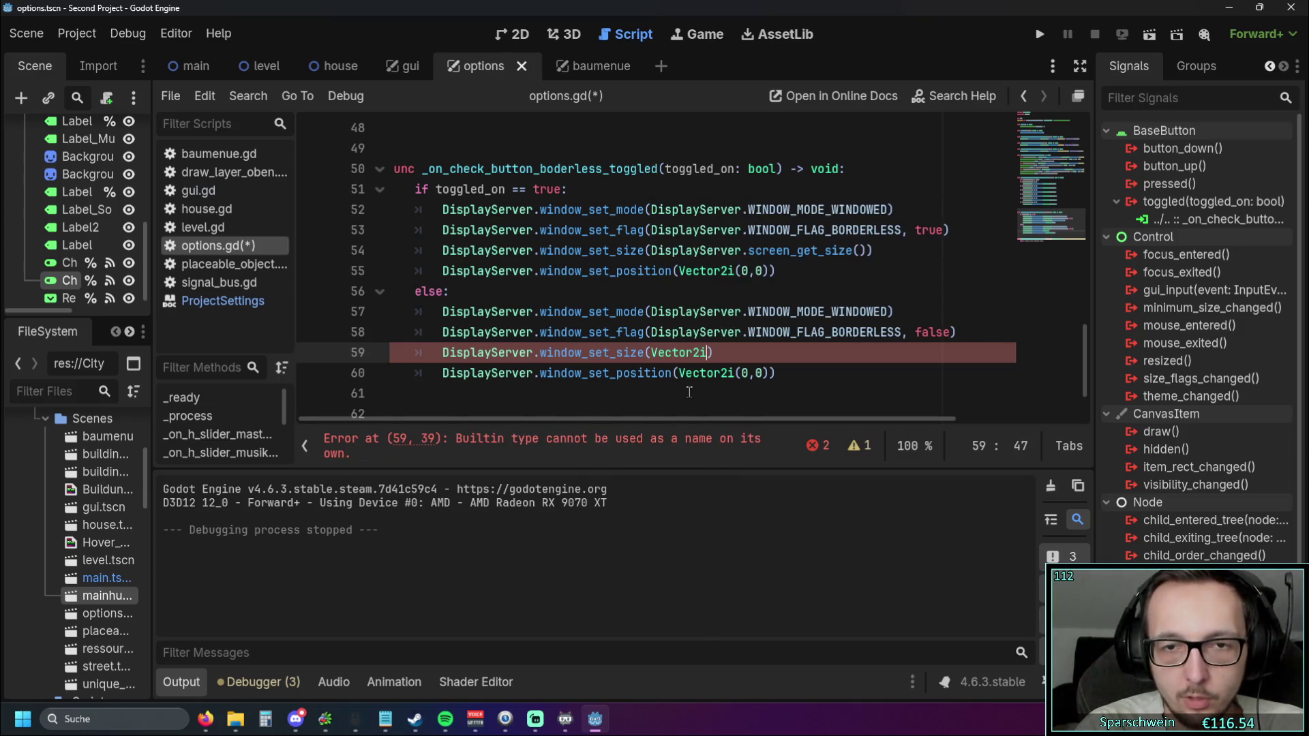
text(/100,100)
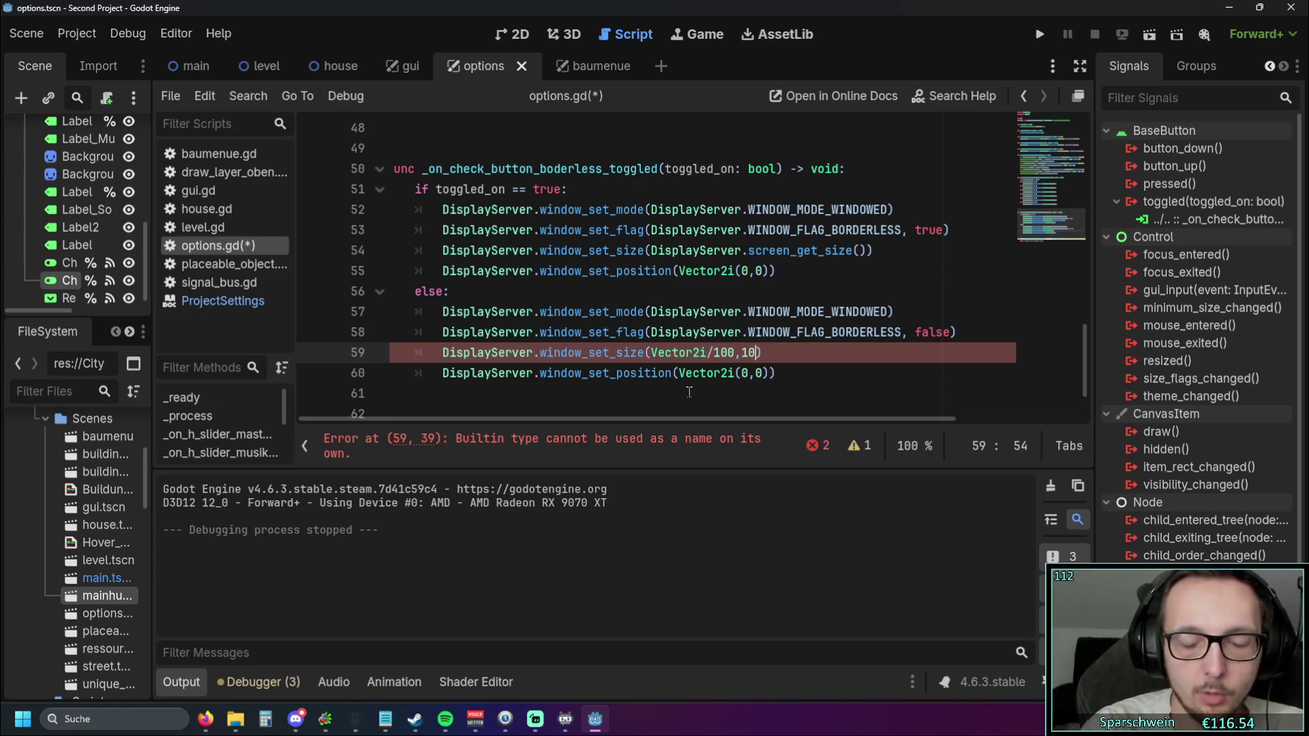
text()))
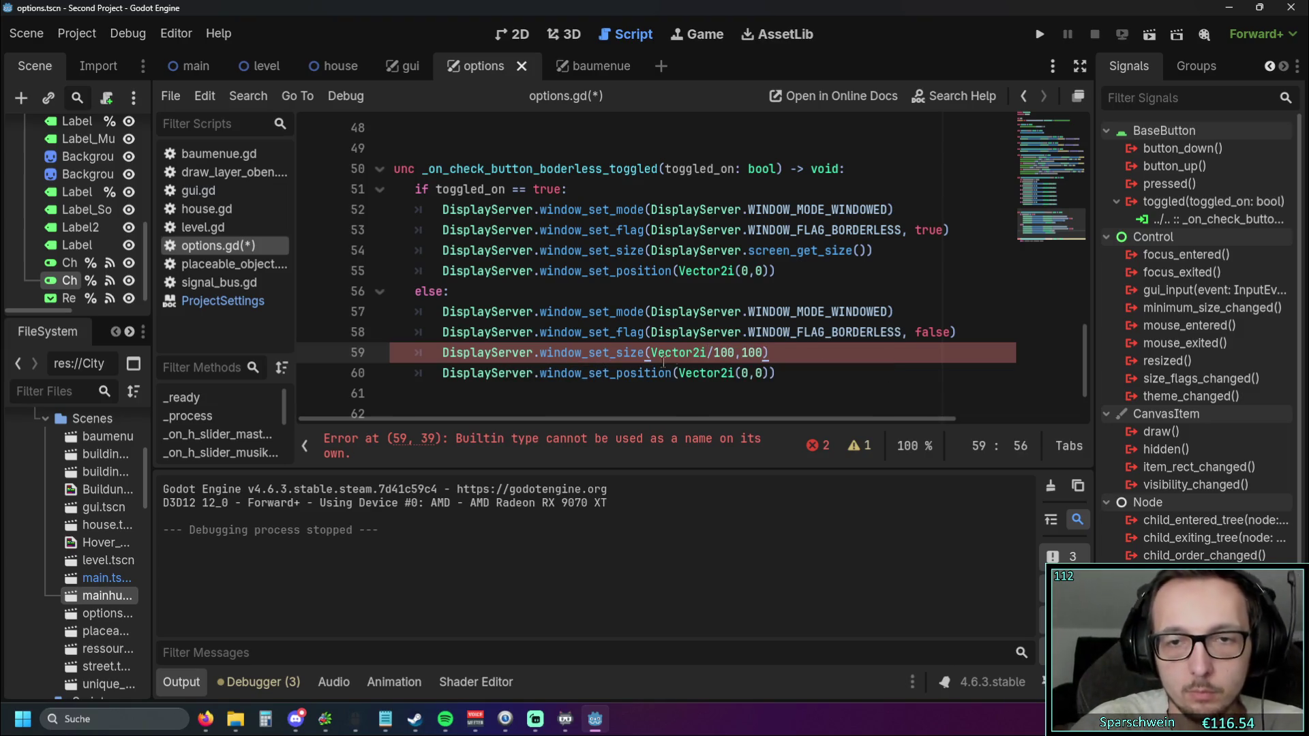
click(713, 352)
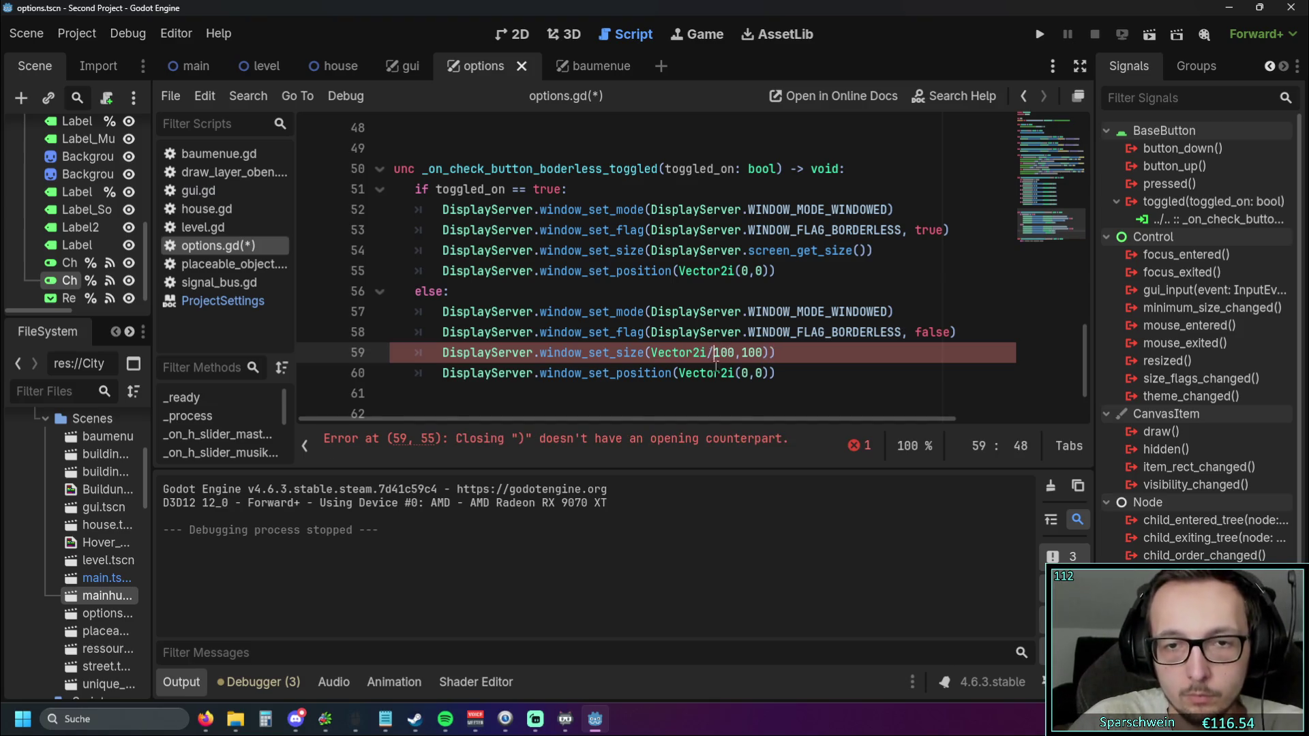
key(BackSpace)
text(()
click(721, 332)
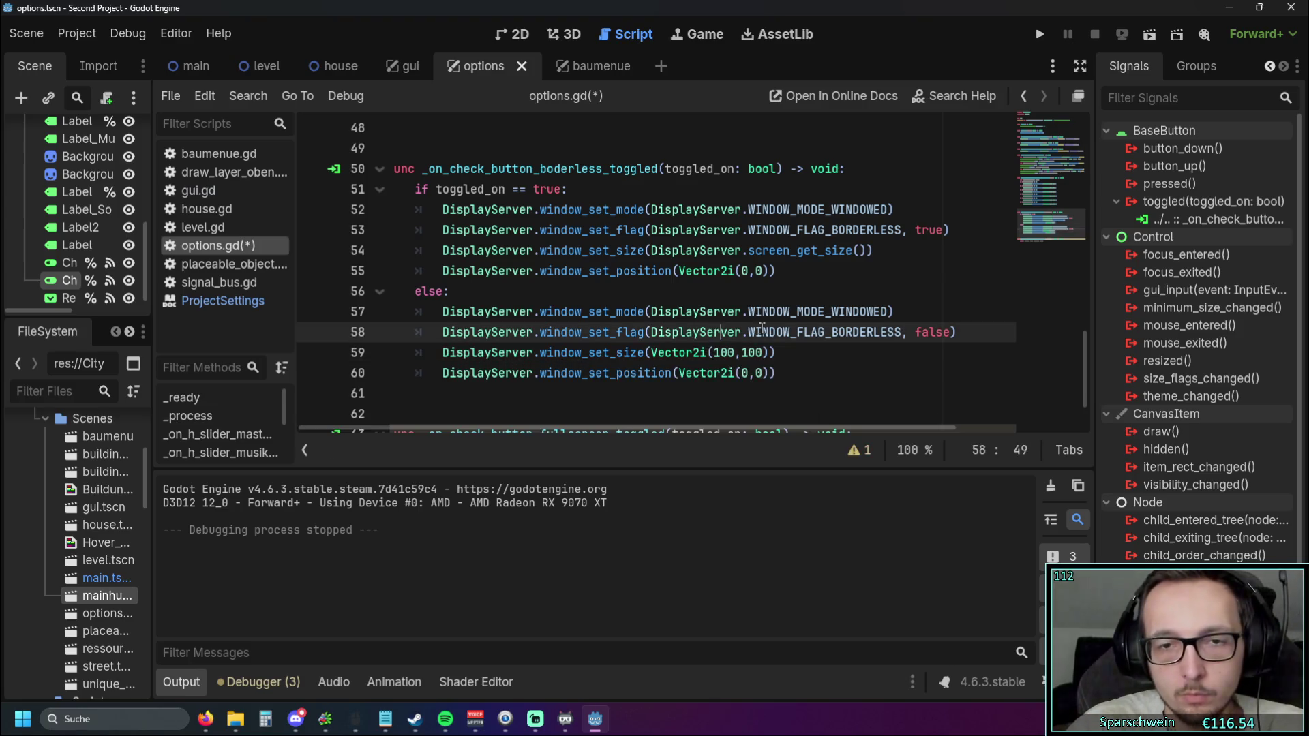
click(1039, 35)
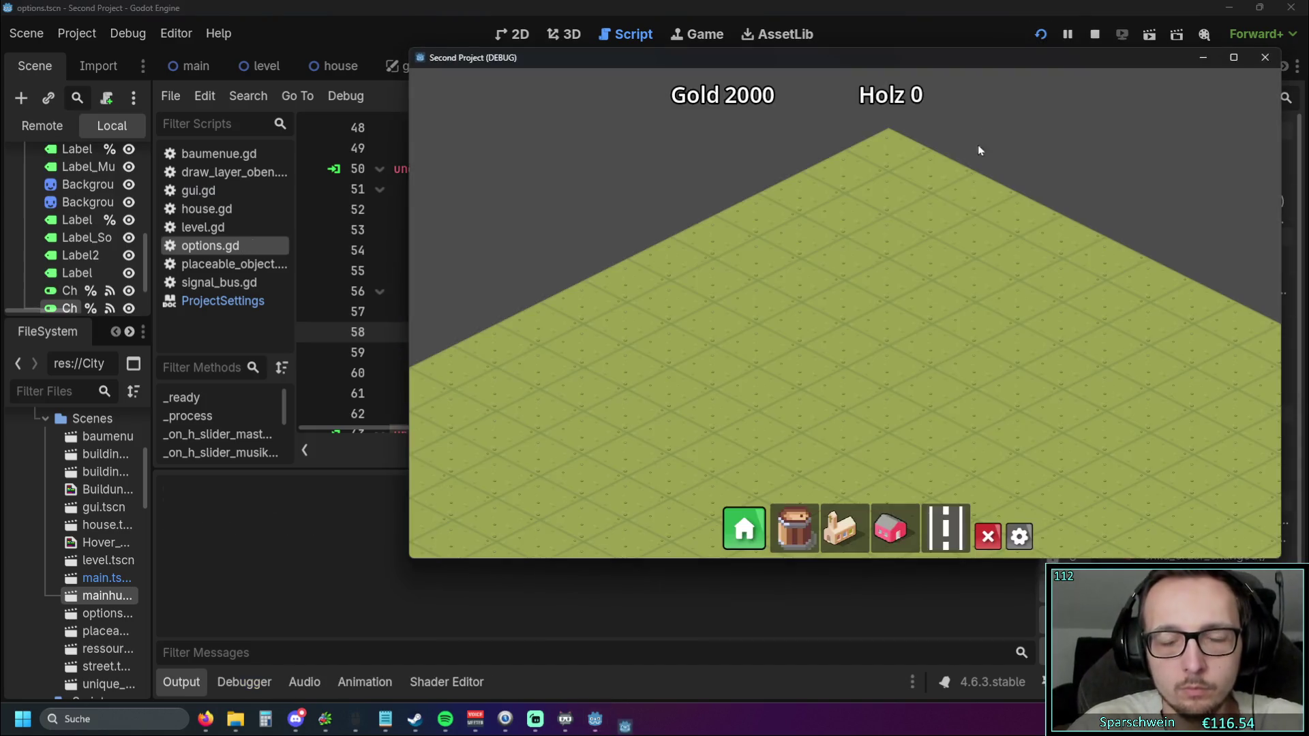
Open the in-game options and flip the Borderless toggle on and off repeatedly
click(1019, 538)
click(990, 327)
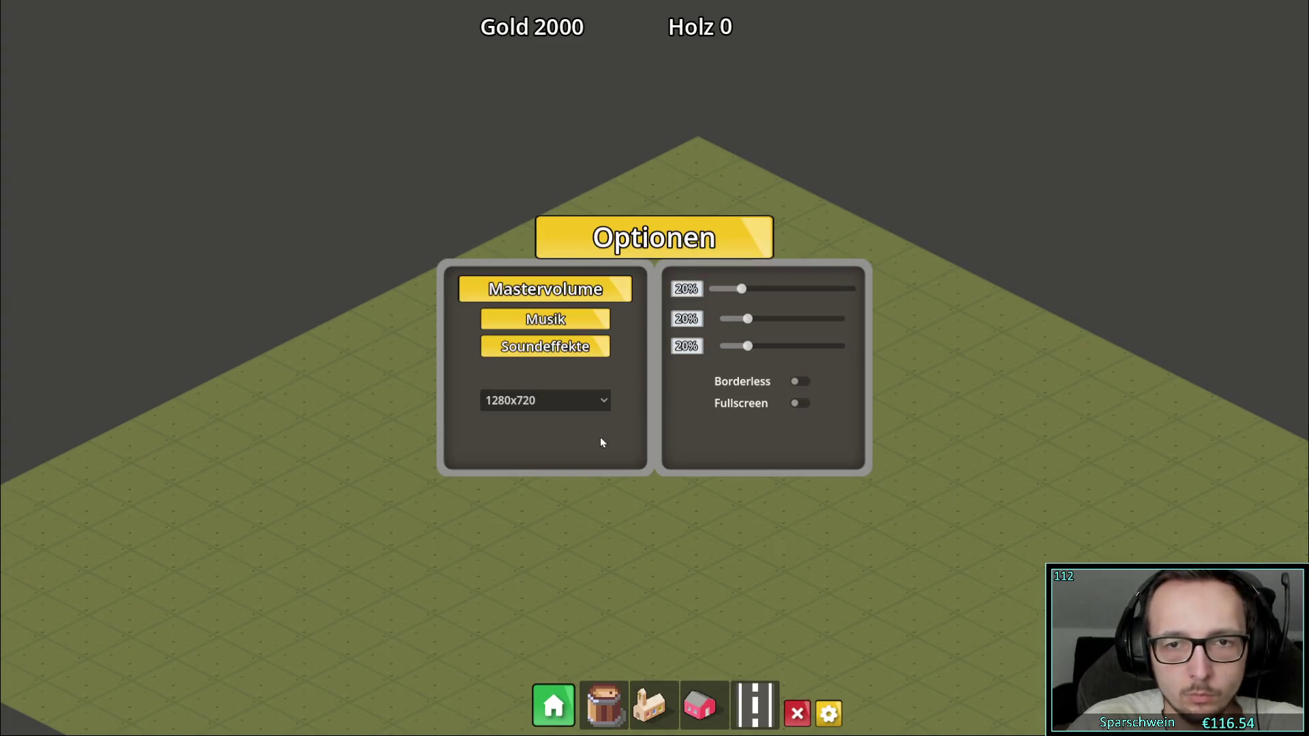
click(798, 382)
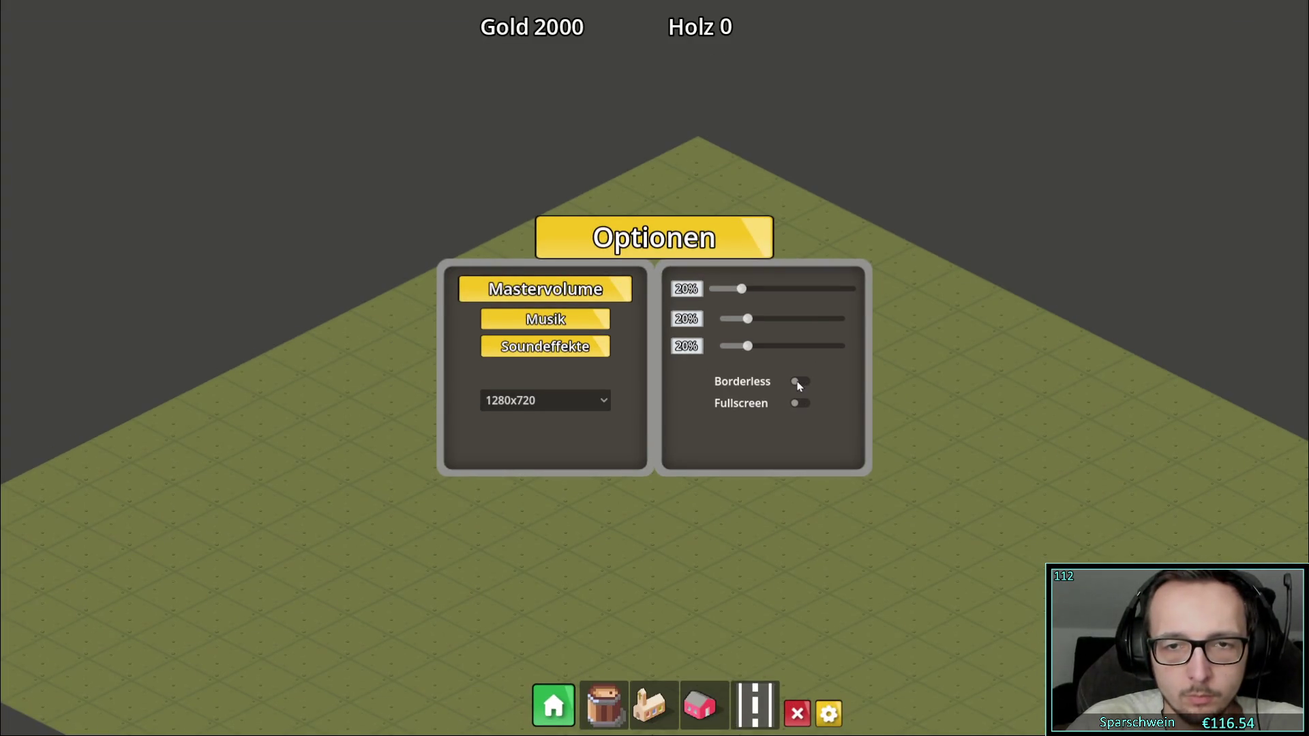
click(798, 384)
click(799, 384)
click(799, 383)
click(799, 384)
click(799, 384)
click(799, 384)
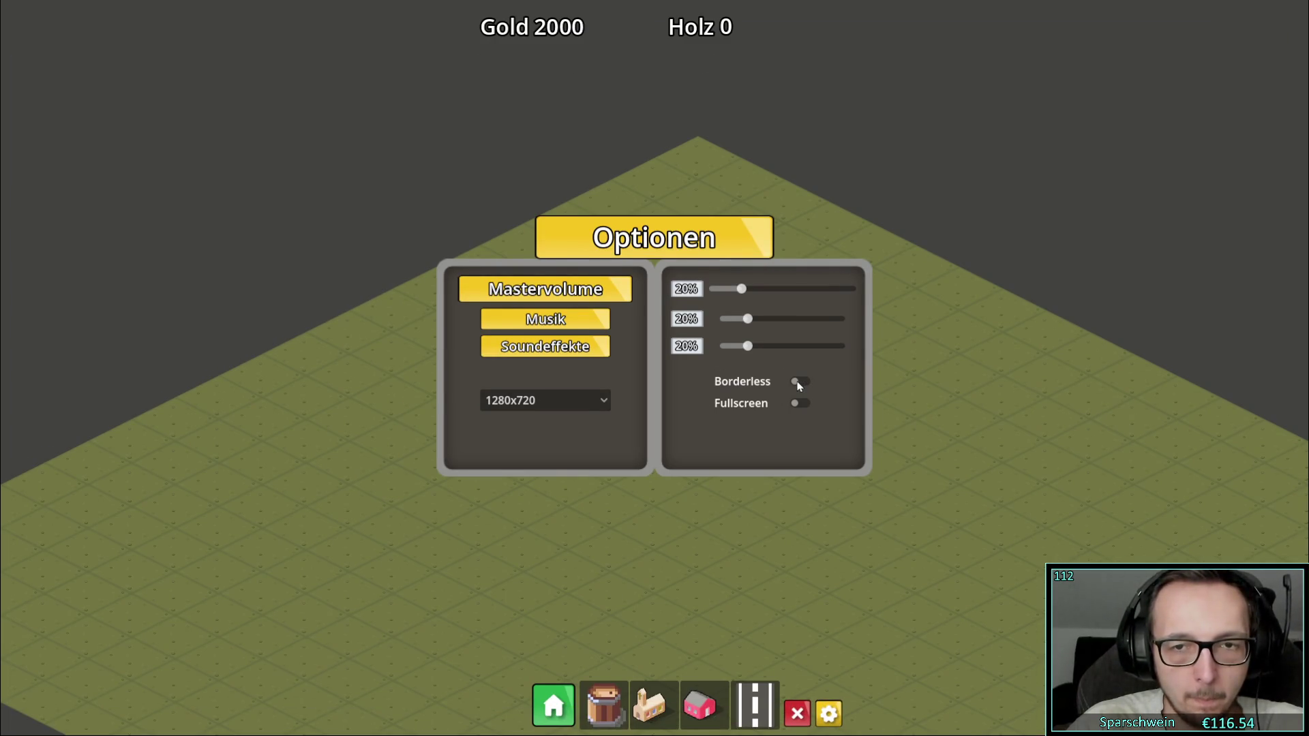
click(799, 384)
Close the options panel, quit the game with Alt+F4, and return to options.gd
key(Escape)
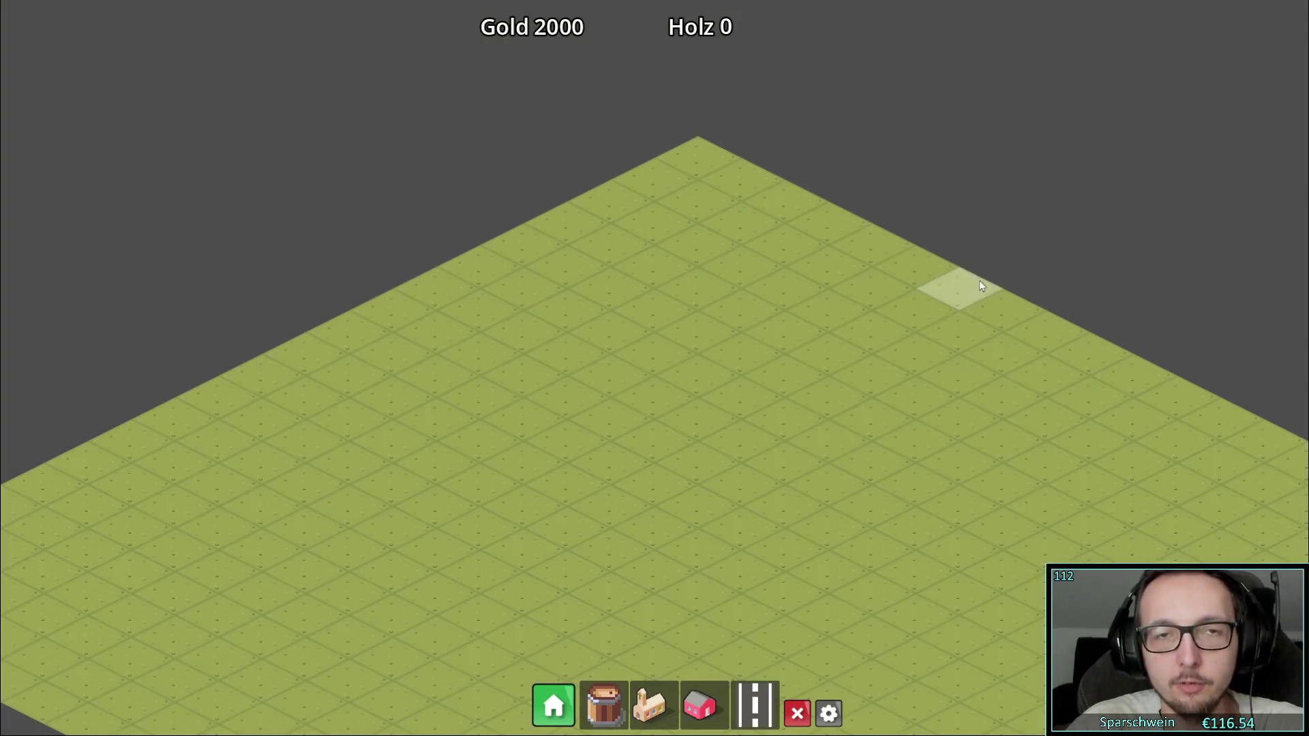
key(Escape)
key(Escape)
key(Escape)
key(Escape)
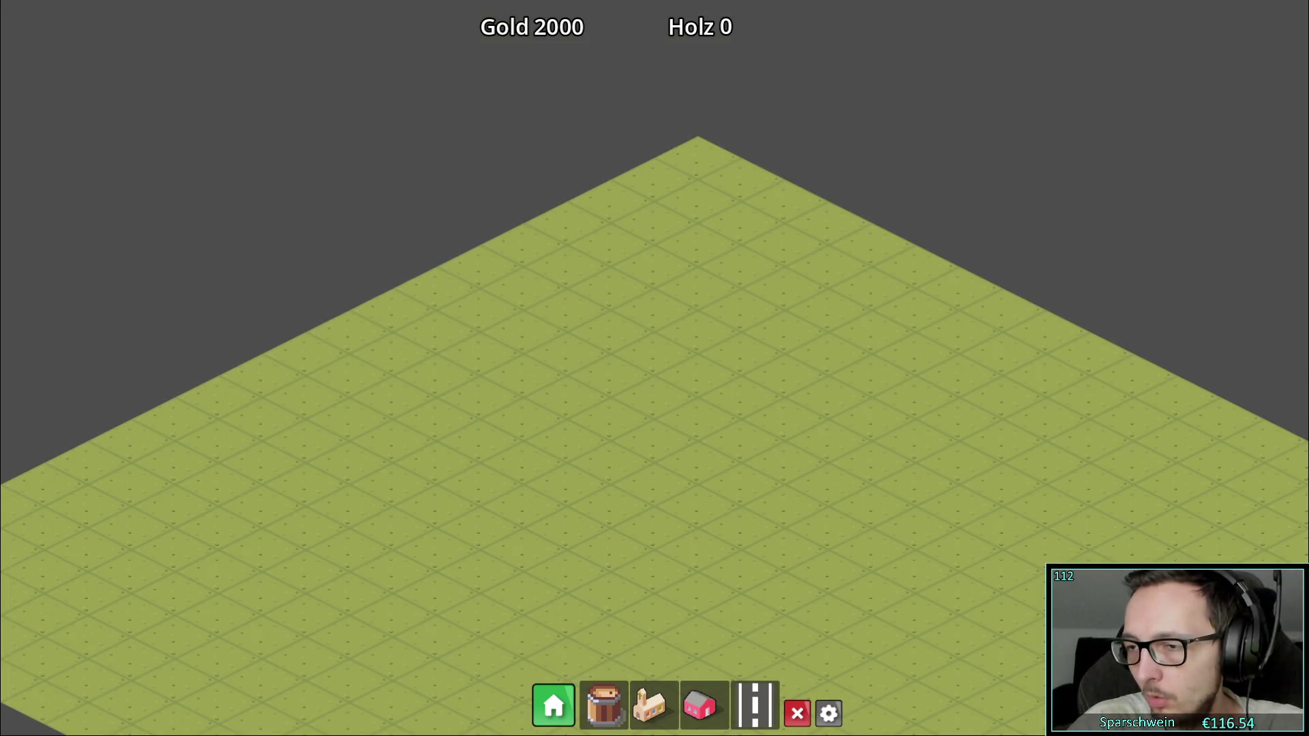
key(alt+F4)
click(792, 373)
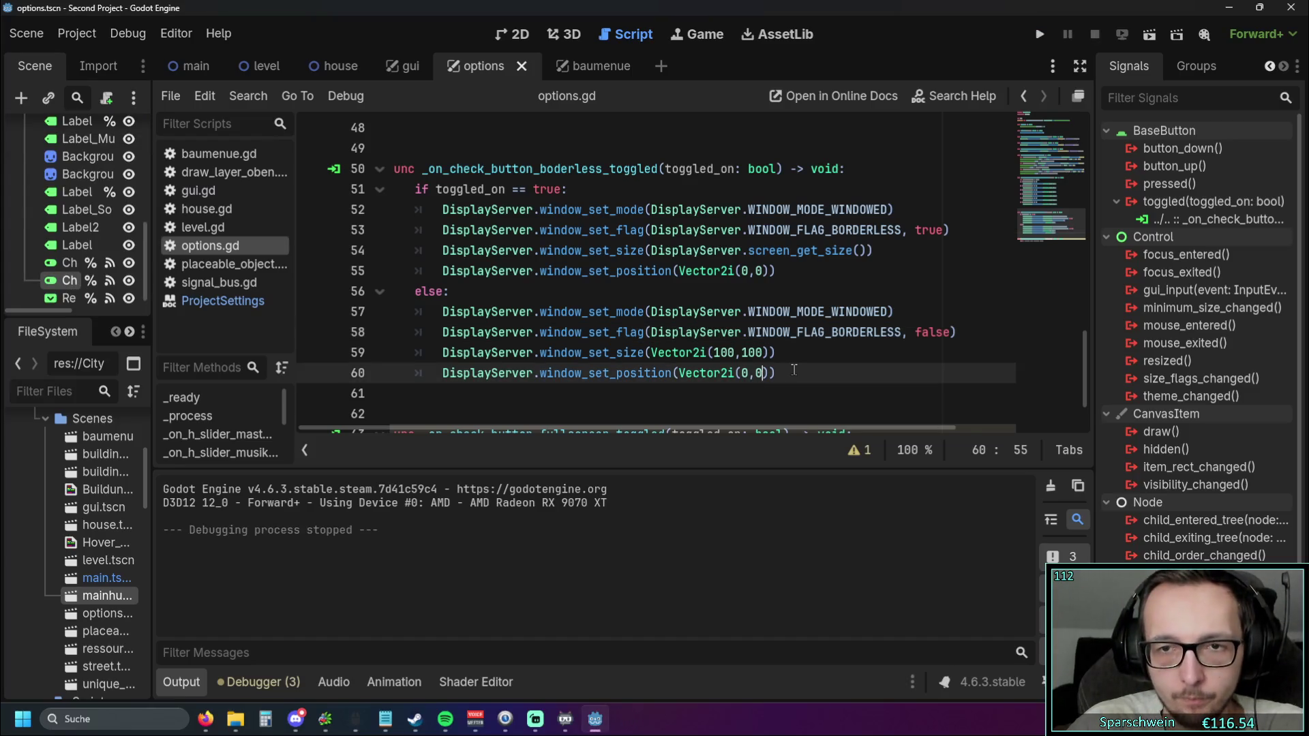
Replace 'else' on line 56 with 'if toggled_on == false:', then run the game and open Optionen
double_click(428, 295)
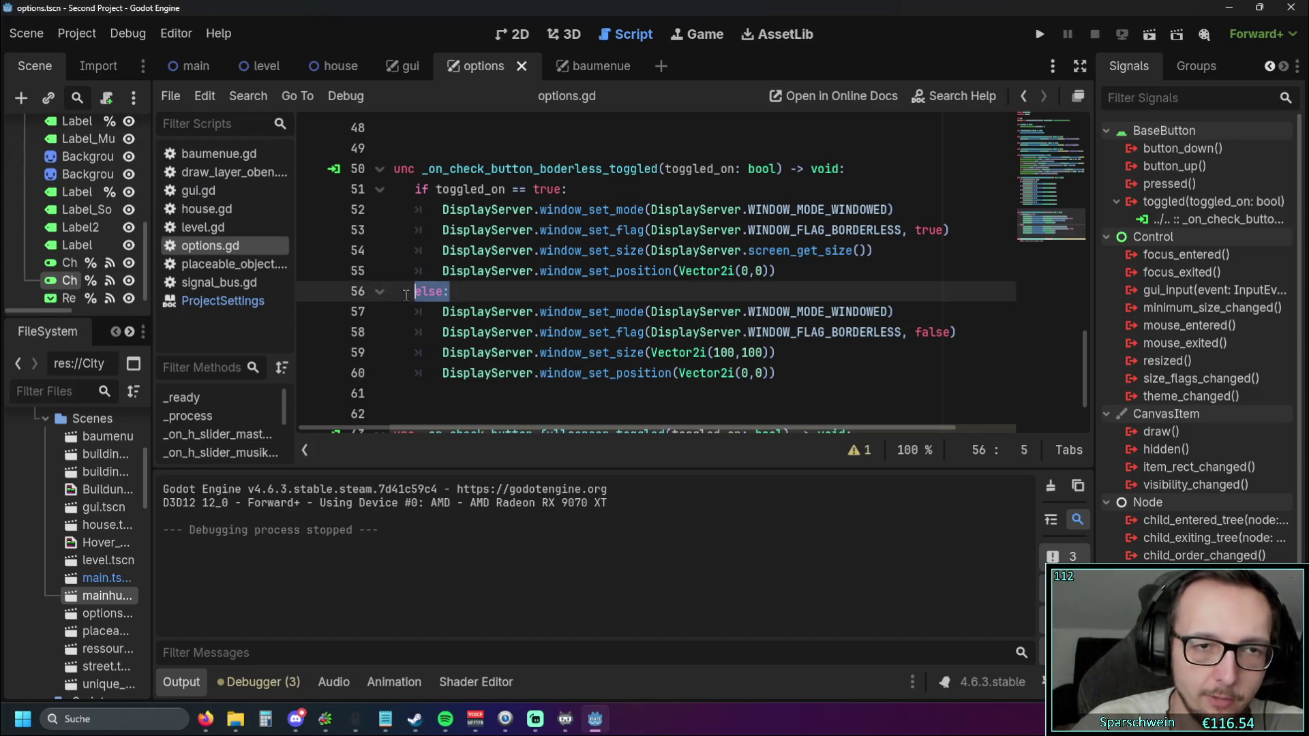
text(if toggled_o)
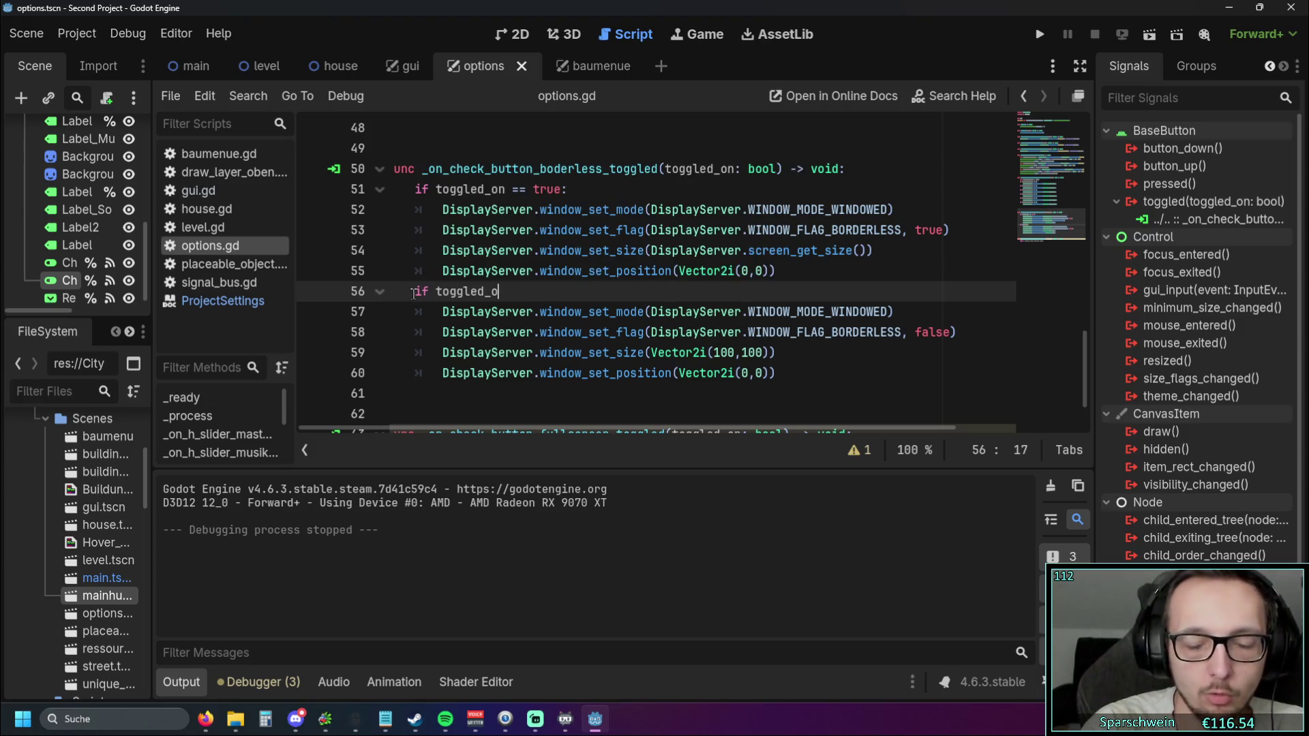
text(n == false)
click(558, 334)
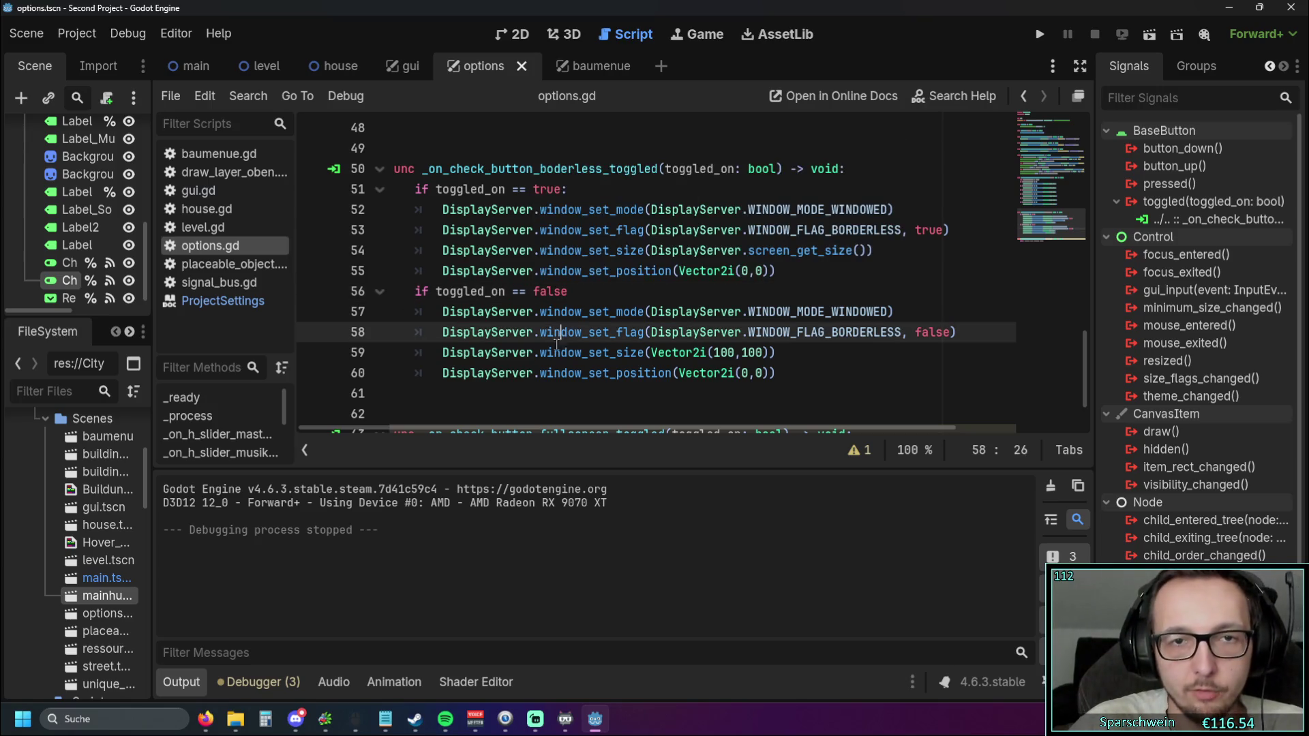
click(587, 292)
text(:)
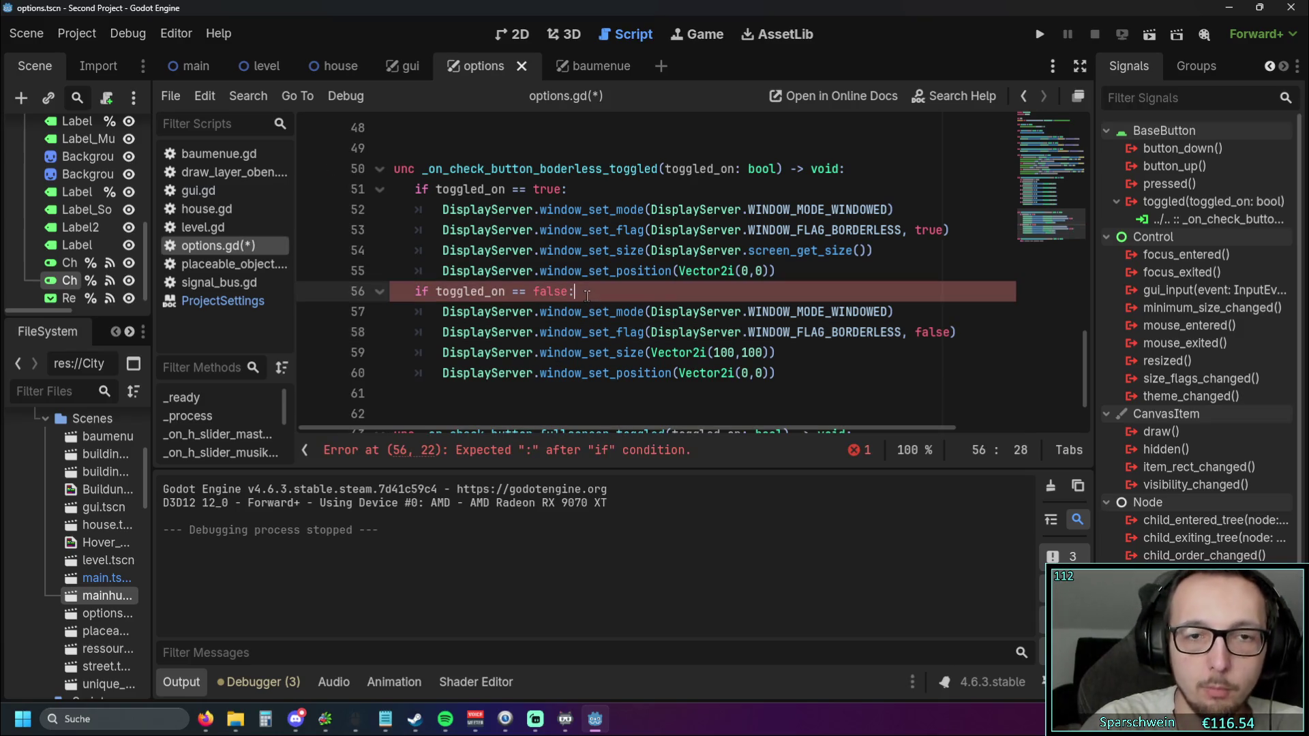
scroll(682, 306, up, 2)
click(818, 406)
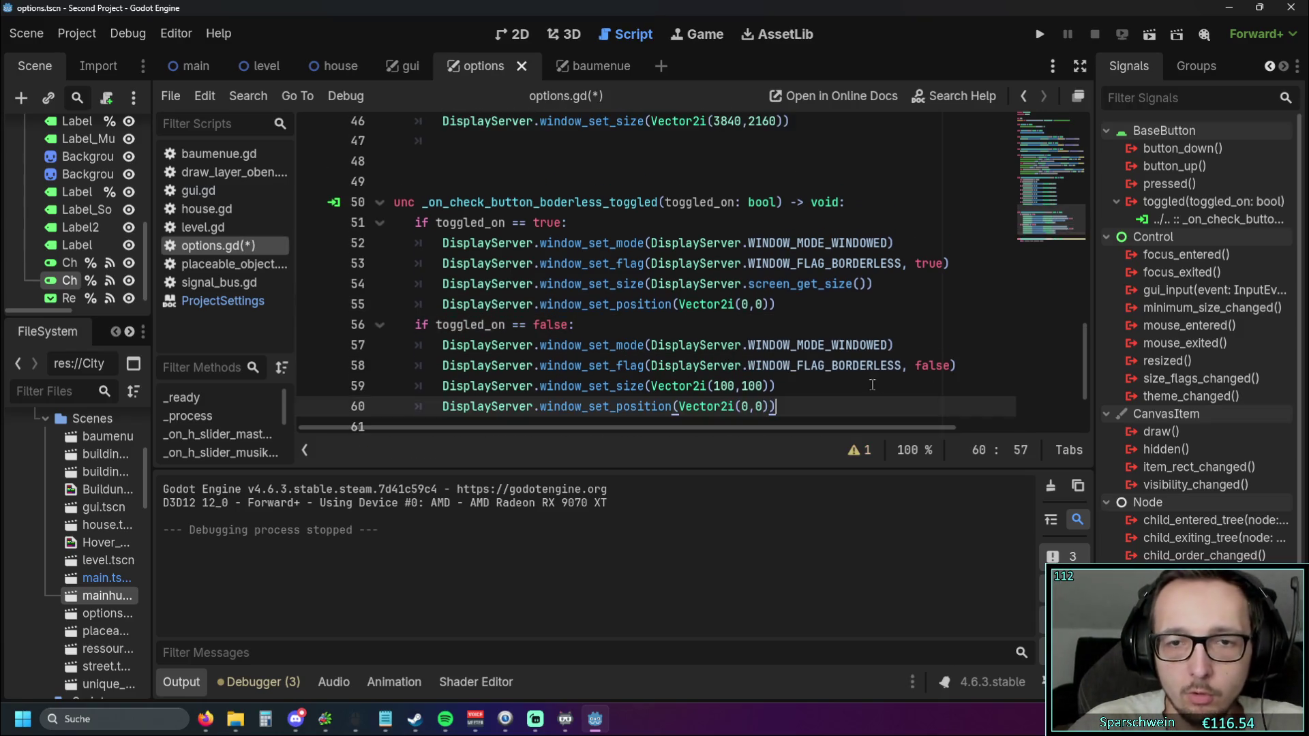
click(1036, 42)
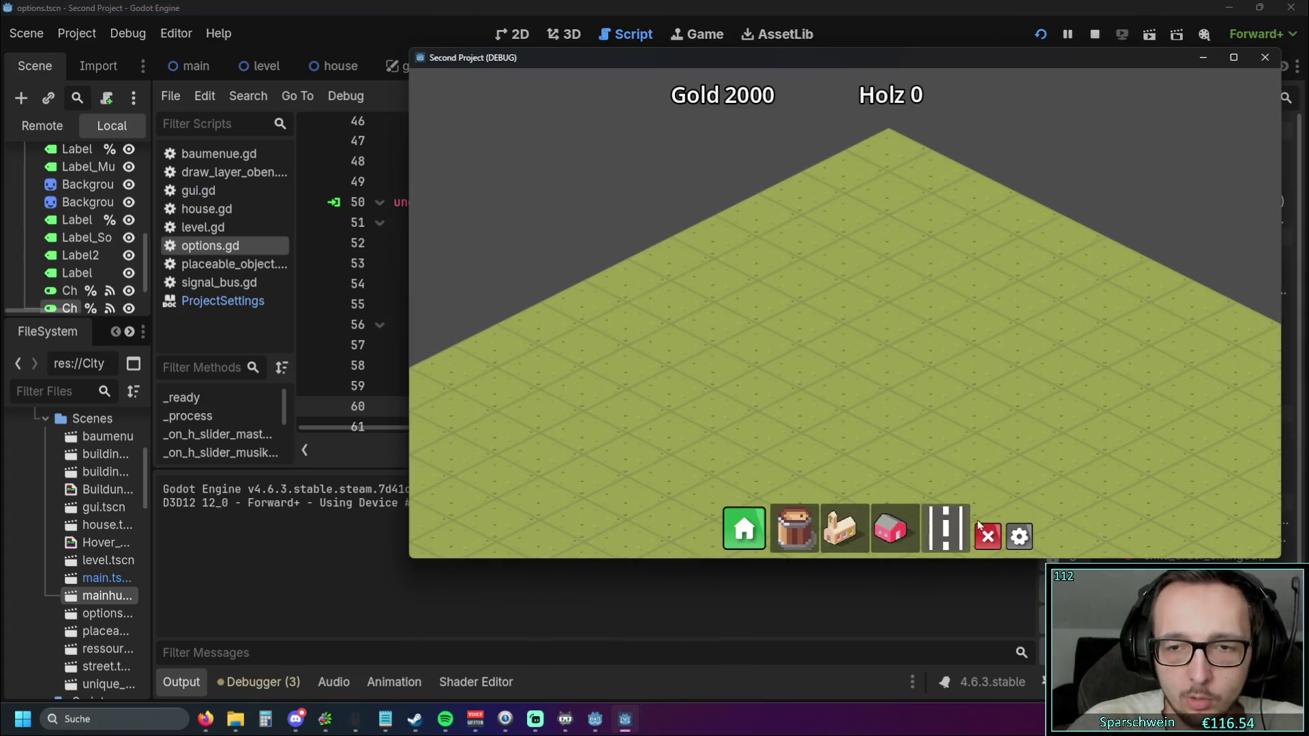
click(1019, 537)
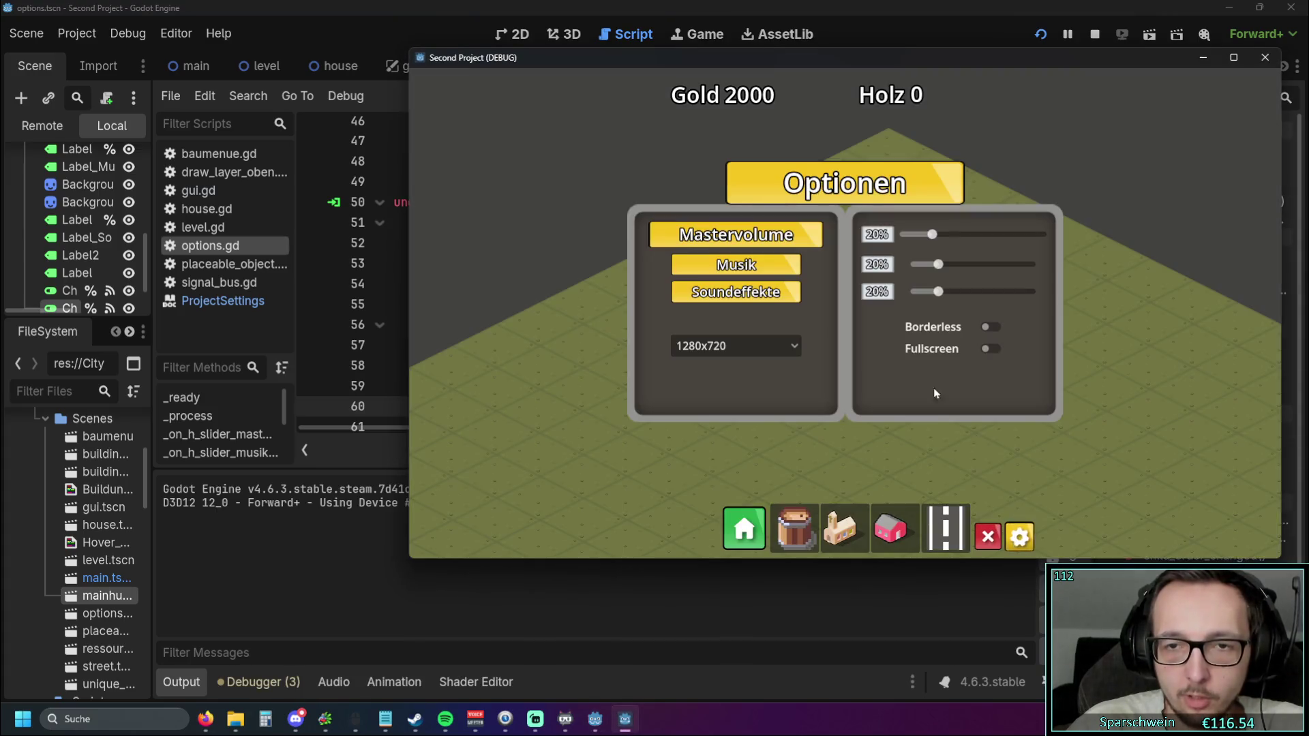
Turn Borderless on and off in the game, close the options, and quit the game
click(990, 327)
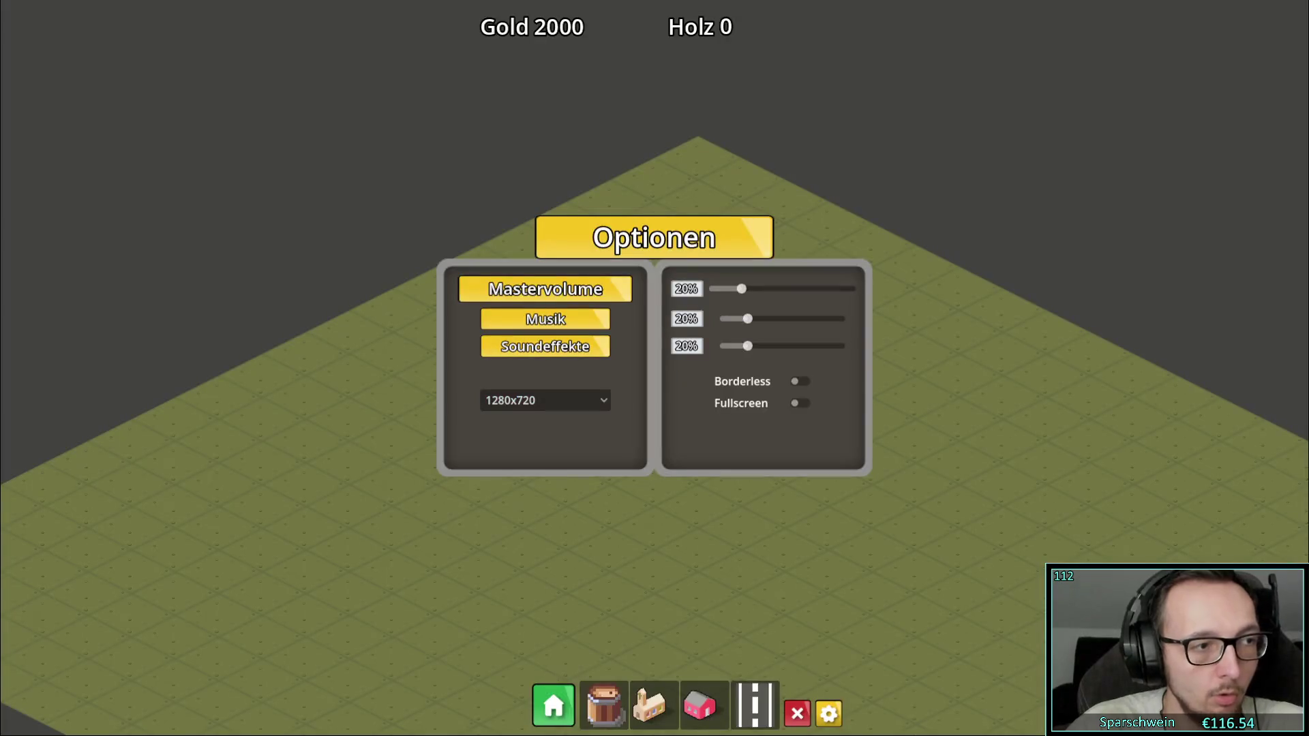
click(801, 385)
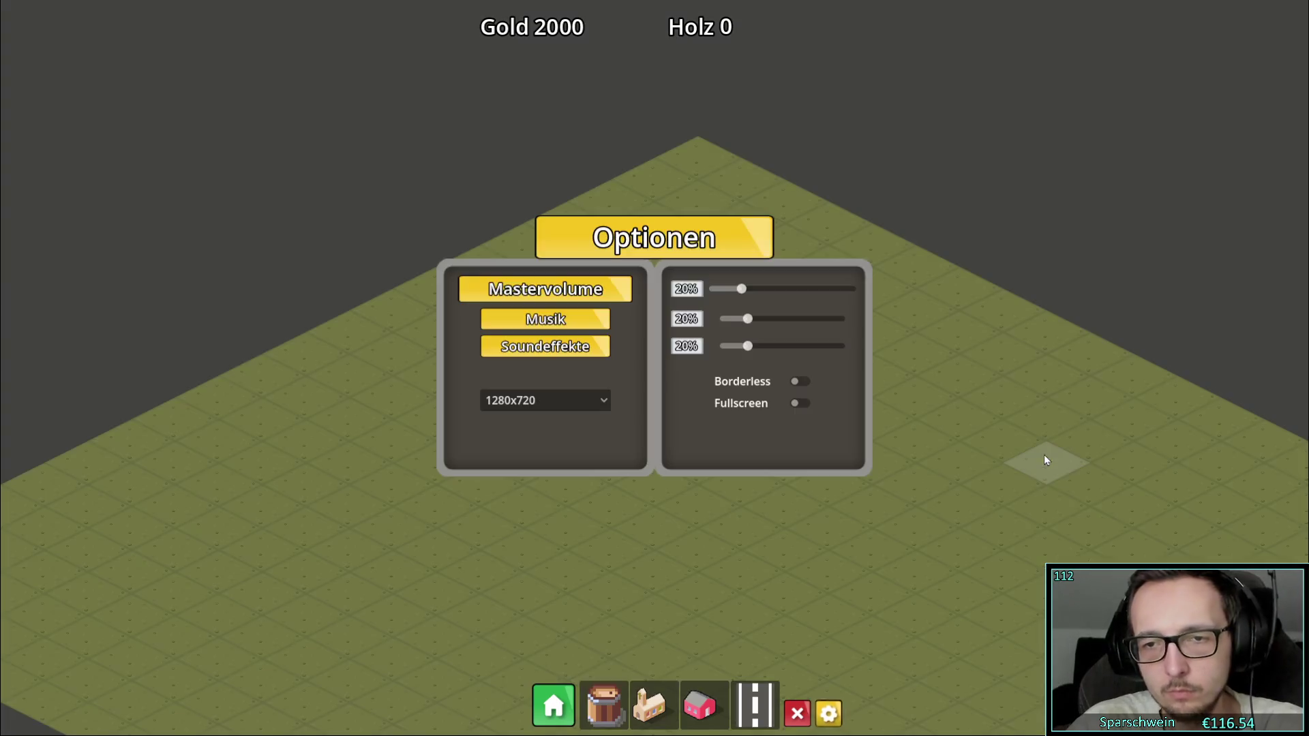
key(Escape)
key(alt+F4)
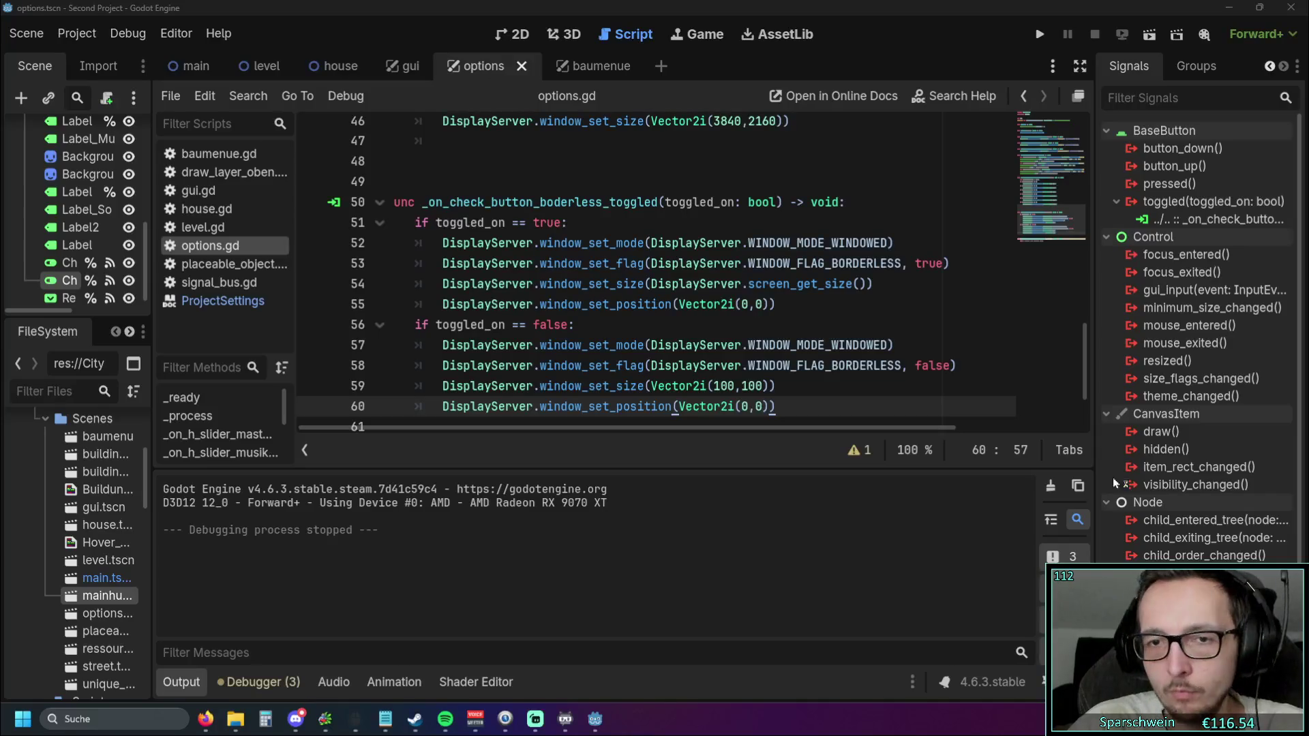
Change line 59's window size from Vector2i(100,100) to Vector2i(800,600)
scroll(795, 348, down, 1)
key(Up)
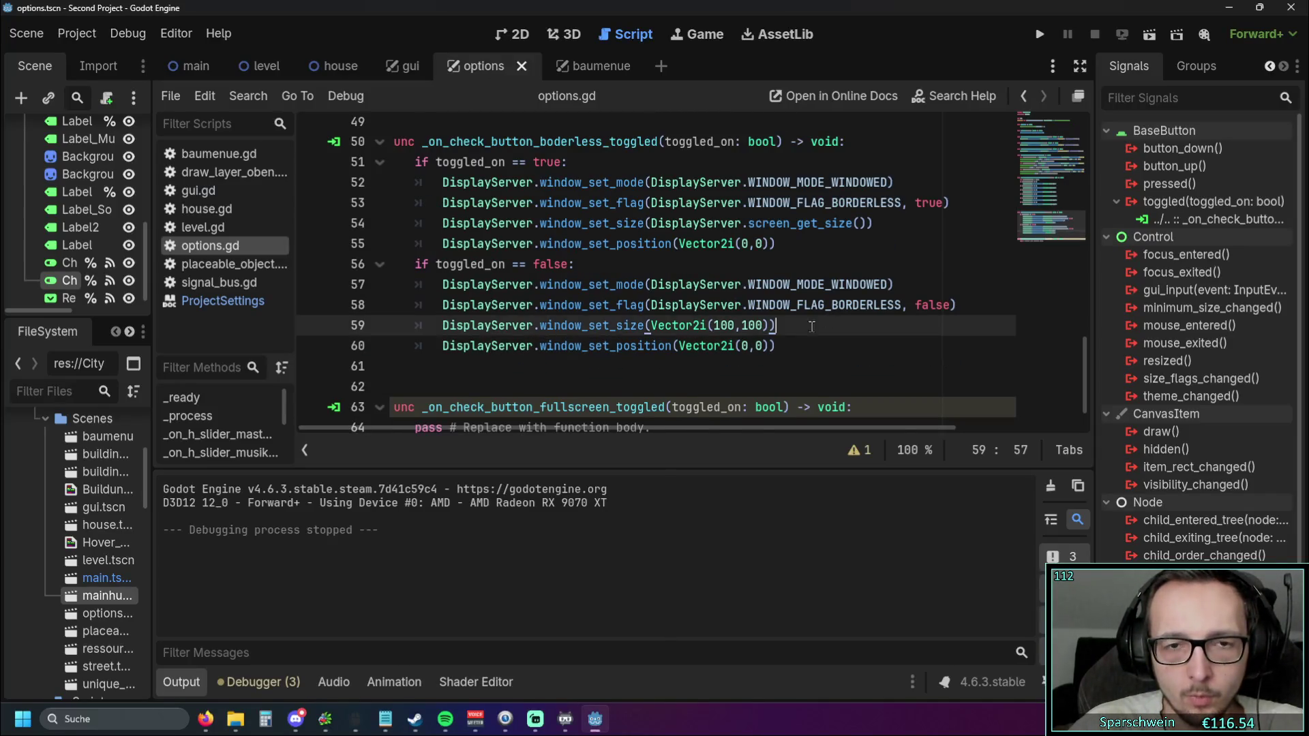
scroll(792, 346, up, 1)
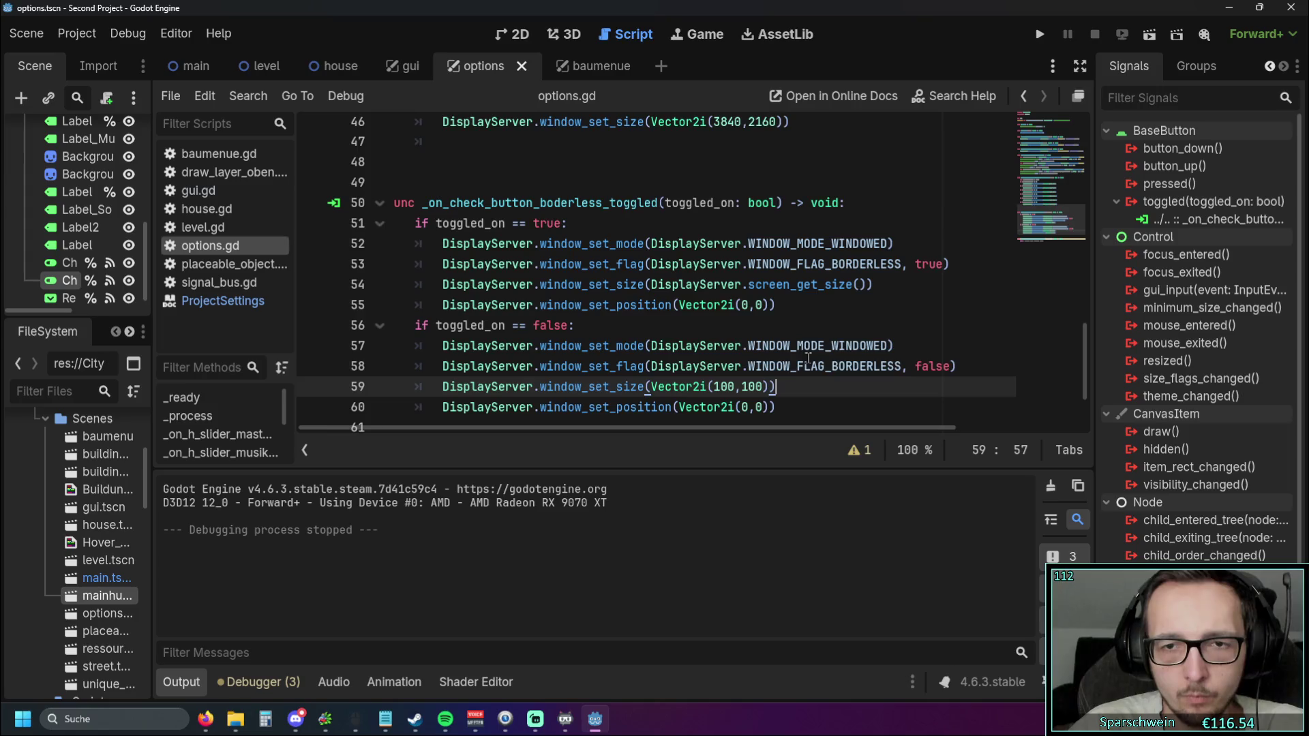
scroll(808, 358, down, 1)
double_click(724, 325)
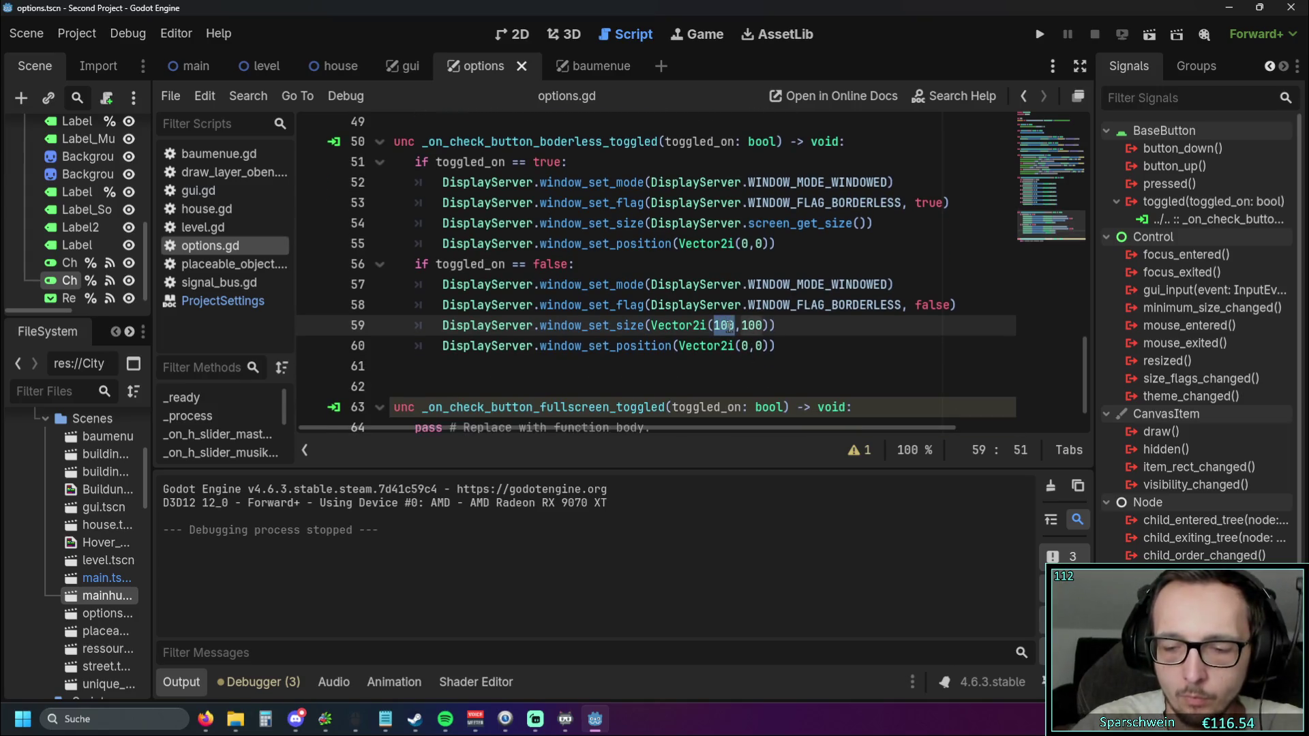
text(800)
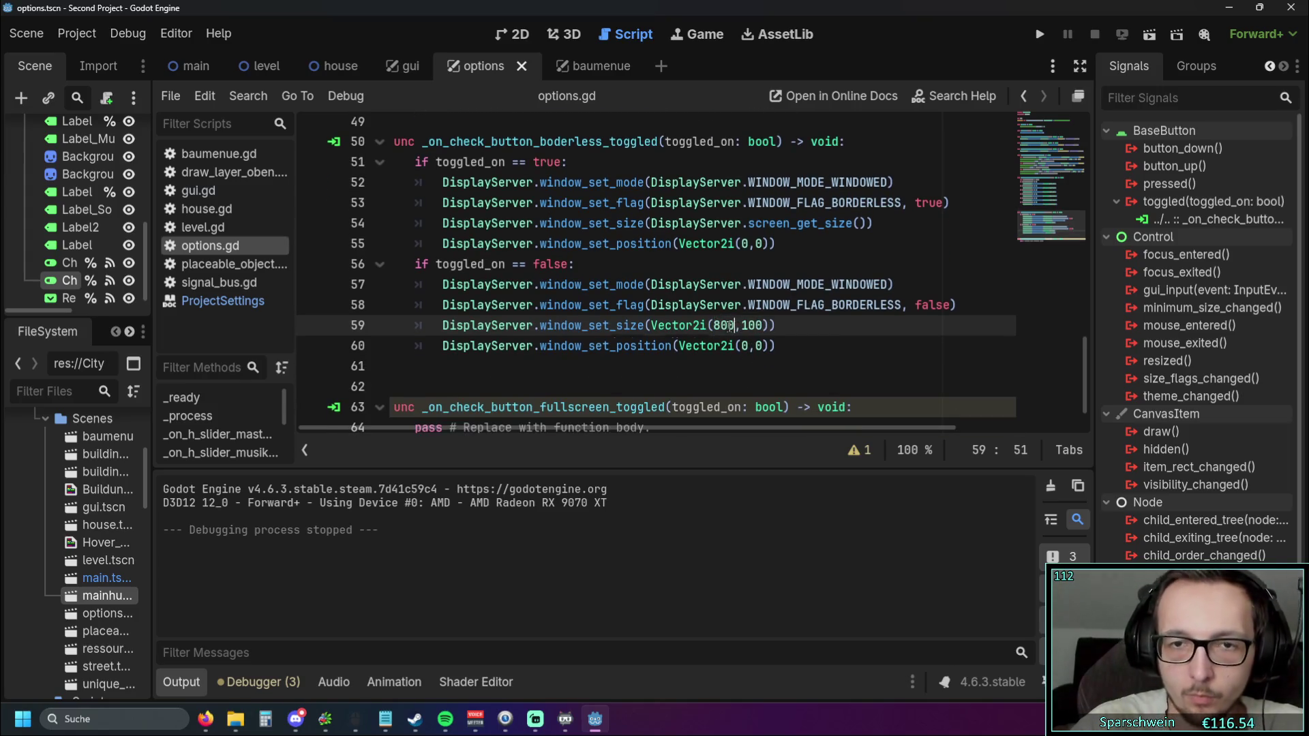
double_click(758, 326)
text(600)
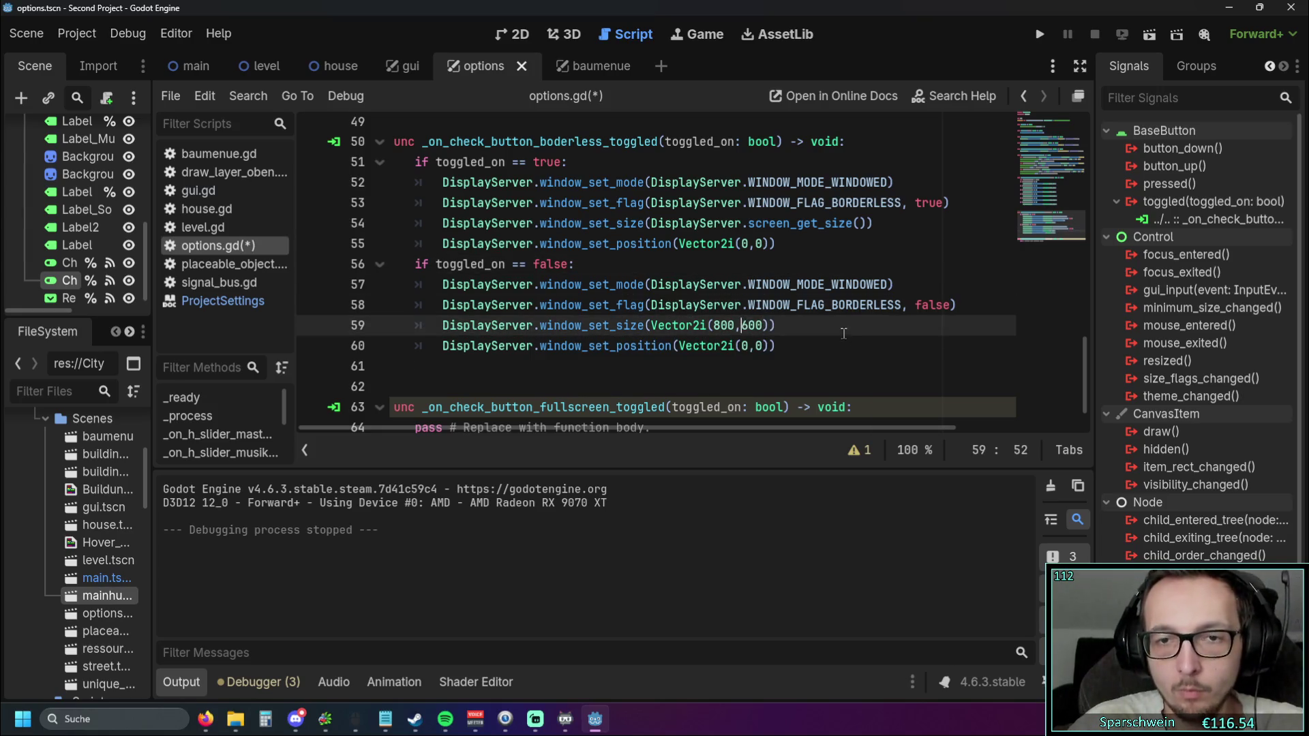
click(872, 326)
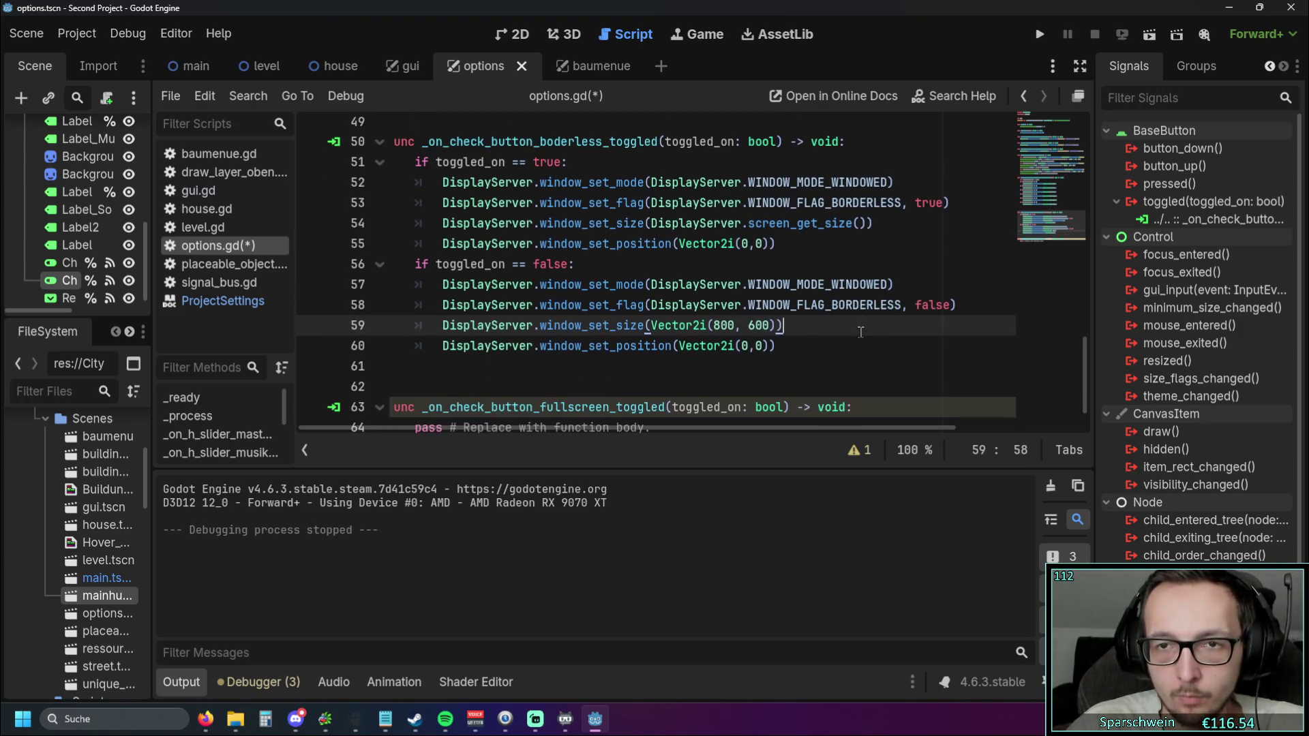
Delete the window_set_mode line and its leftover blank line from the false branch
drag(903, 285, 339, 288)
key(BackSpace)
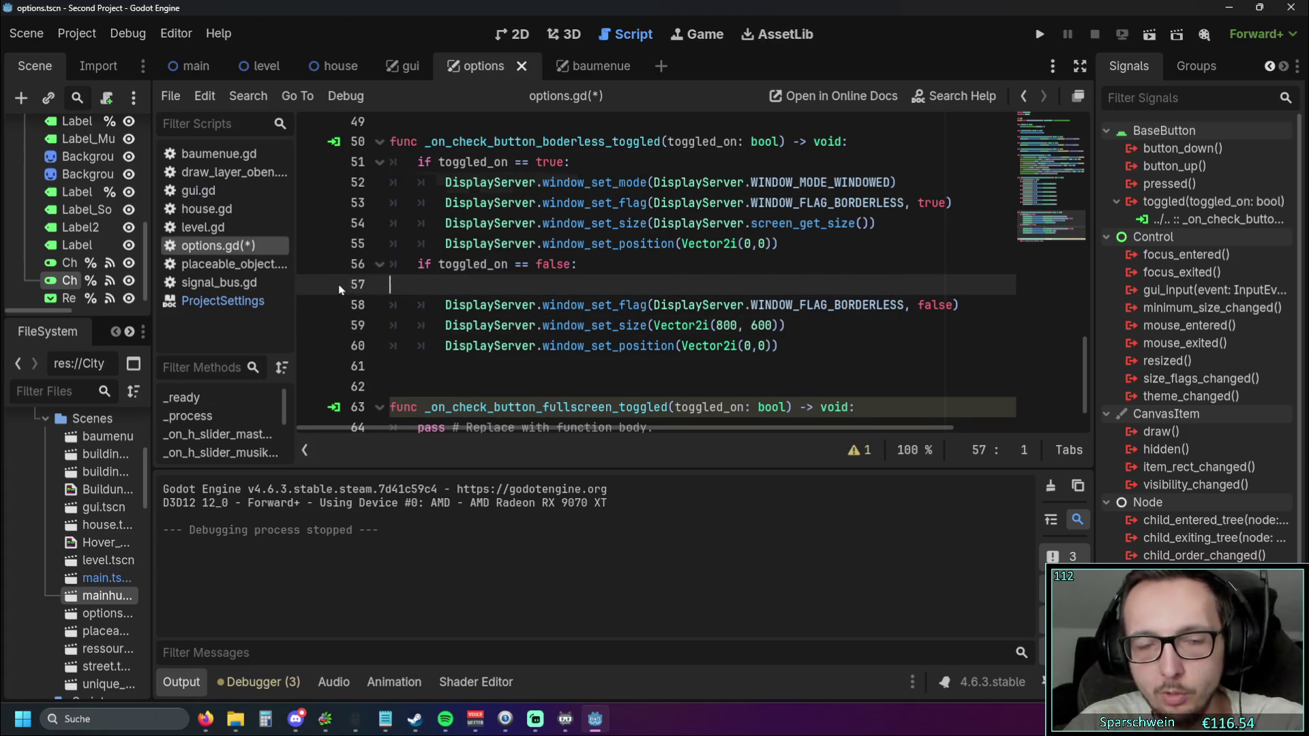
key(BackSpace)
key(Down)
key(Down)
key(Down)
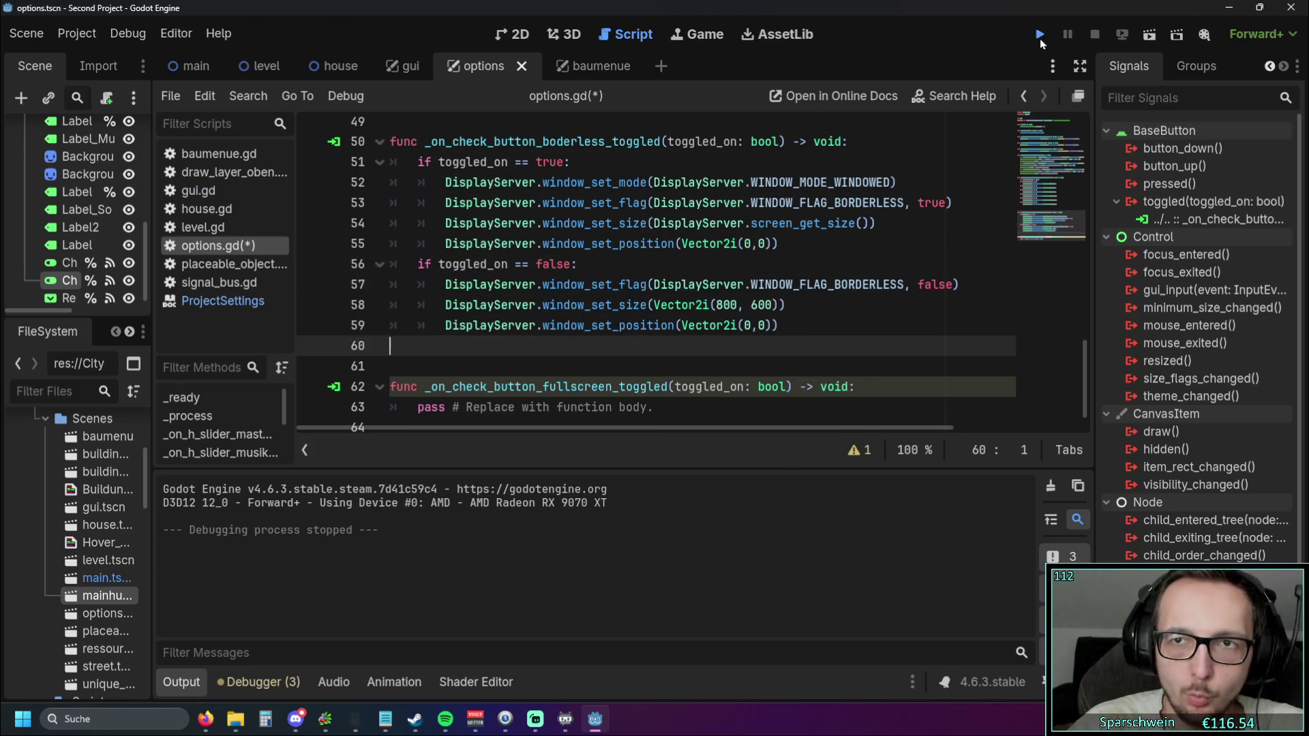
Run the game, turn Borderless on then off in its options, and quit with Alt+F4
click(1039, 34)
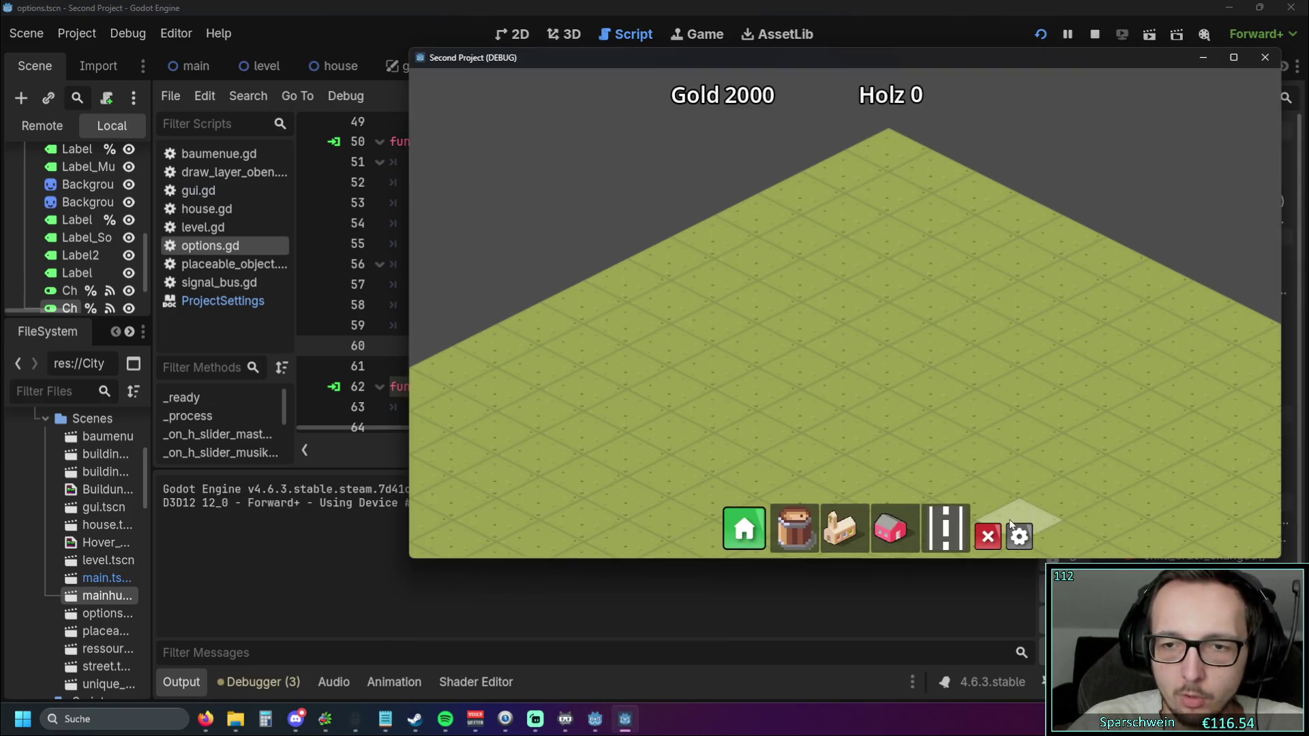
click(1019, 536)
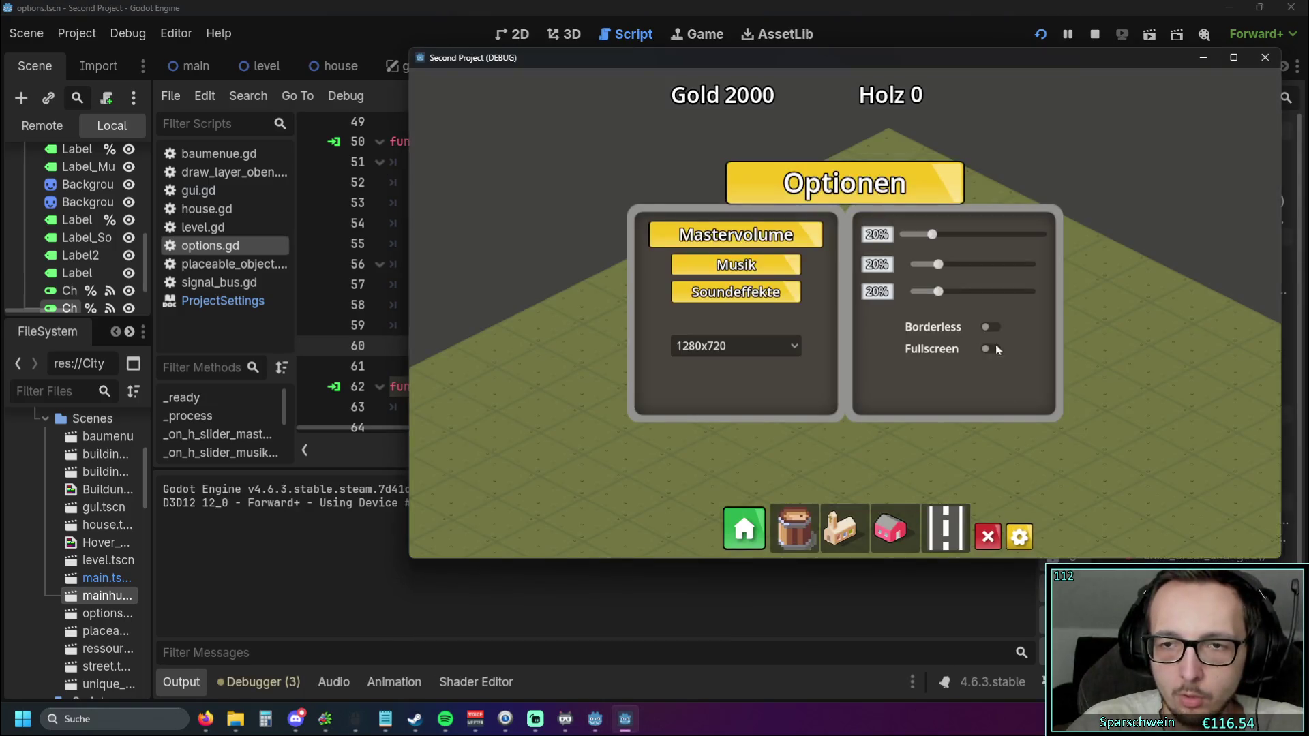
click(991, 328)
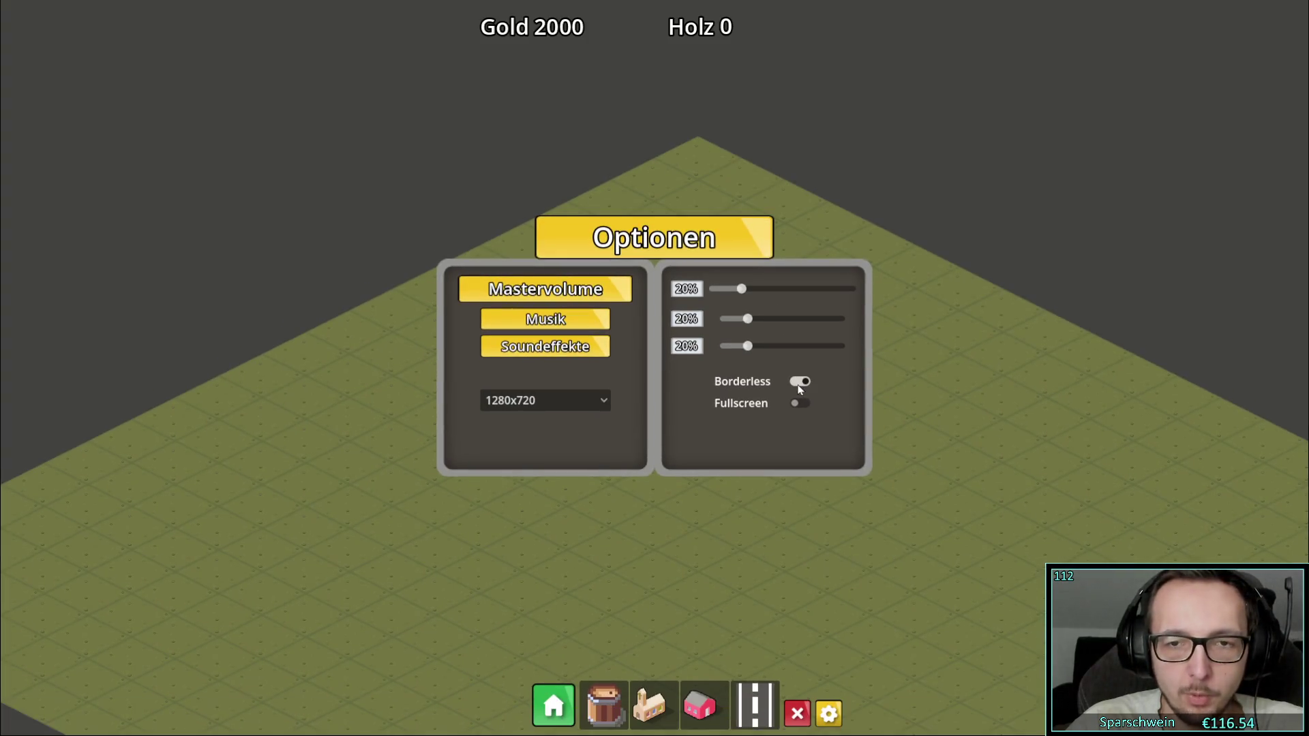
click(801, 384)
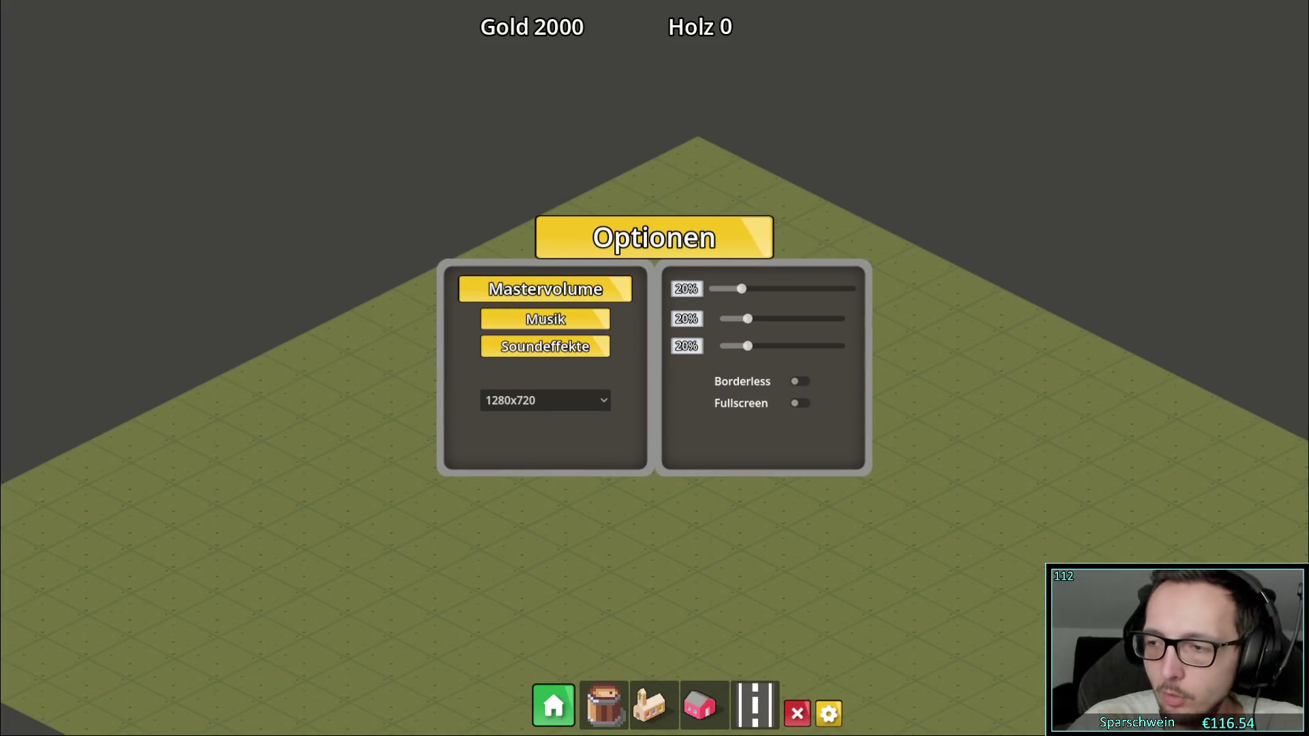
key(alt+F4)
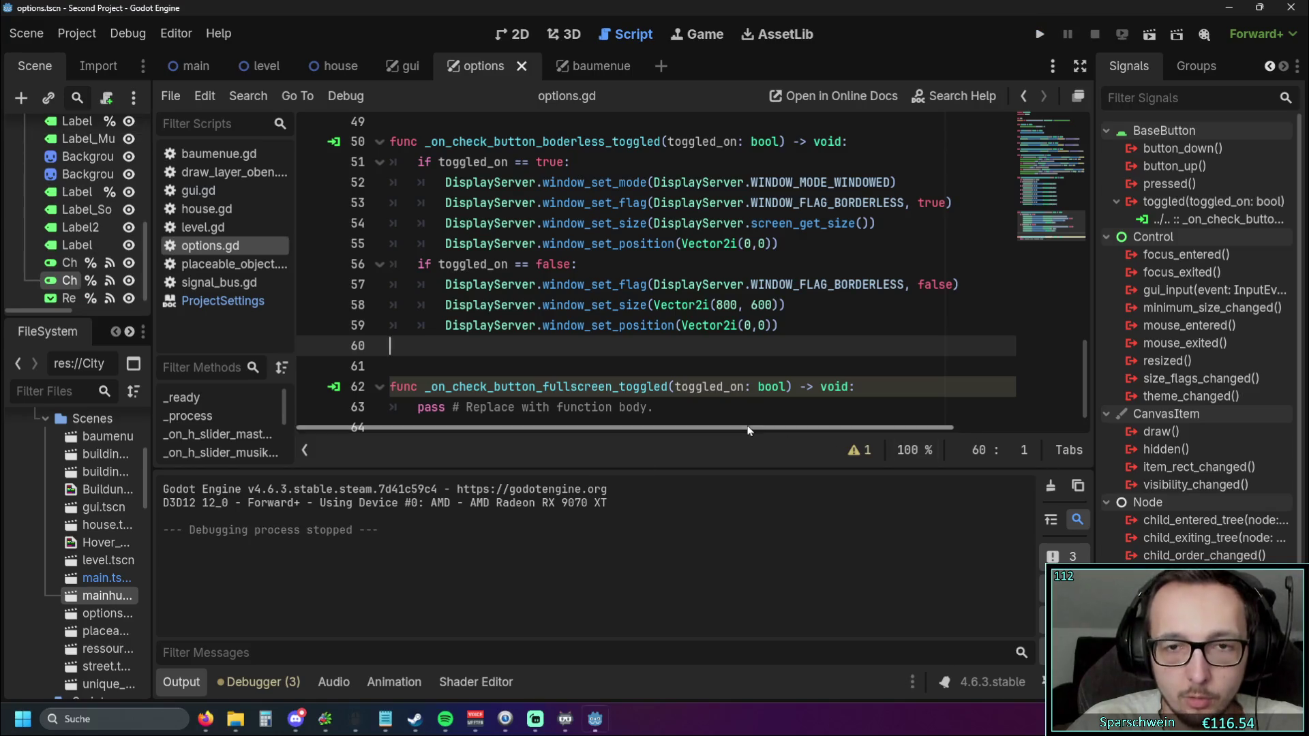
Try removing the Vector2i wrapper around 800, 600, undo it after the type error, and save
scroll(740, 355, up, 1)
scroll(741, 356, down, 3)
click(790, 321)
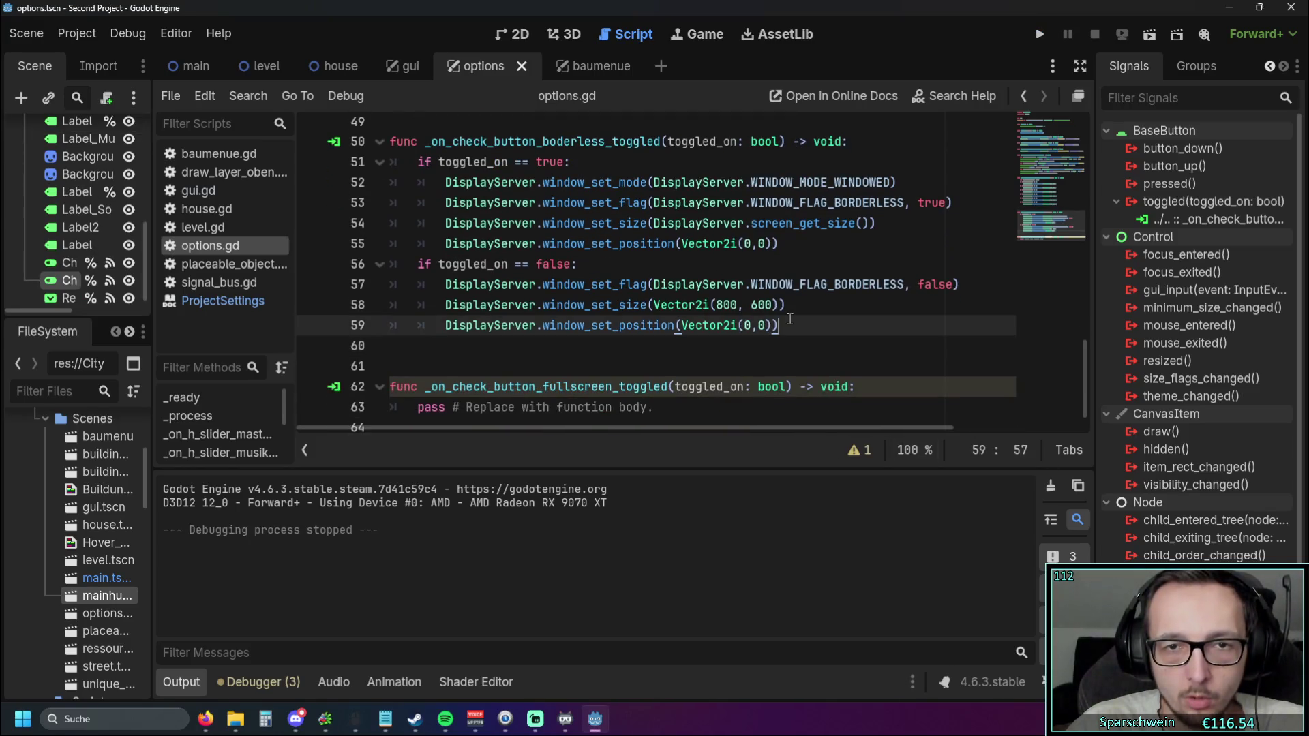
click(801, 308)
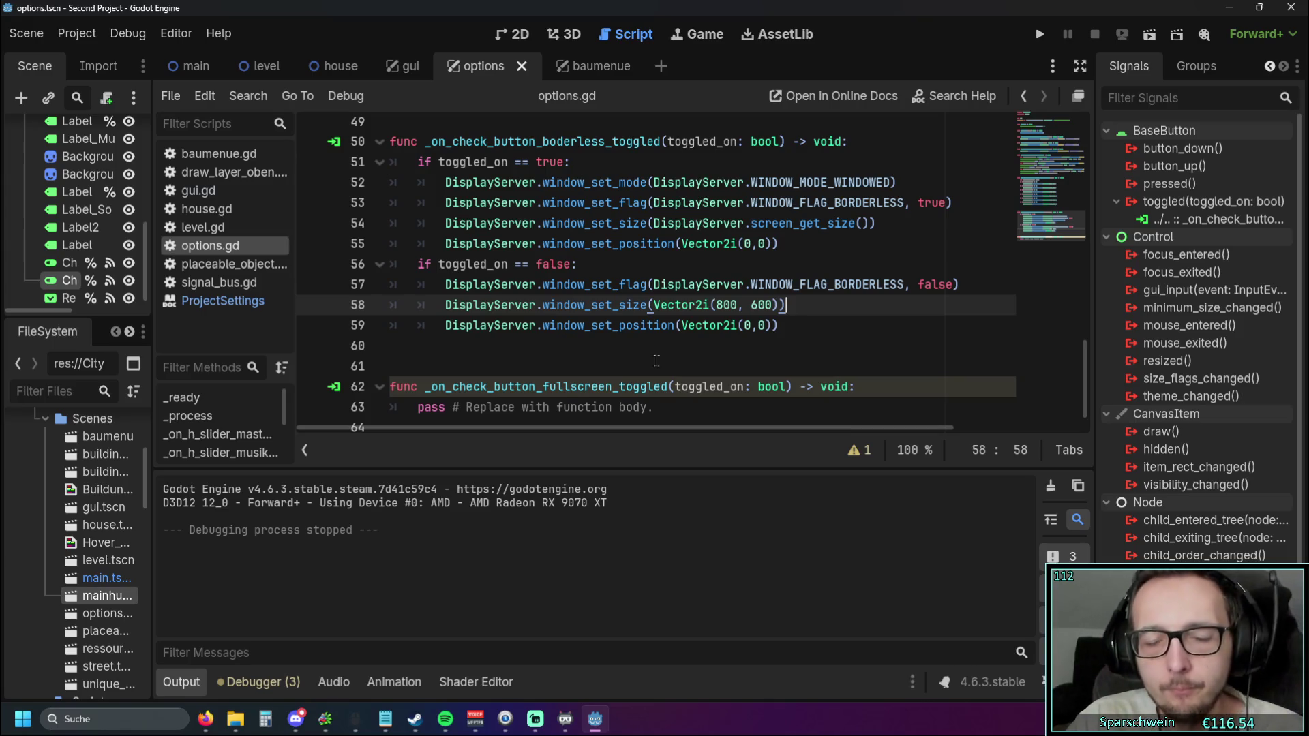
double_click(675, 305)
key(BackSpace)
key(BackSpace)
click(734, 306)
key(BackSpace)
key(Down)
key(Down)
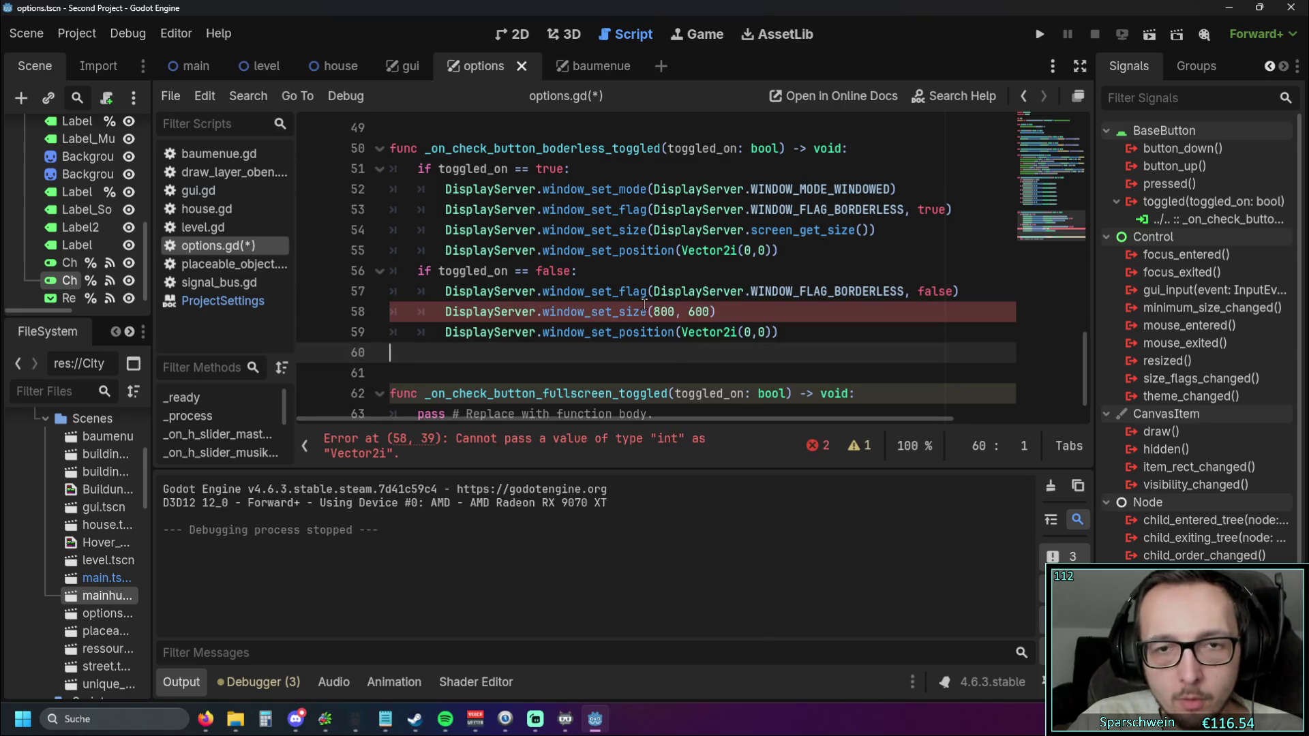
key(ctrl+z)
key(ctrl+z)
key(ctrl+z)
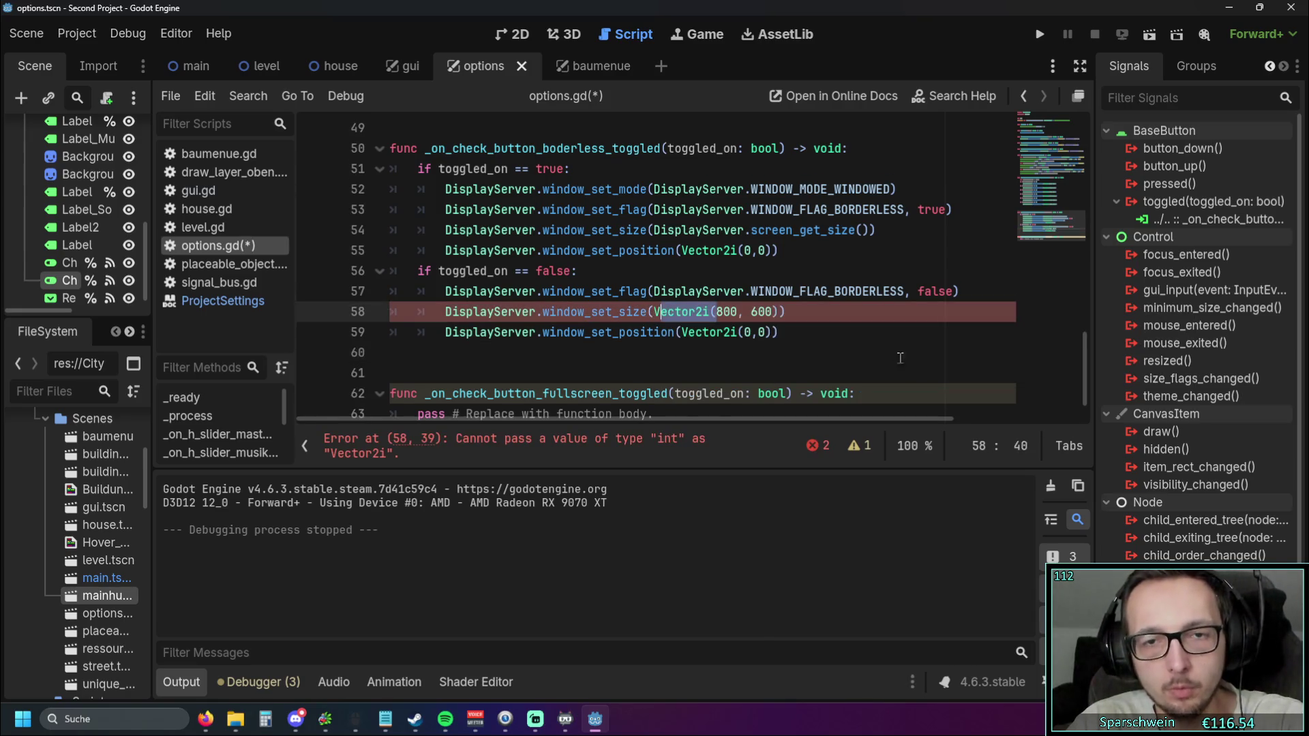
click(879, 355)
key(ctrl+s)
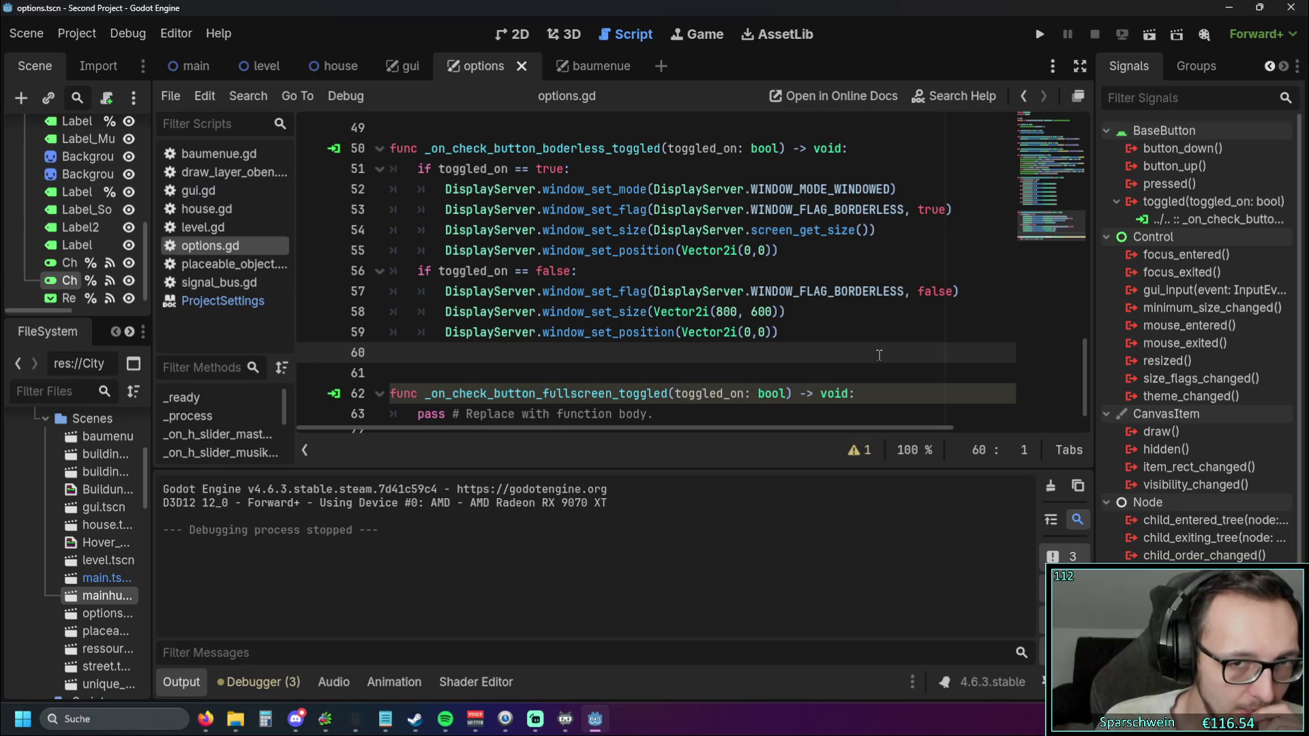
Set window_set_position's x value to 600, making it Vector2i(600,0), and run the project
click(745, 332)
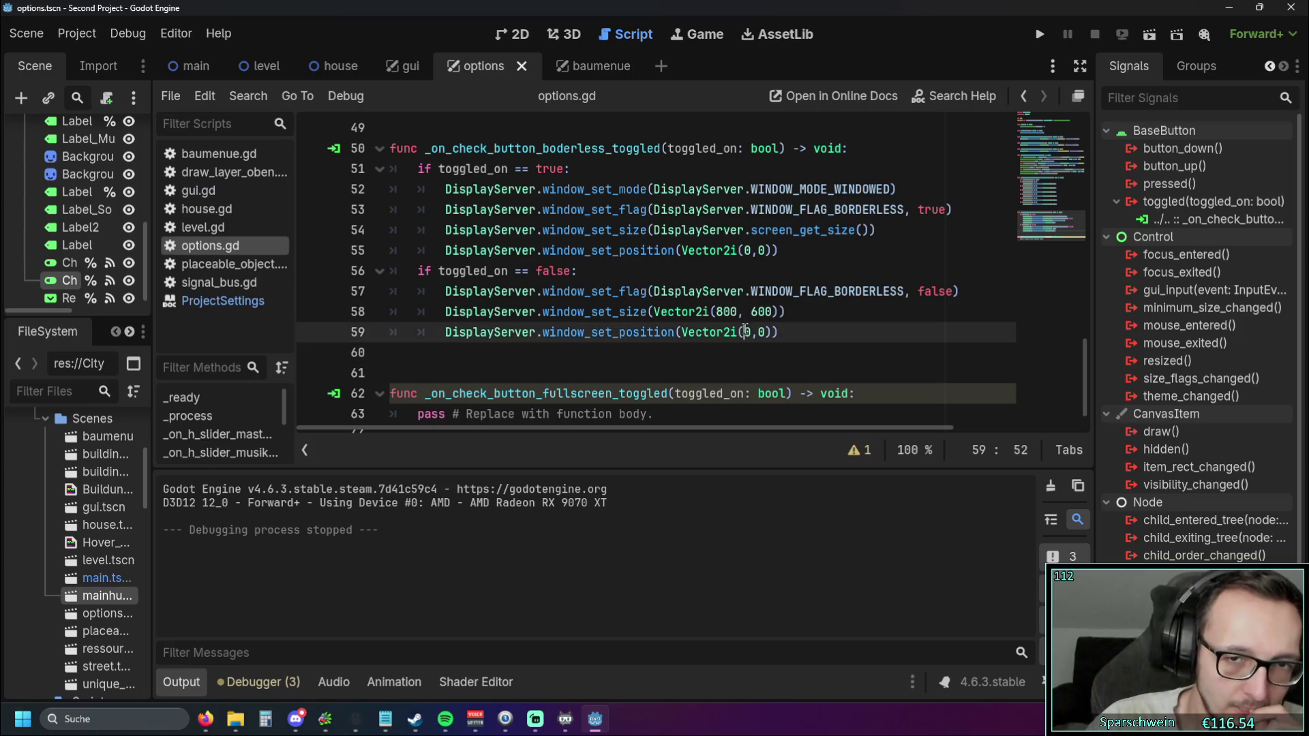
key(Delete)
text(600)
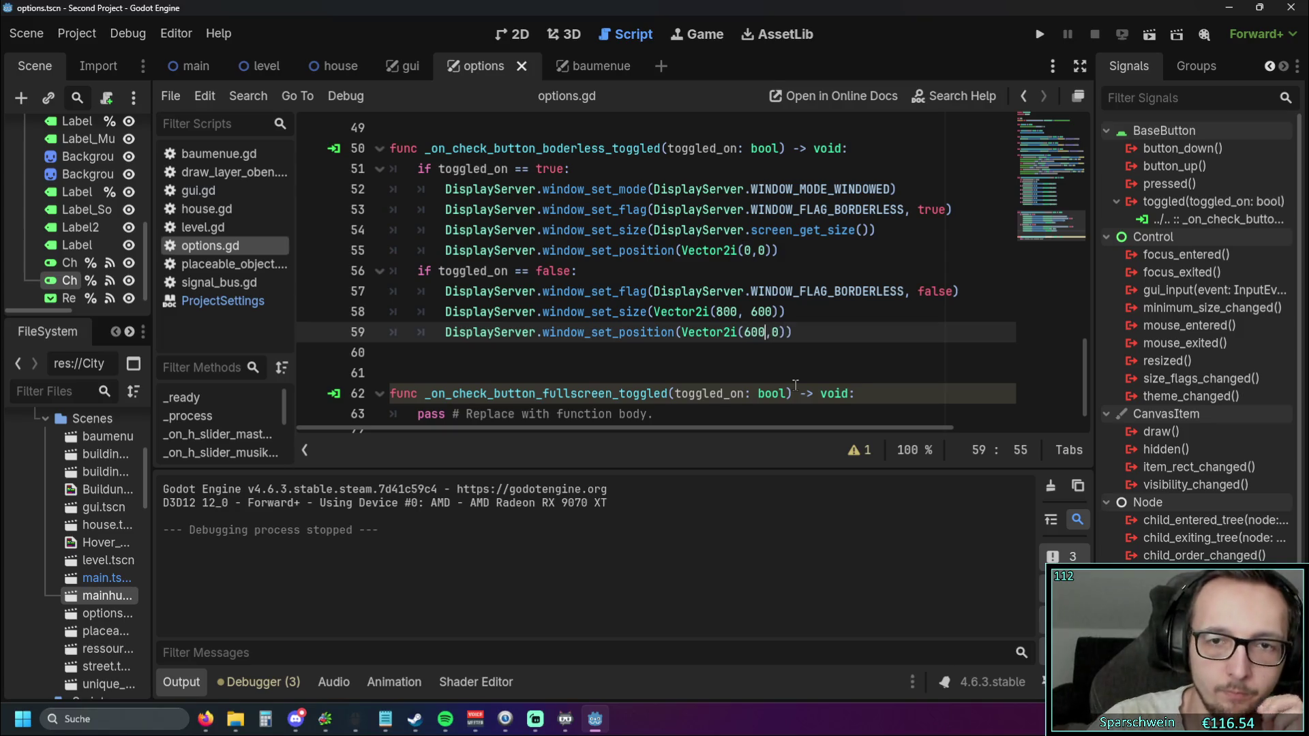
click(795, 332)
click(1039, 34)
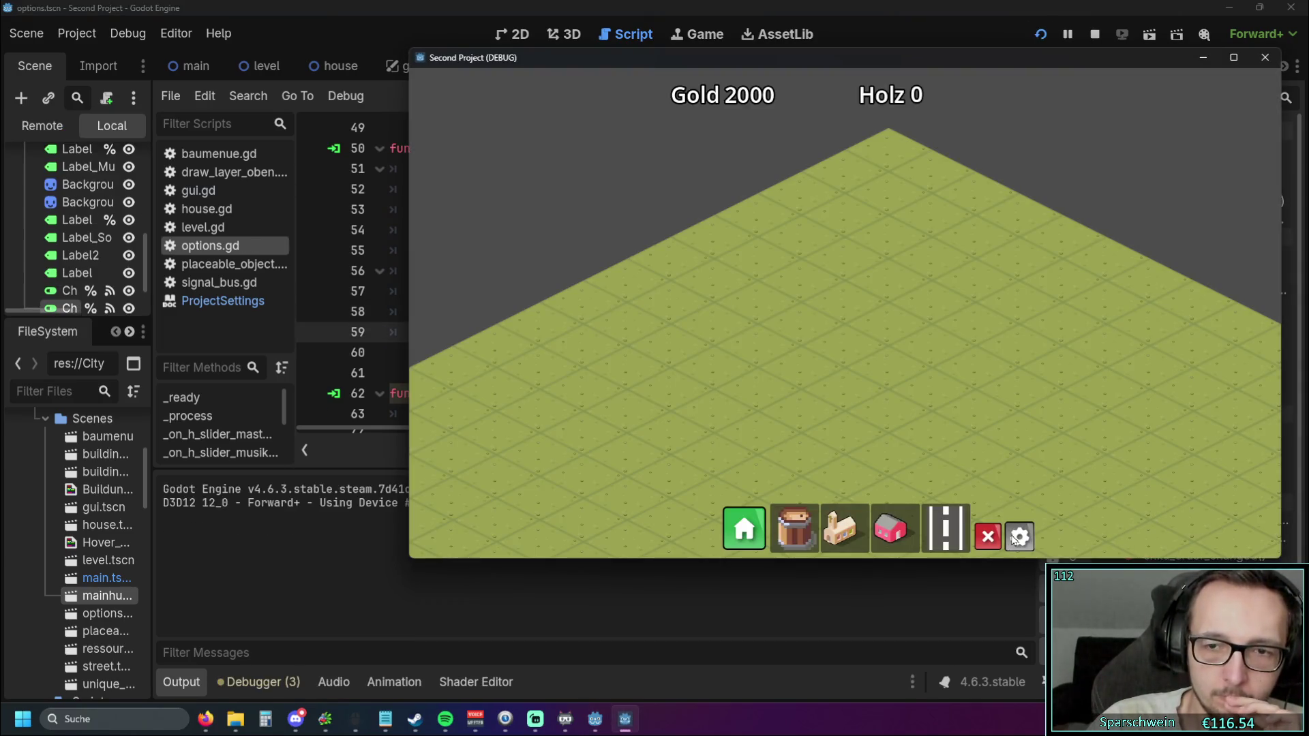
Open the game's options, toggle Borderless on and off about ten times, then close the game
click(1018, 538)
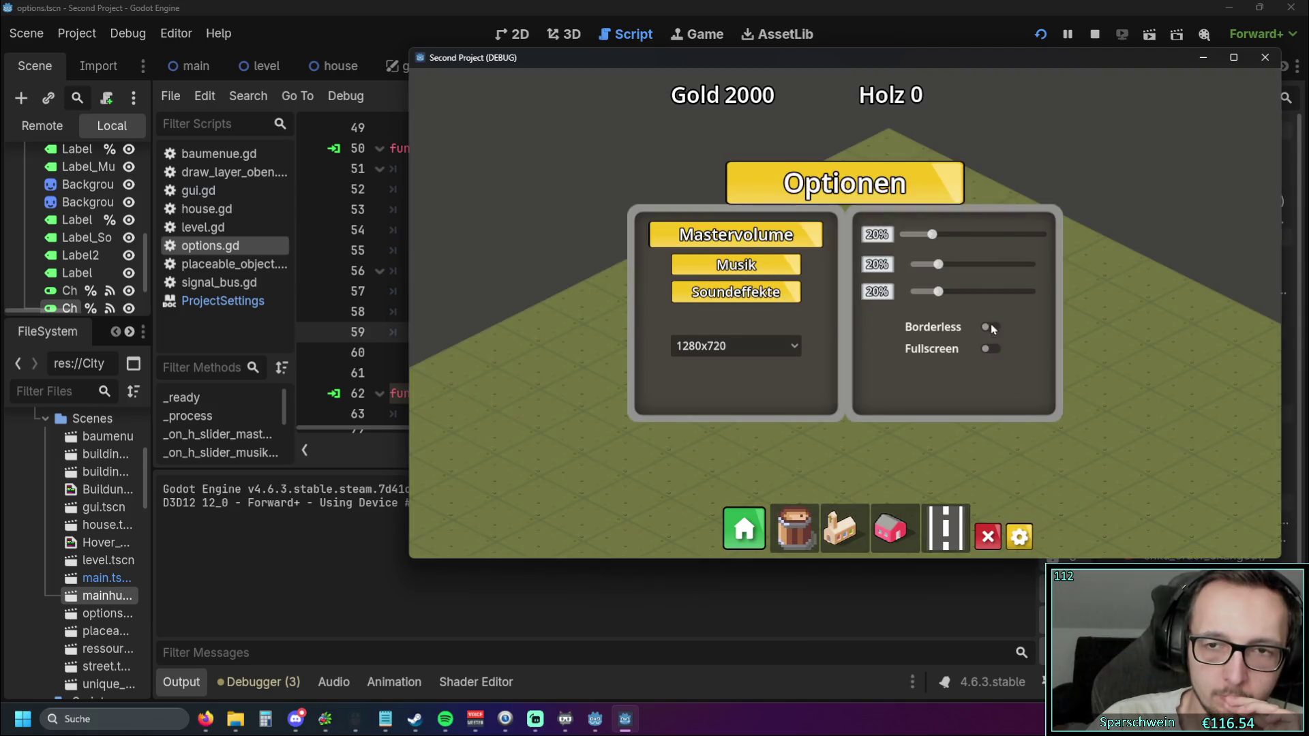
click(992, 326)
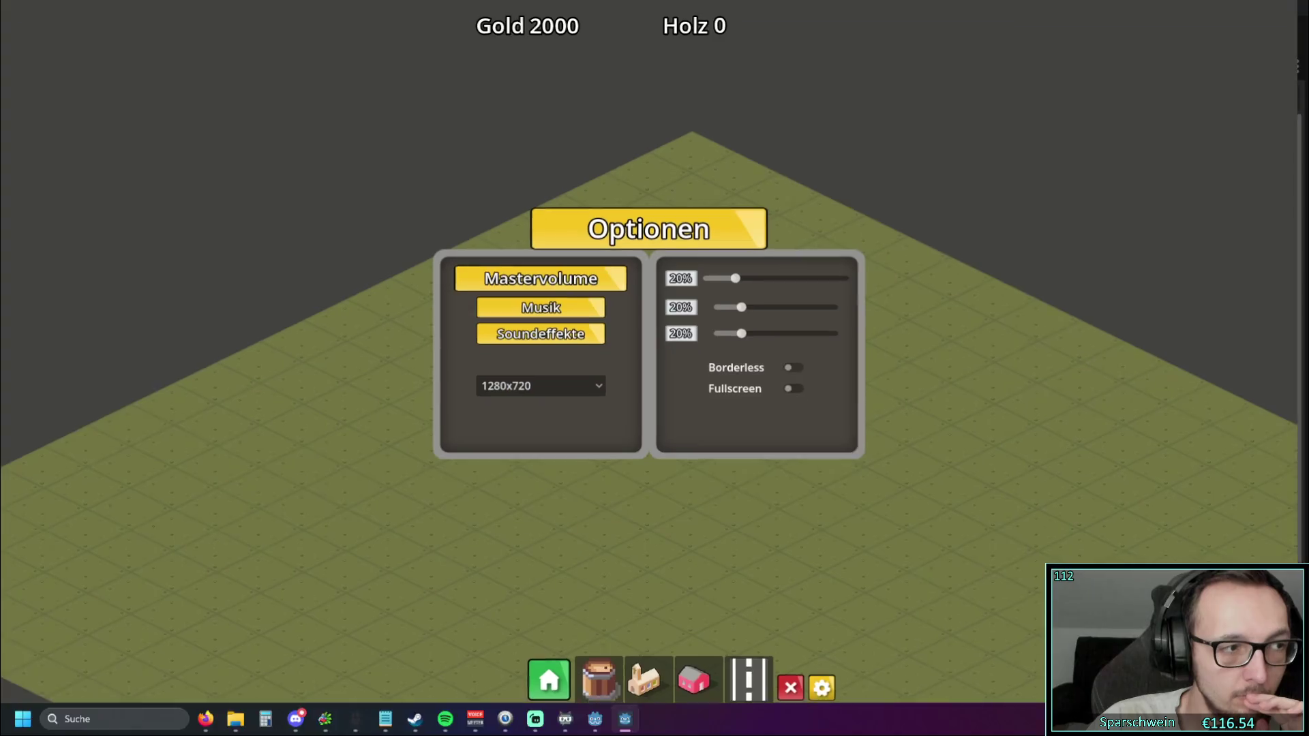
click(799, 384)
click(800, 384)
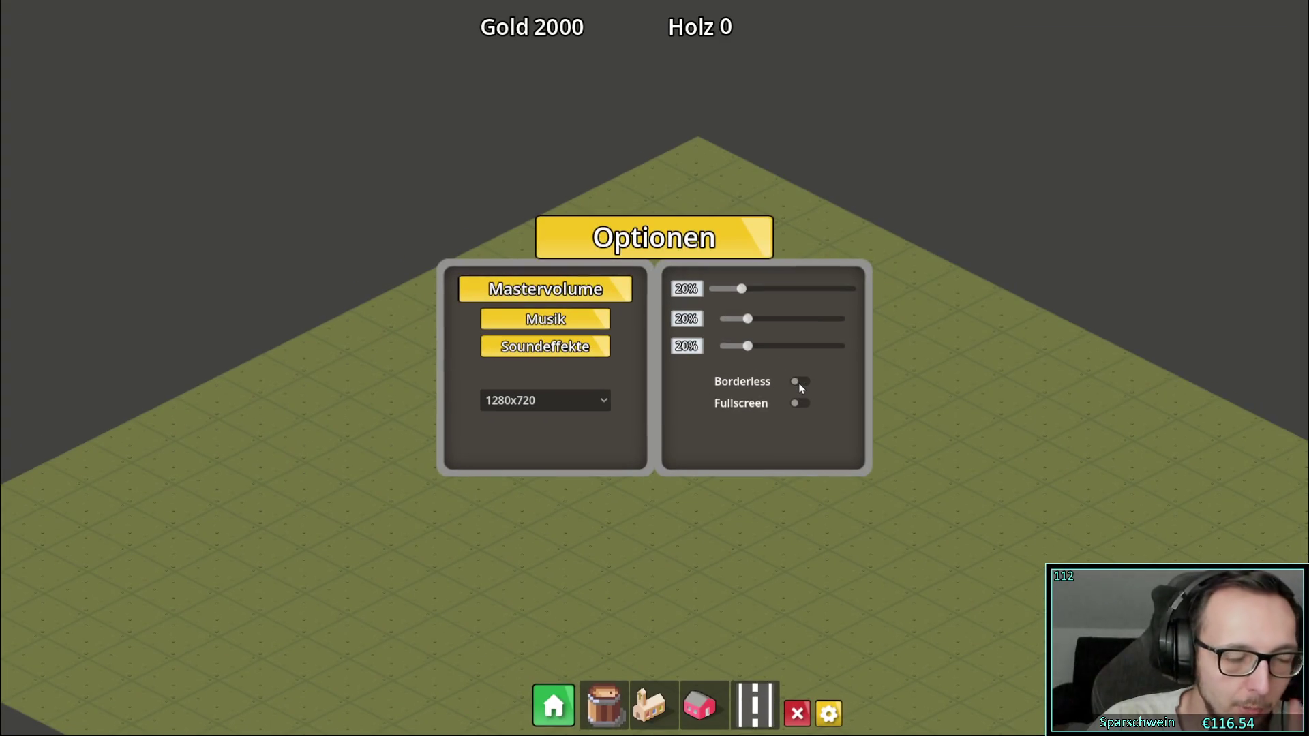
click(800, 383)
click(801, 384)
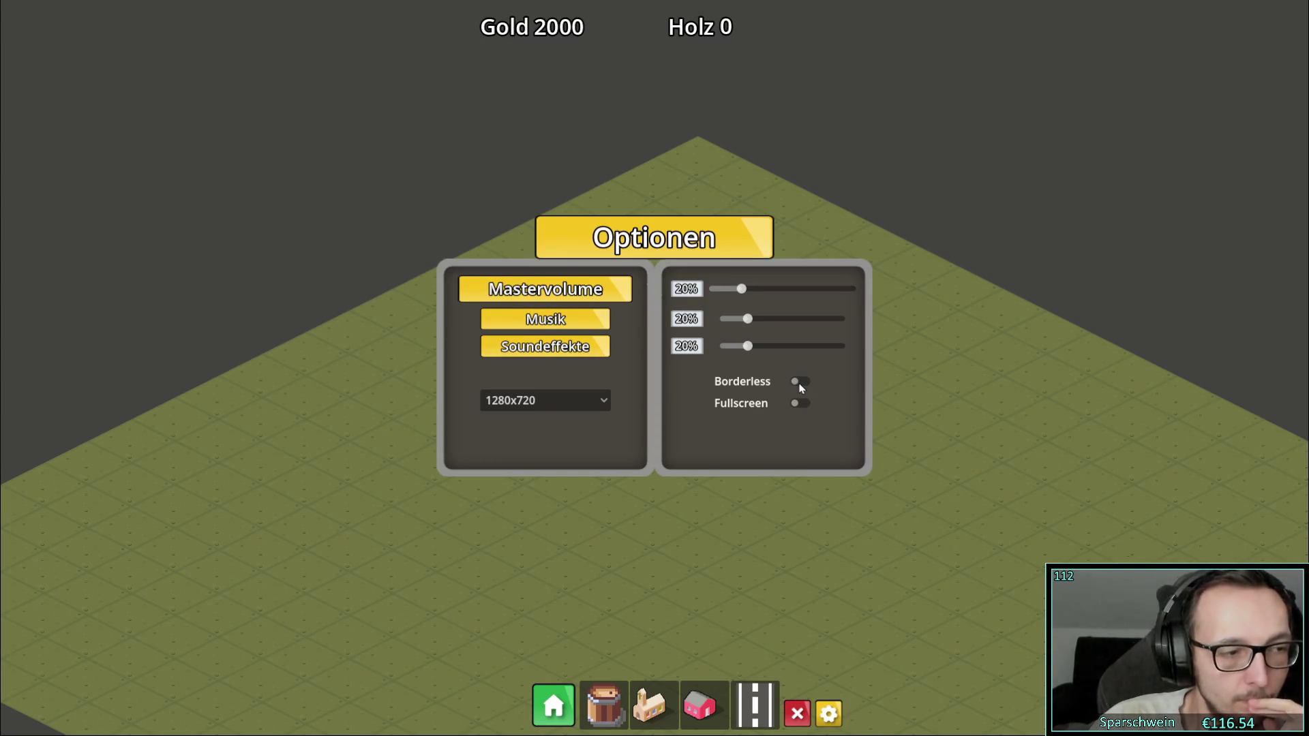
click(801, 384)
click(800, 384)
click(800, 384)
click(800, 384)
click(799, 384)
click(799, 385)
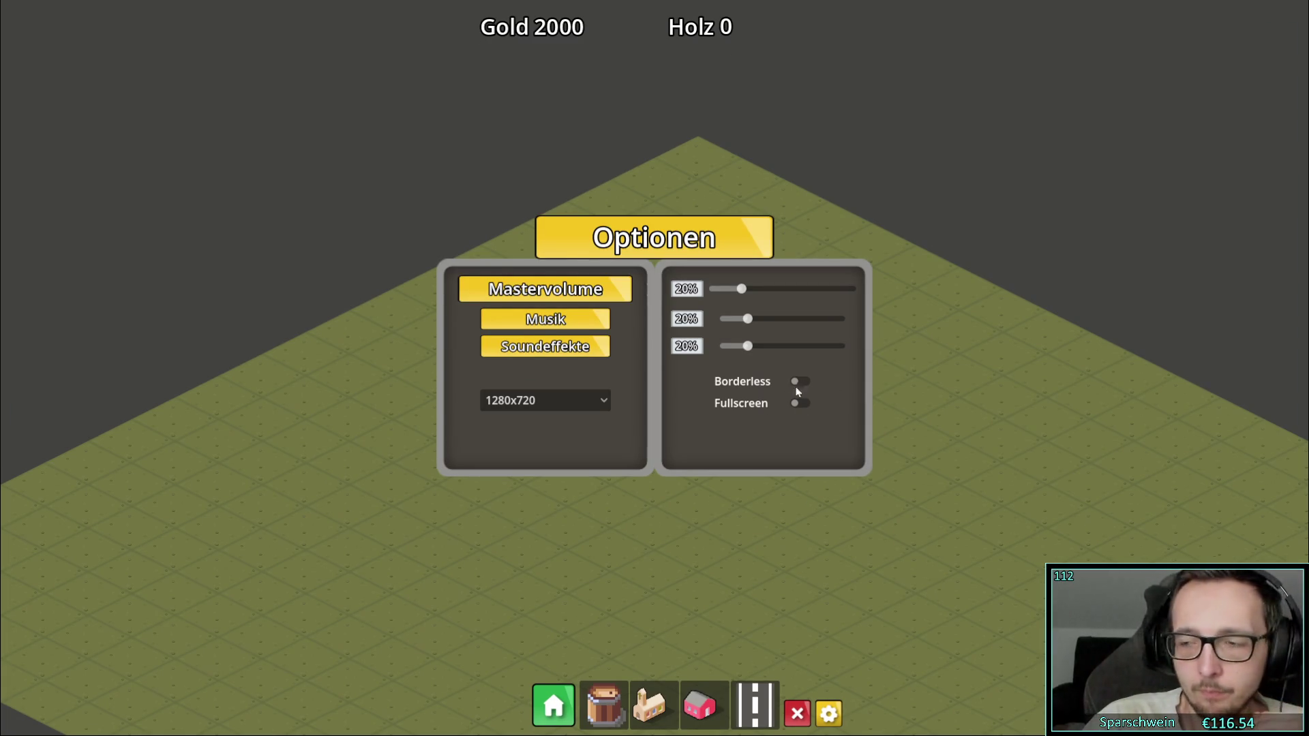
key(alt+F4)
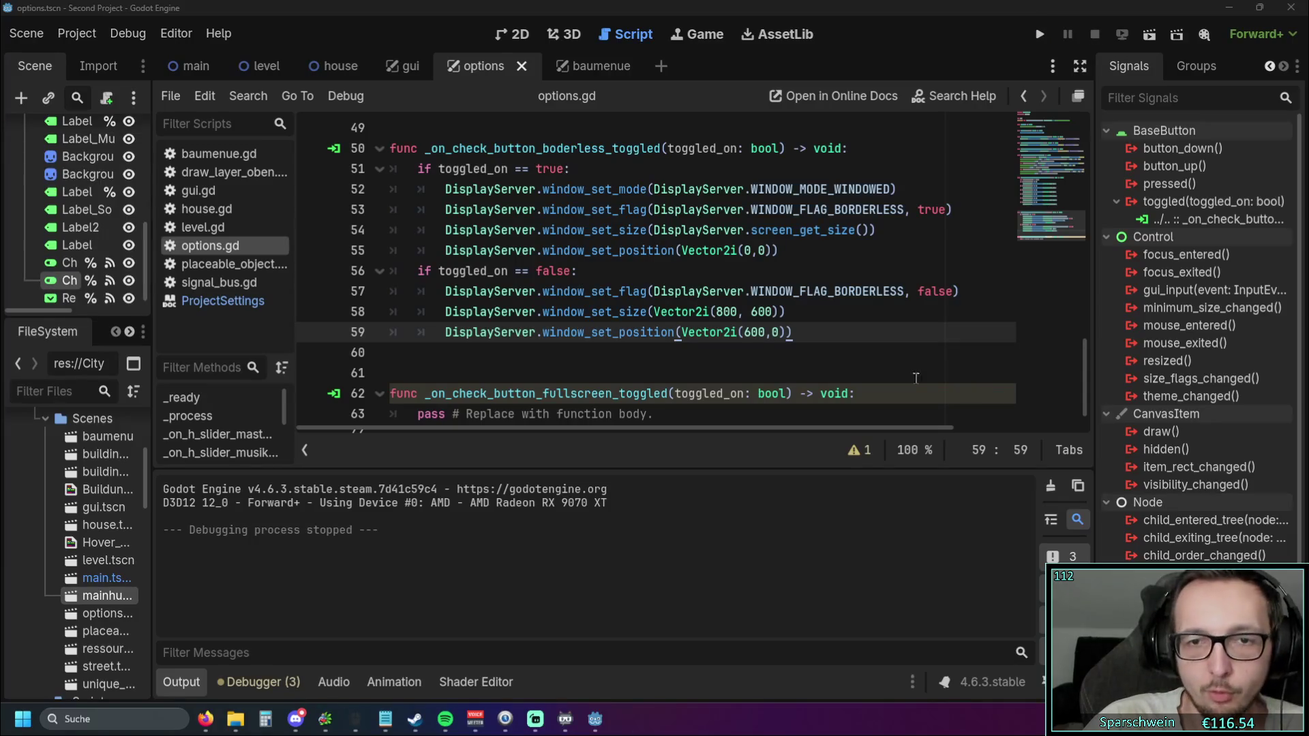
Add print("hi") as the first line under 'if toggled_on == false:', then run the game and open Optionen
scroll(687, 347, down, 1)
scroll(687, 347, up, 3)
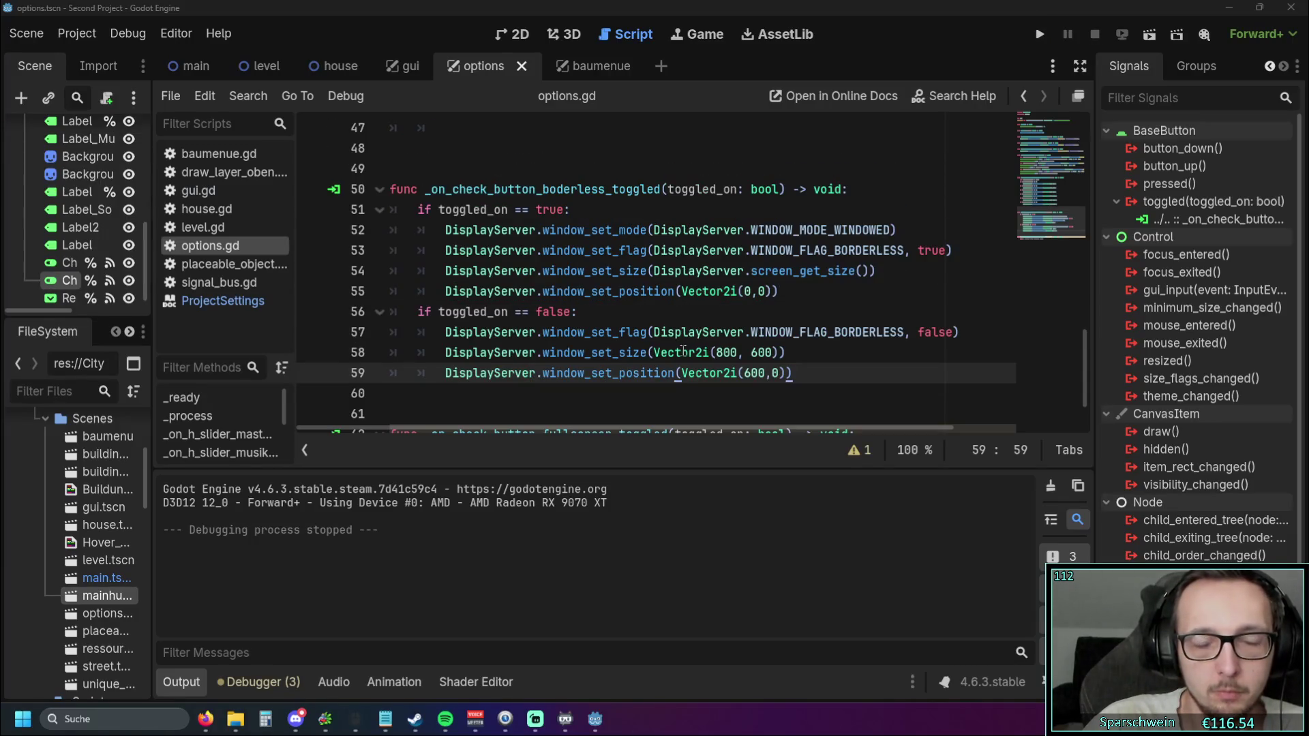
click(687, 397)
click(624, 311)
key(Return)
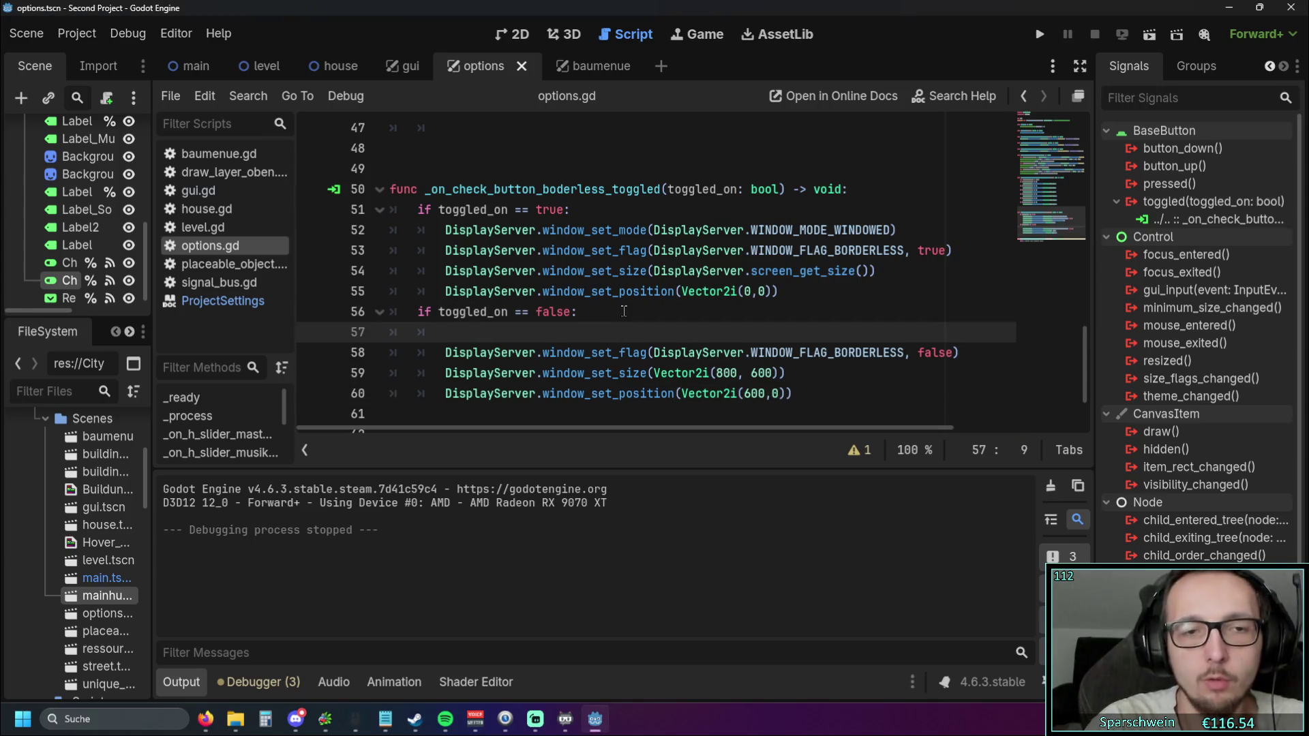
text(print)
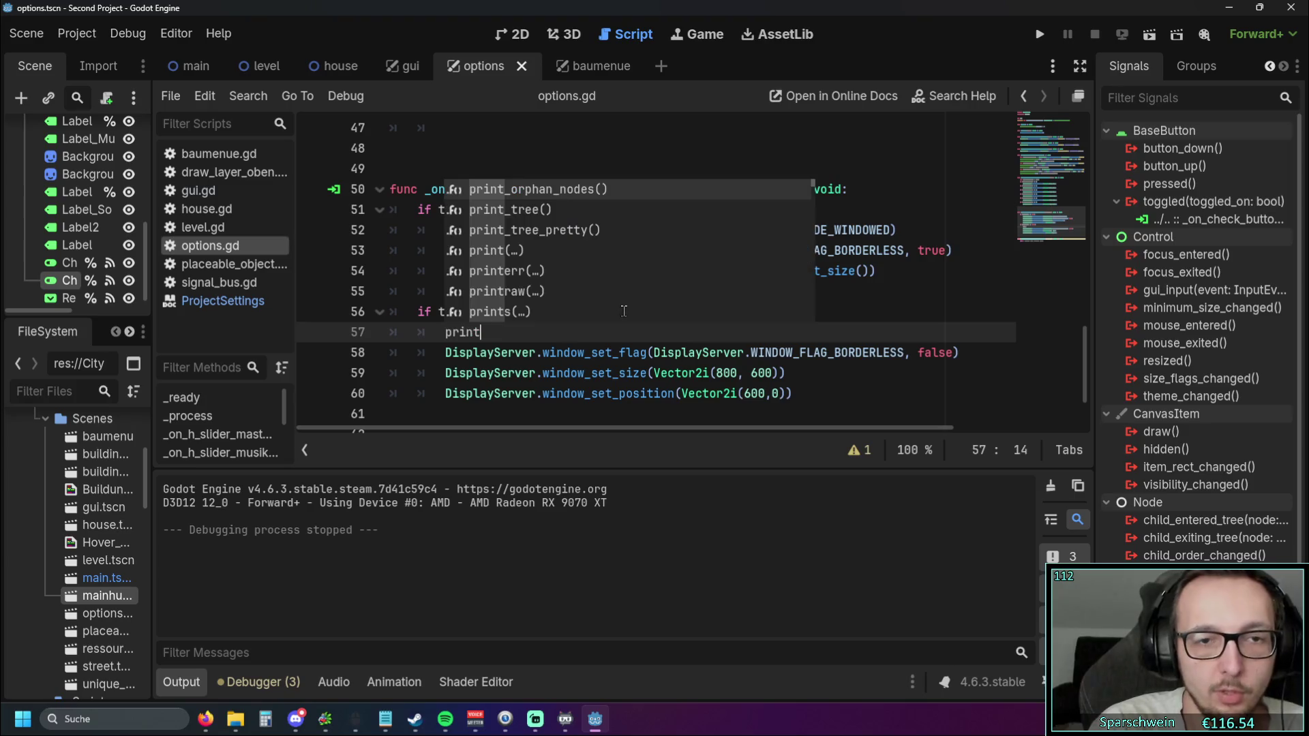
text(("hi)
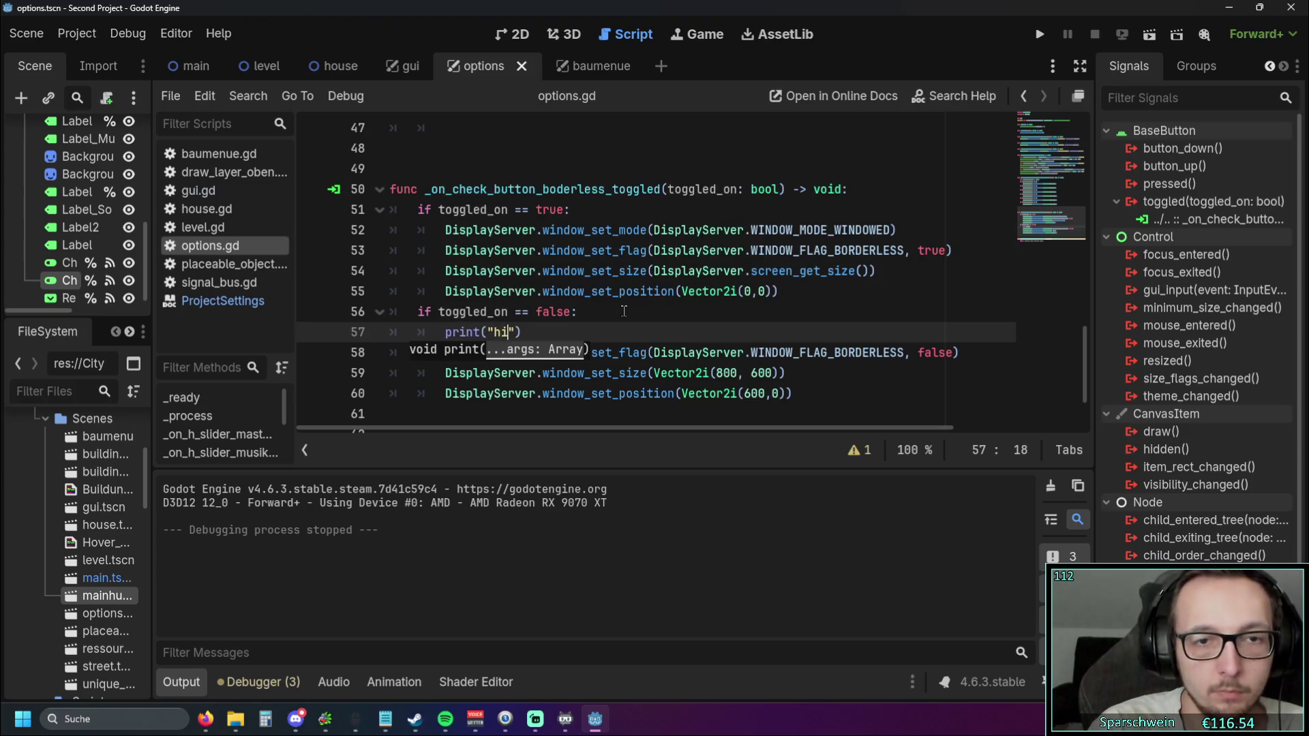
text("))
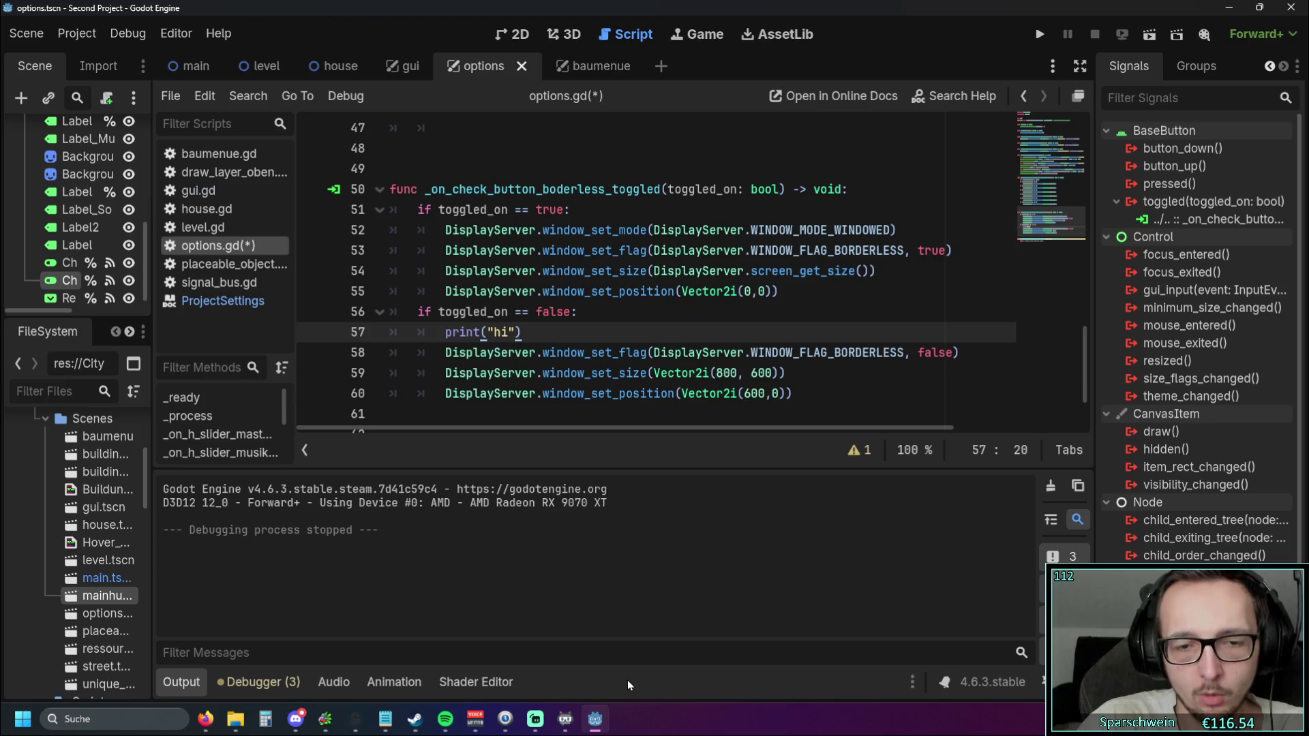
click(1035, 35)
click(1029, 538)
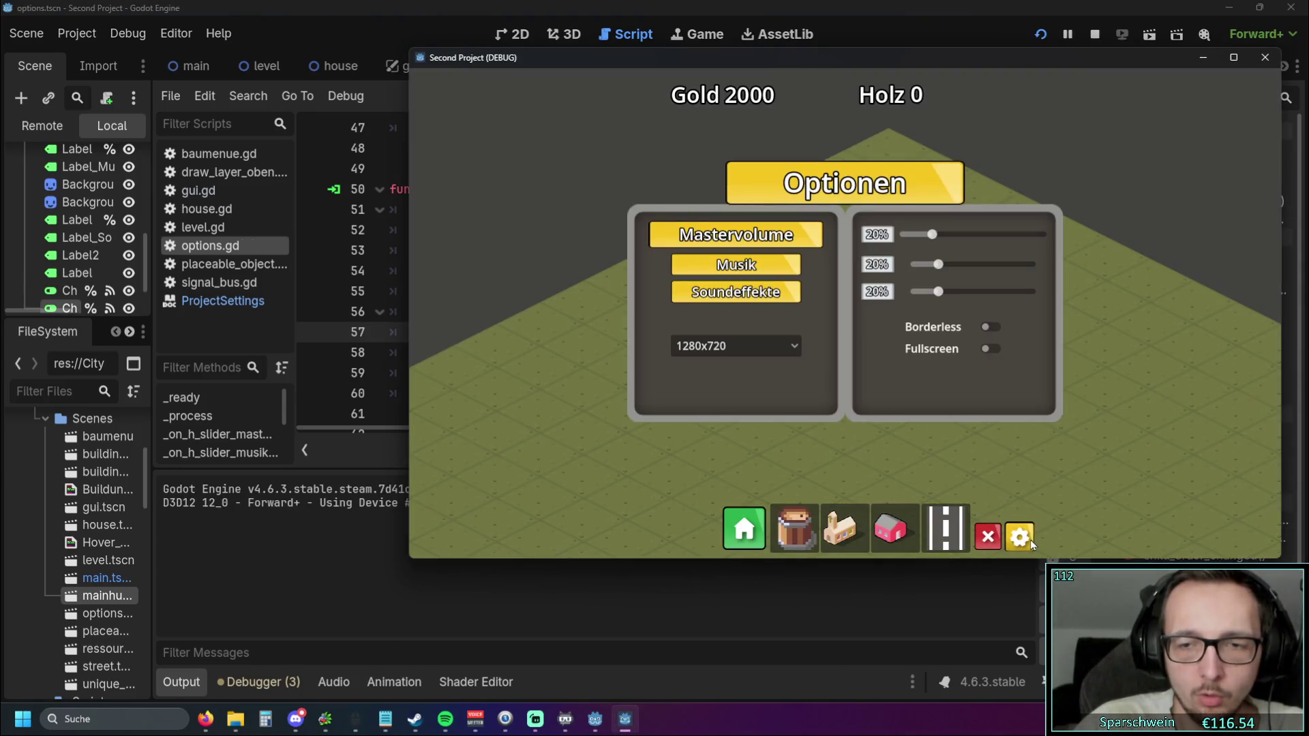
Toggle Borderless on then off so 'hi' prints, quit the game, and delete the print("hi") line
click(985, 327)
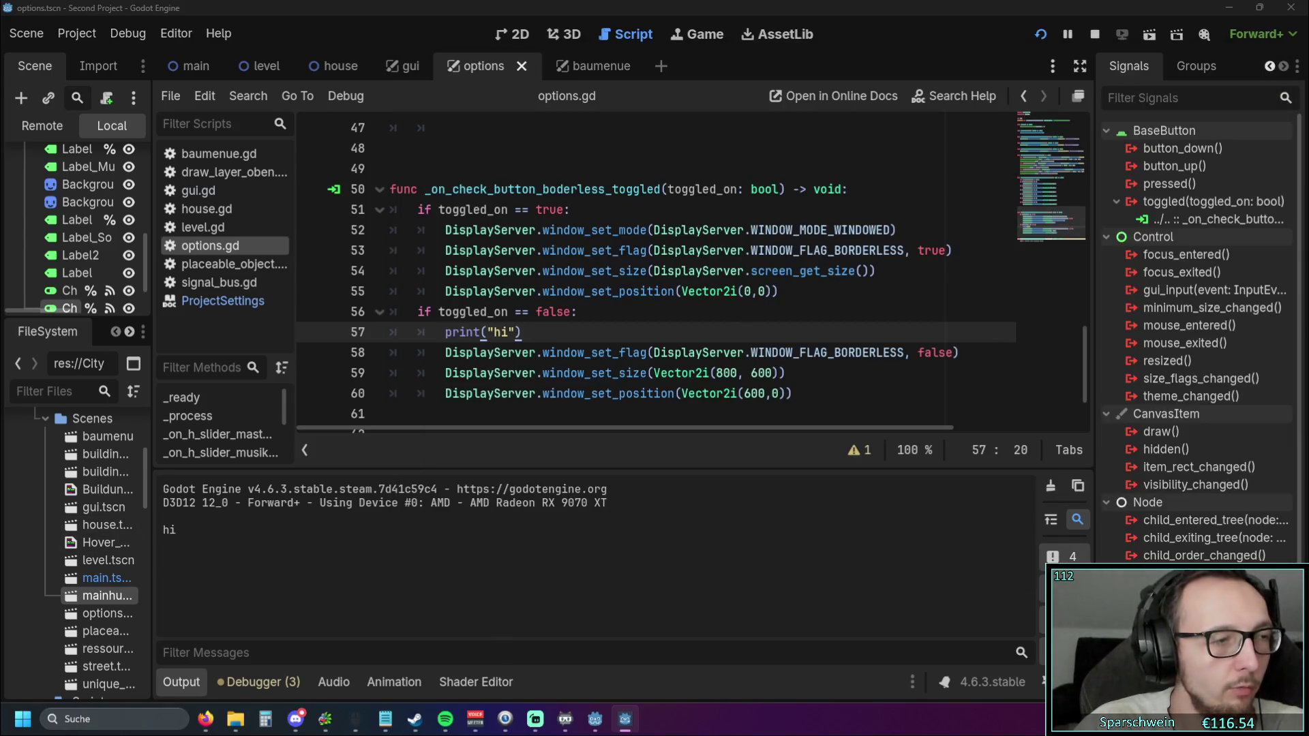
key(alt+Tab)
click(803, 382)
key(alt+F4)
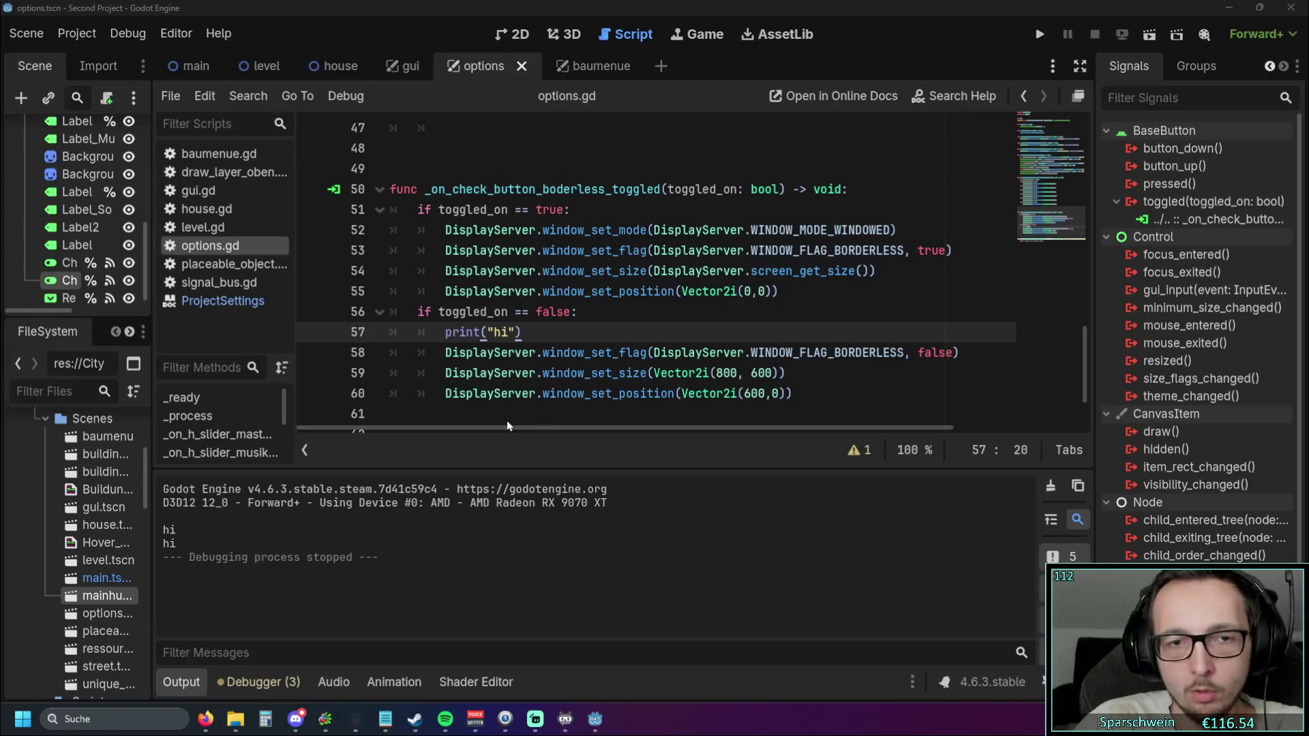
click(523, 334)
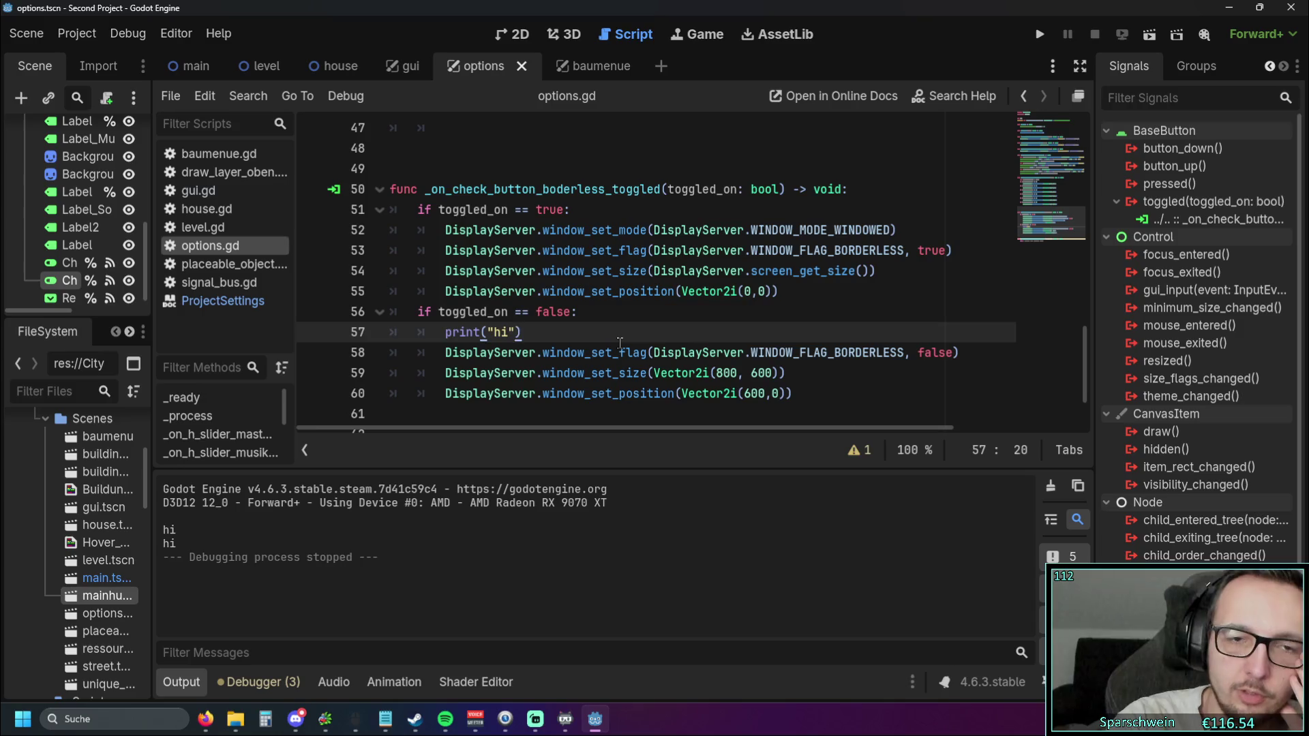
key(BackSpace)
key(BackSpace)
key(BackSpace)
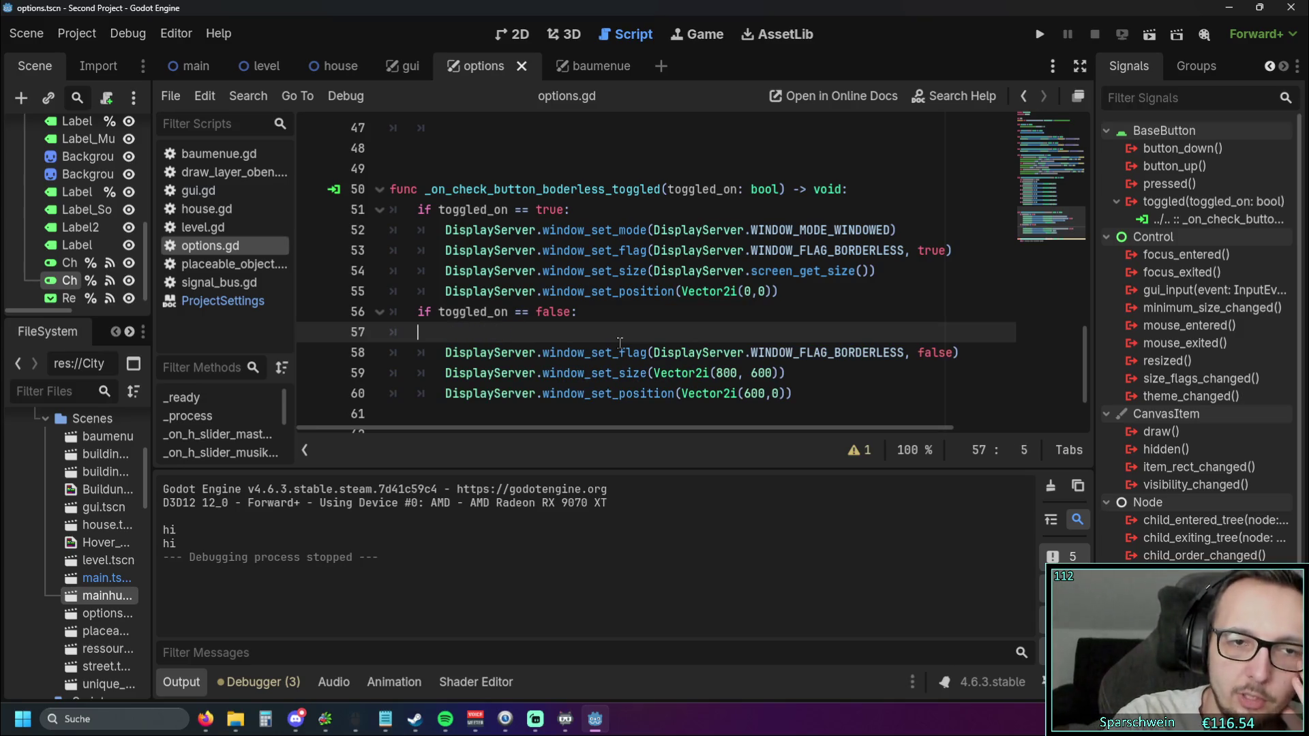
Remove the empty line and copy the window_set_mode WINDOWED call into the false branch
key(BackSpace)
key(BackSpace)
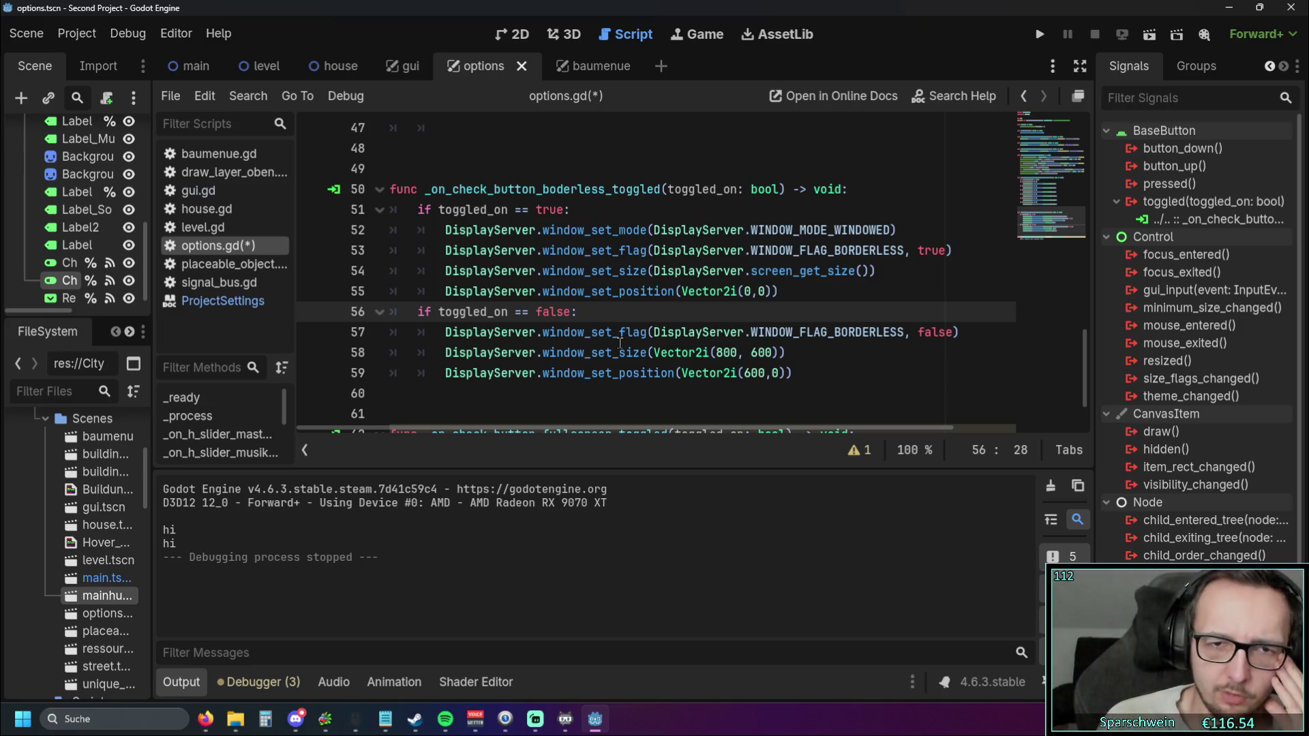
drag(900, 230, 445, 229)
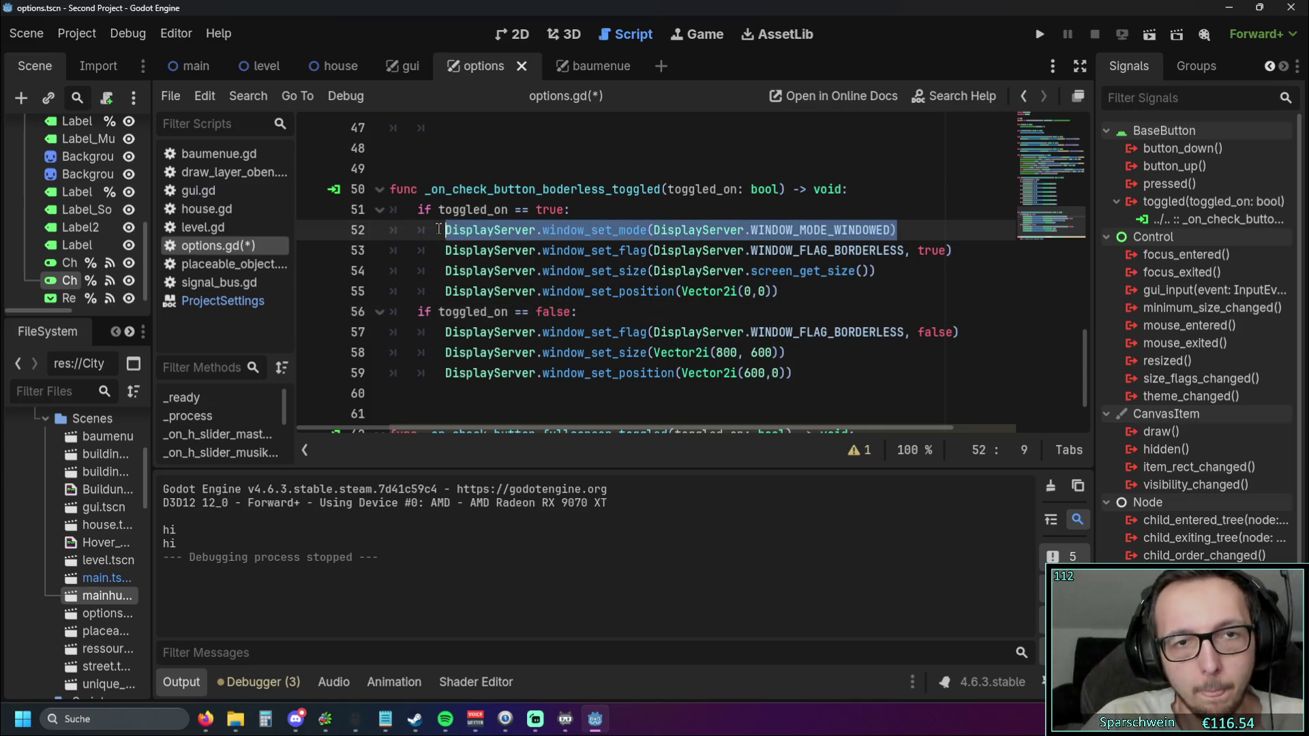
key(ctrl+c)
click(576, 314)
key(Return)
key(ctrl+v)
click(813, 375)
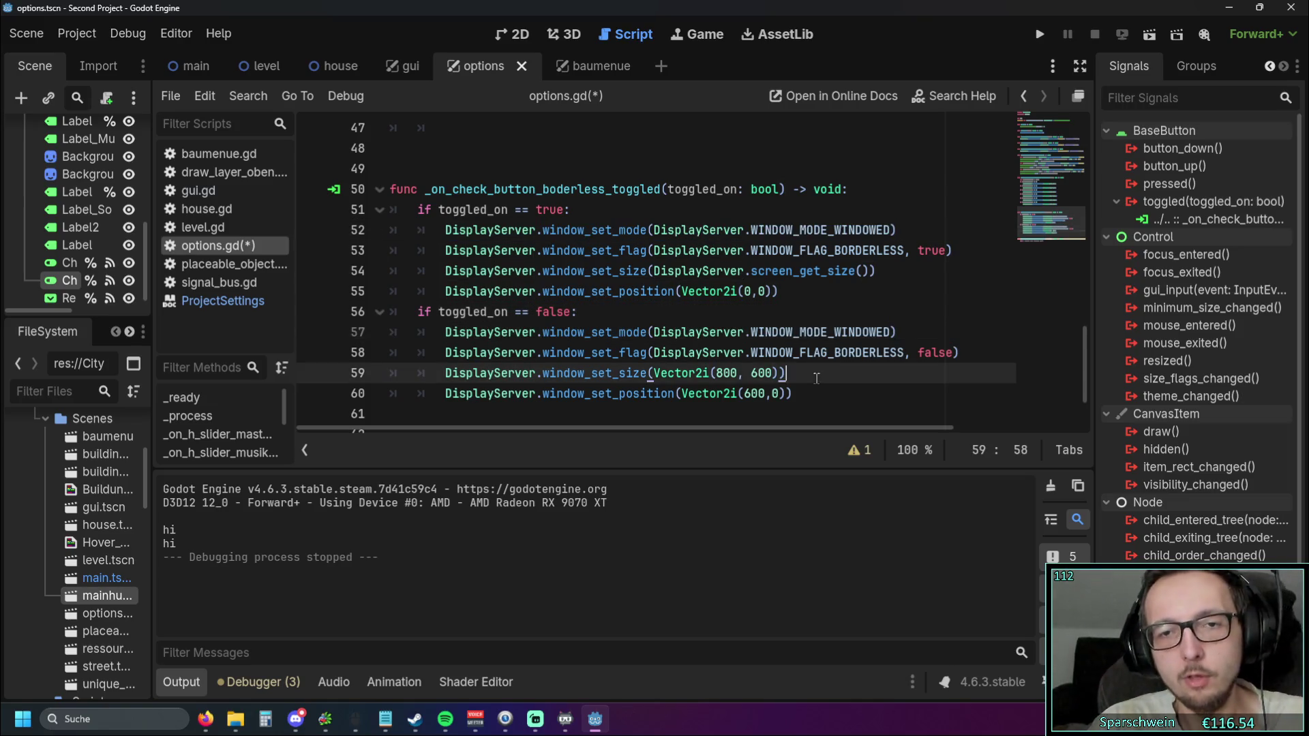
scroll(821, 377, down, 1)
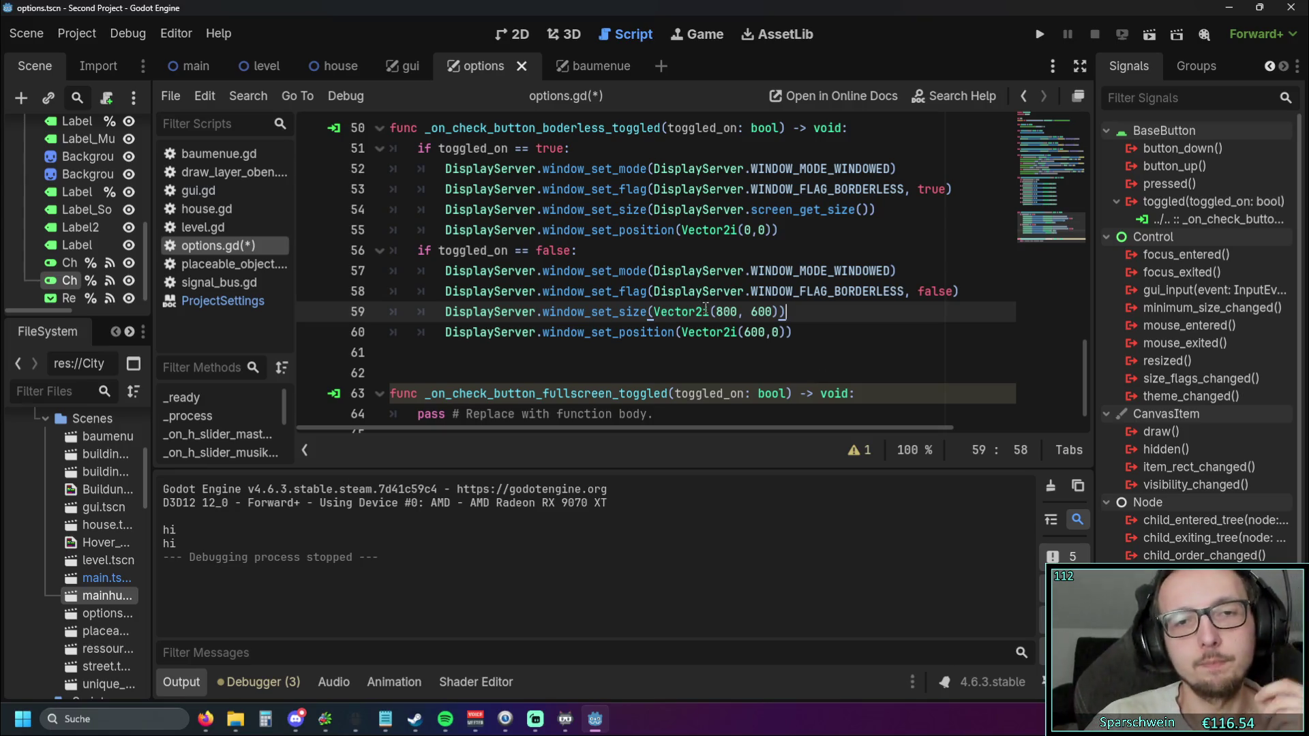
mouse_move(601, 310)
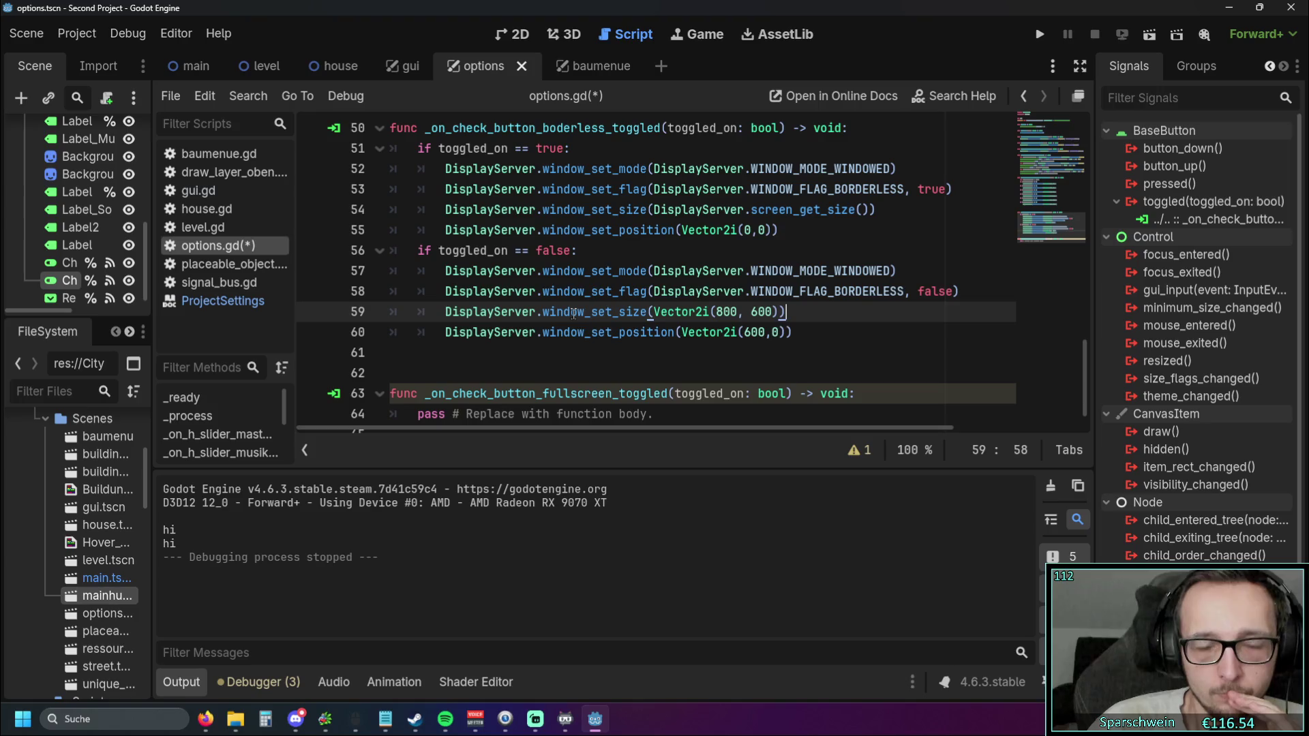
Rewrite line 59's size call as Window., trying Size and size in autocomplete
mouse_move(574, 314)
drag(819, 313, 586, 315)
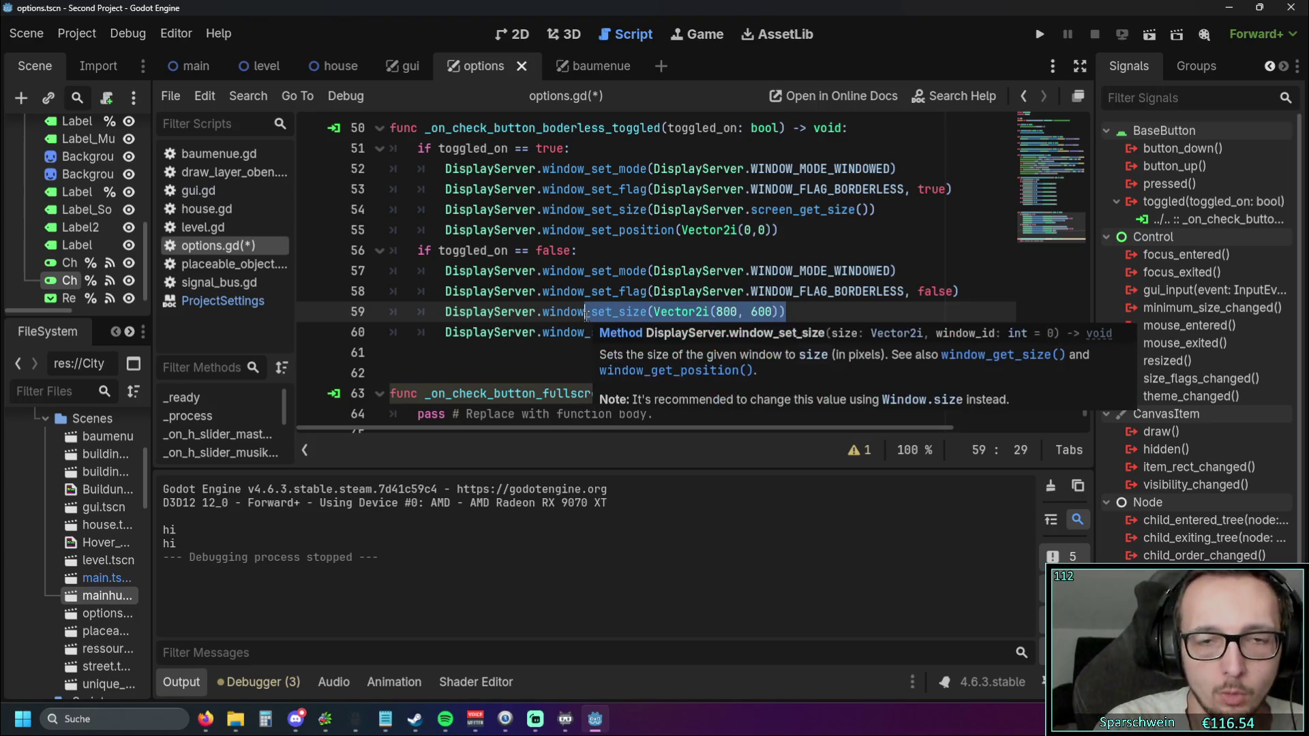
text(_si)
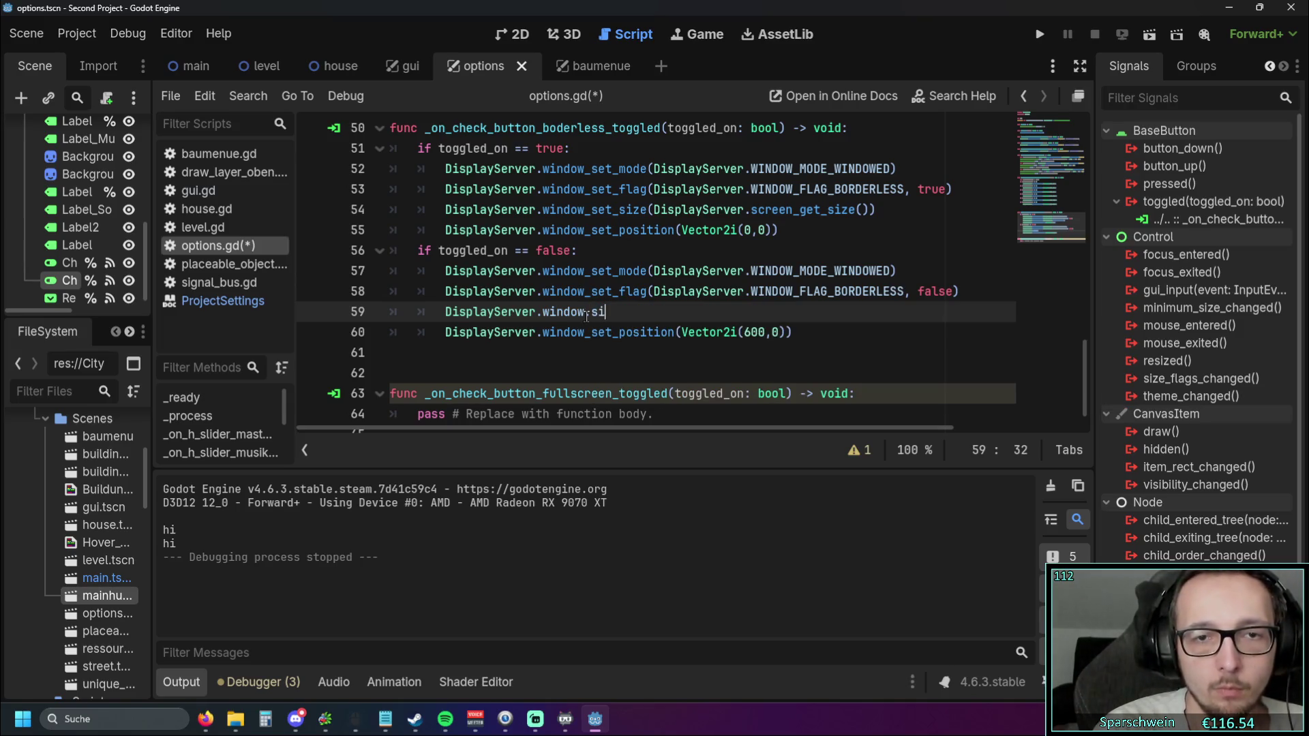
key(BackSpace)
key(BackSpace)
key(BackSpace)
key(BackSpace)
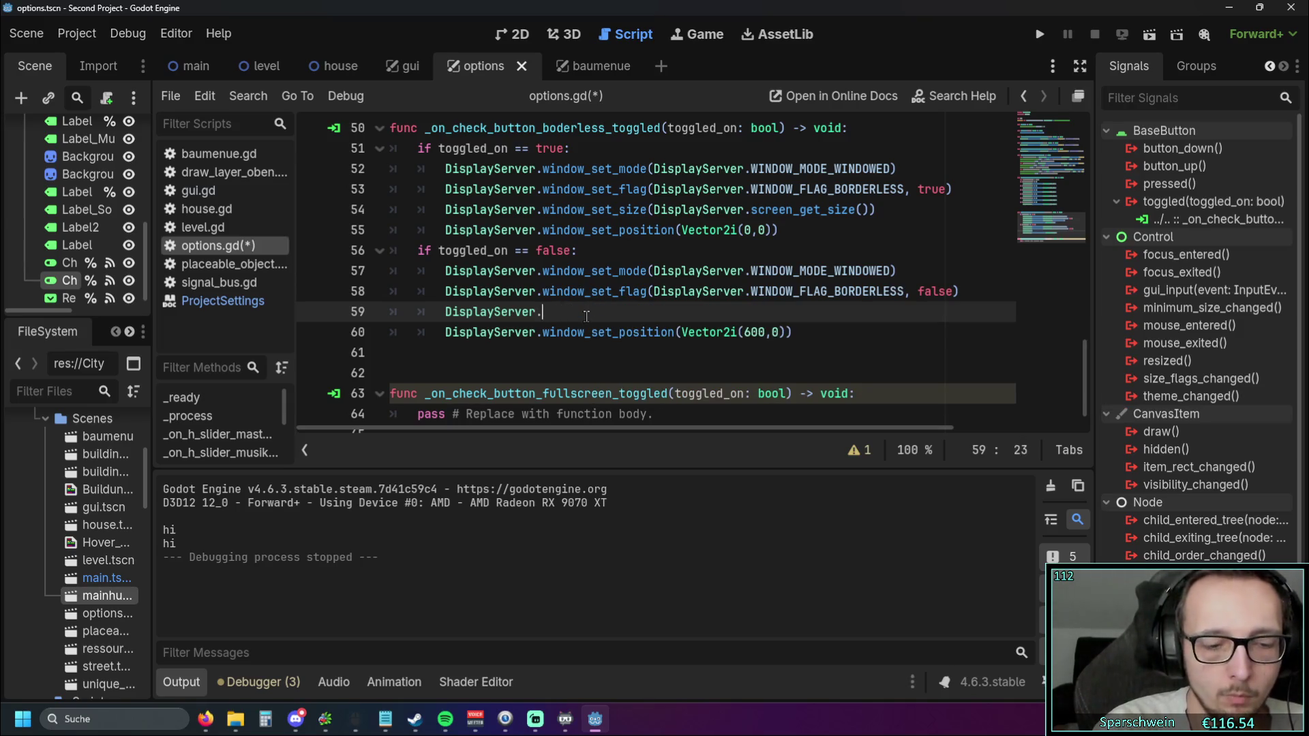
text(Window.S)
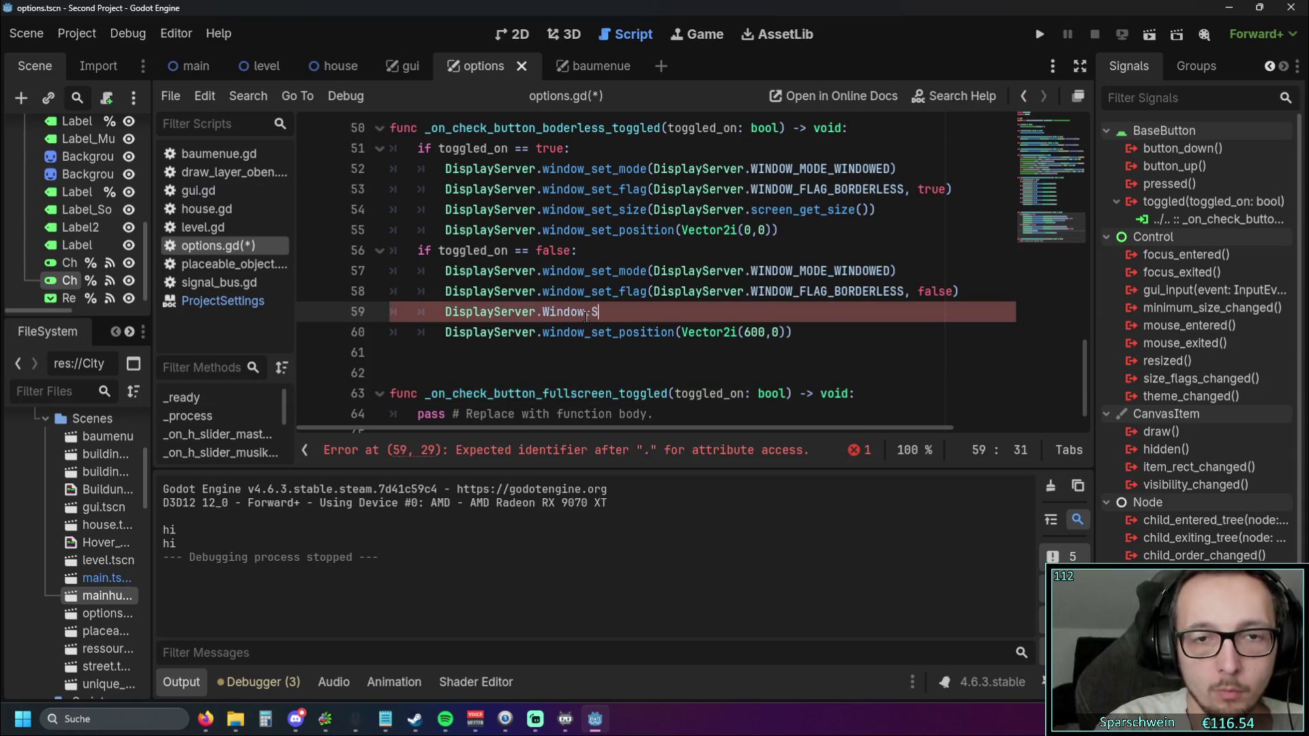
key(BackSpace)
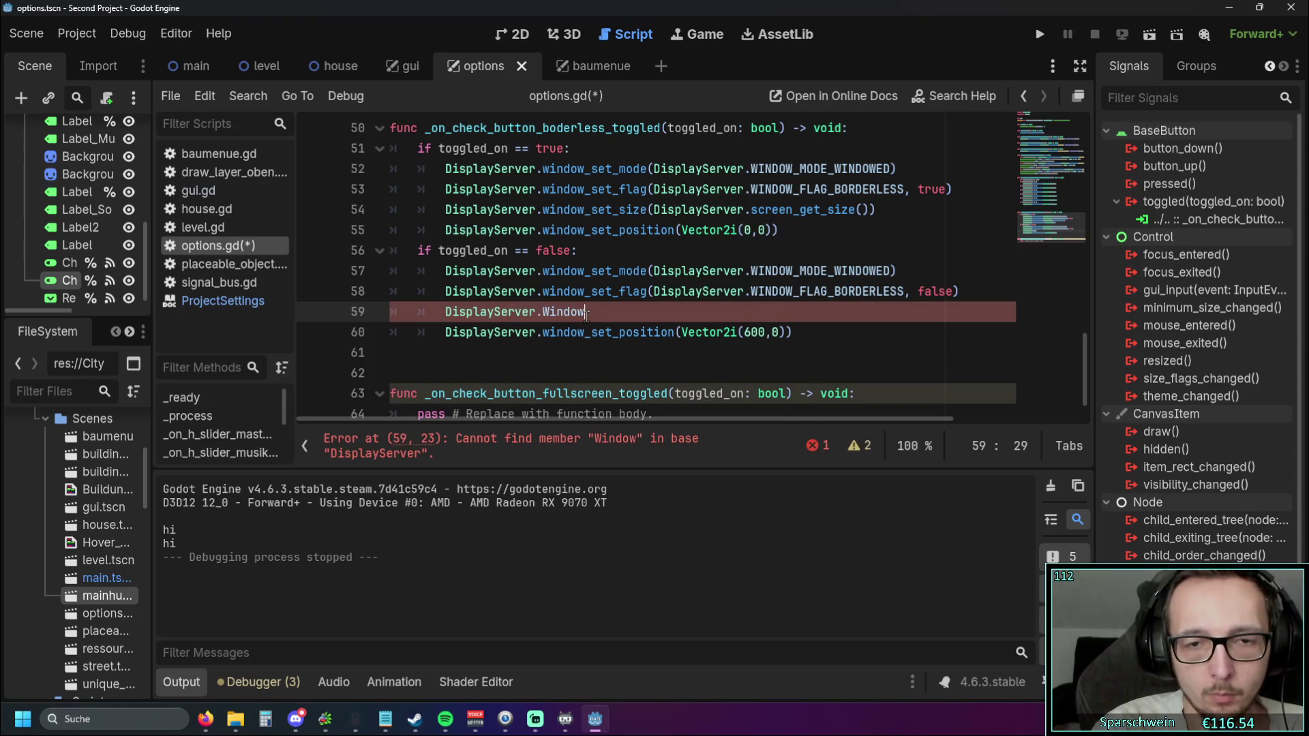
key(BackSpace)
key(BackSpace)
key(BackSpace)
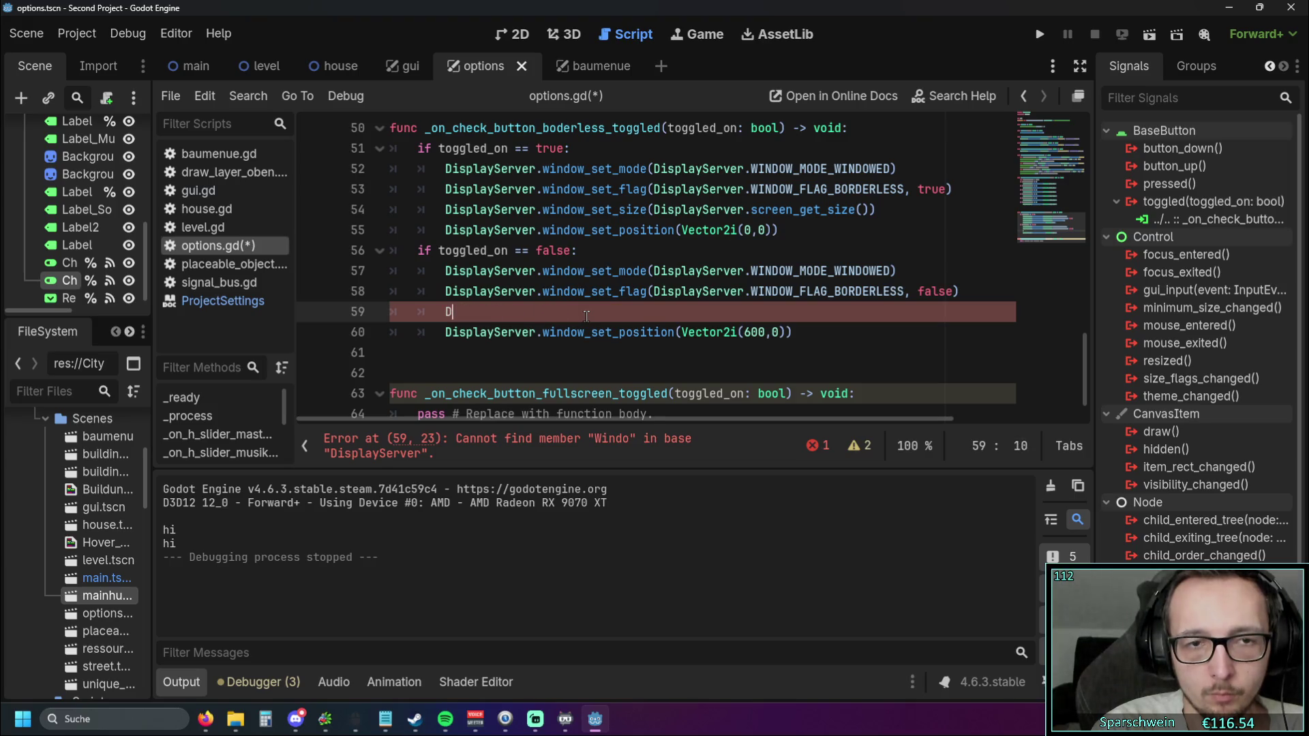
text(Win)
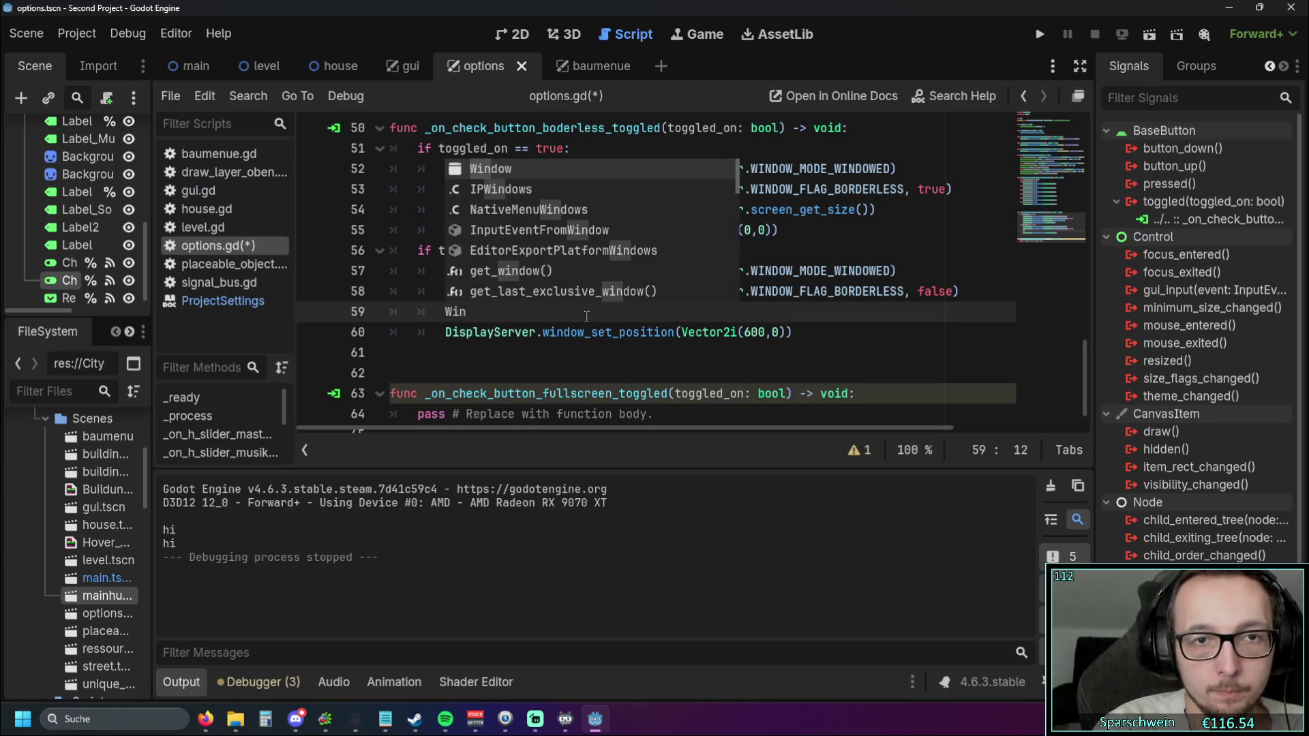
text(dow.Size)
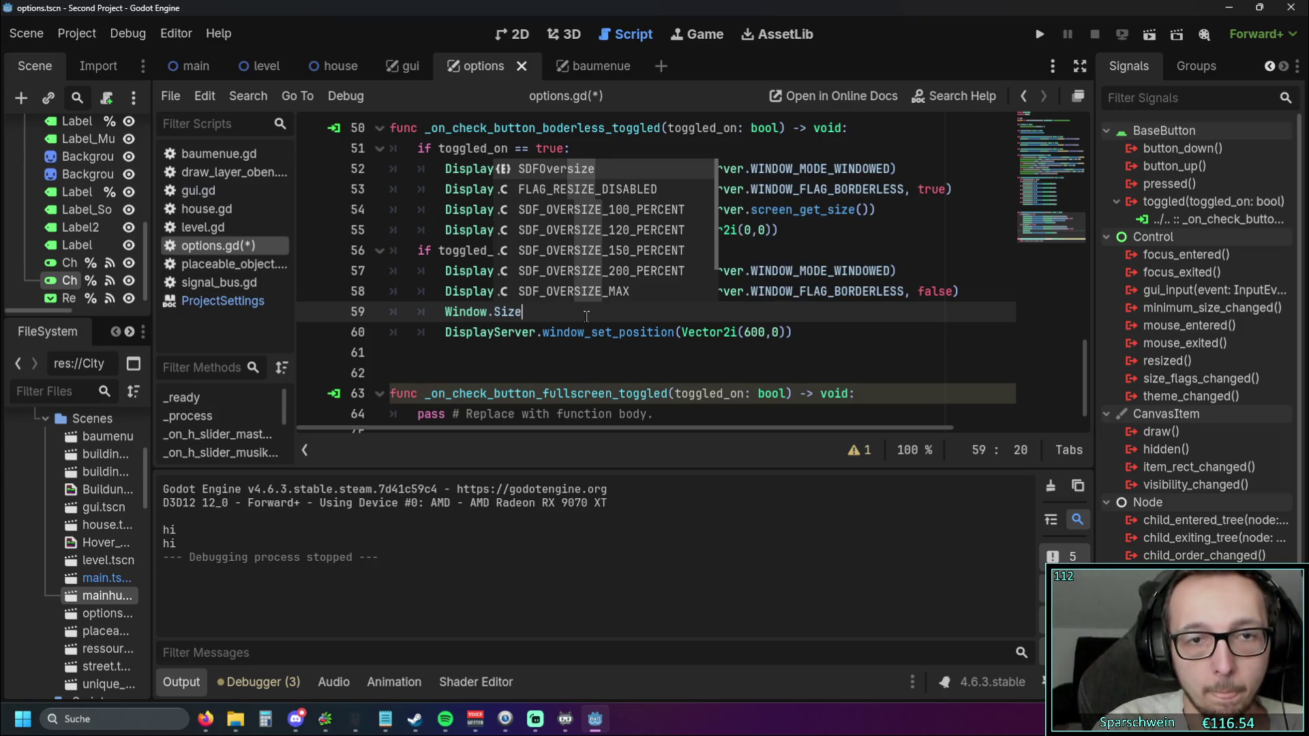
key(Down)
key(Down)
key(Down)
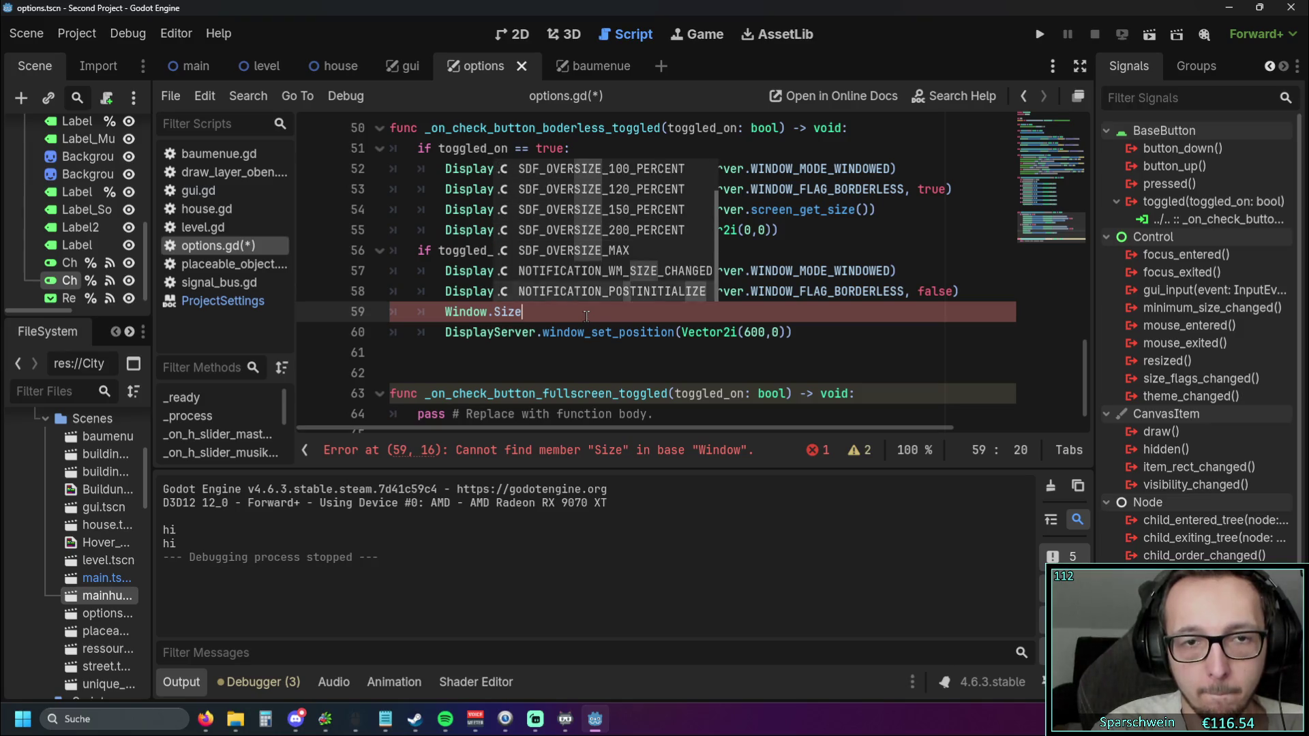
key(Down)
key(Down)
key(Down)
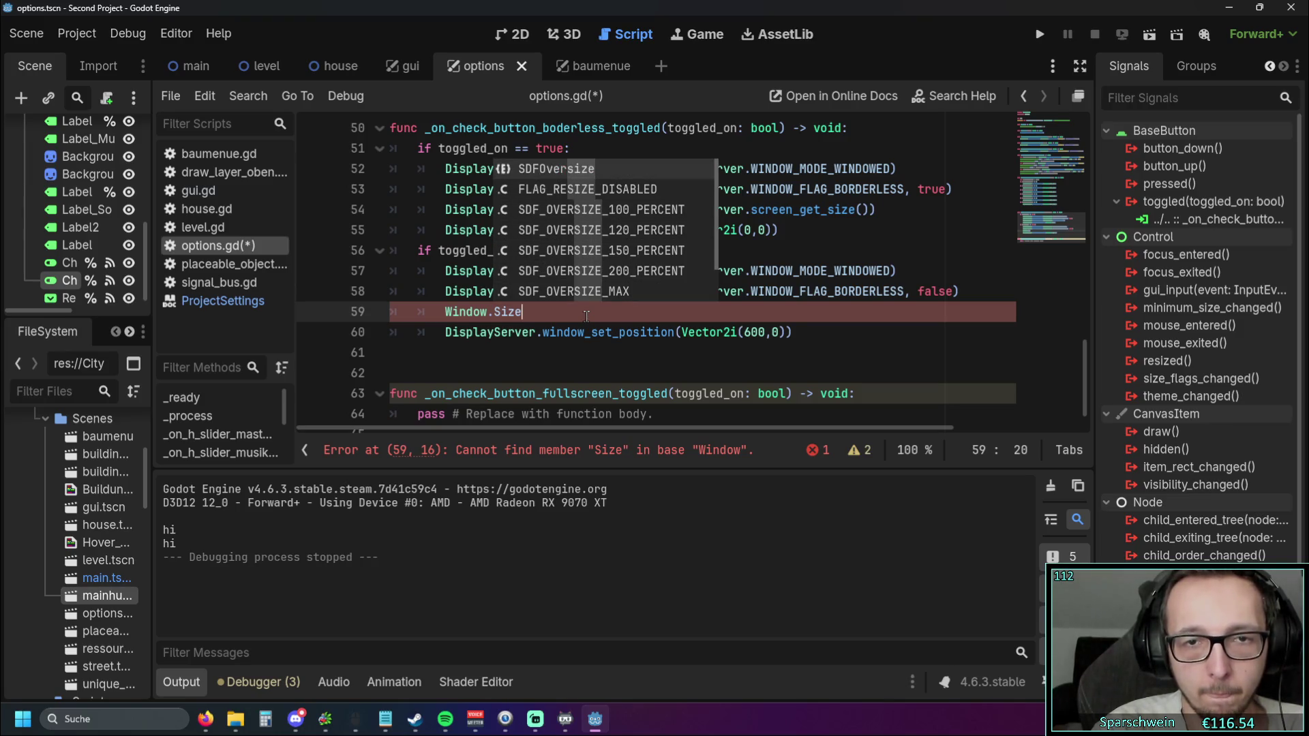
key(BackSpace)
key(BackSpace)
key(BackSpace)
text(si)
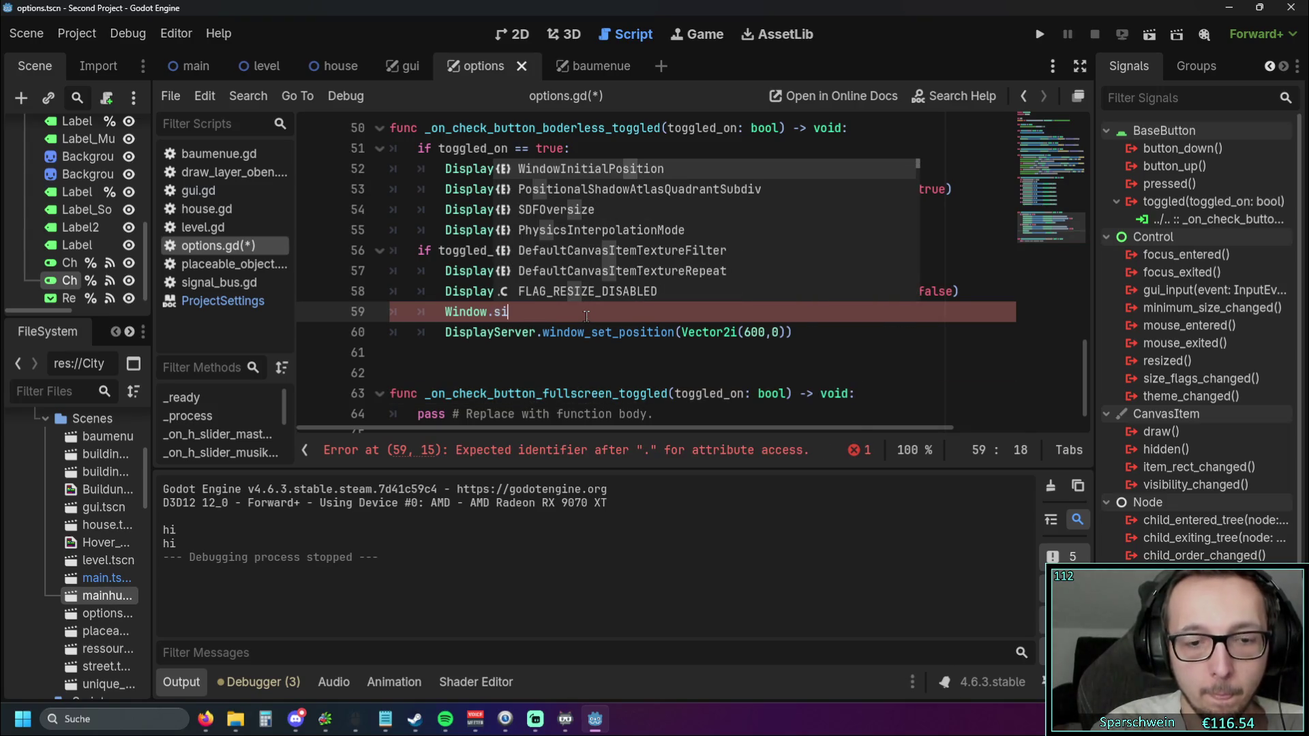
text(ze)
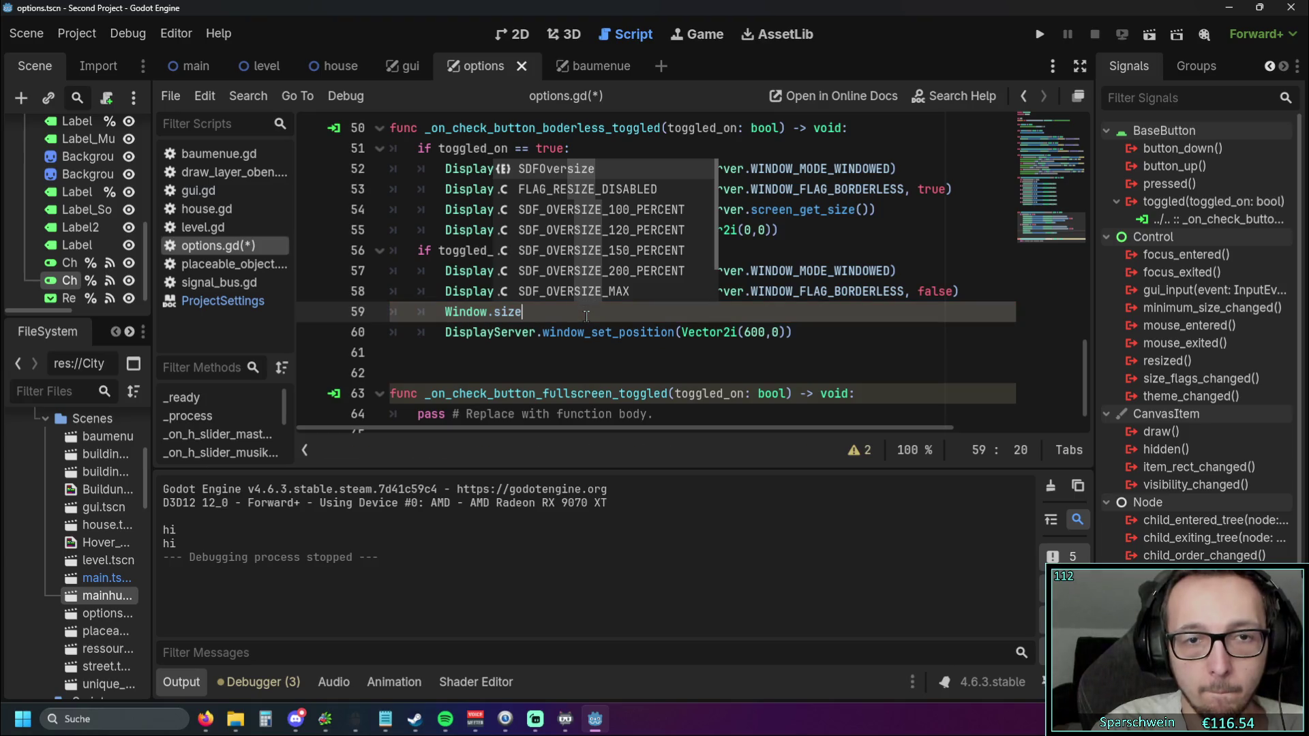
key(Down)
key(Down)
key(Down)
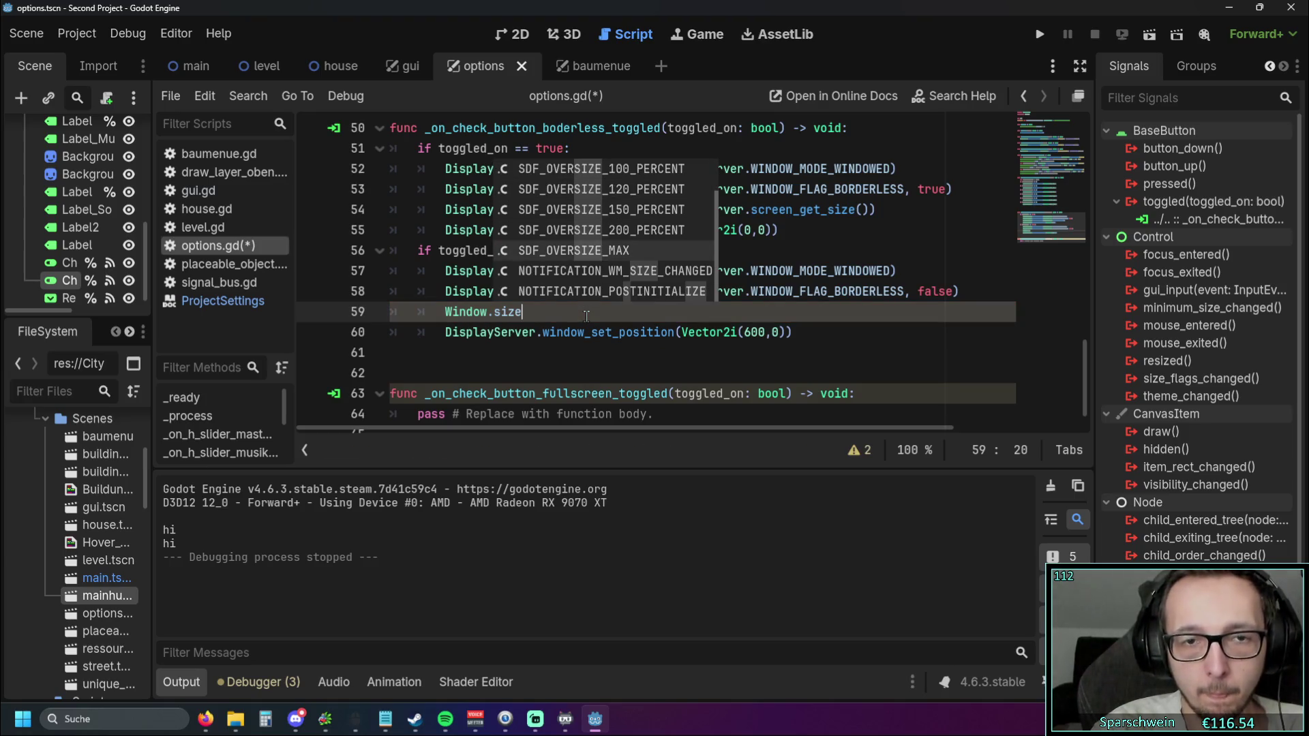
key(Down)
key(Down)
key(BackSpace)
key(BackSpace)
key(BackSpace)
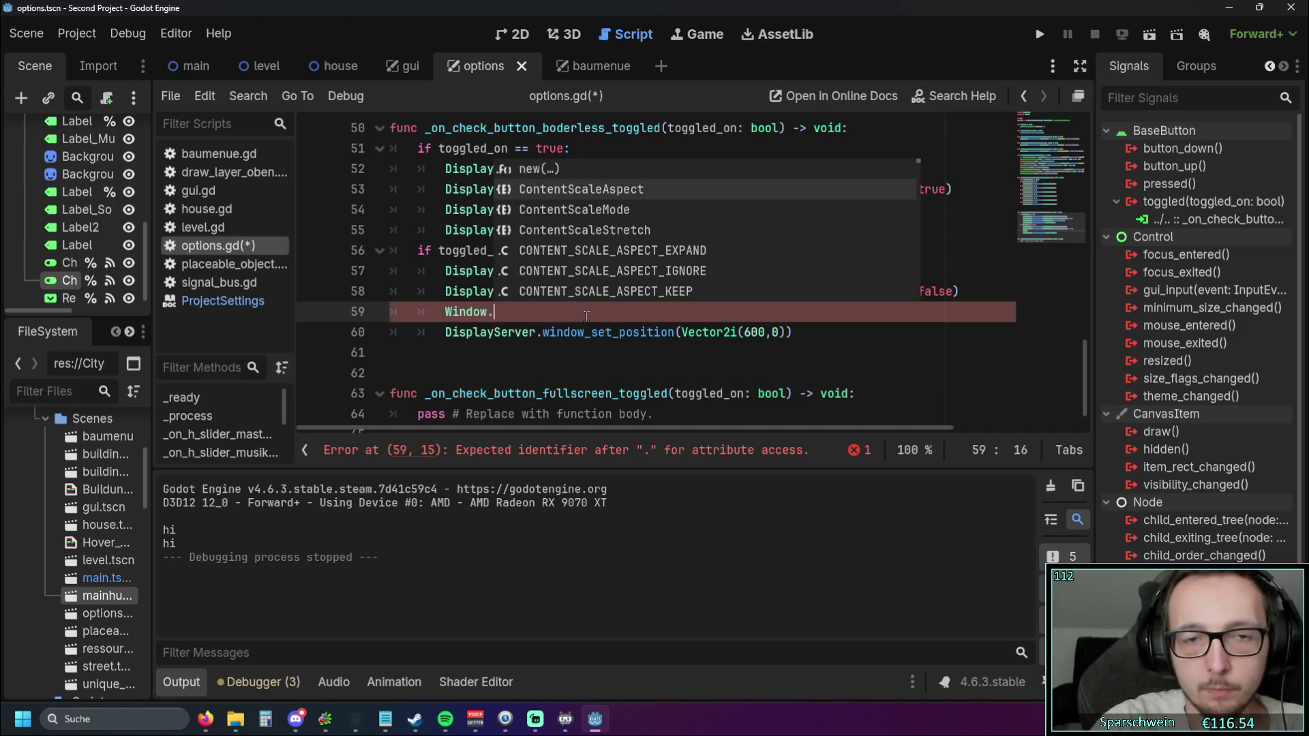
Browse Window's members and set-matching suggestions, leaving Window. on line 59
key(Down)
key(Down)
key(Down)
key(Down)
key(Down)
key(Down)
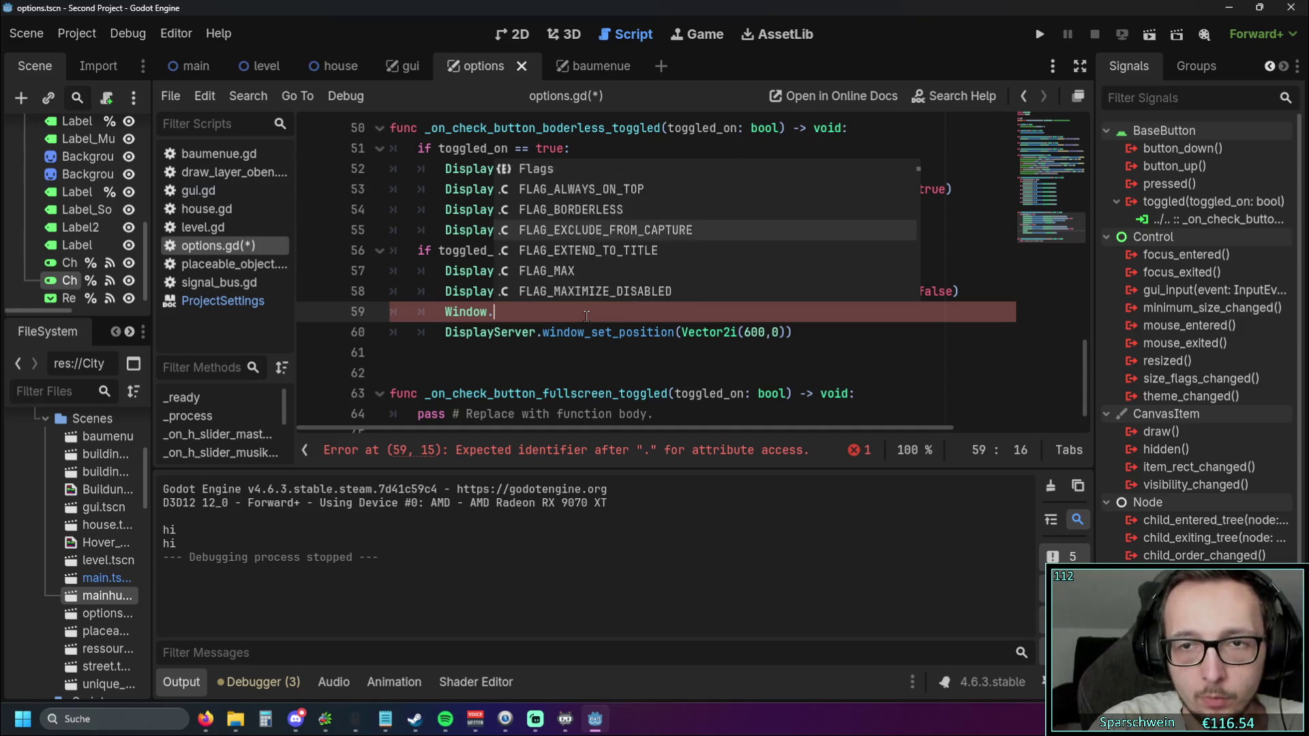
key(Down)
key(Down)
key(Down)
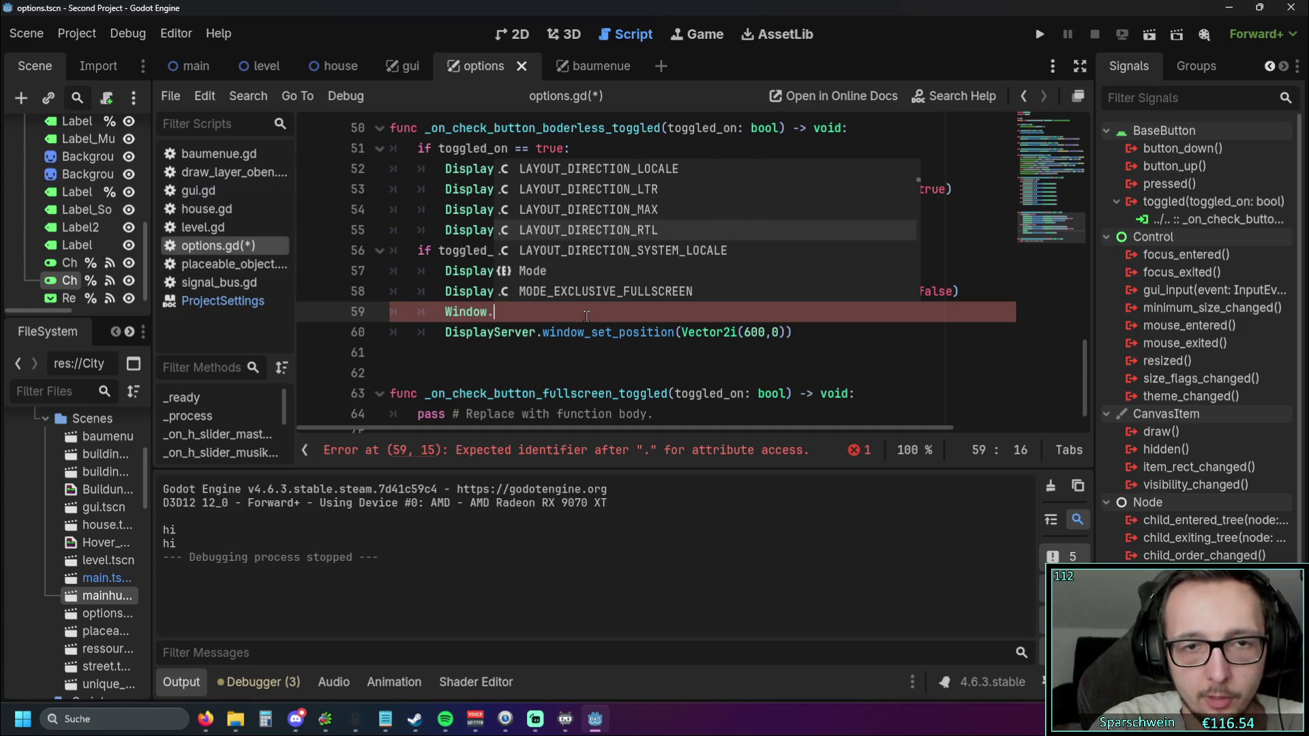
key(Down)
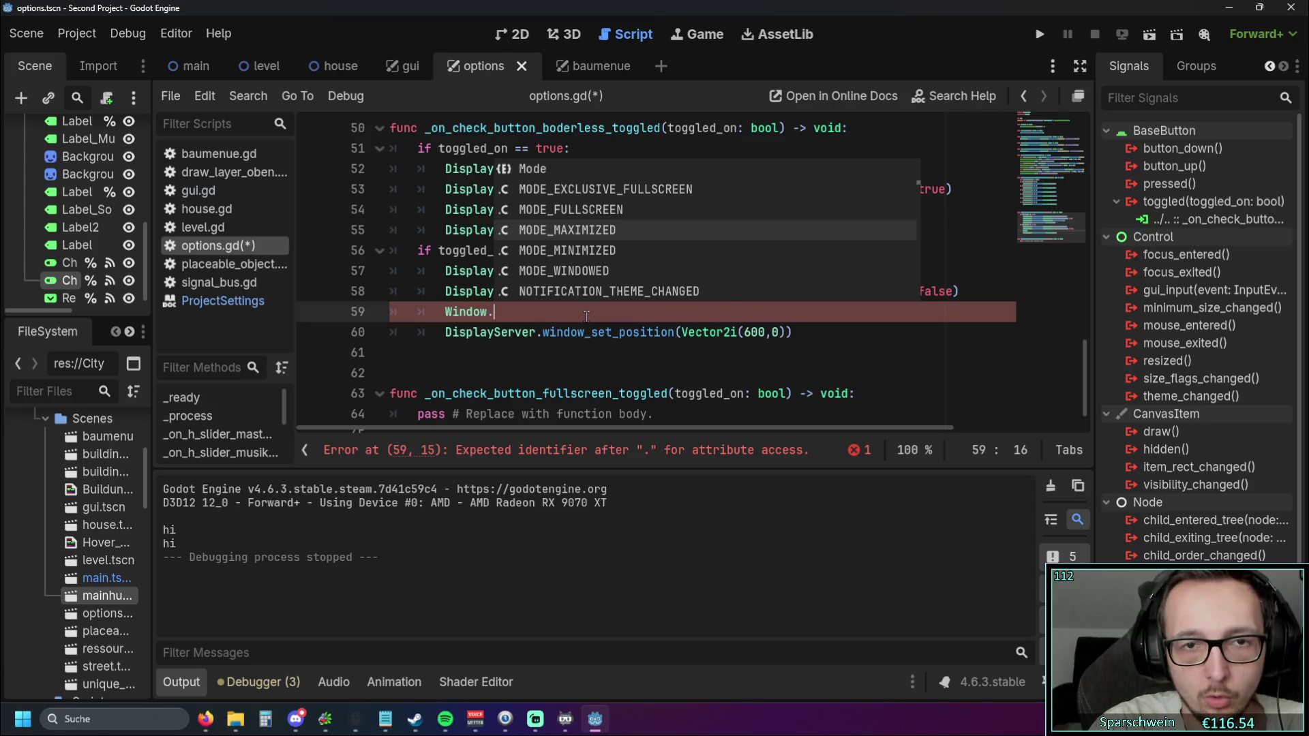
key(Down)
key(Down)
key(Down)
key(Down)
key(Down)
key(Down)
key(Down)
key(Down)
key(Down)
key(Down)
key(Down)
key(Down)
key(Down)
key(Down)
key(Down)
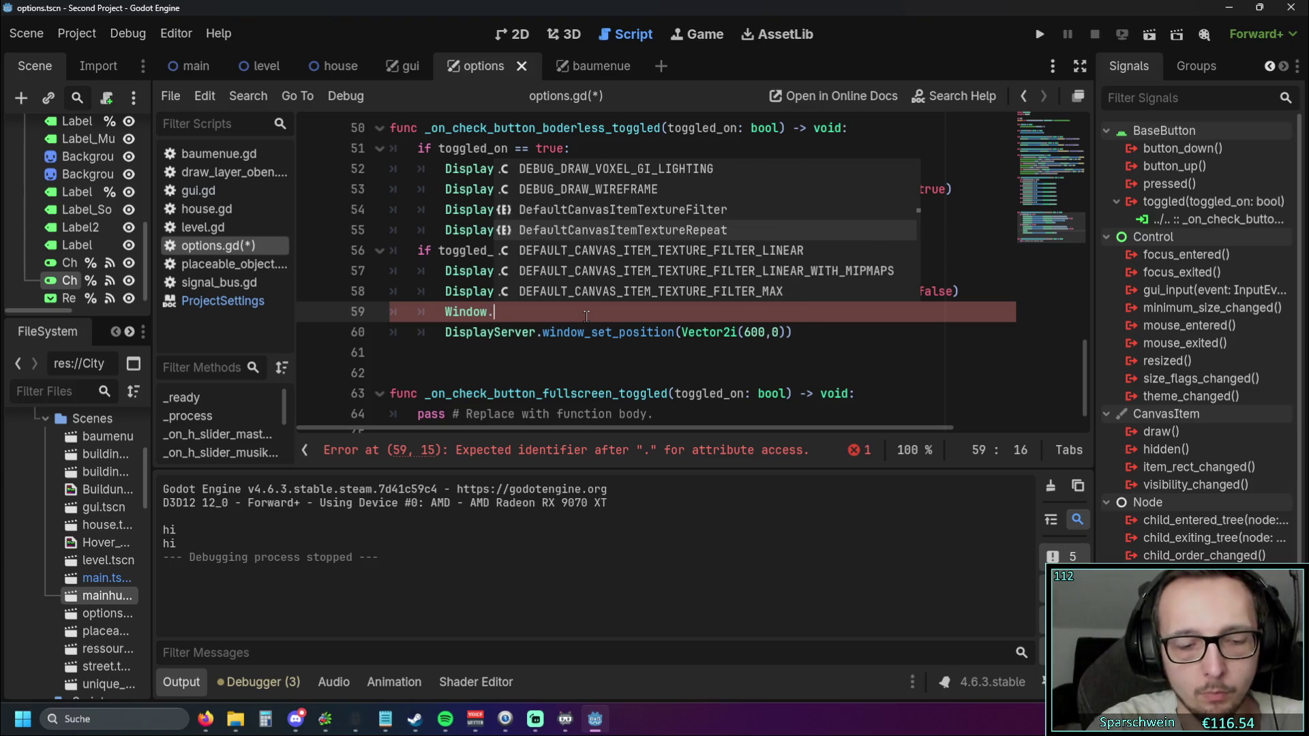
text(set)
key(Down)
key(Down)
key(Down)
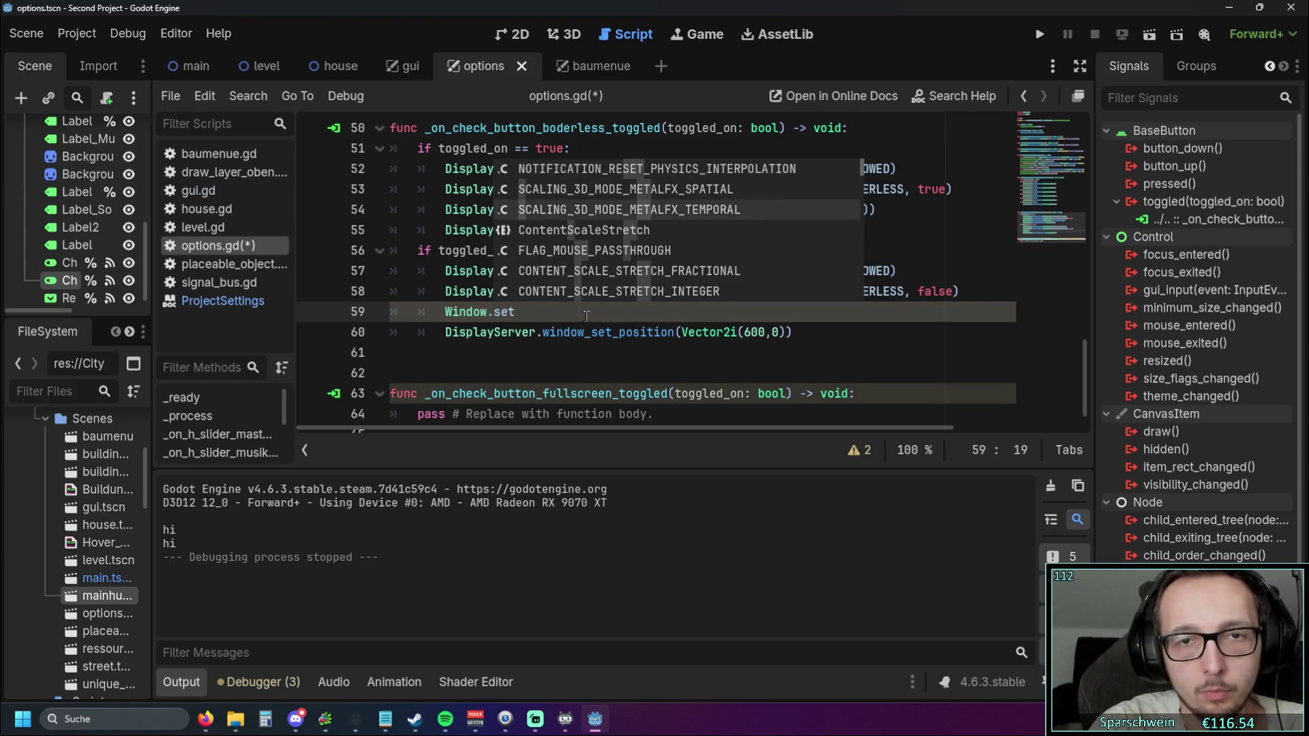
key(Down)
key(Down)
key(Down)
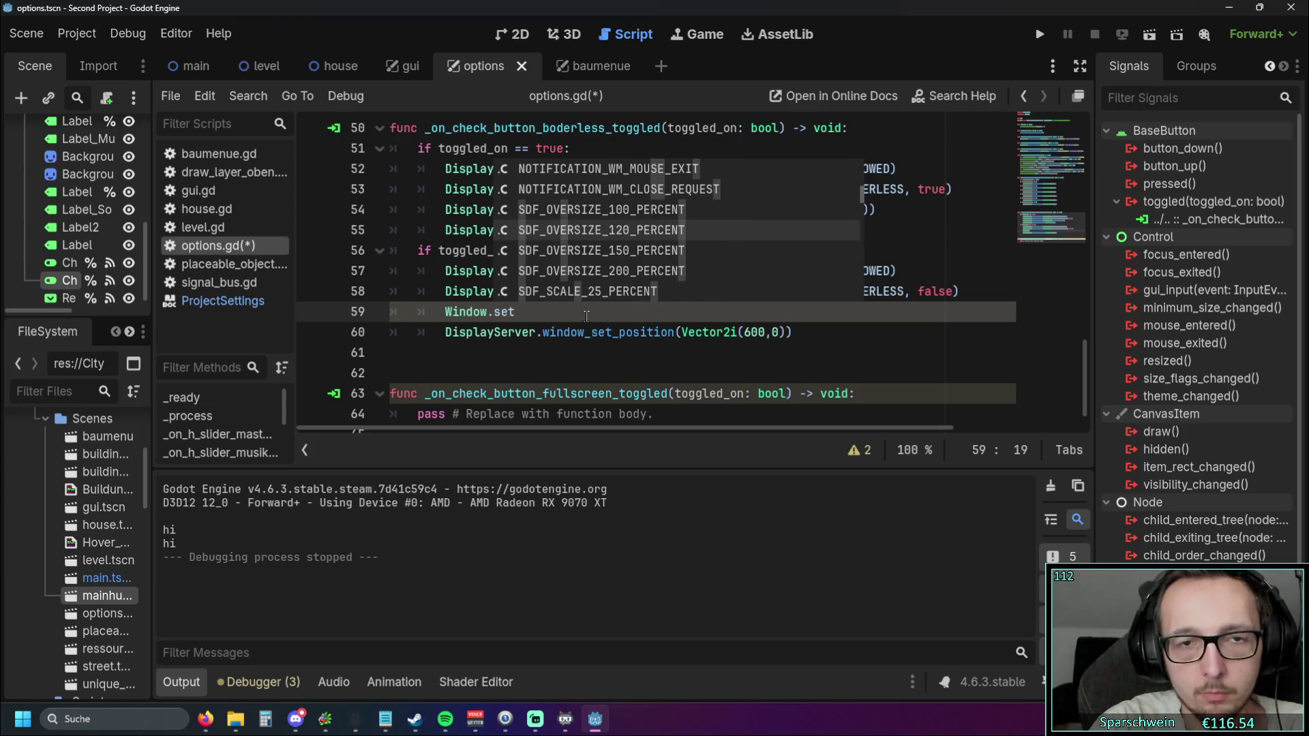
key(Down)
key(Down)
key(Down)
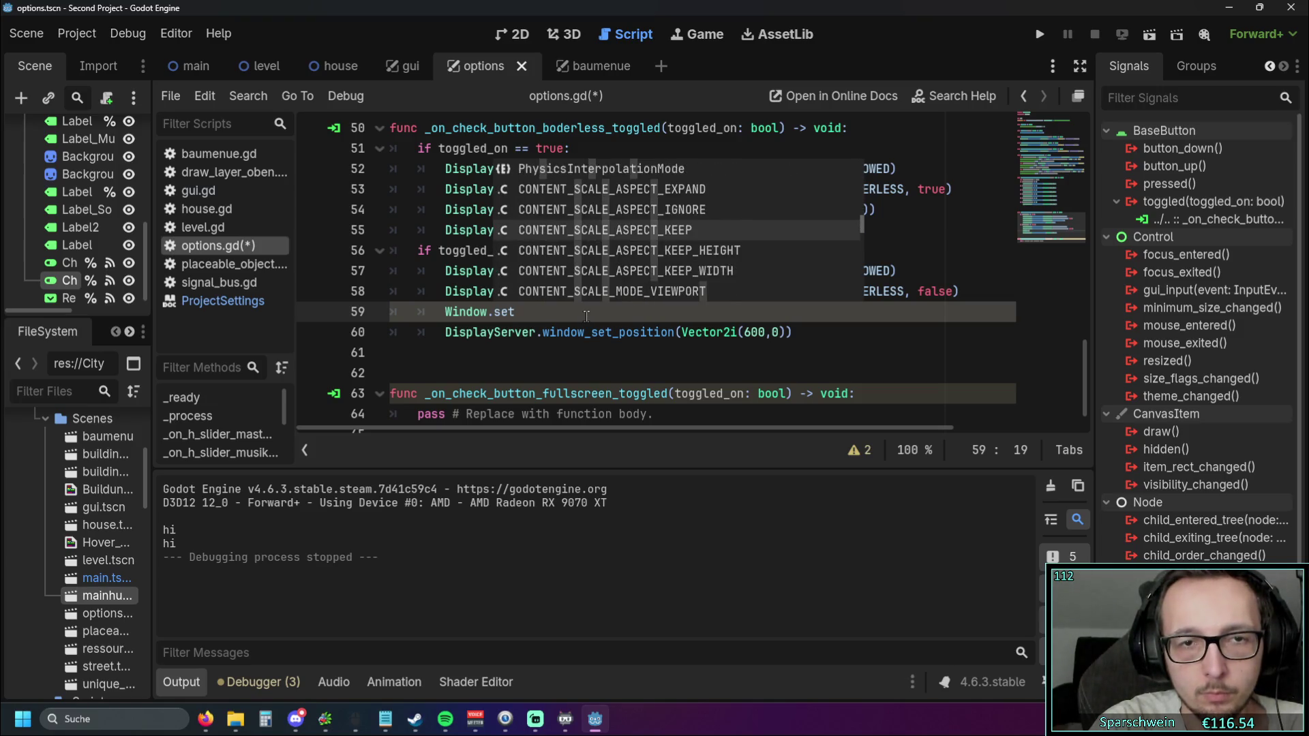
key(Down)
key(Down)
key(Down)
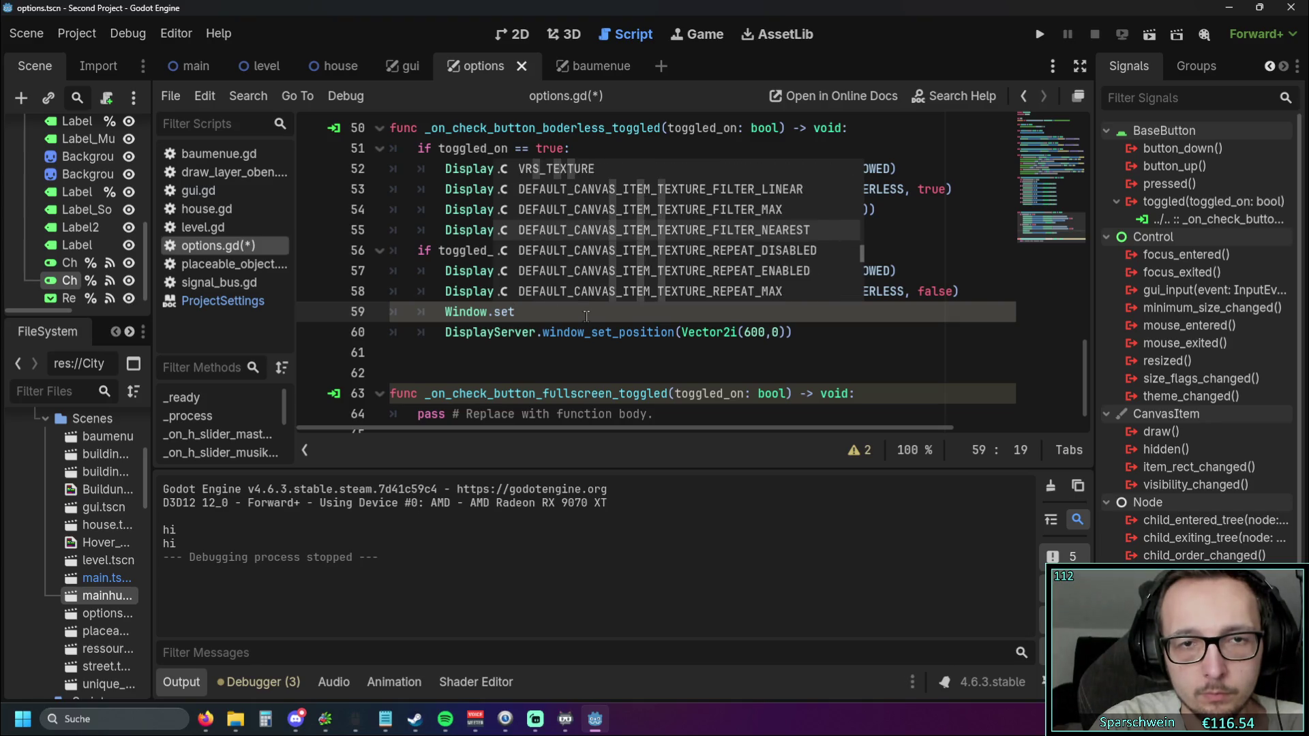
key(Down)
key(Down)
key(Down)
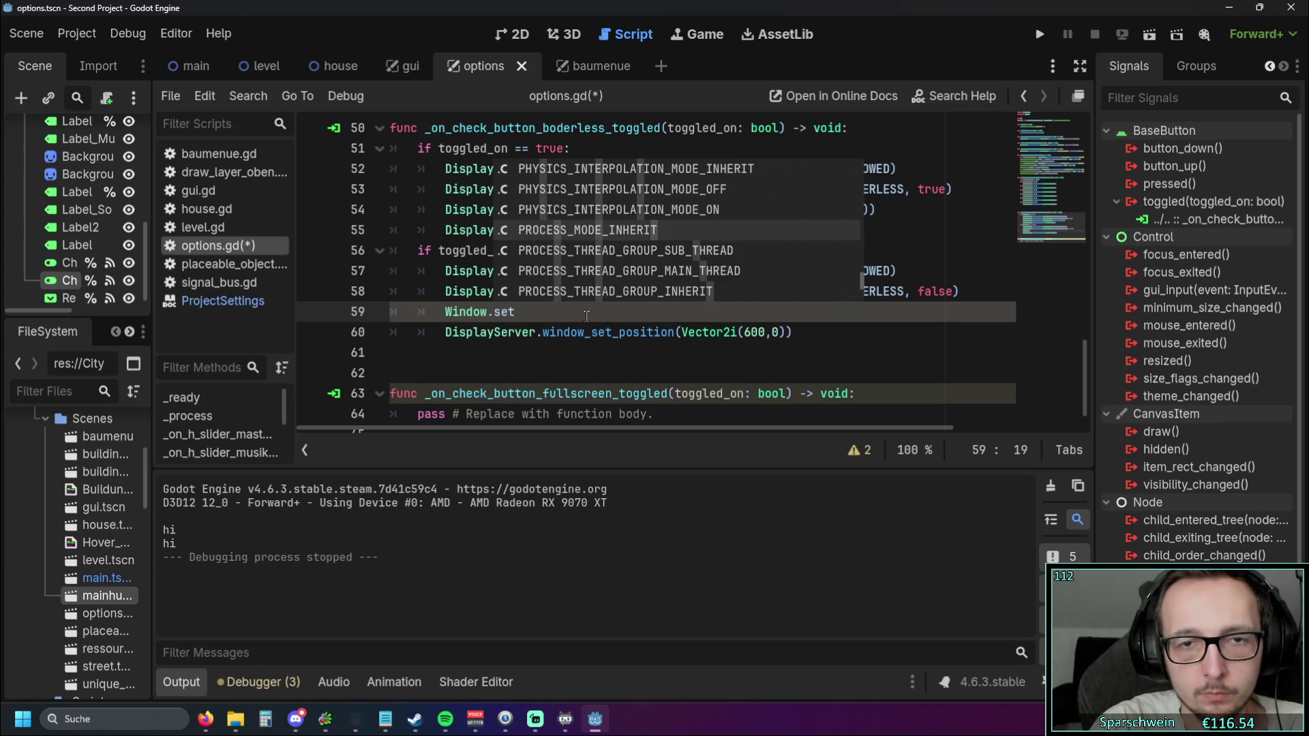
key(Down)
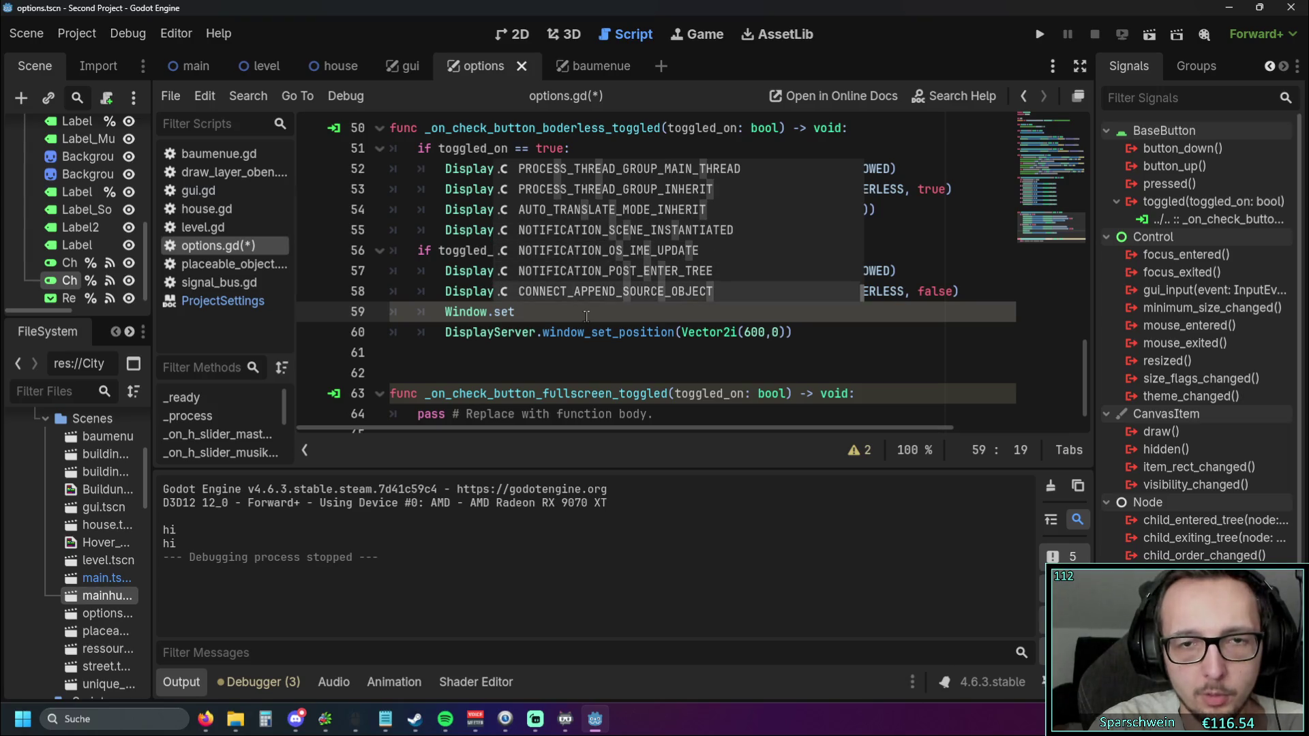
key(BackSpace)
key(BackSpace)
key(BackSpace)
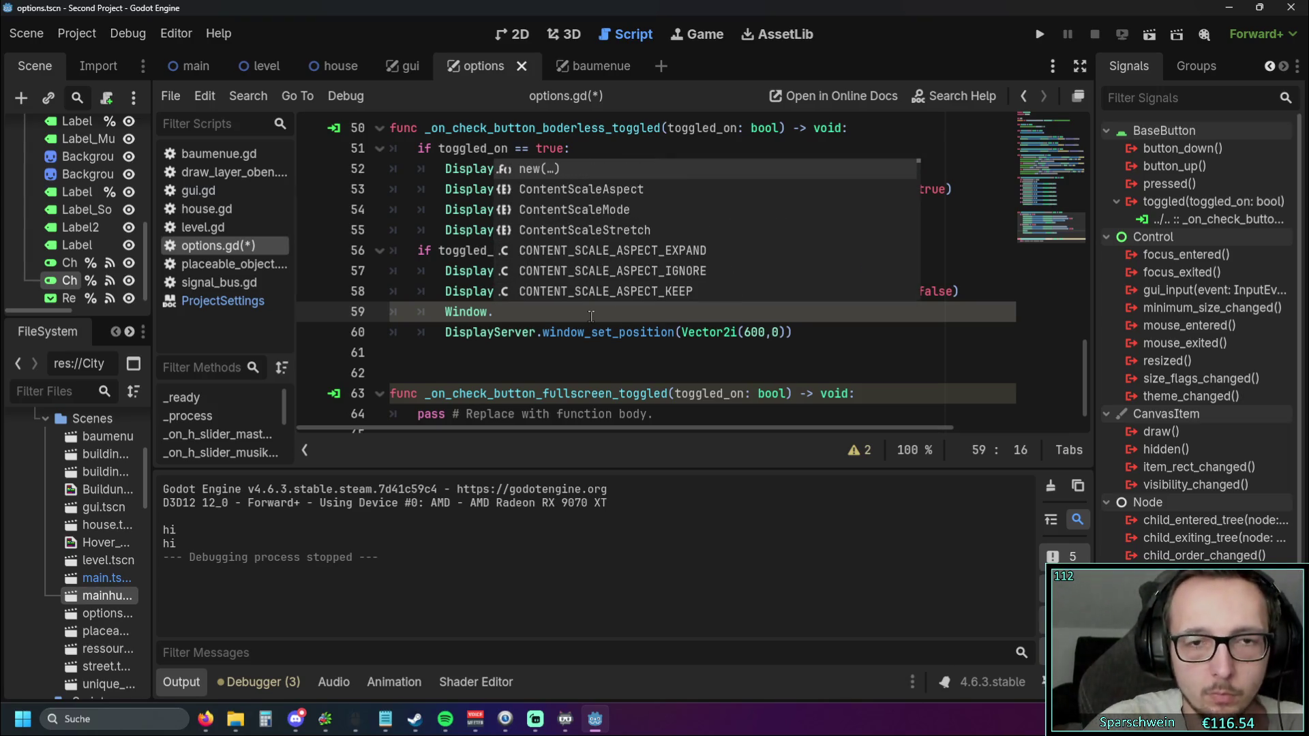
click(610, 371)
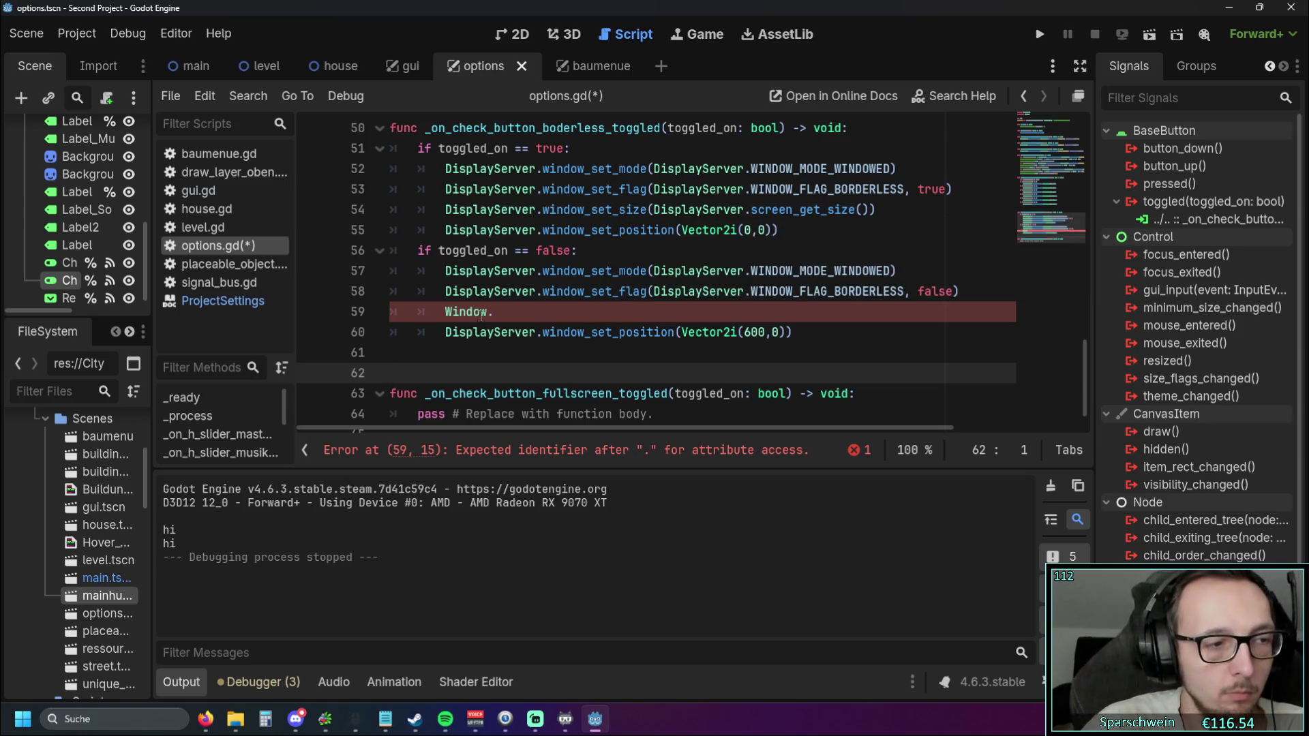
Complete line 59 as Window.size(Vector2i using autocomplete
click(521, 317)
text(size)
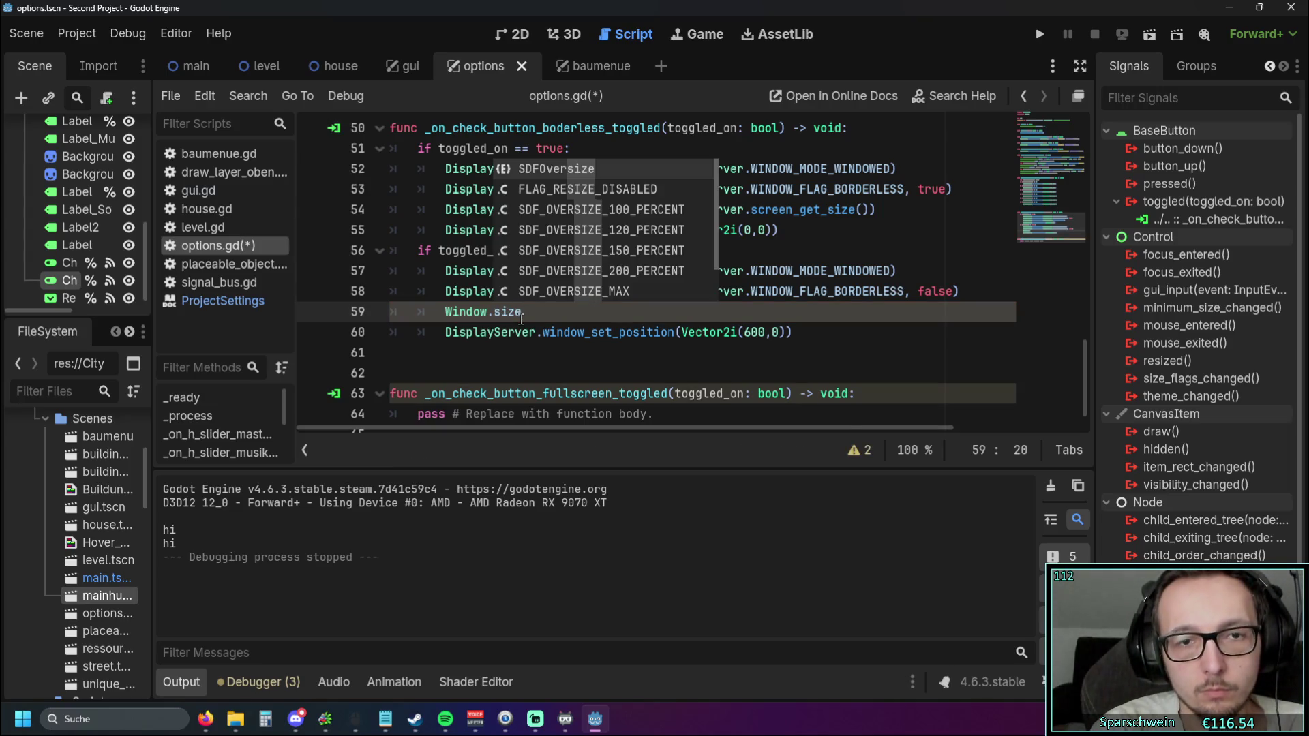
text(()
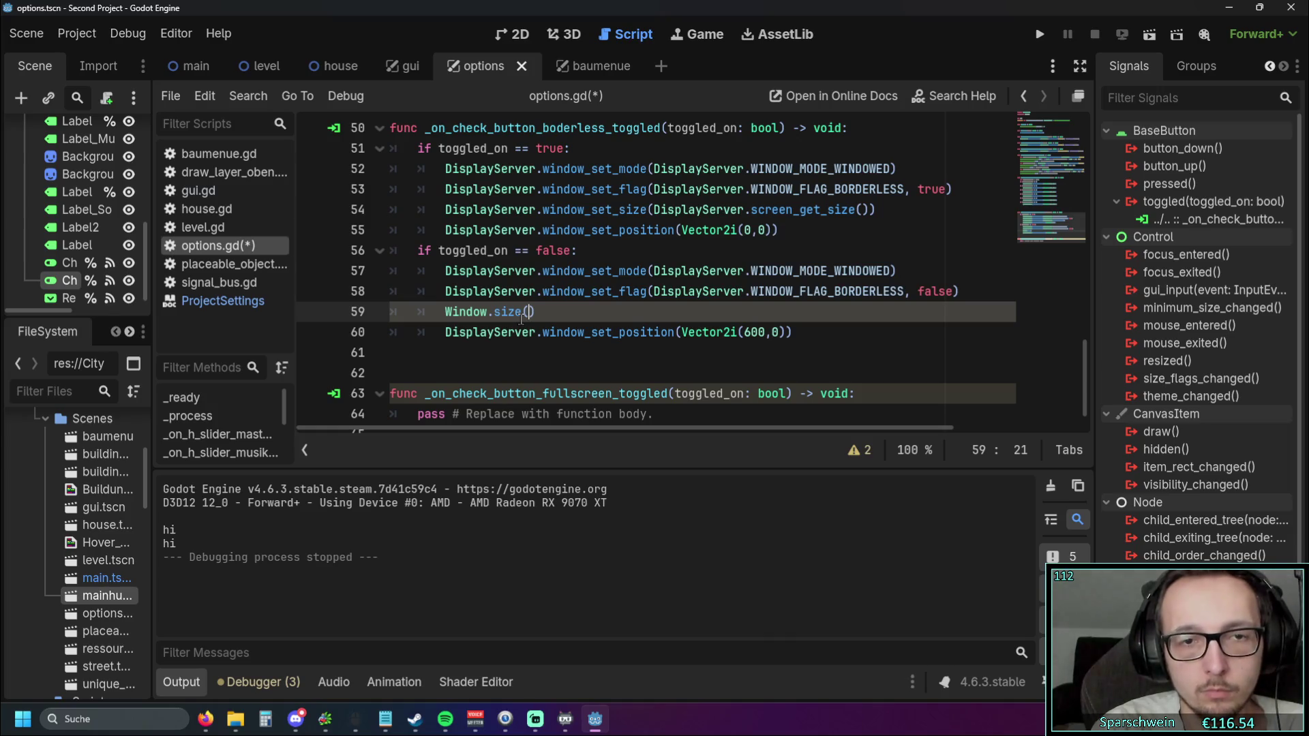
text(ve)
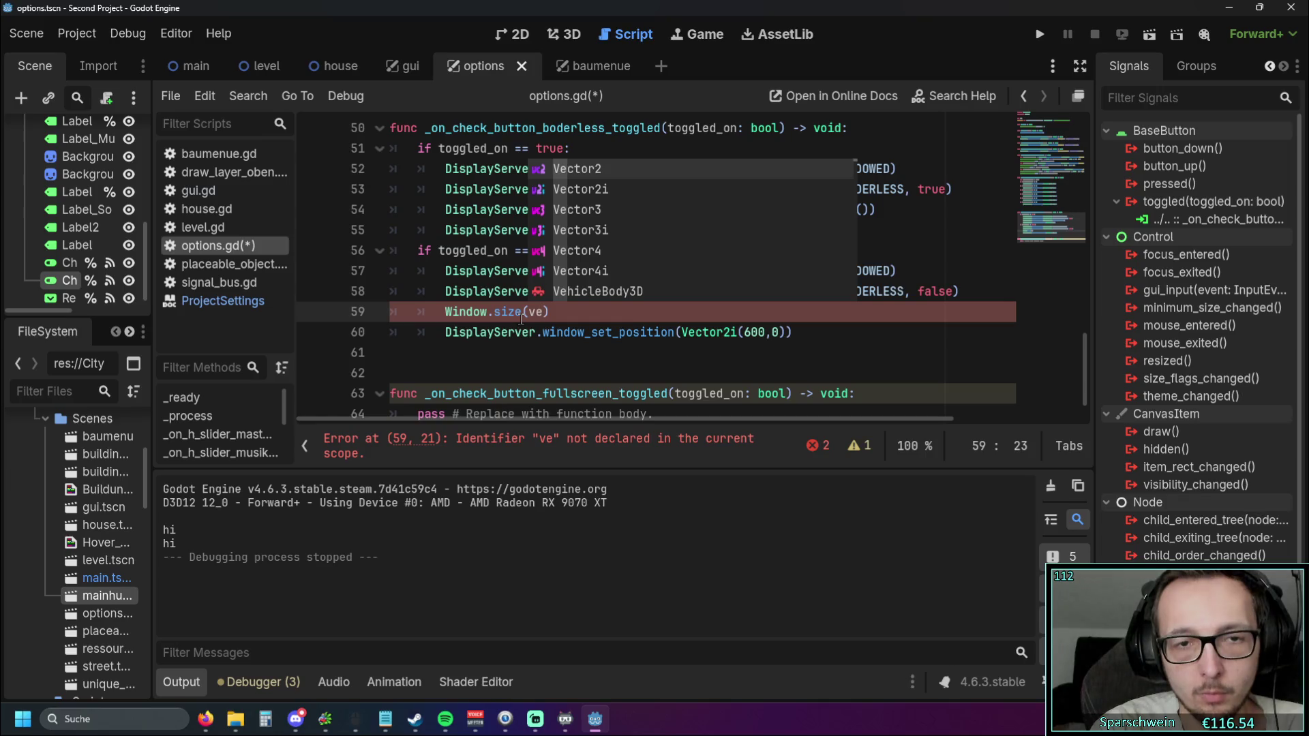
key(Down)
key(Return)
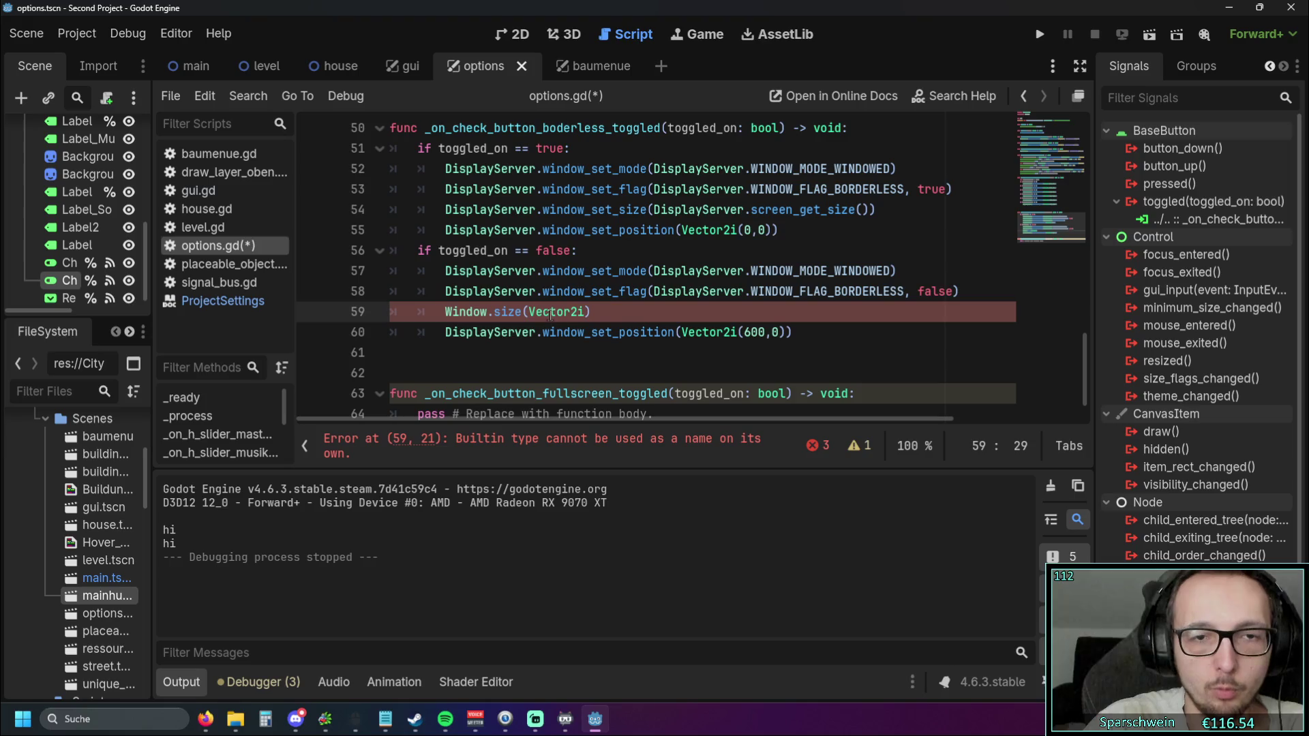
Delete .size, the Vector2i argument and parenthesis, leaving just Window on line 59
drag(522, 311, 494, 312)
key(BackSpace)
key(BackSpace)
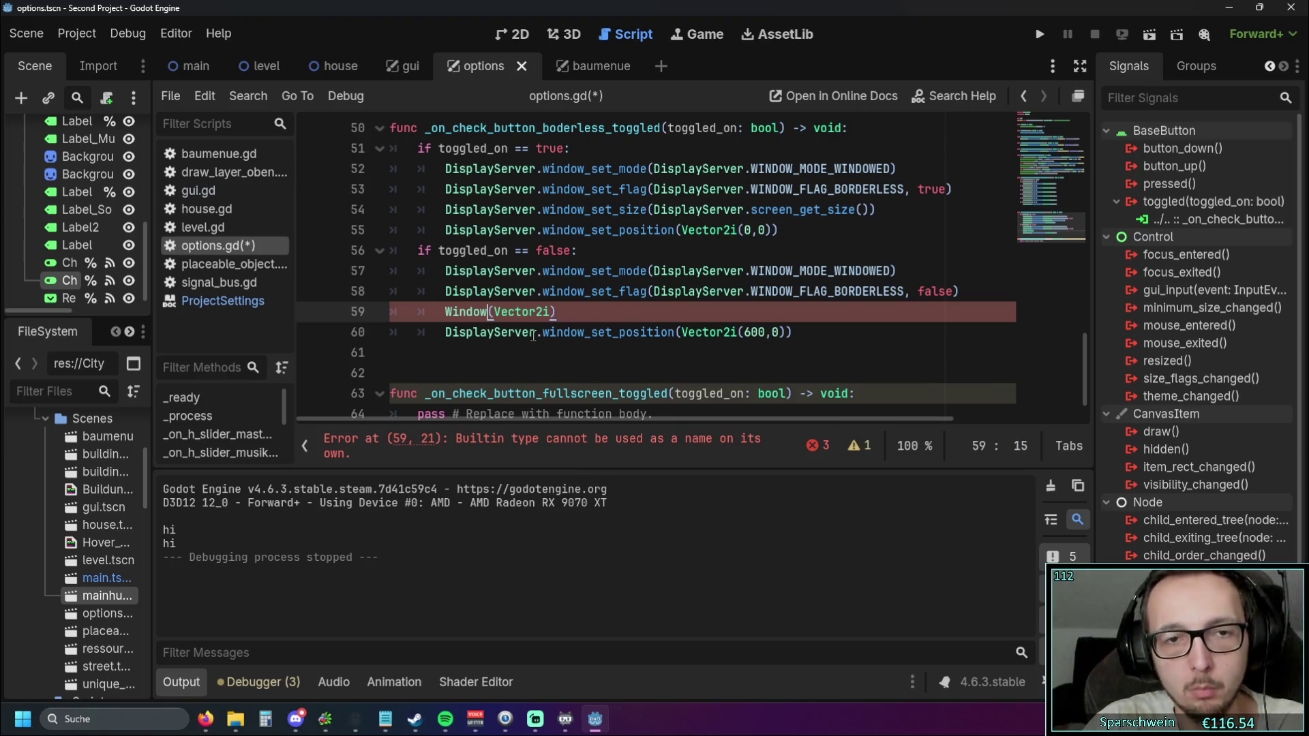
click(492, 344)
mouse_move(482, 309)
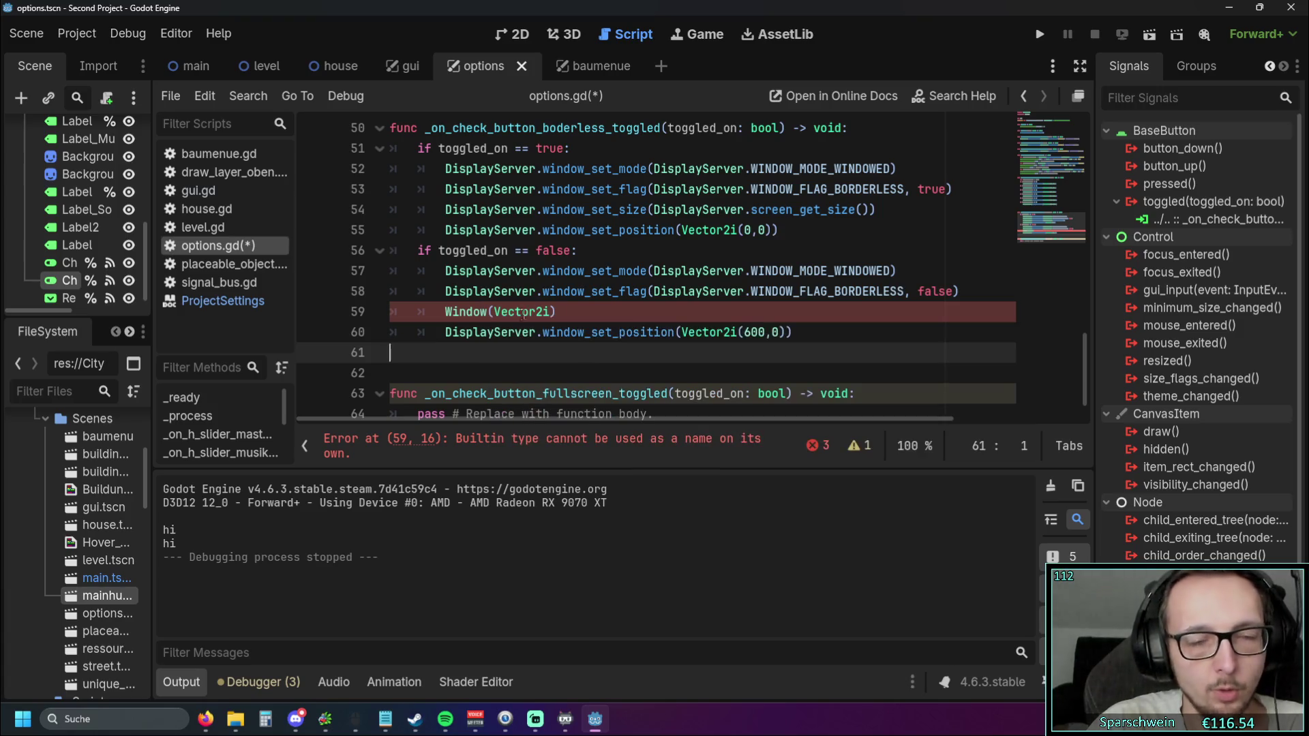
drag(556, 312, 488, 311)
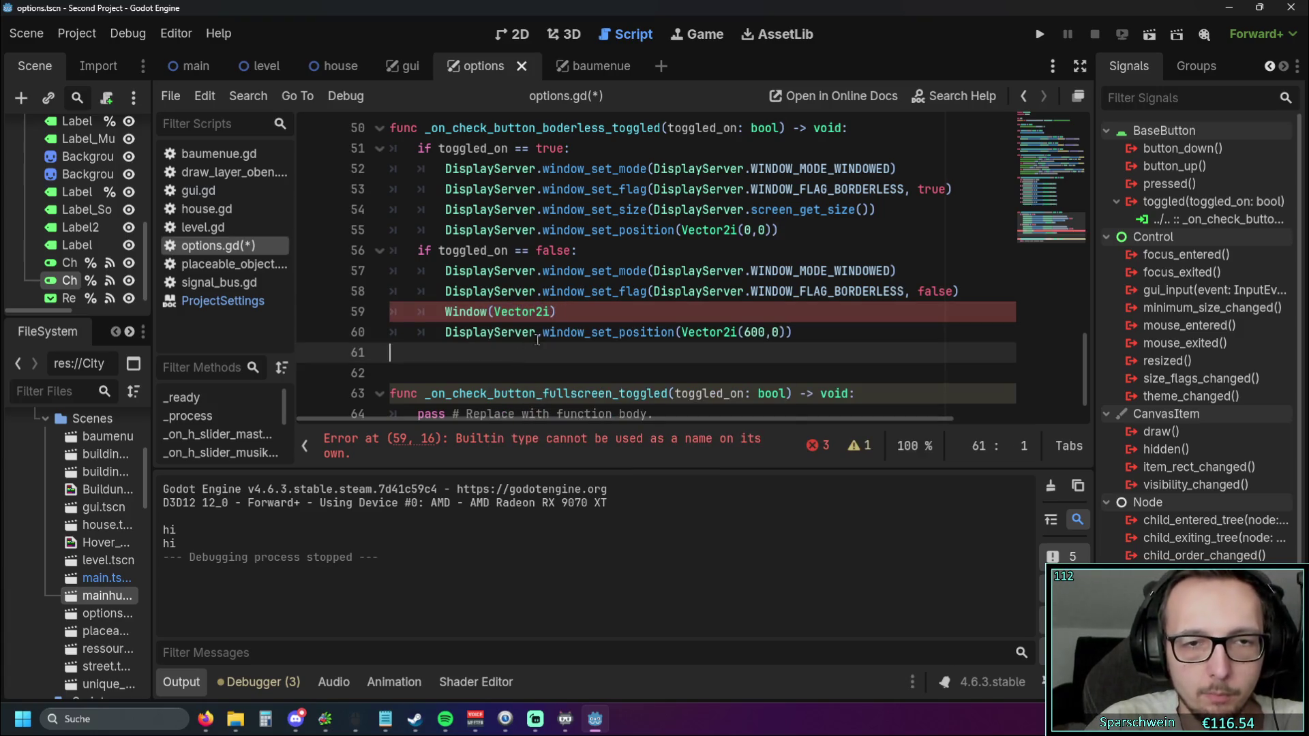
key(shift+Left)
key(shift+Left)
key(shift+Left)
click(562, 371)
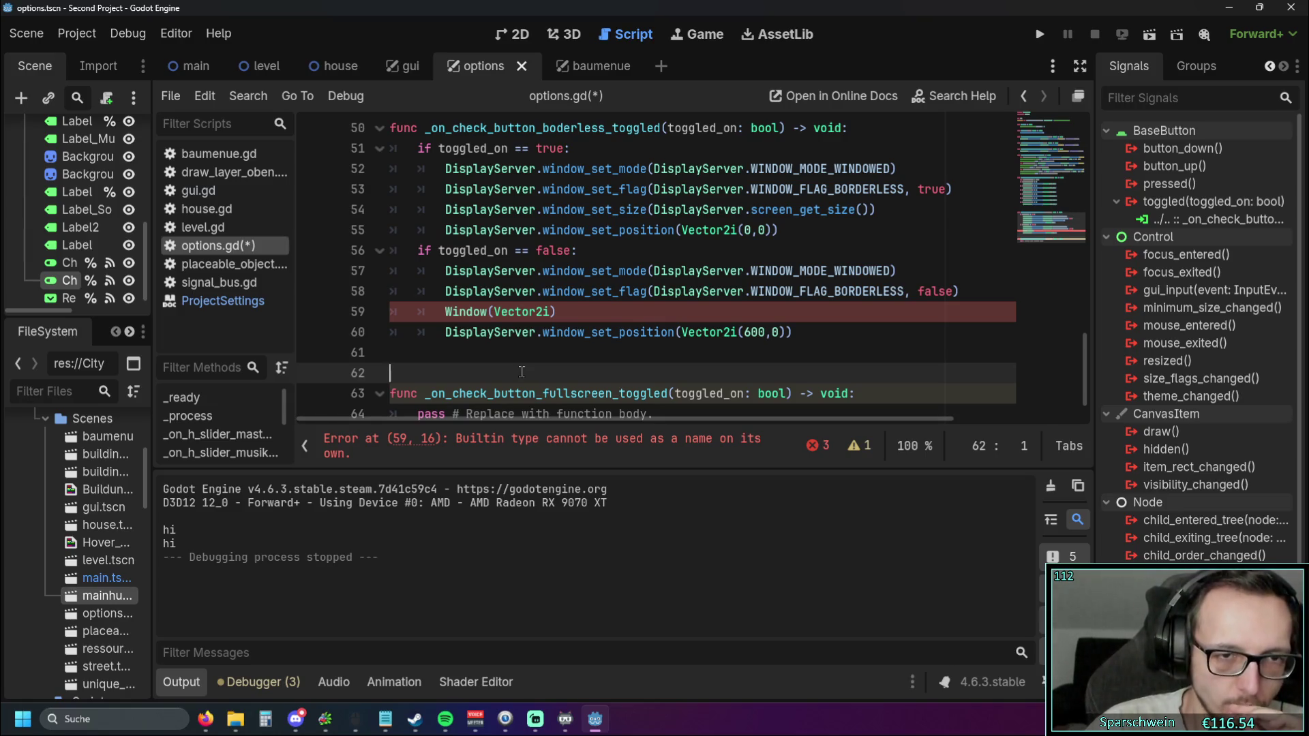
click(557, 313)
key(BackSpace)
key(BackSpace)
key(BackSpace)
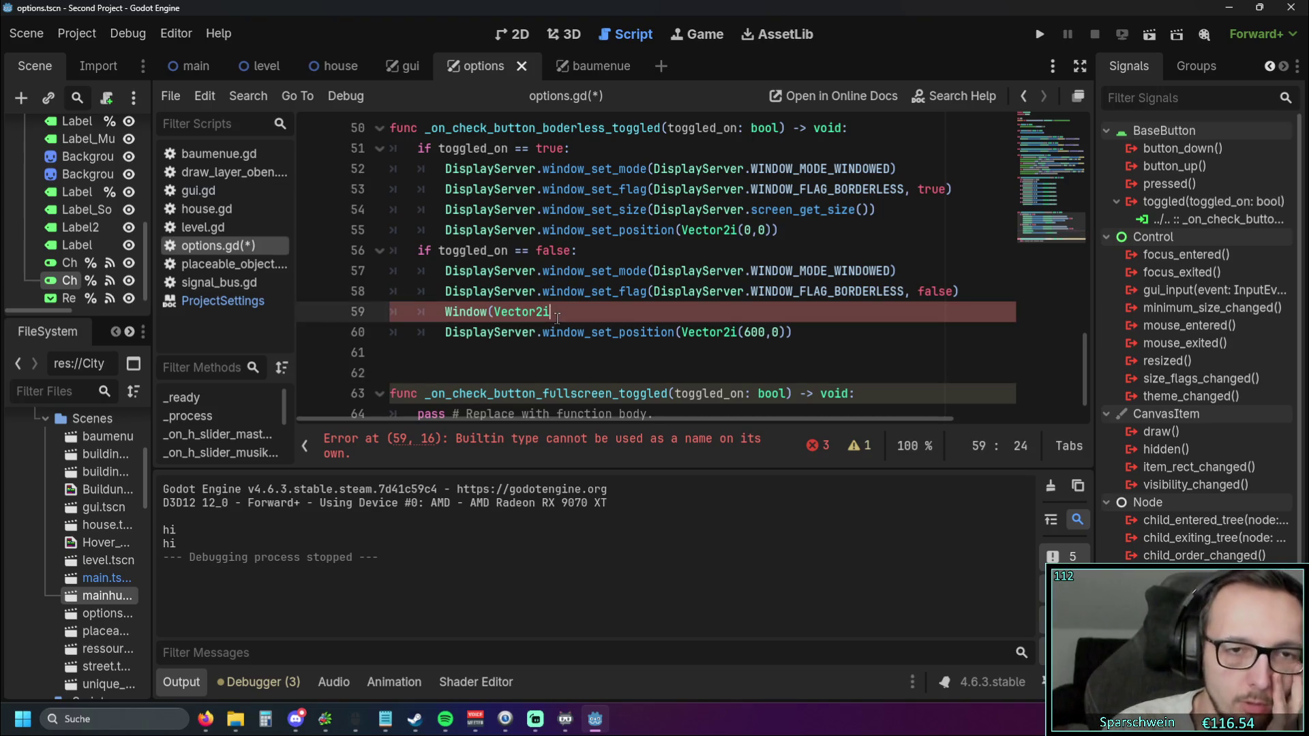
key(BackSpace)
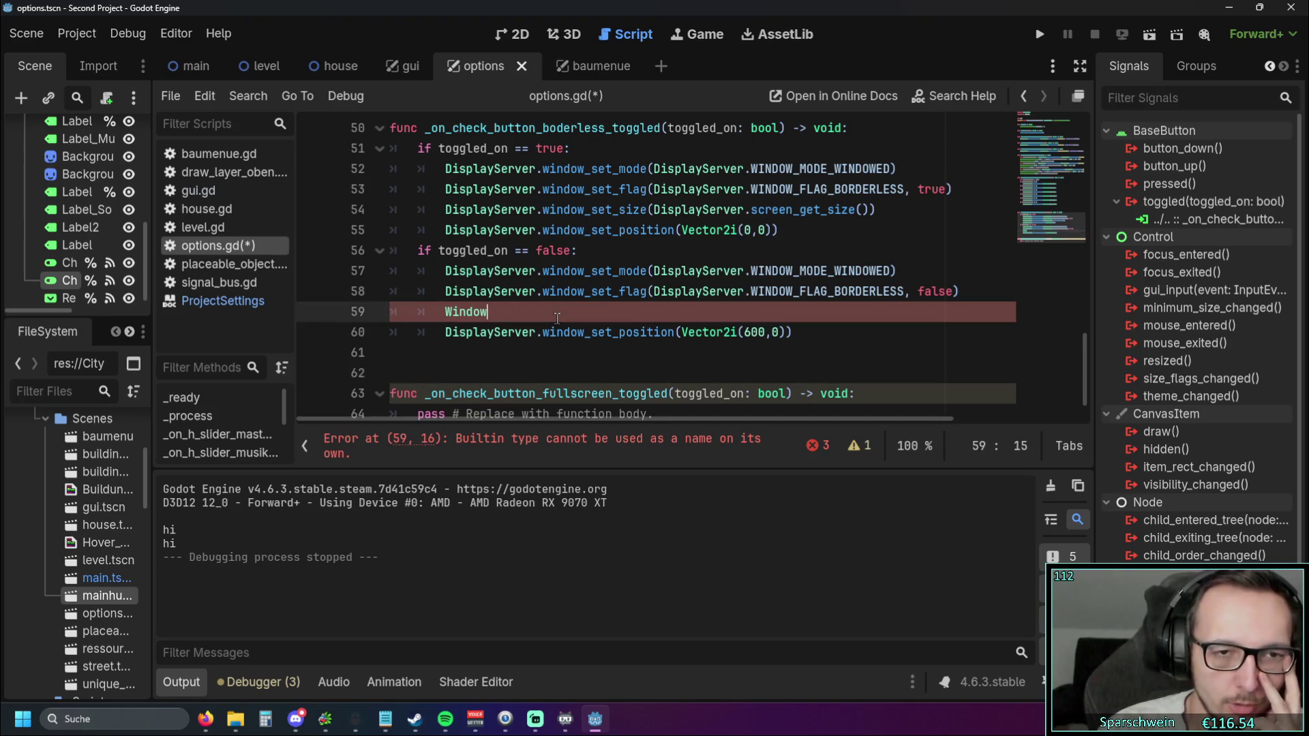
Replace Window with DisplayServer.window_set_size() picked from the autocomplete list
key(BackSpace)
key(BackSpace)
key(BackSpace)
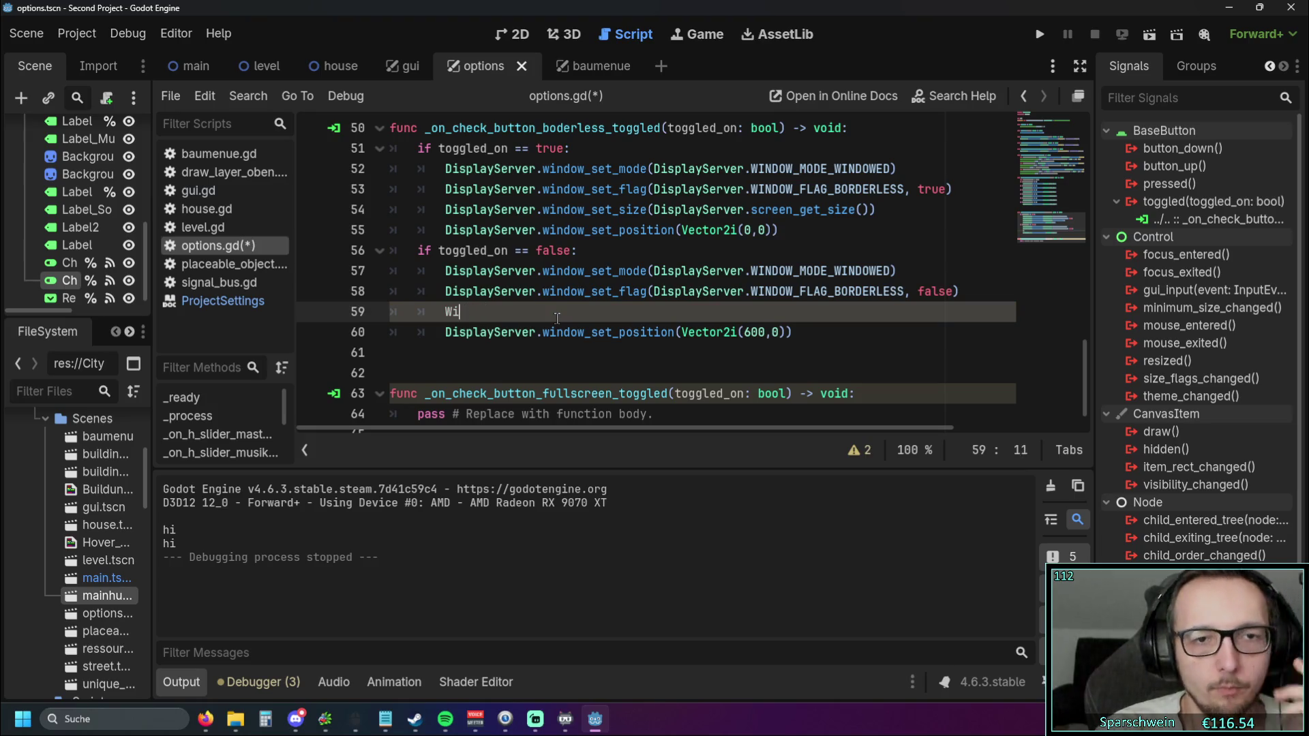
text(DisplayServer.)
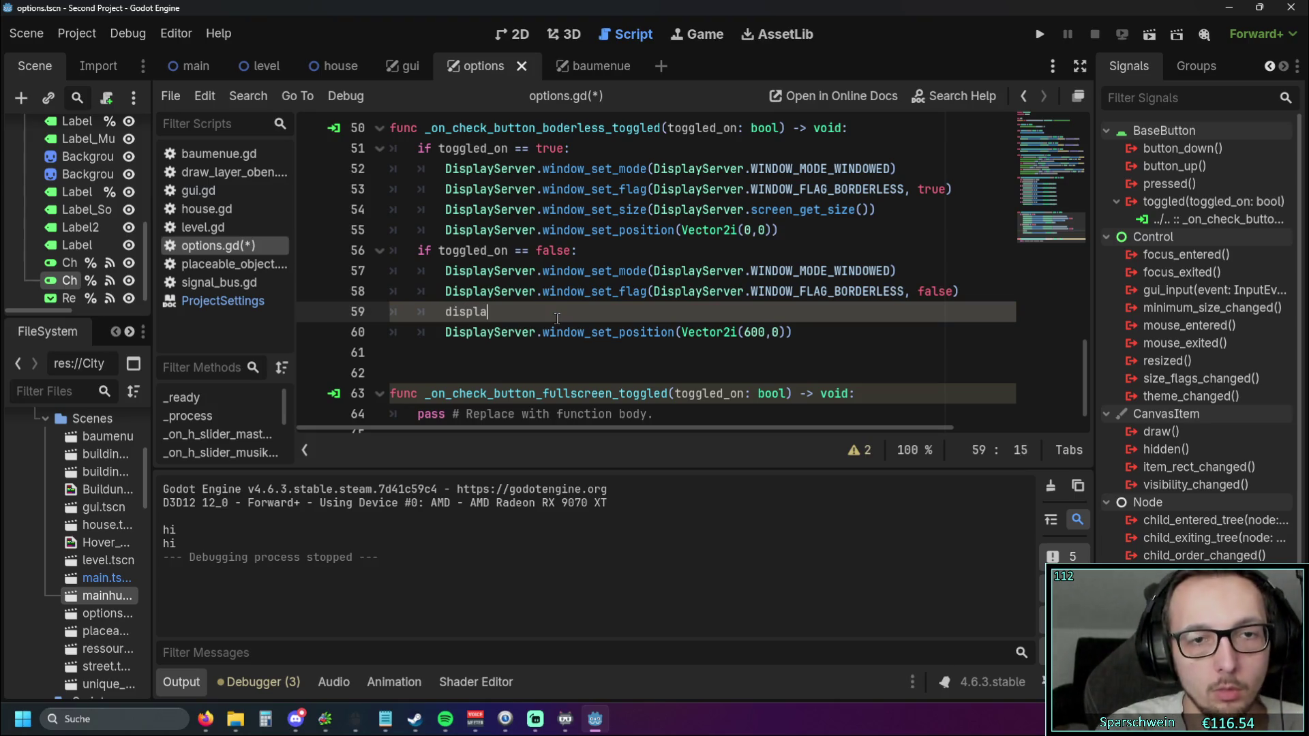
text(wind)
key(BackSpace)
key(BackSpace)
key(BackSpace)
text(si)
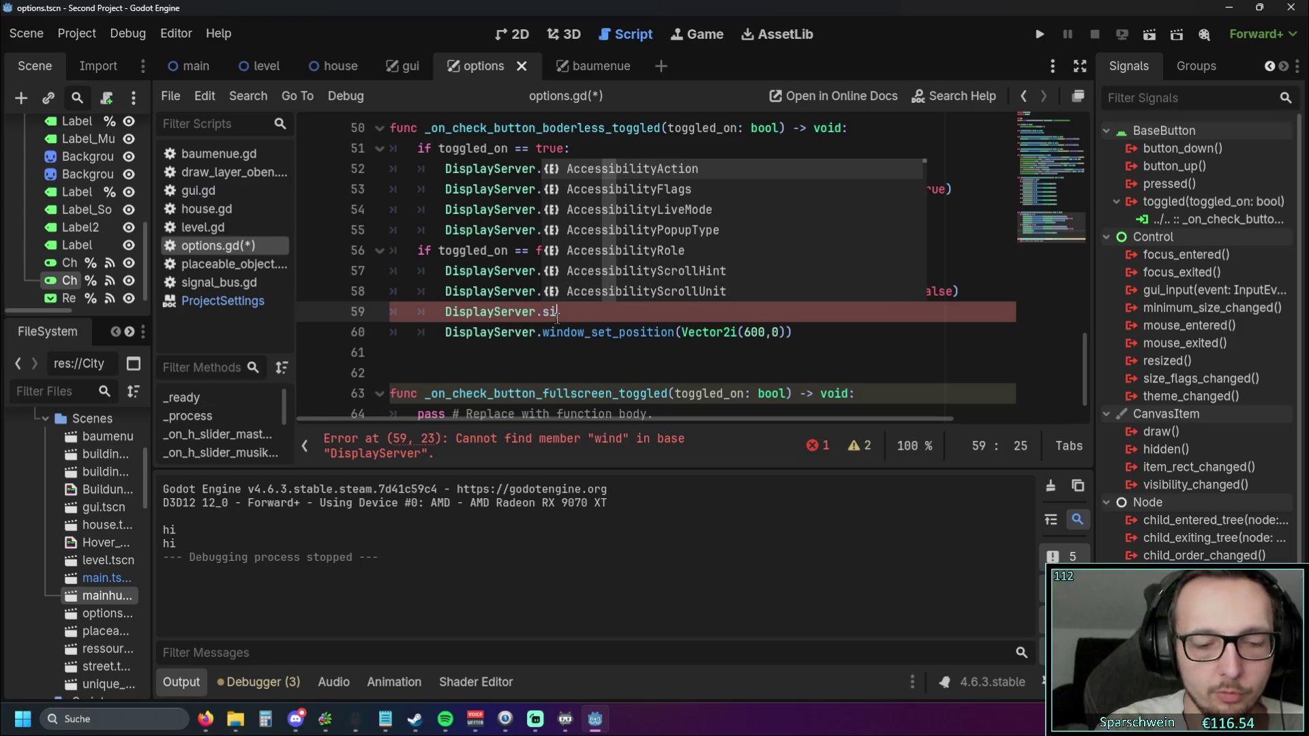
text(ze)
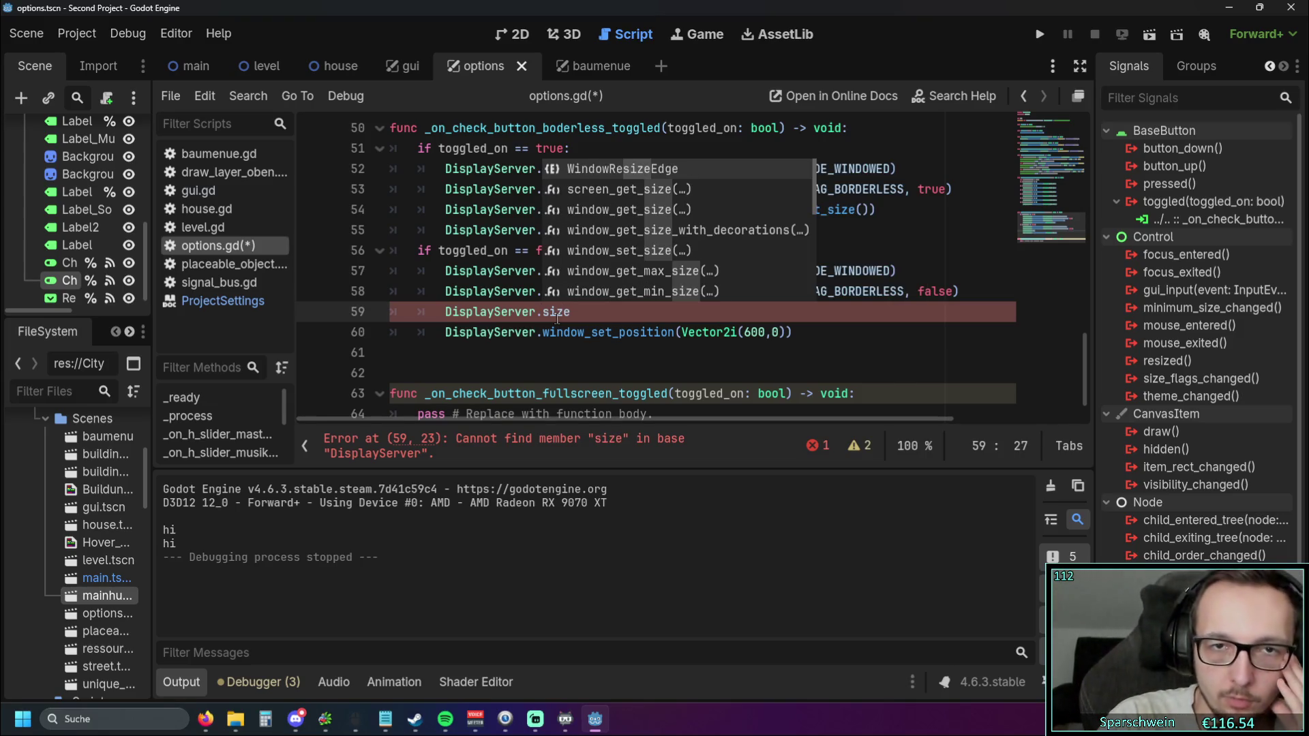
key(Down)
key(Down)
key(Down)
key(Down)
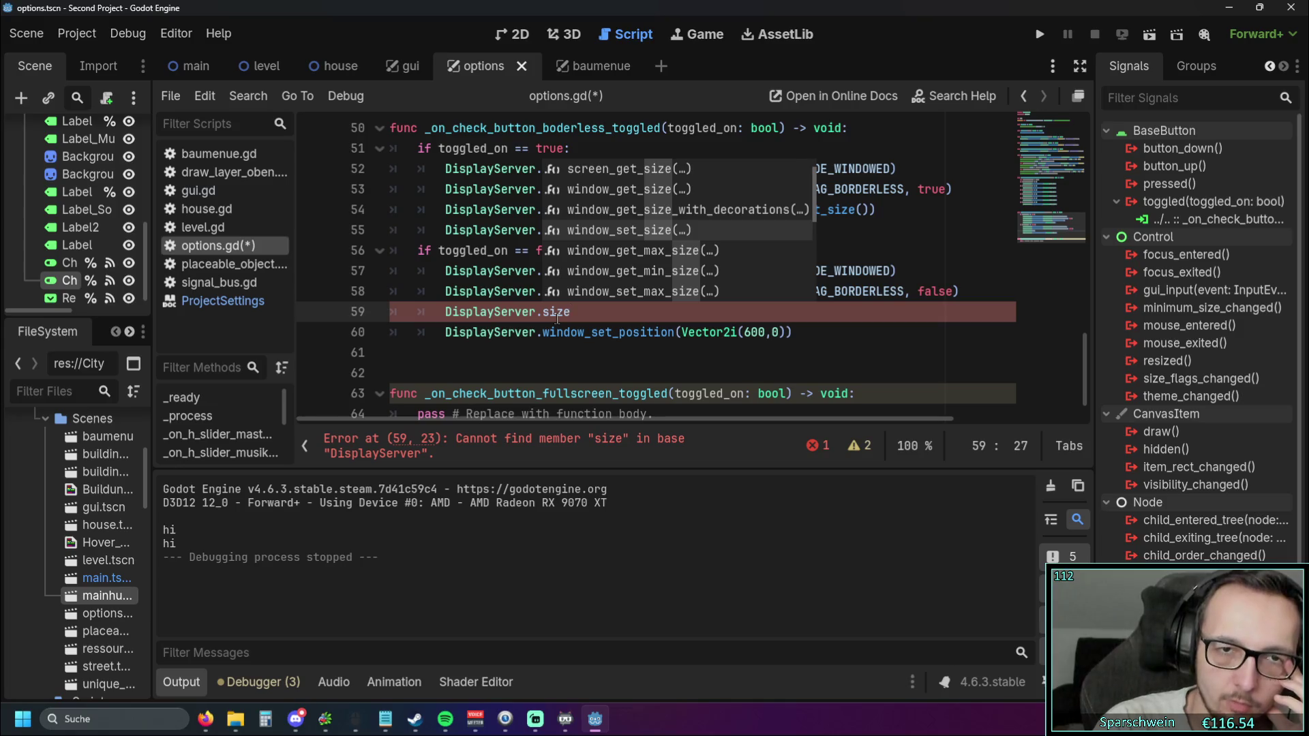
key(Down)
key(Down)
key(Down)
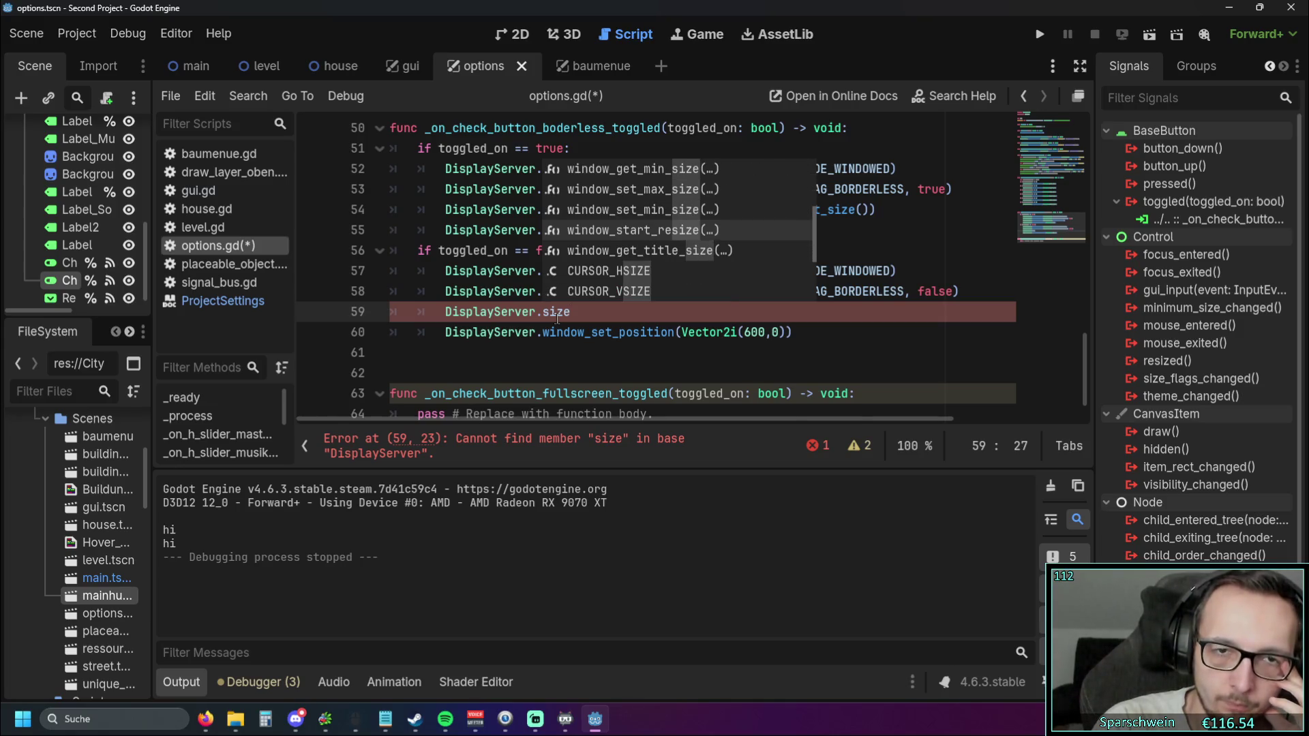
key(Down)
key(Down)
key(Down)
key(Up)
key(Up)
key(Up)
key(Down)
key(Down)
key(Down)
key(Down)
key(Up)
key(Up)
key(Up)
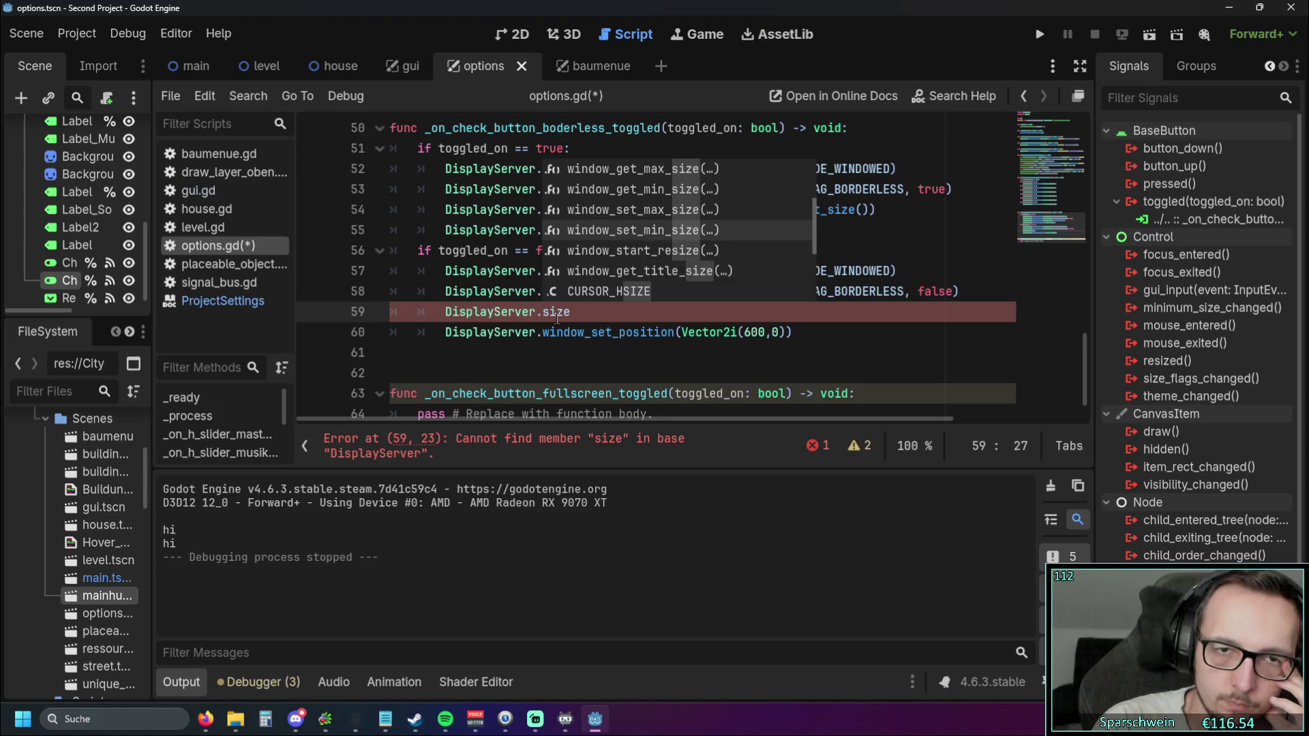
key(Up)
key(Up)
key(Up)
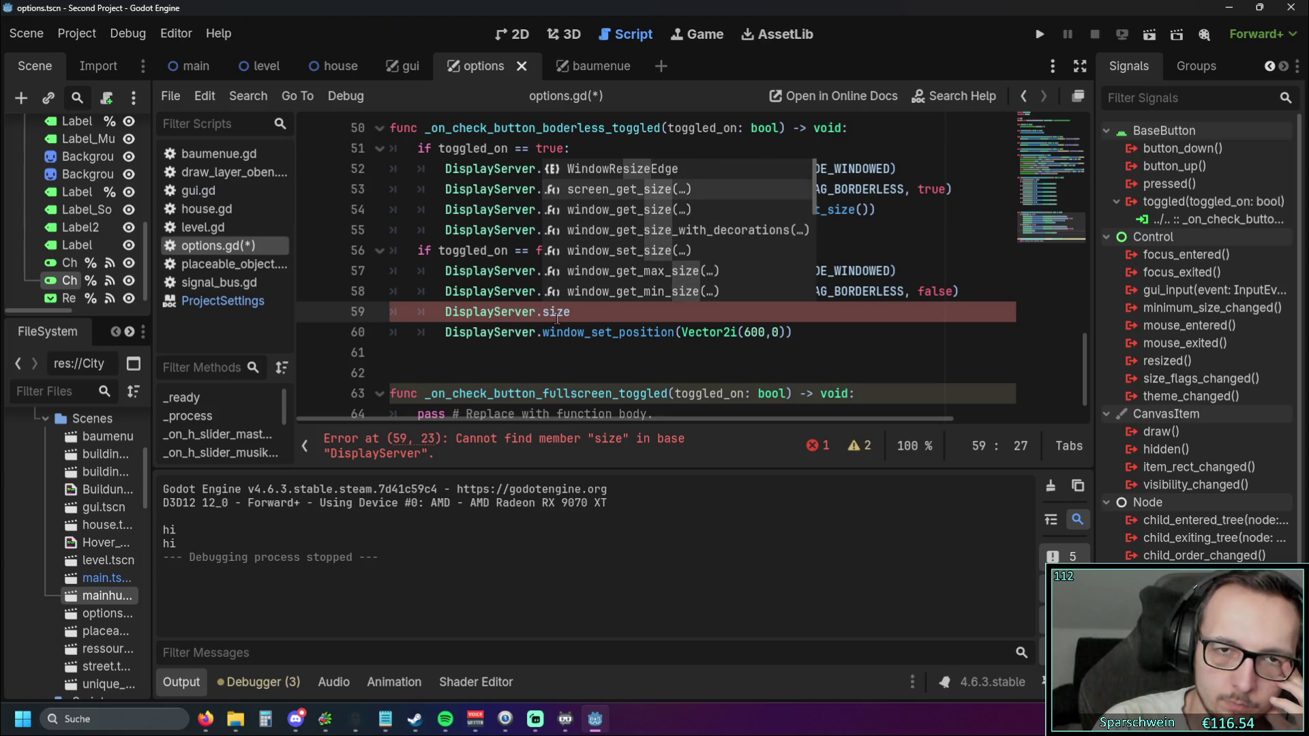
key(Down)
key(Down)
key(Down)
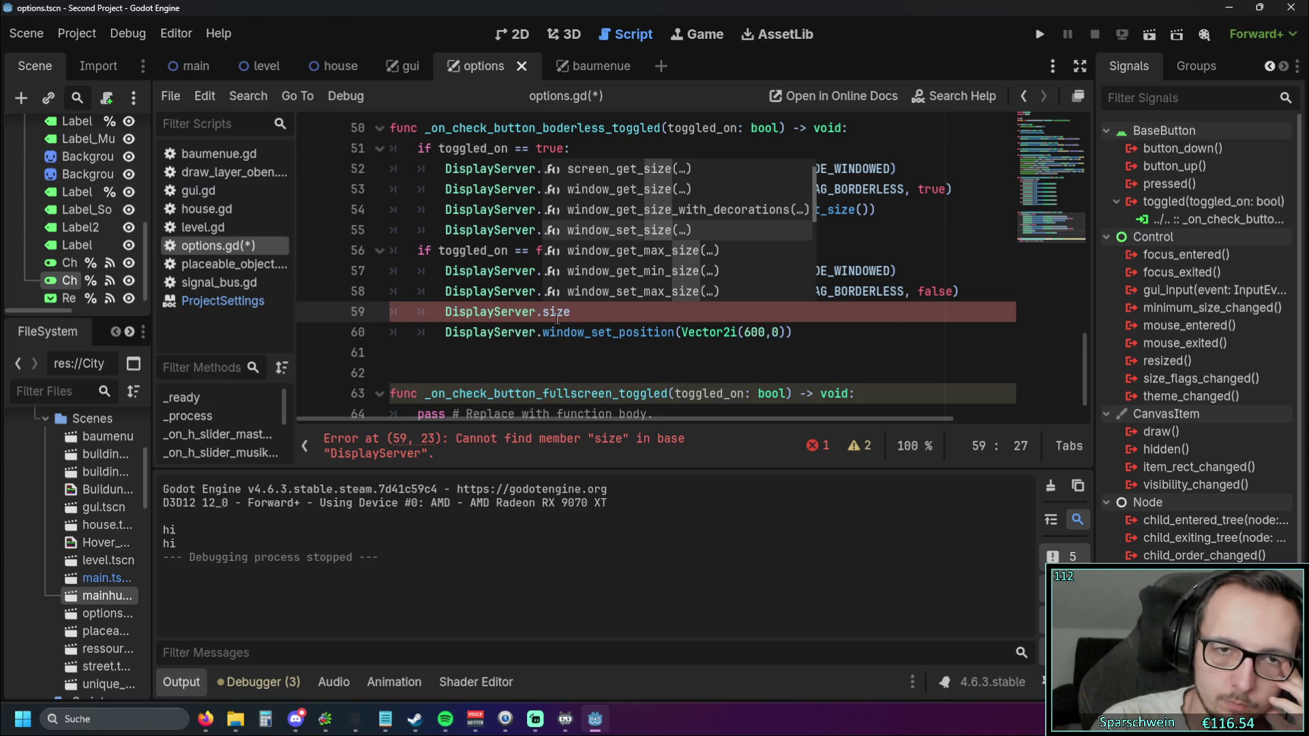
key(Return)
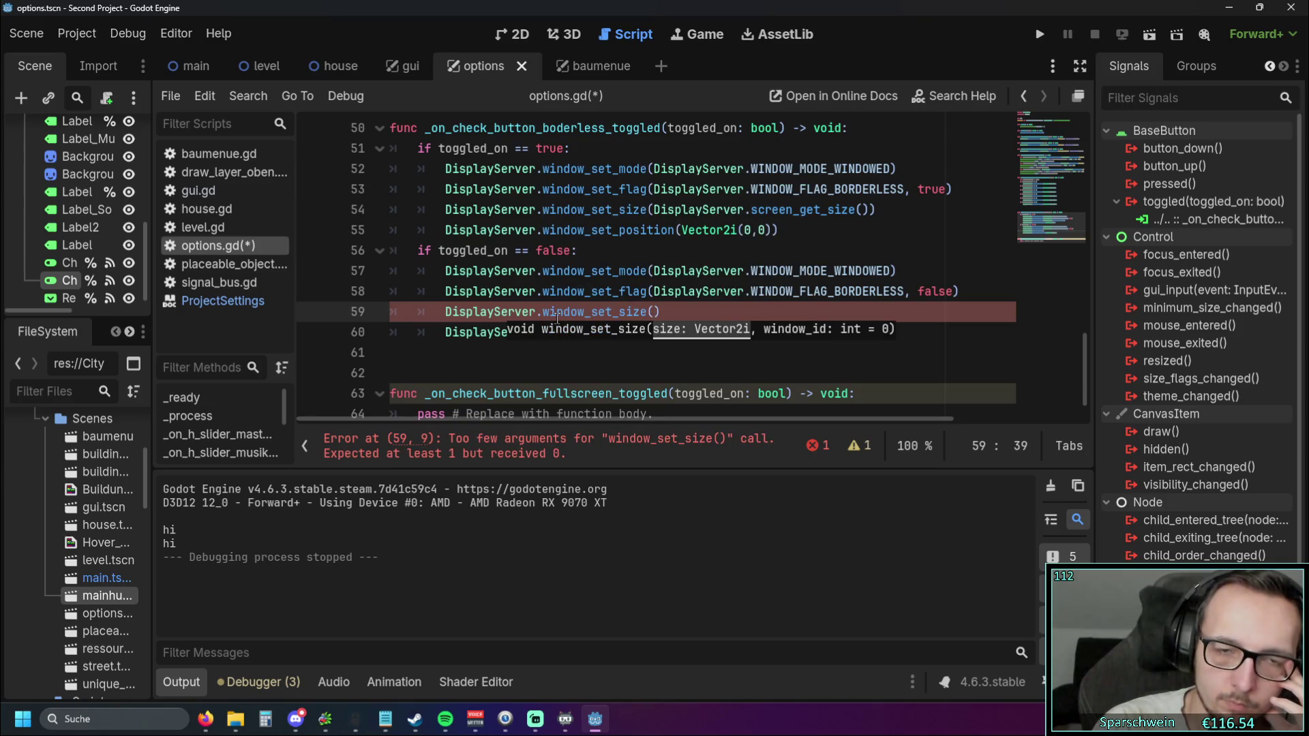
click(769, 257)
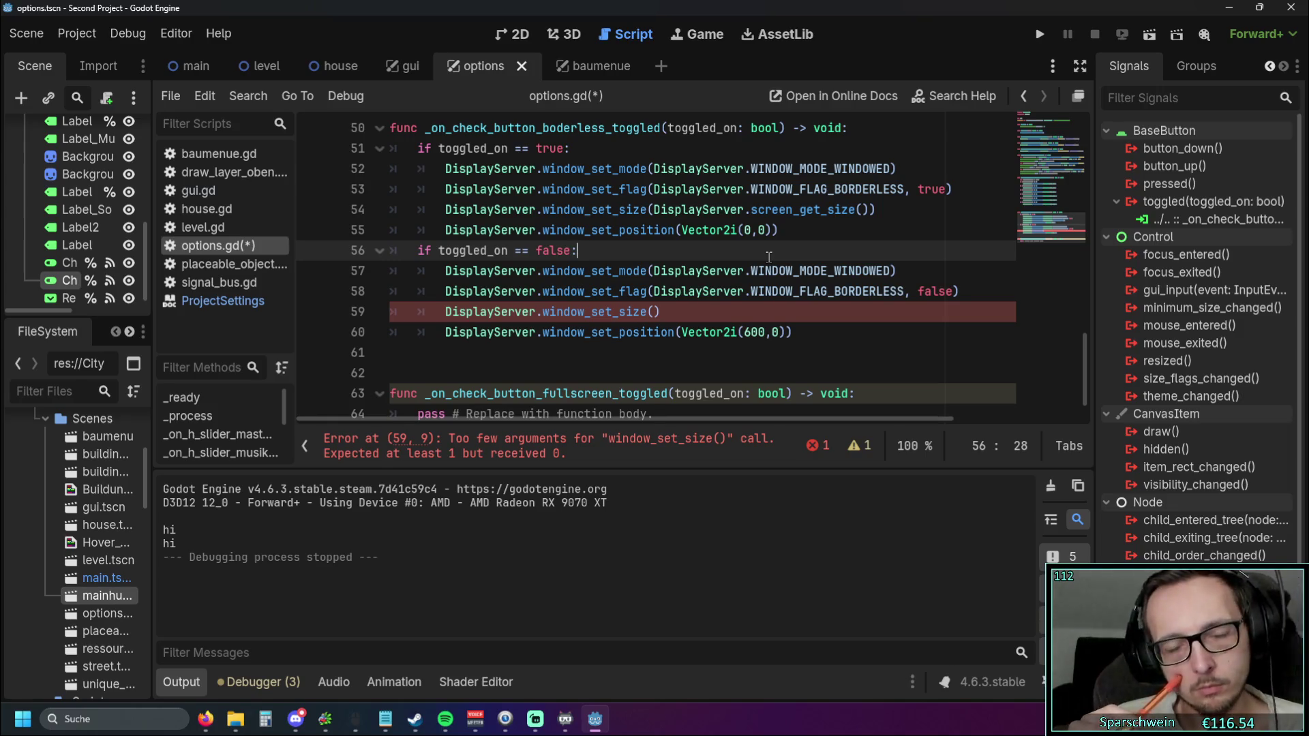
Change window_set_position on line 60 to Vector2i(0,0) instead of 600,0
double_click(754, 332)
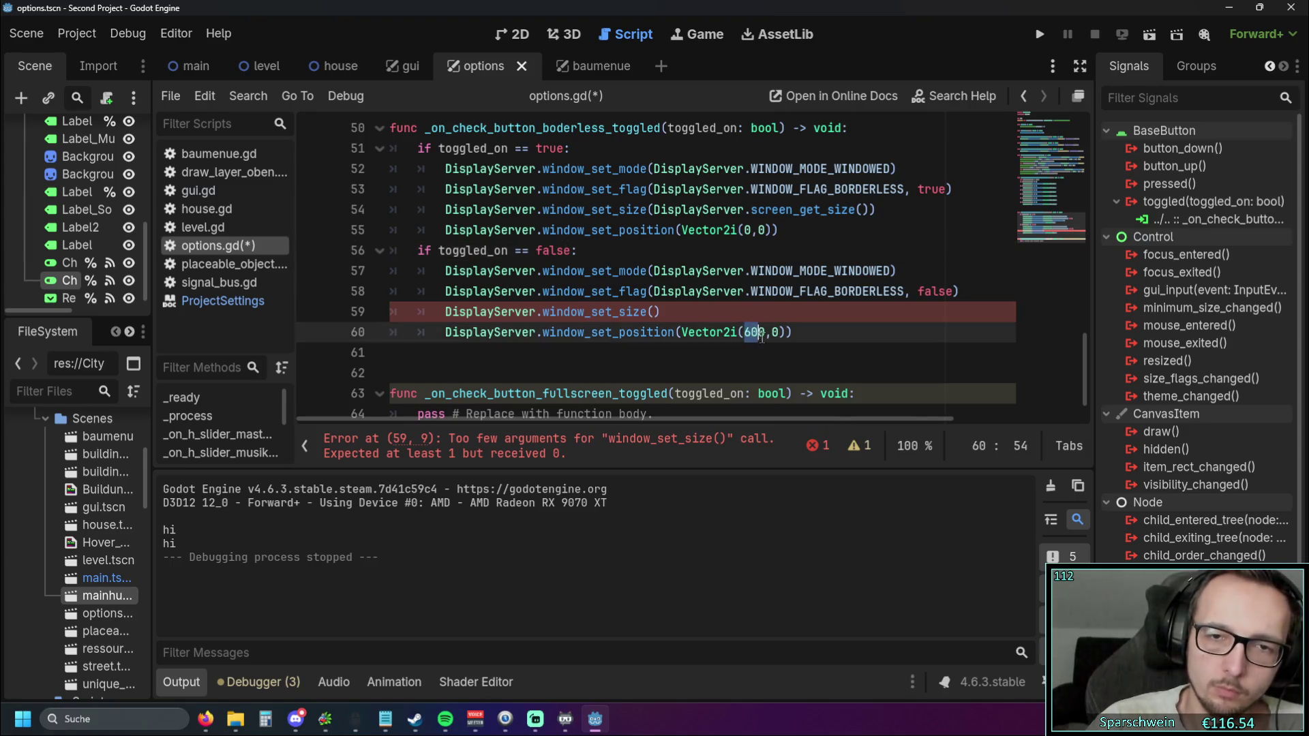
mouse_move(647, 332)
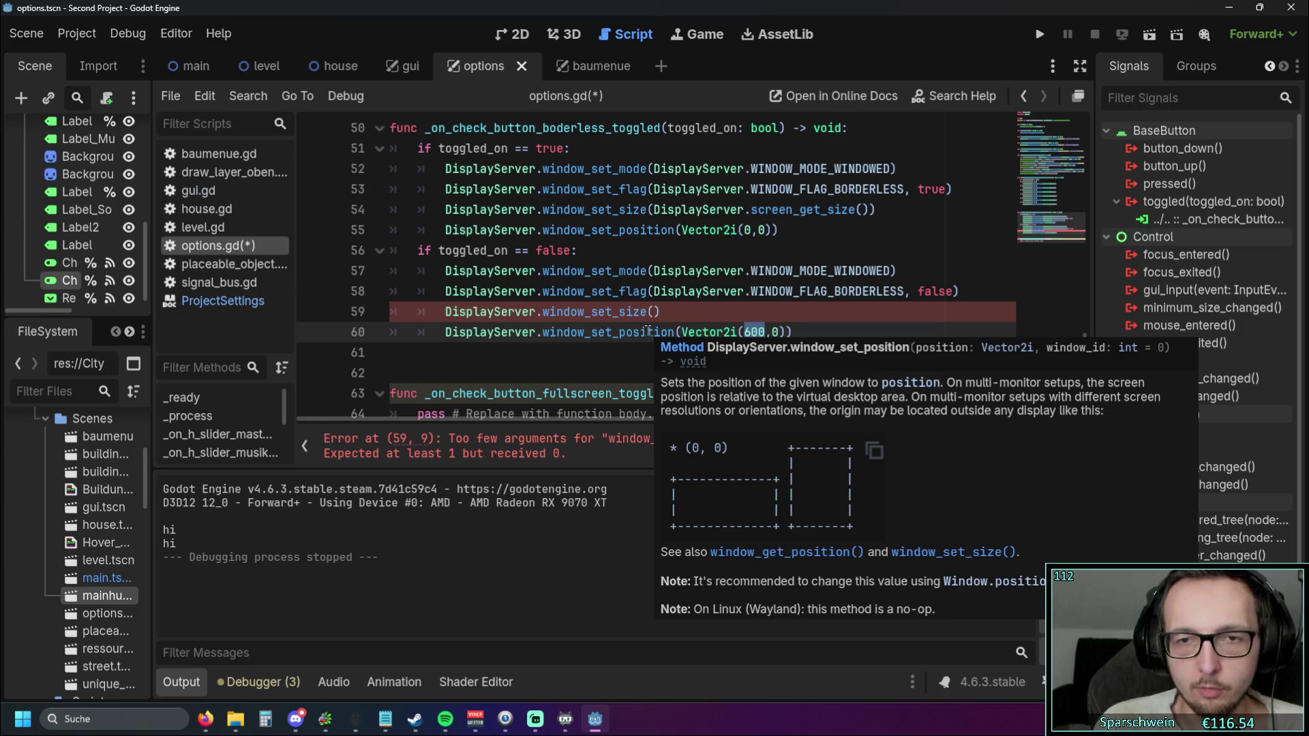
text(0)
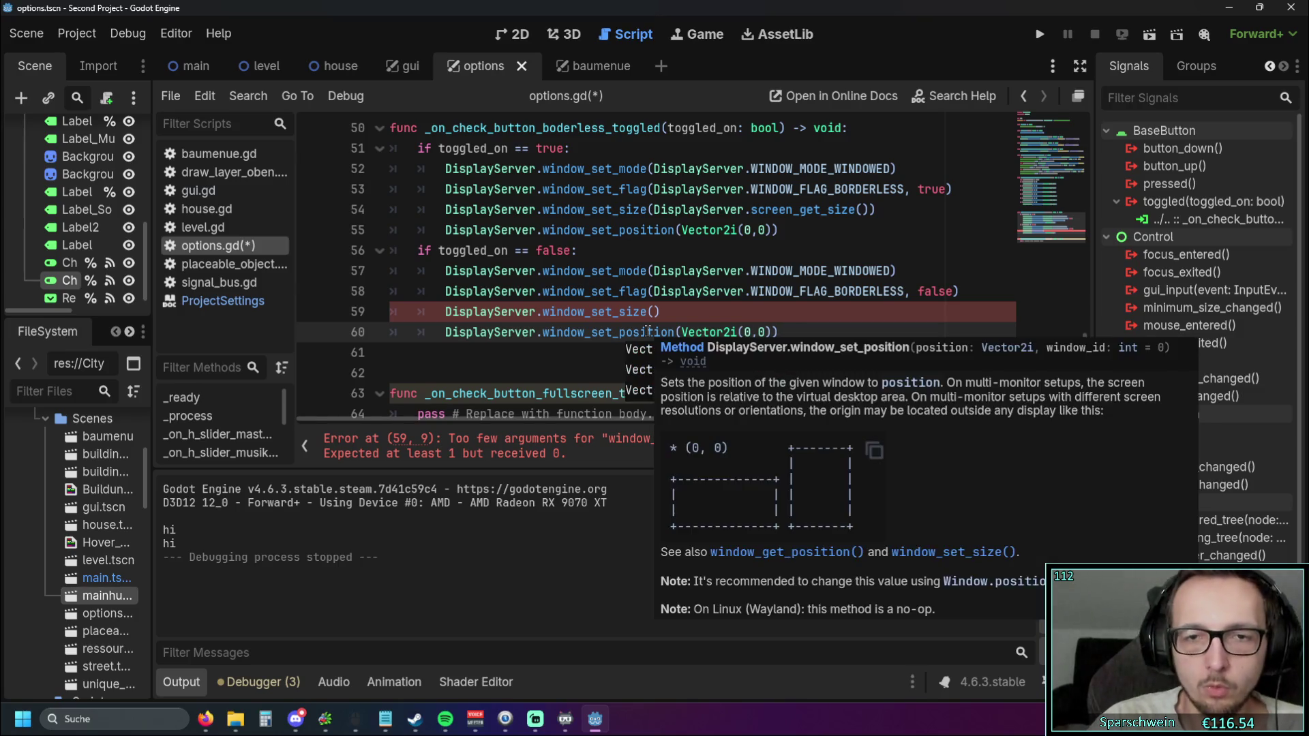
key(Left)
key(Left)
click(626, 330)
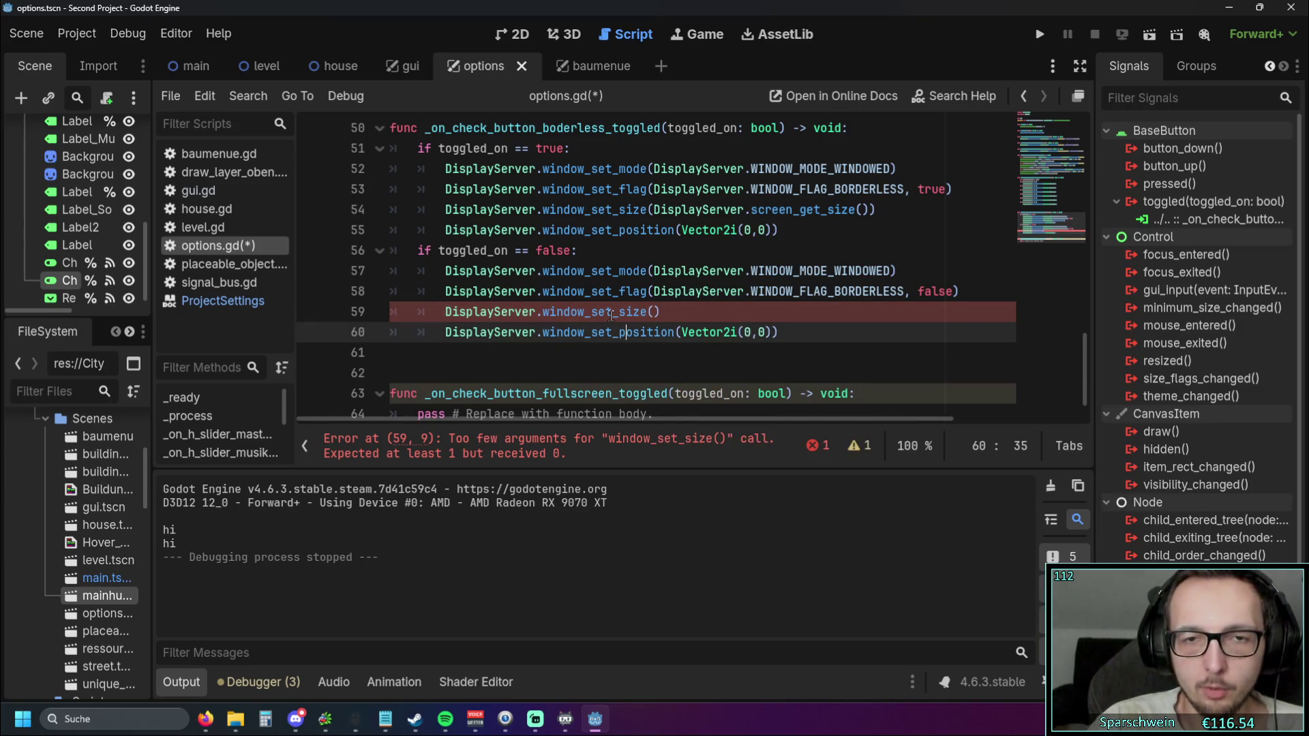
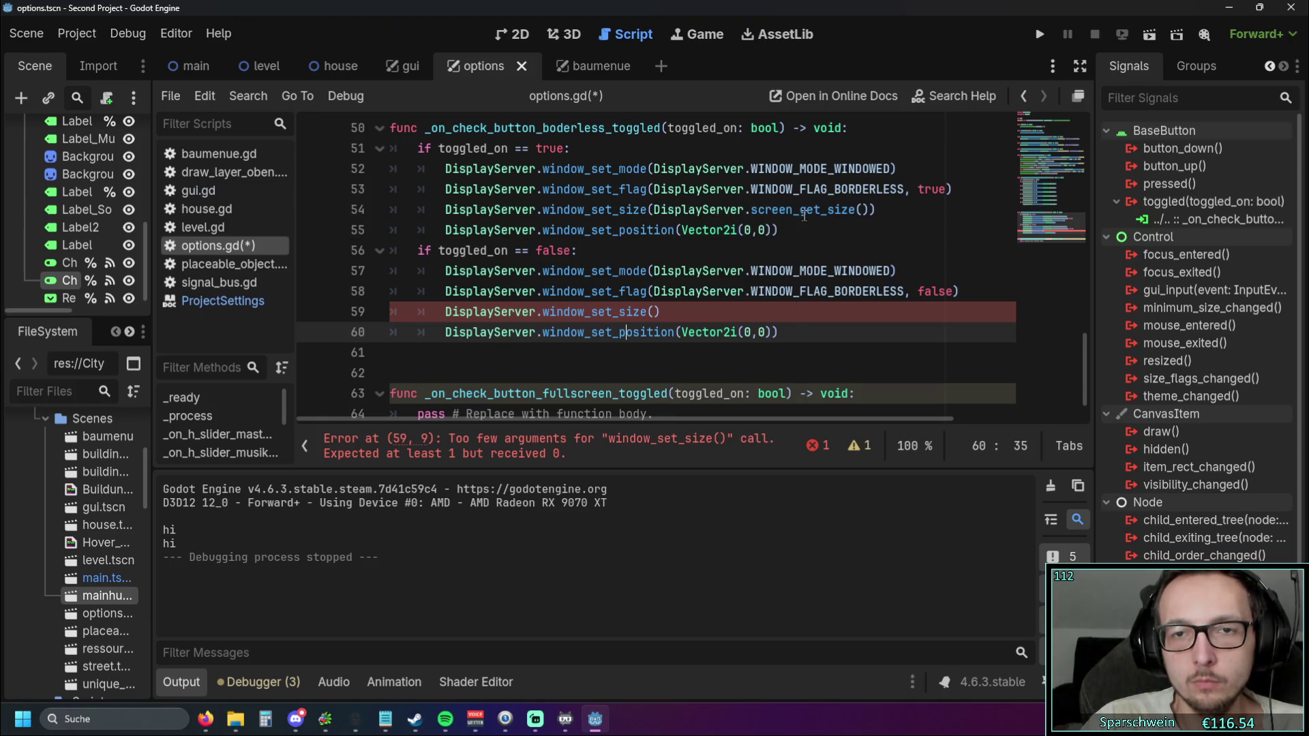
Add window id 0 to line 55's window_set_position after Vector2i(0,0)
mouse_move(804, 215)
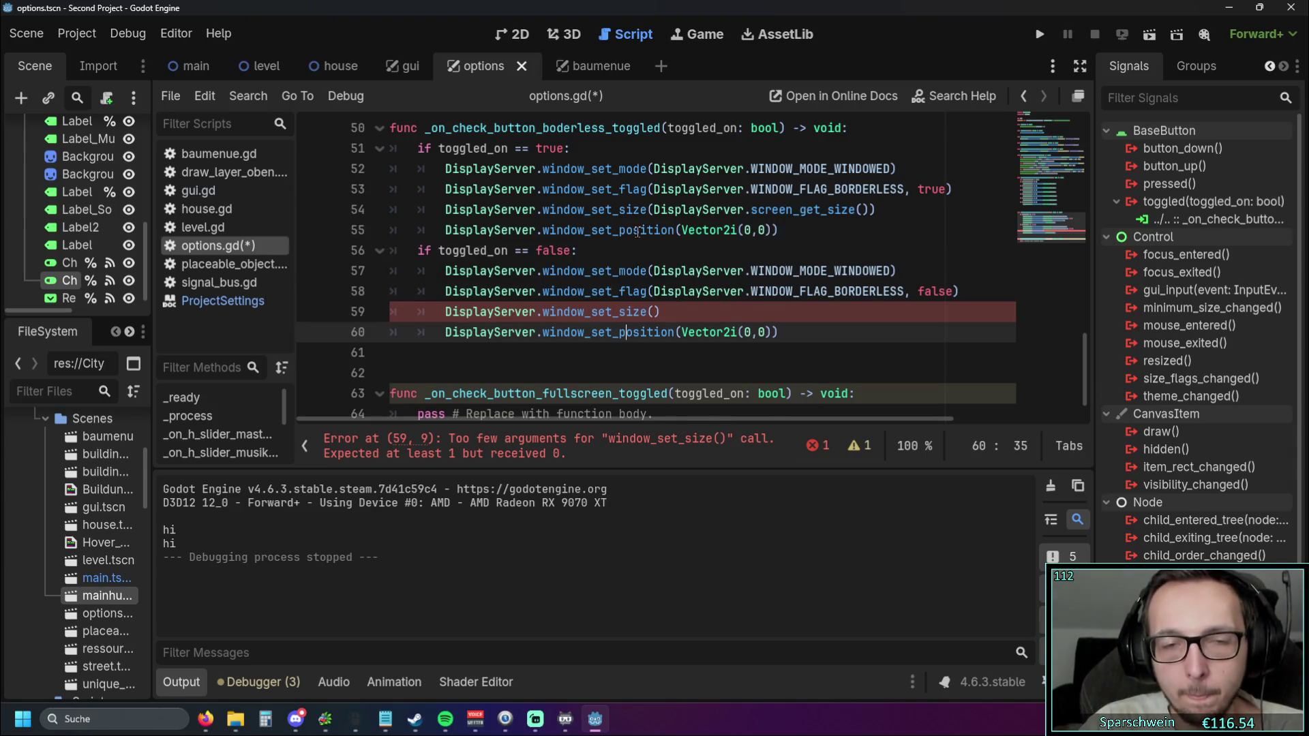
mouse_move(637, 232)
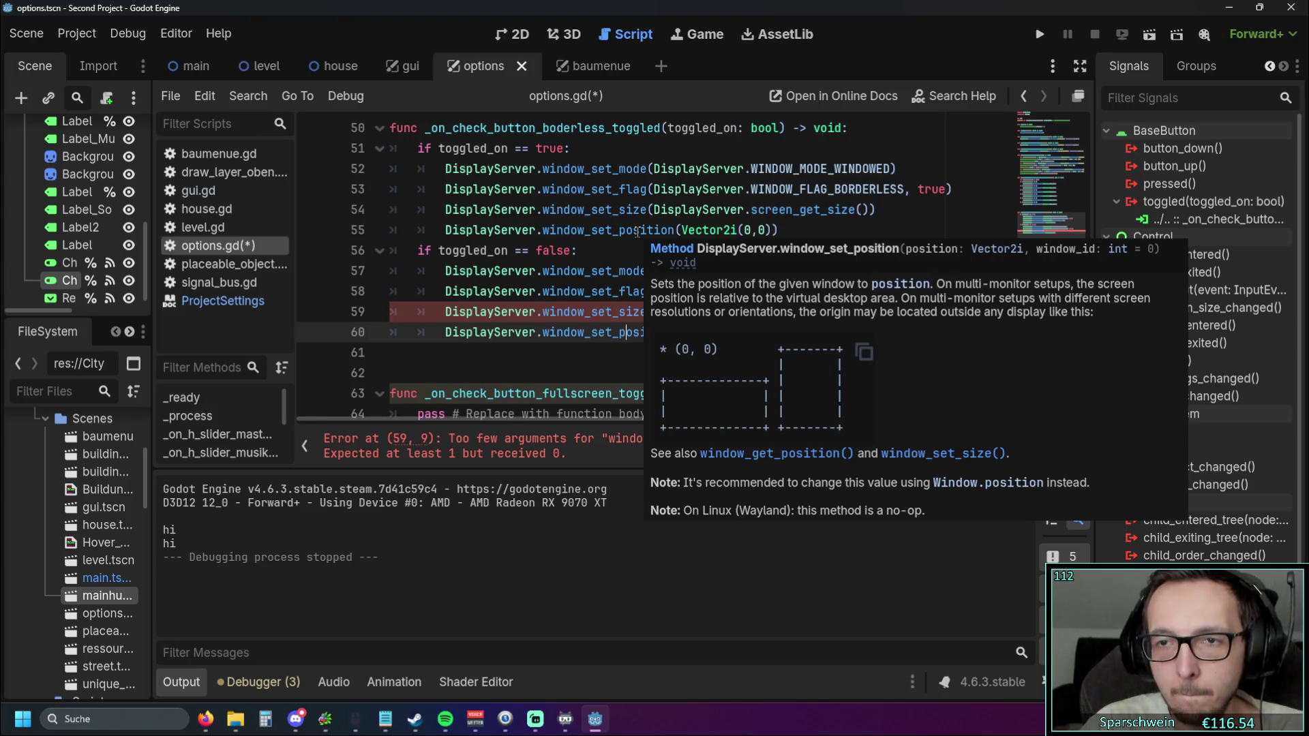
click(762, 229)
text(, 0)
Make line 59 set the window size to Vector2i(800, 600), using autocomplete for Vector2i
click(869, 334)
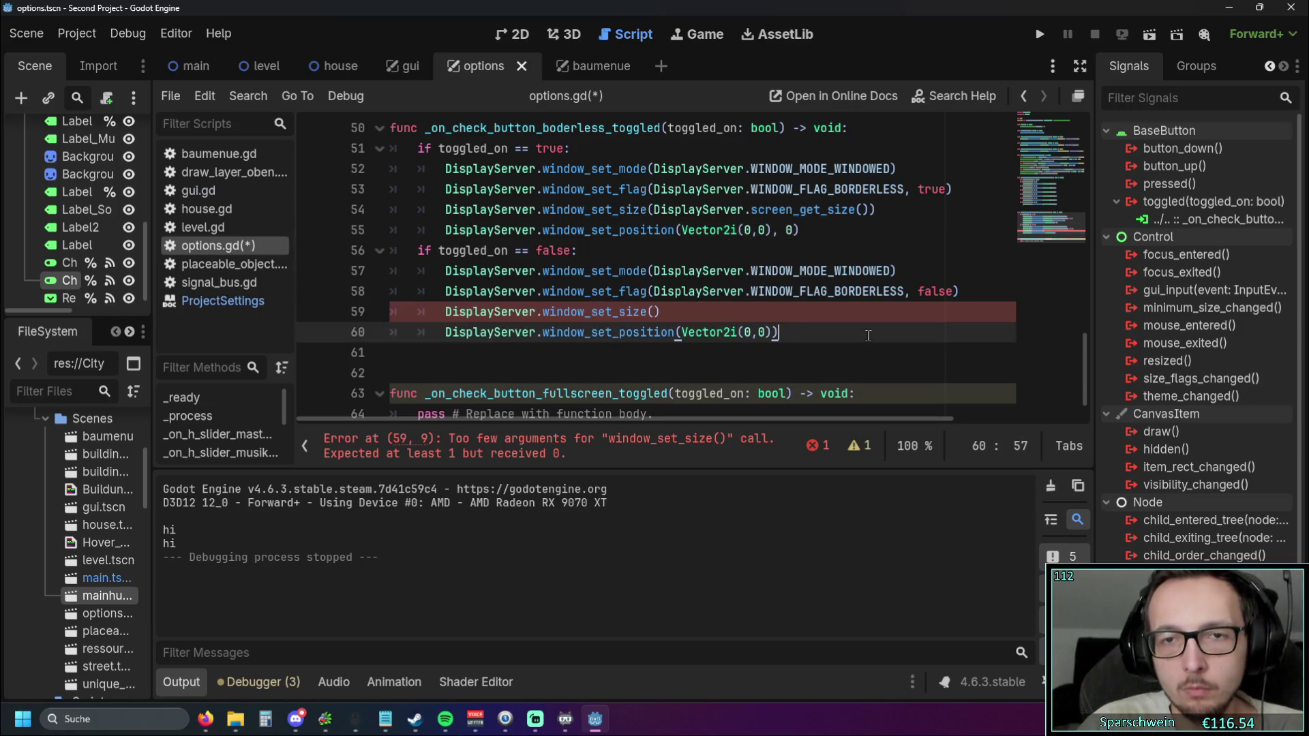
click(654, 312)
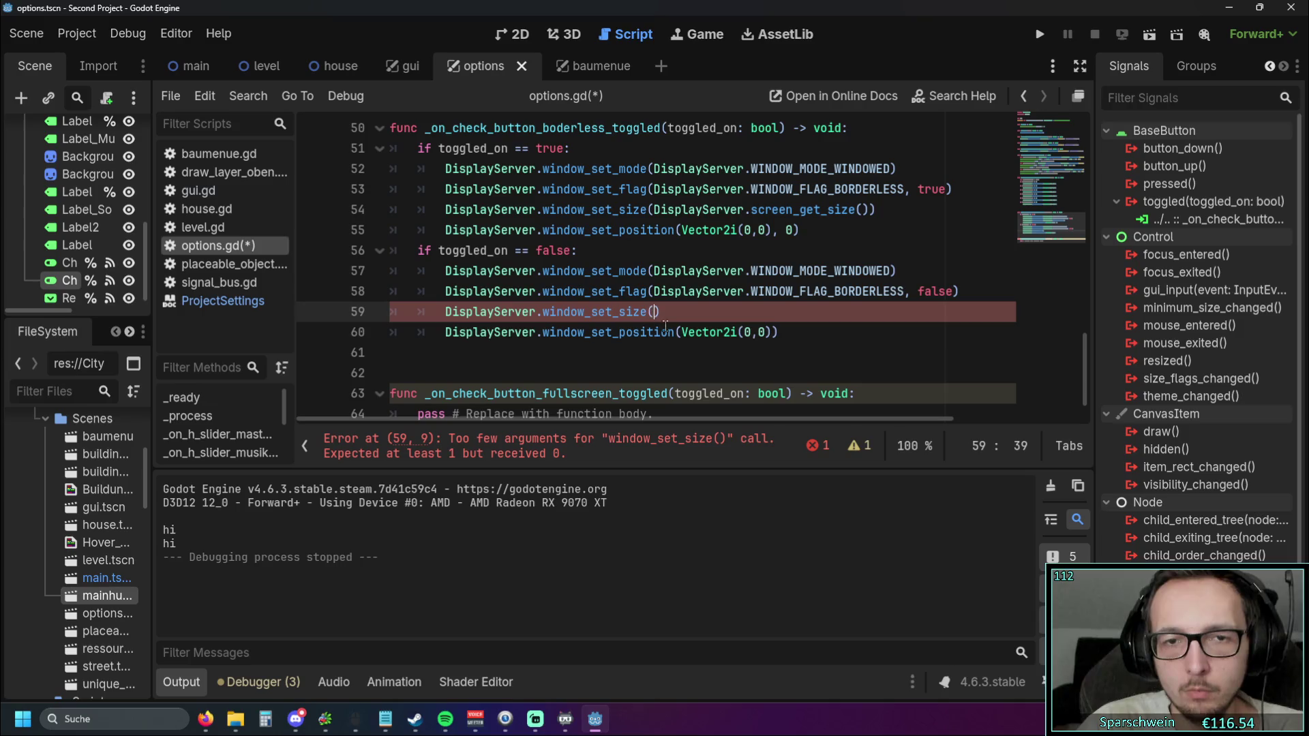
text(800)
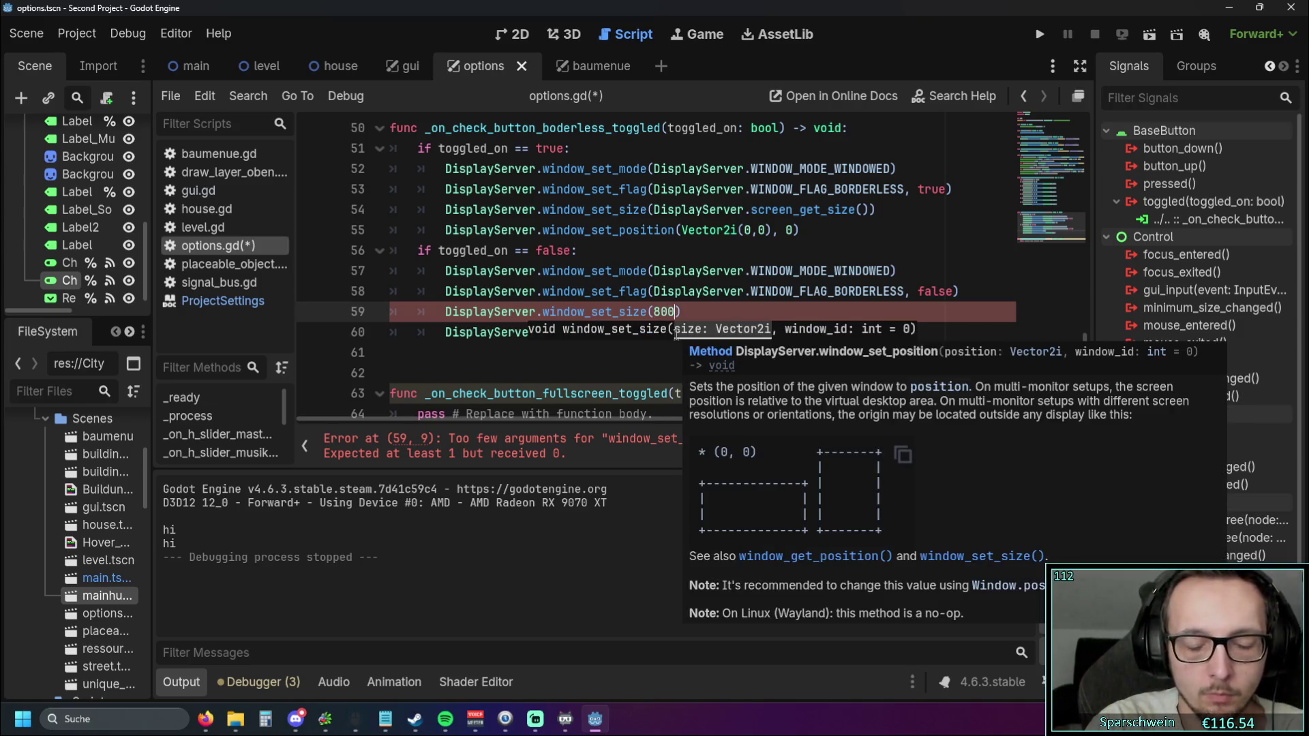
text(, 600)
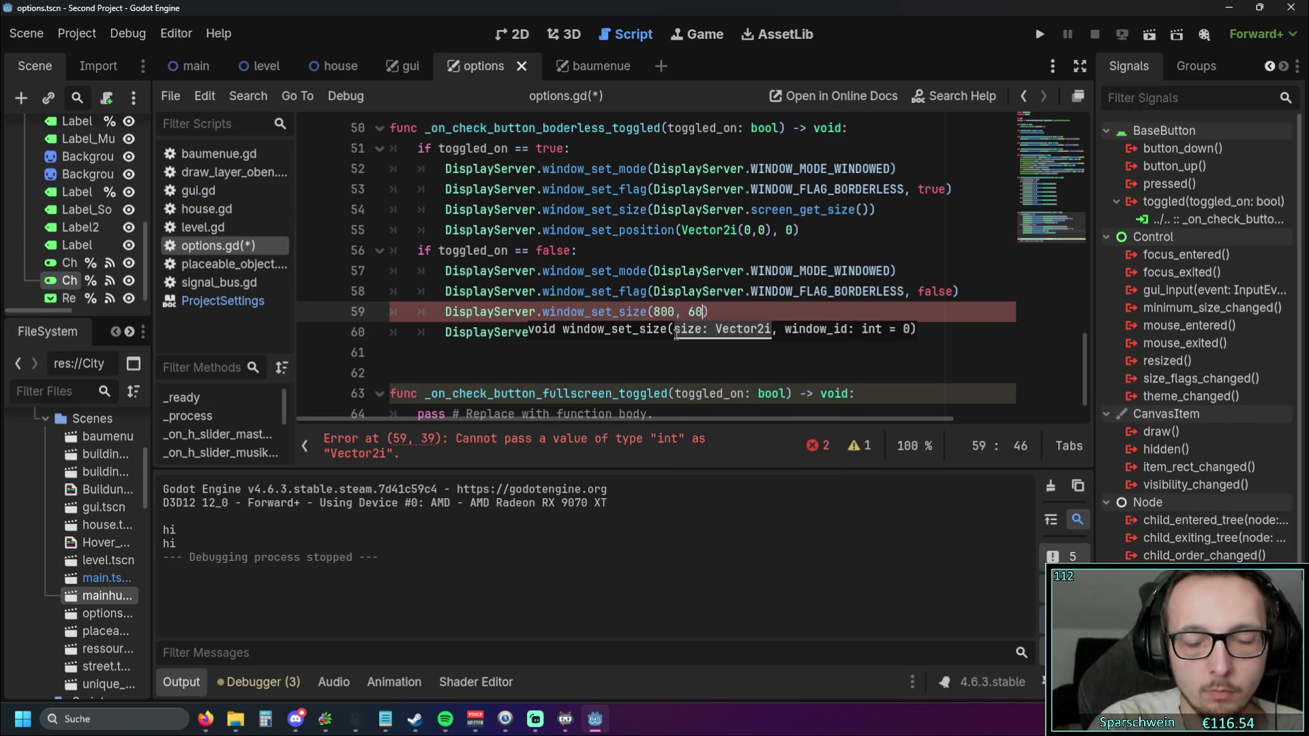
click(660, 346)
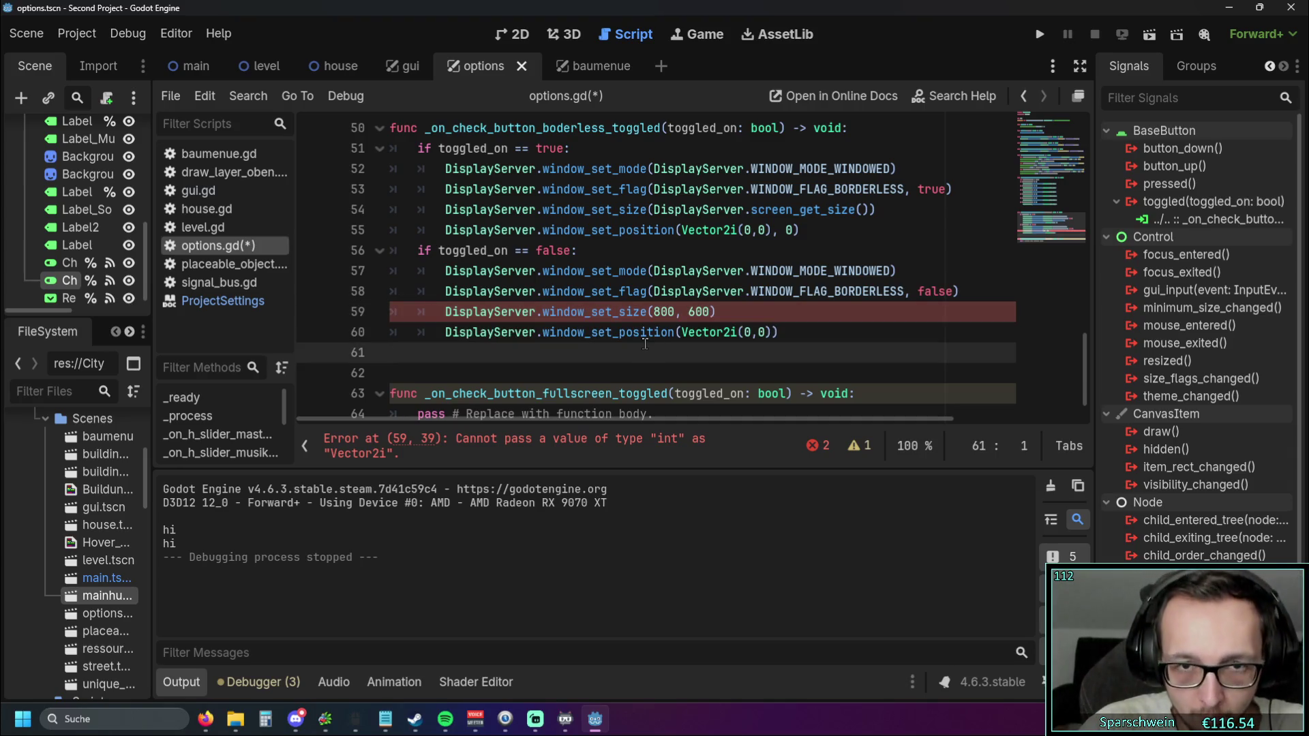
click(655, 312)
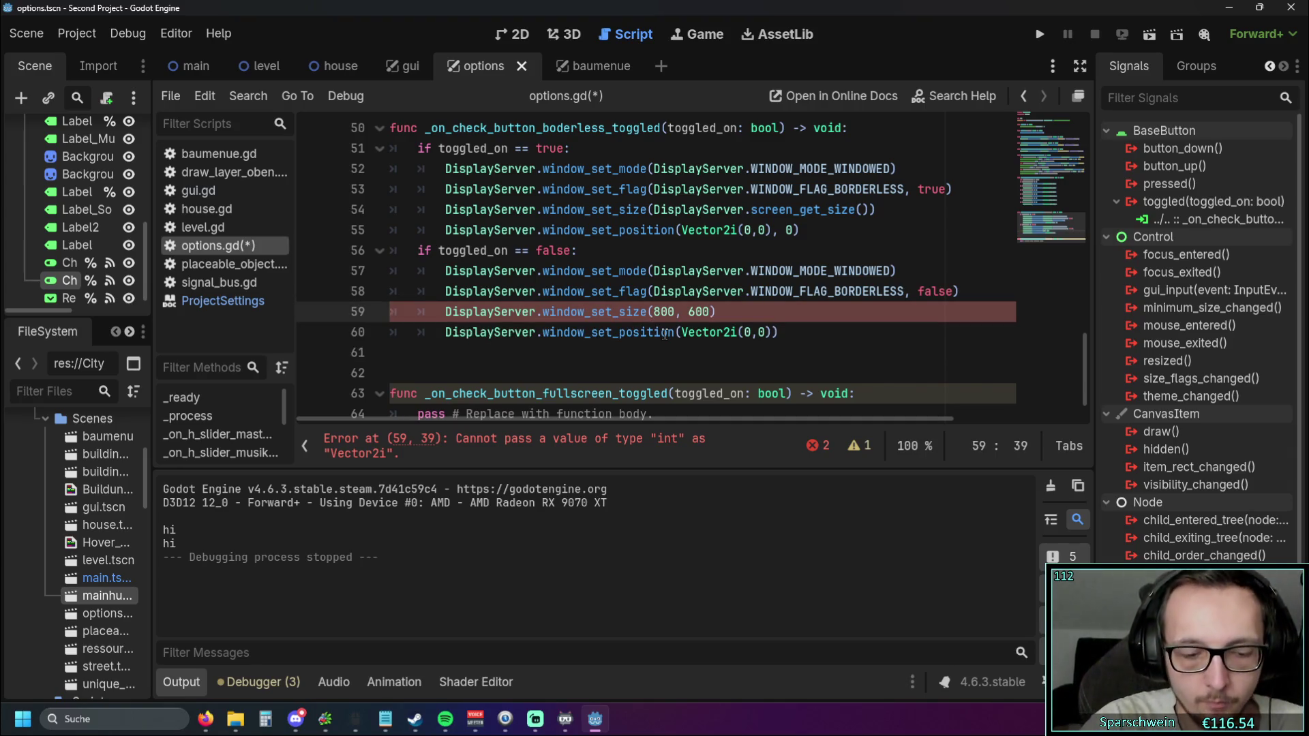
text(vector)
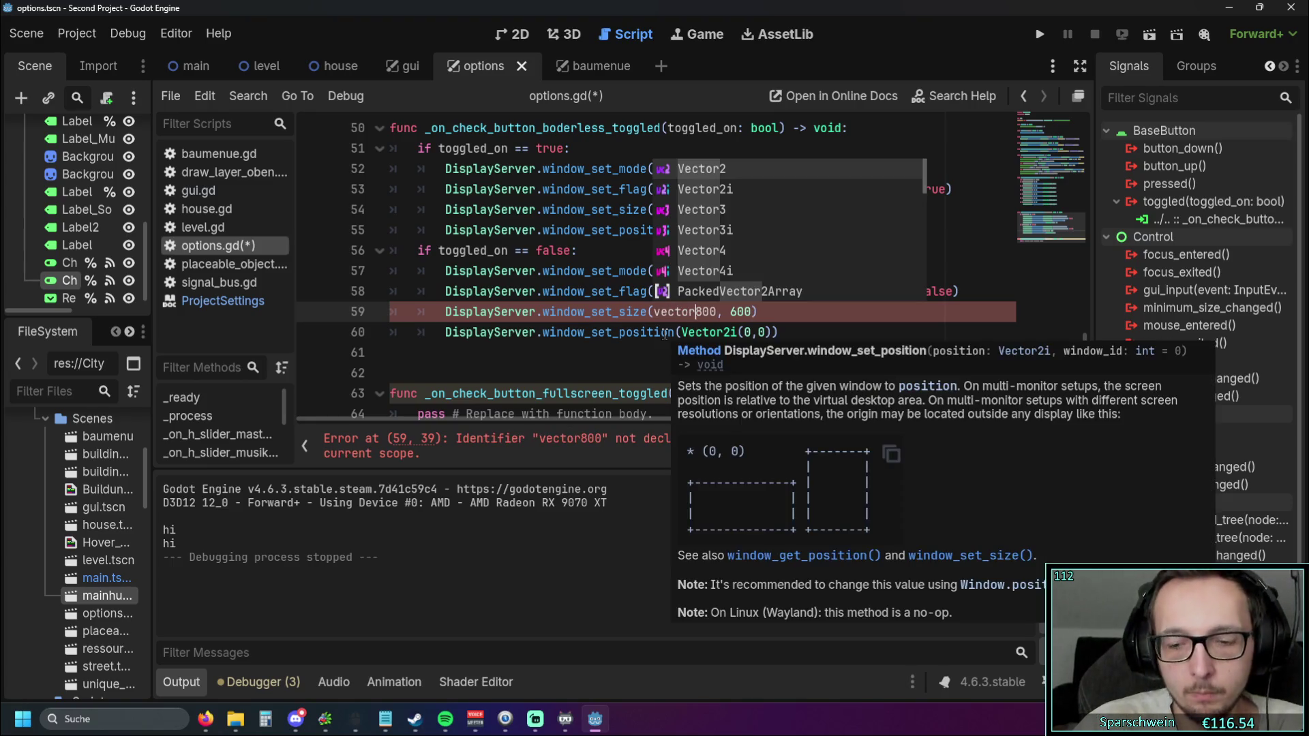
key(Down)
key(Return)
text(()
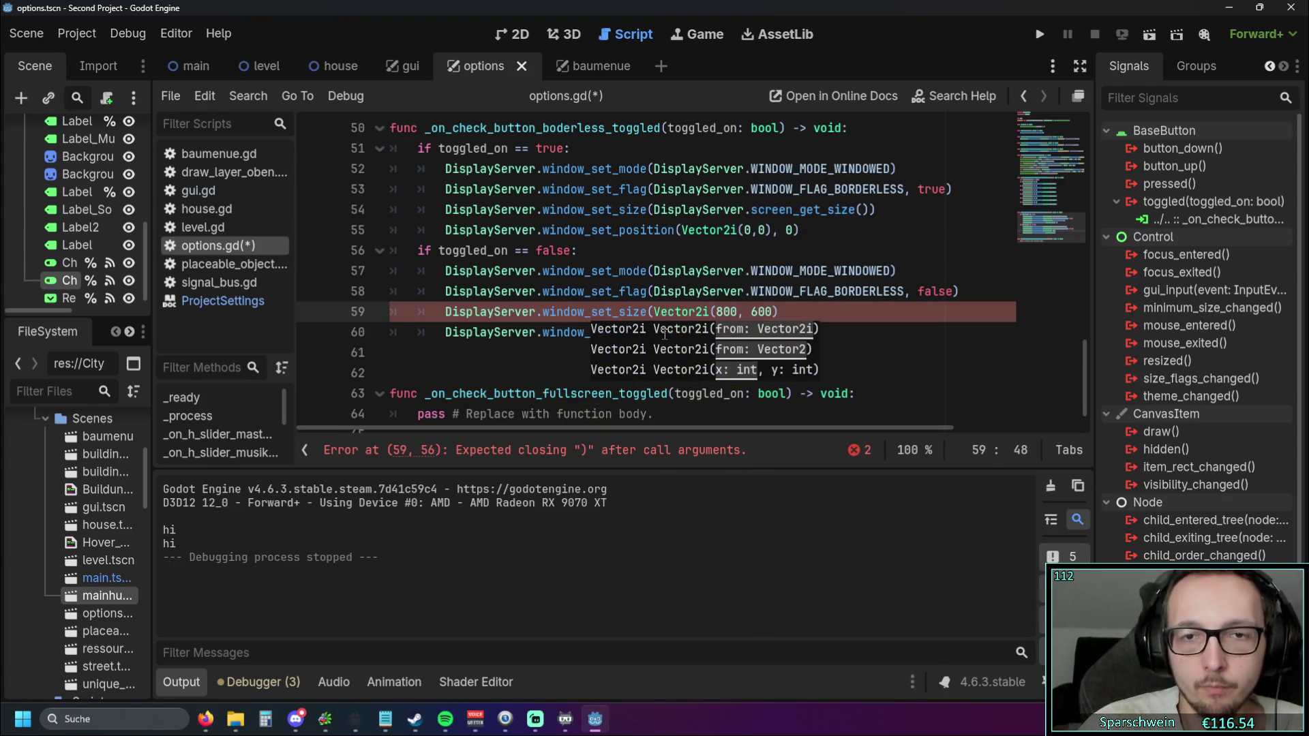
click(793, 314)
text())
click(795, 349)
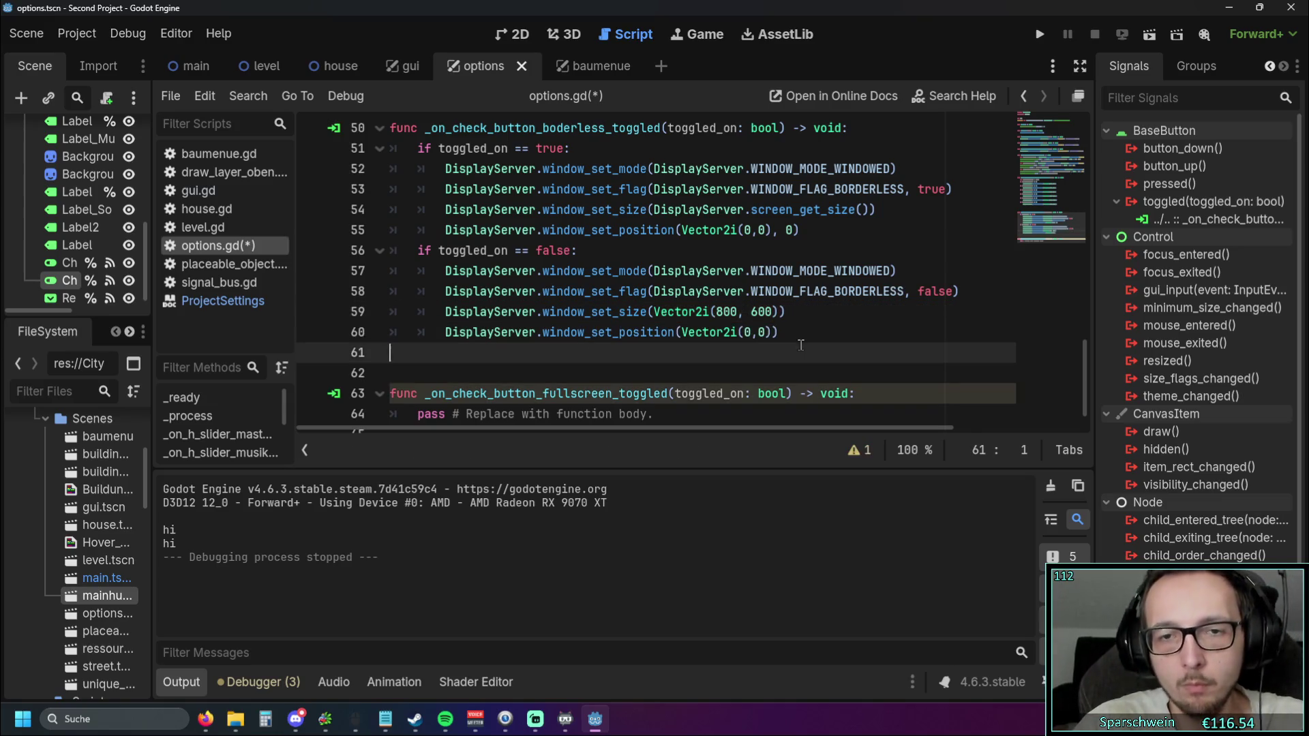
Save and run the project, open Optionen and toggle Borderless on and off several times
click(1041, 36)
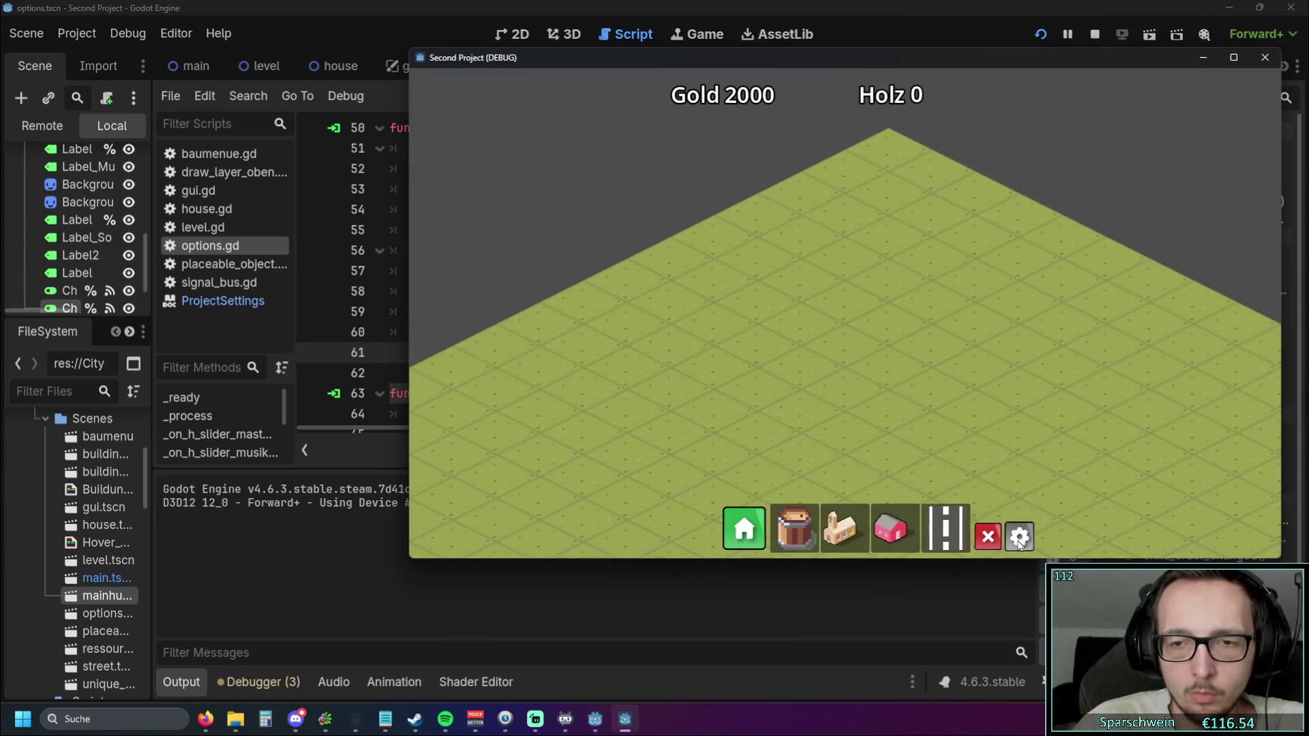
click(1019, 537)
click(977, 329)
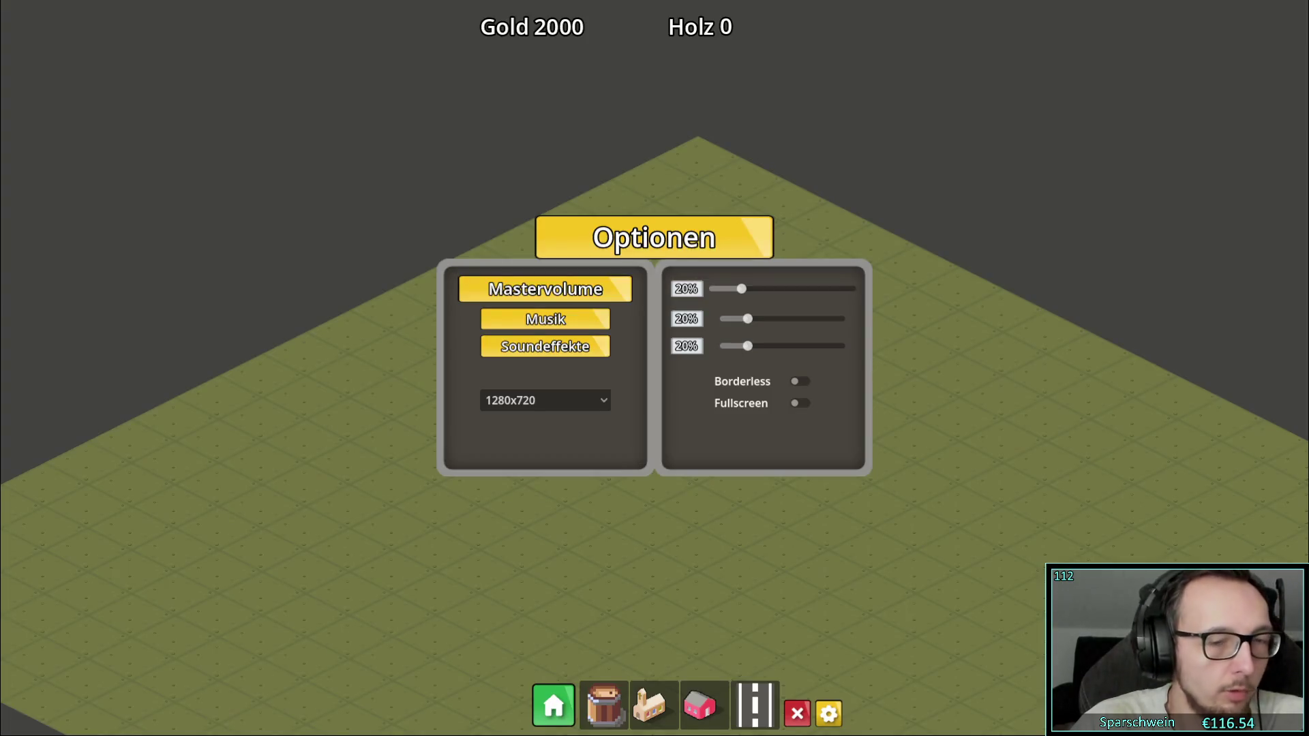
click(801, 383)
click(802, 384)
click(802, 383)
click(802, 383)
click(801, 384)
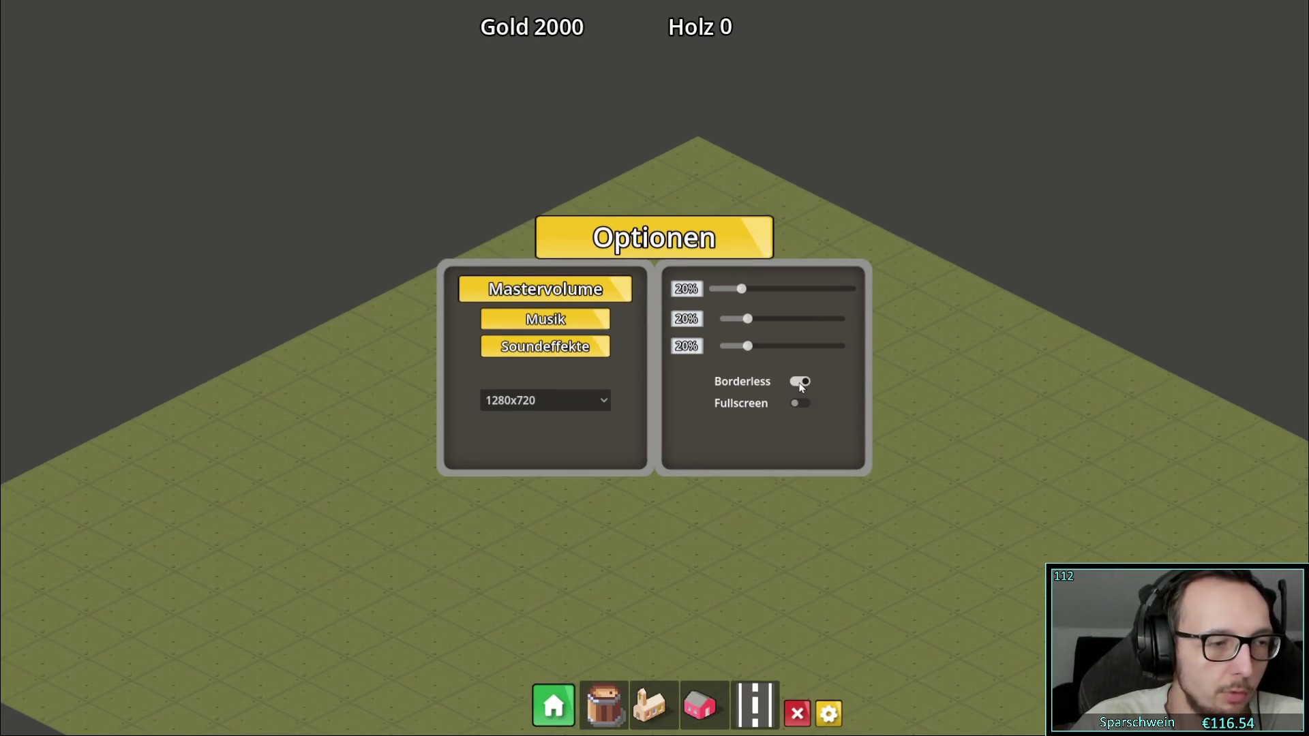
click(802, 383)
Keep toggling Borderless to compare window states, then close the game with Alt+F4
click(801, 388)
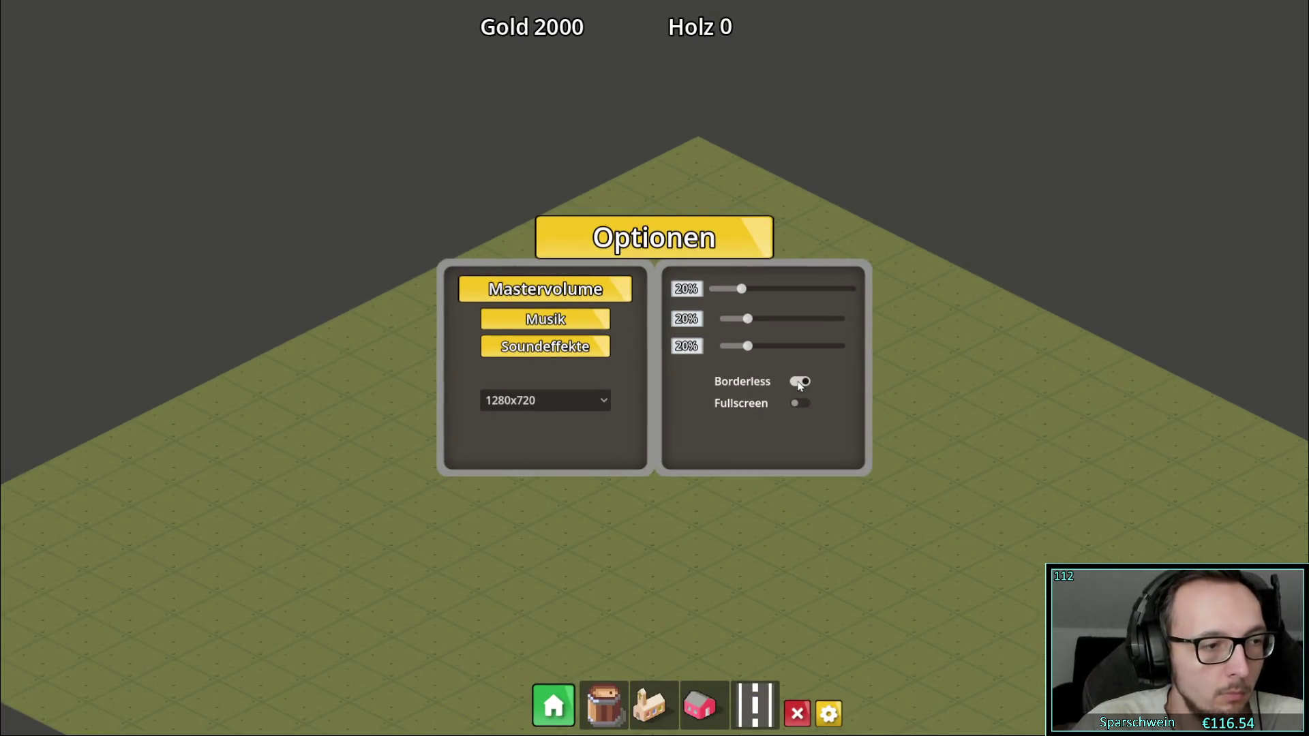
click(799, 384)
click(799, 384)
click(799, 384)
click(799, 384)
click(798, 384)
click(798, 384)
click(798, 384)
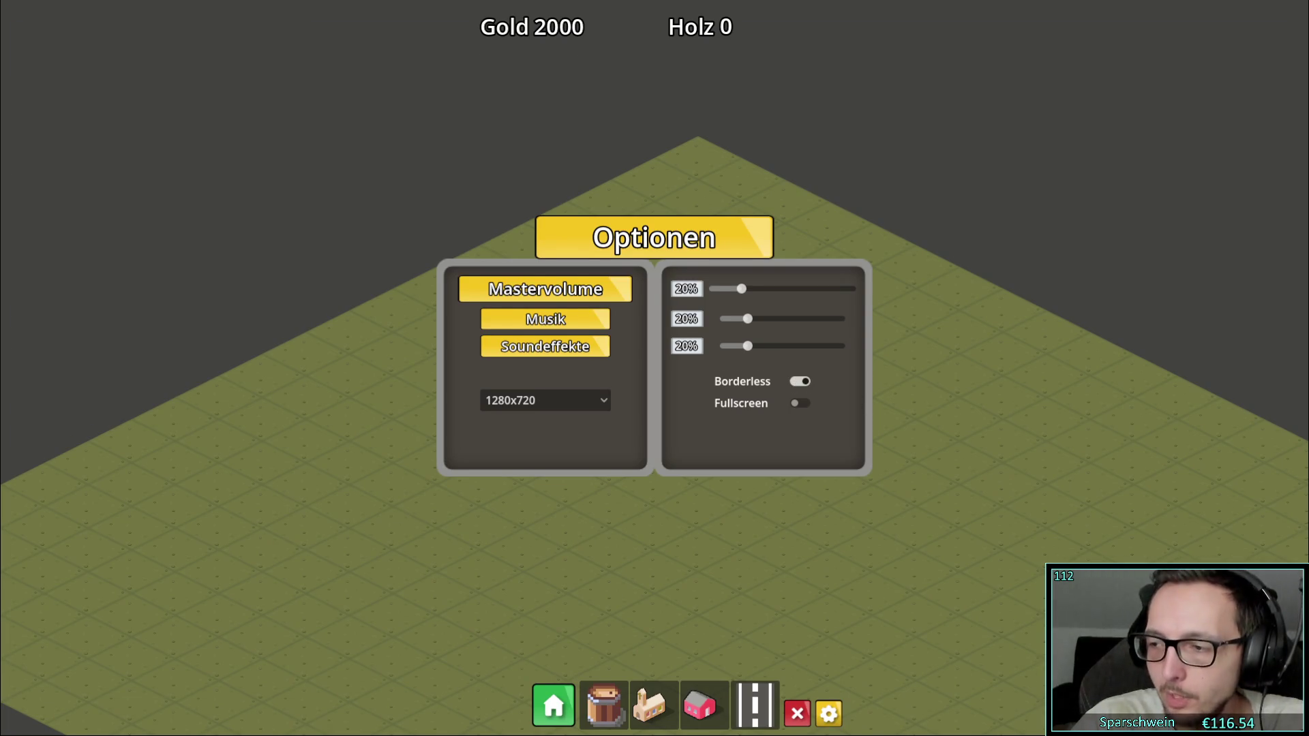
key(alt+F4)
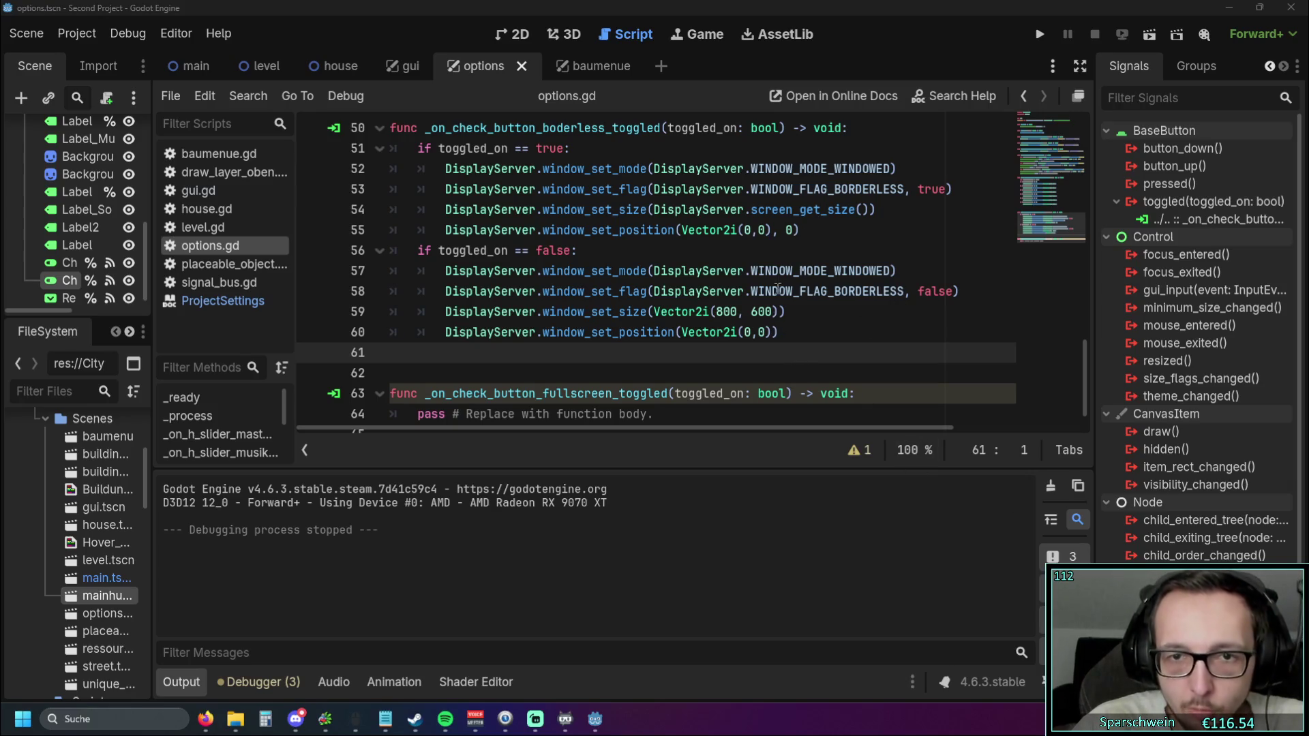
Add window id 0 to line 60's position call and change line 55's id to 1
click(773, 333)
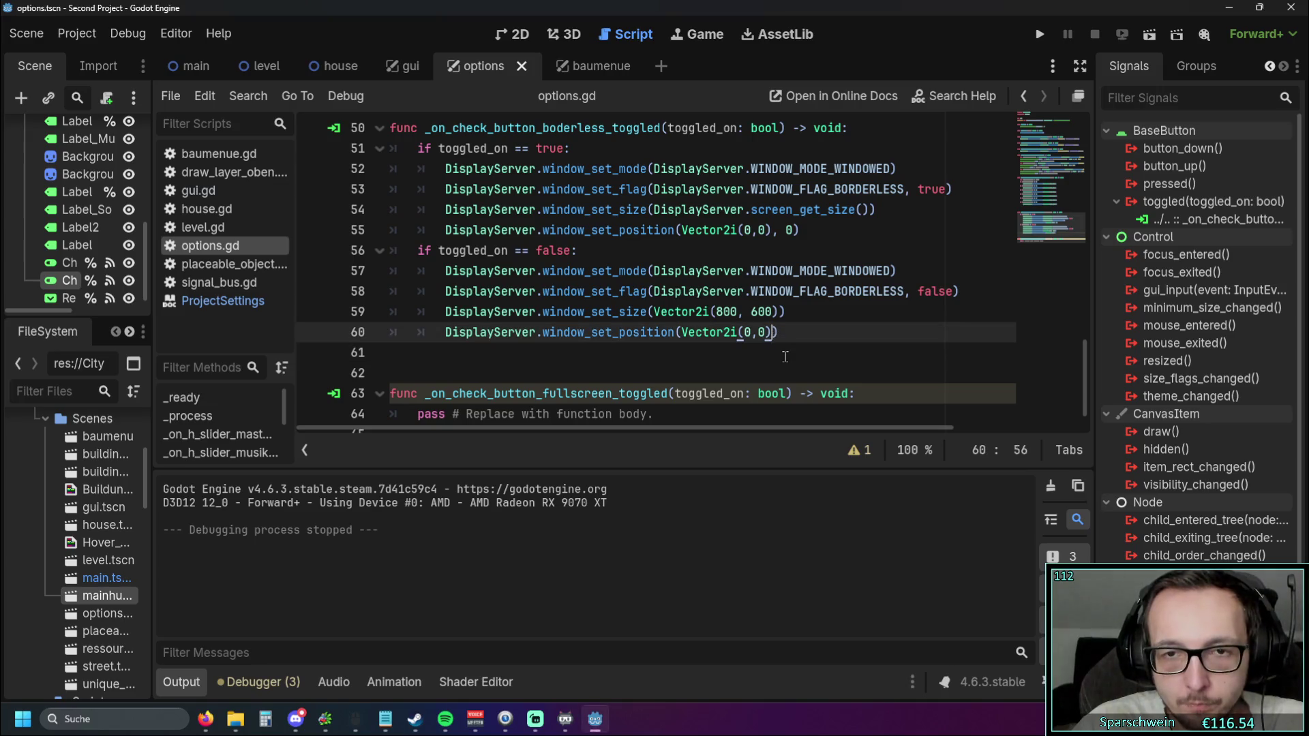
text(, 0)
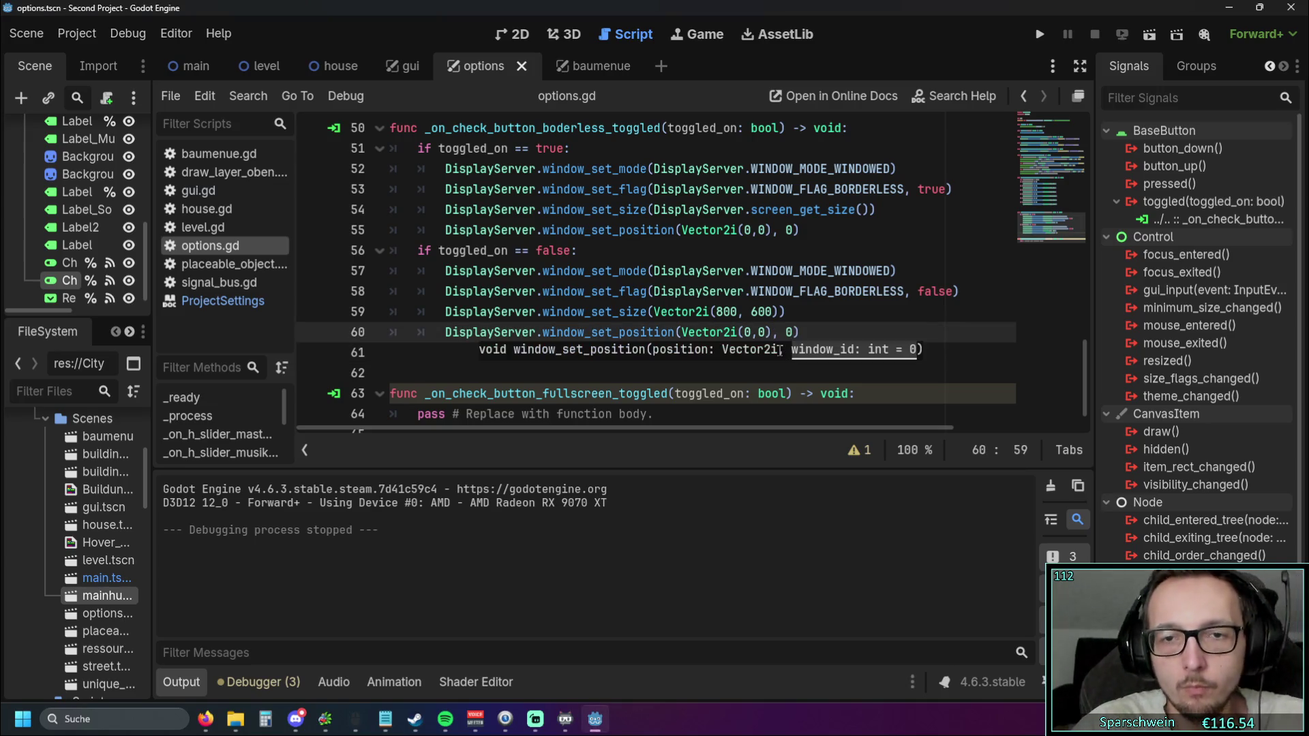
click(867, 292)
double_click(791, 230)
text(1)
Change line 60's window id to 1, save the script and run the project
click(787, 332)
double_click(791, 332)
text(1)
key(Down)
click(1039, 35)
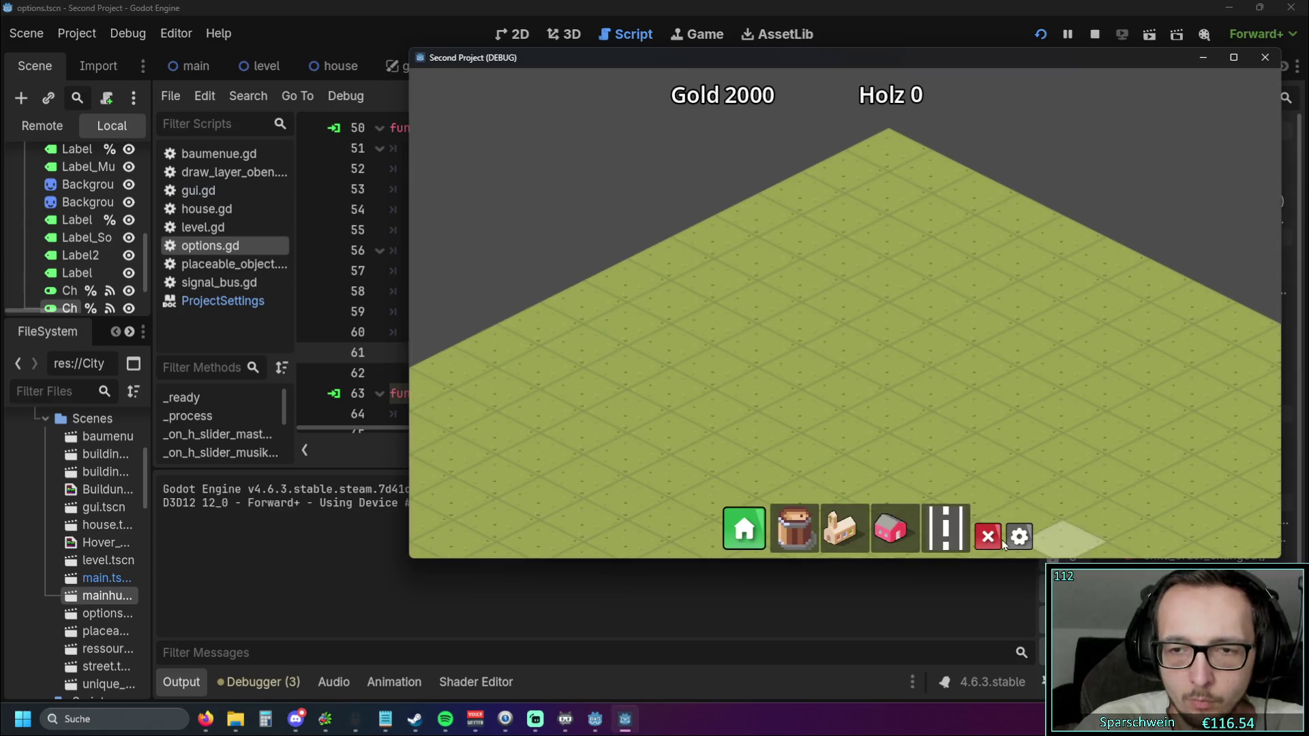
Open Optionen in the running game and toggle Borderless off and on a few times
click(1016, 532)
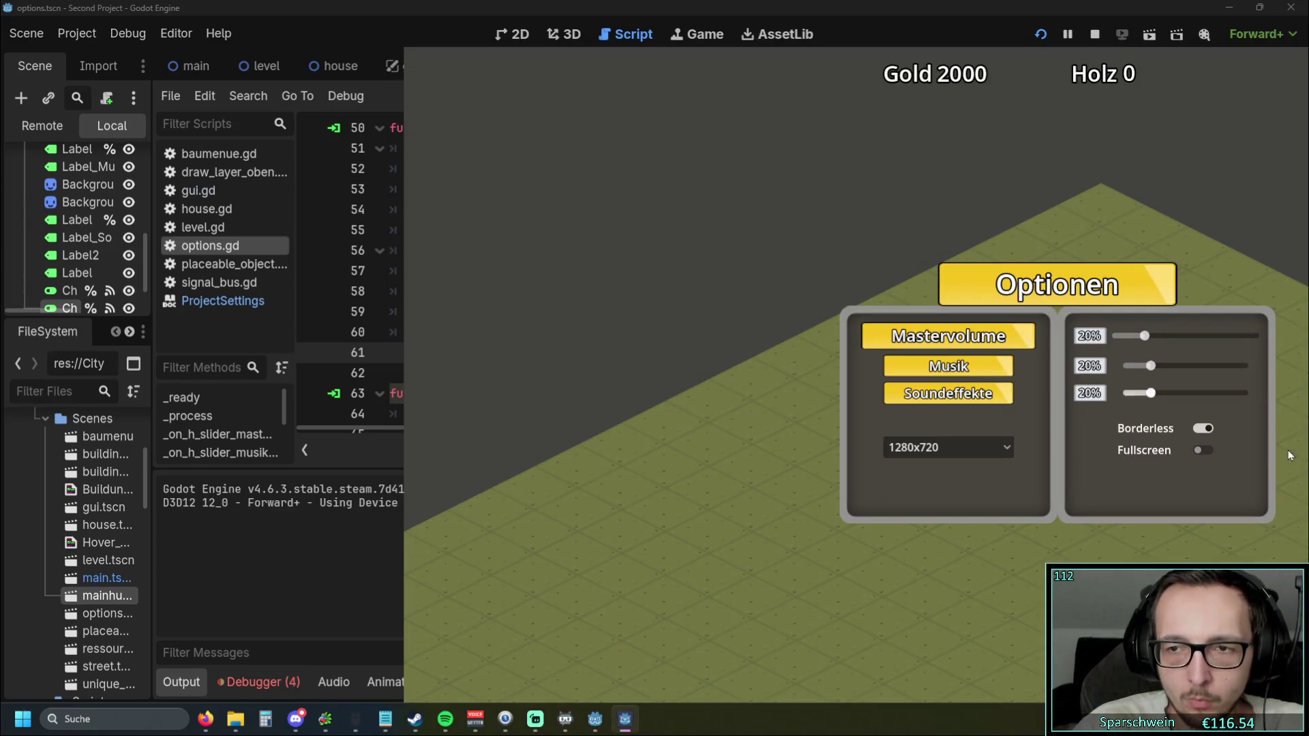
click(1203, 431)
click(827, 287)
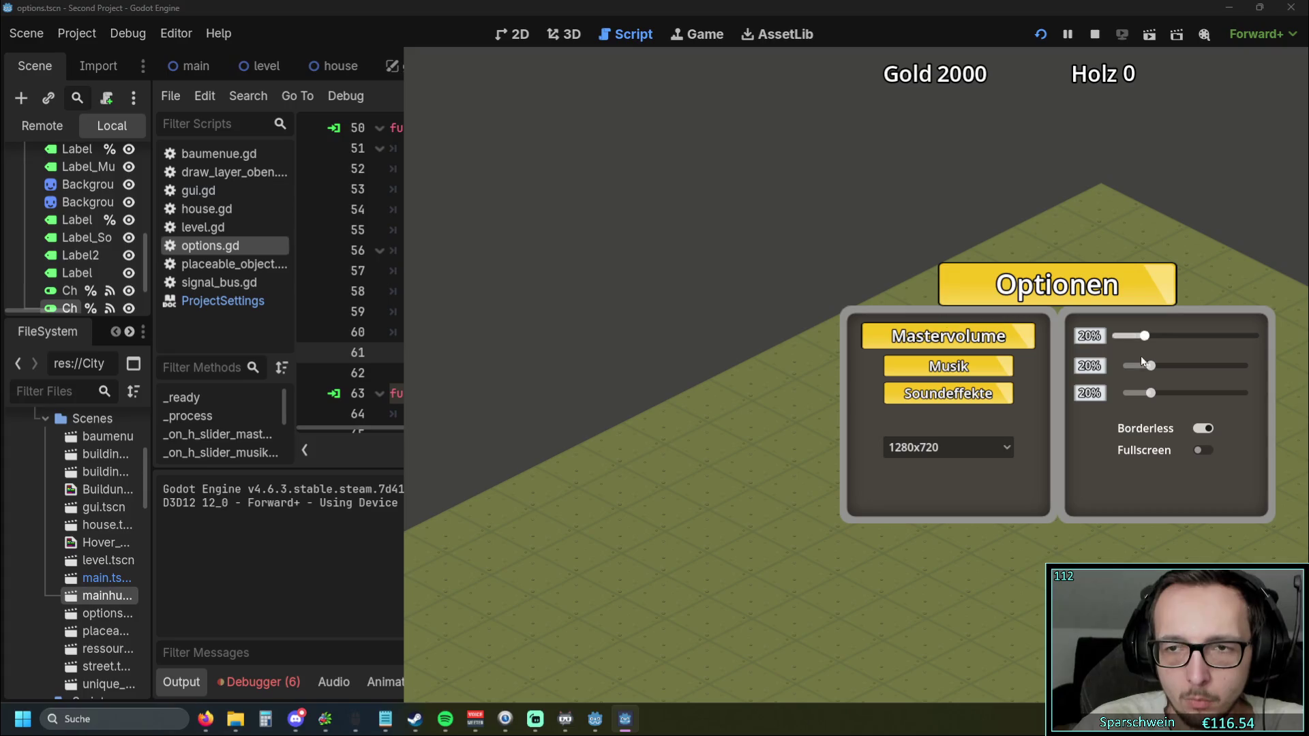
click(1203, 432)
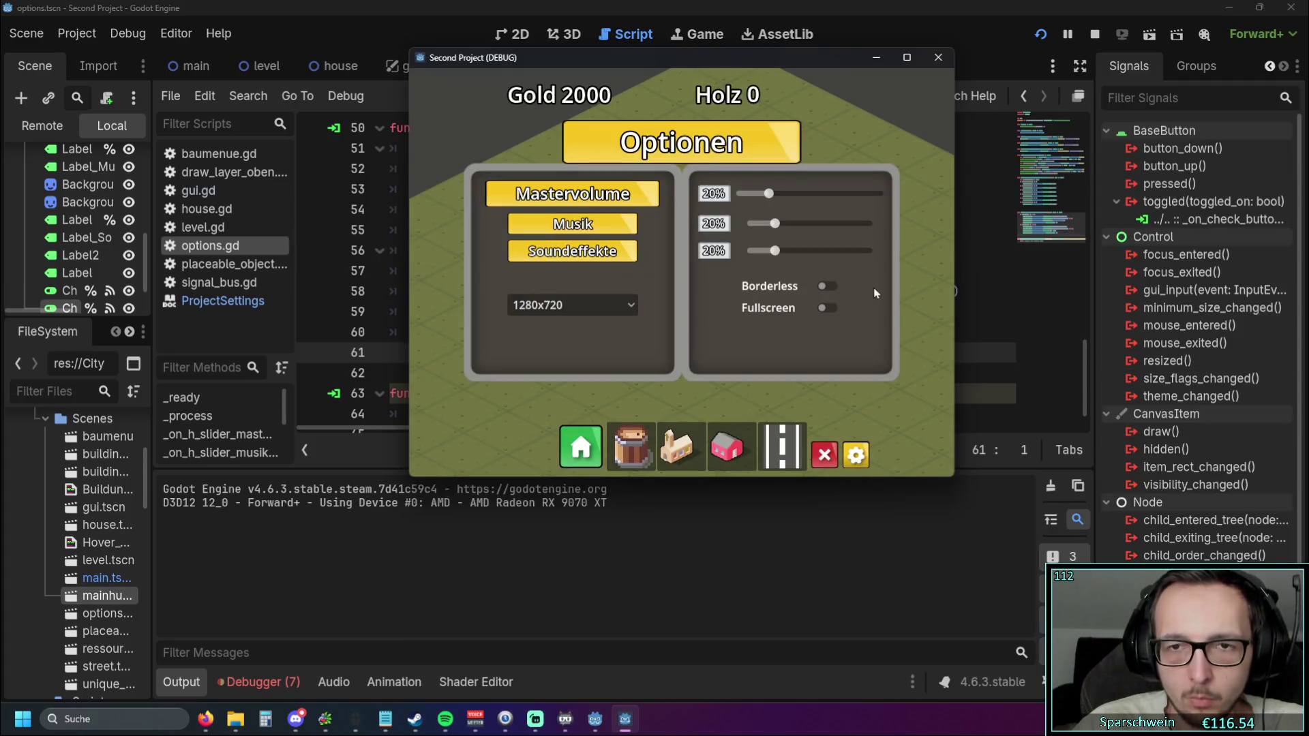
click(836, 293)
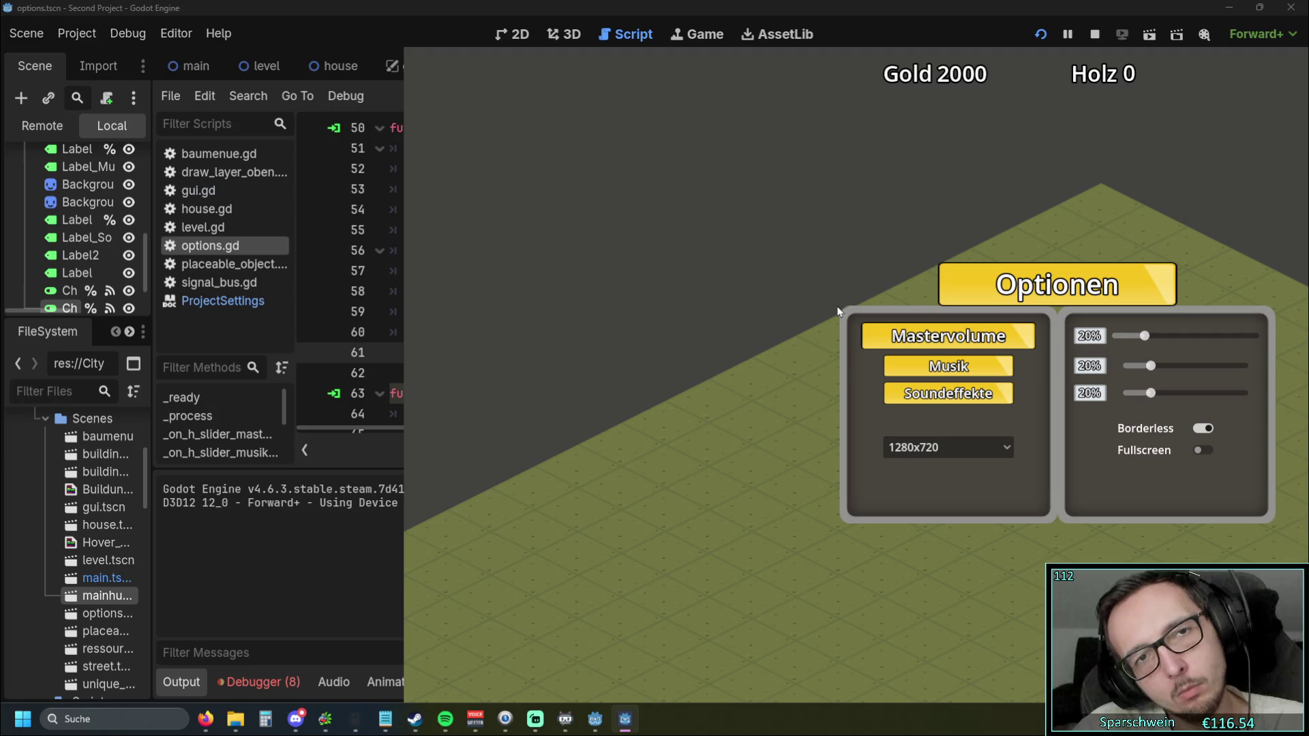
click(1207, 430)
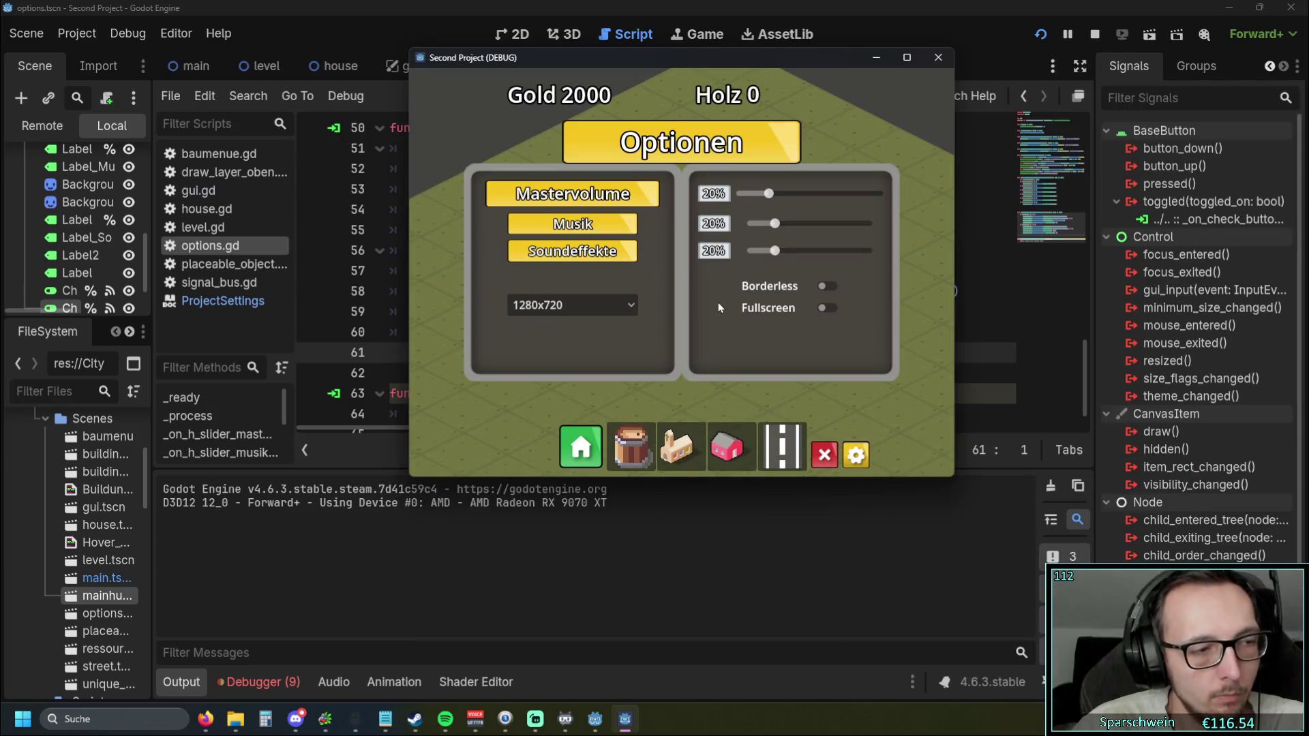
click(825, 287)
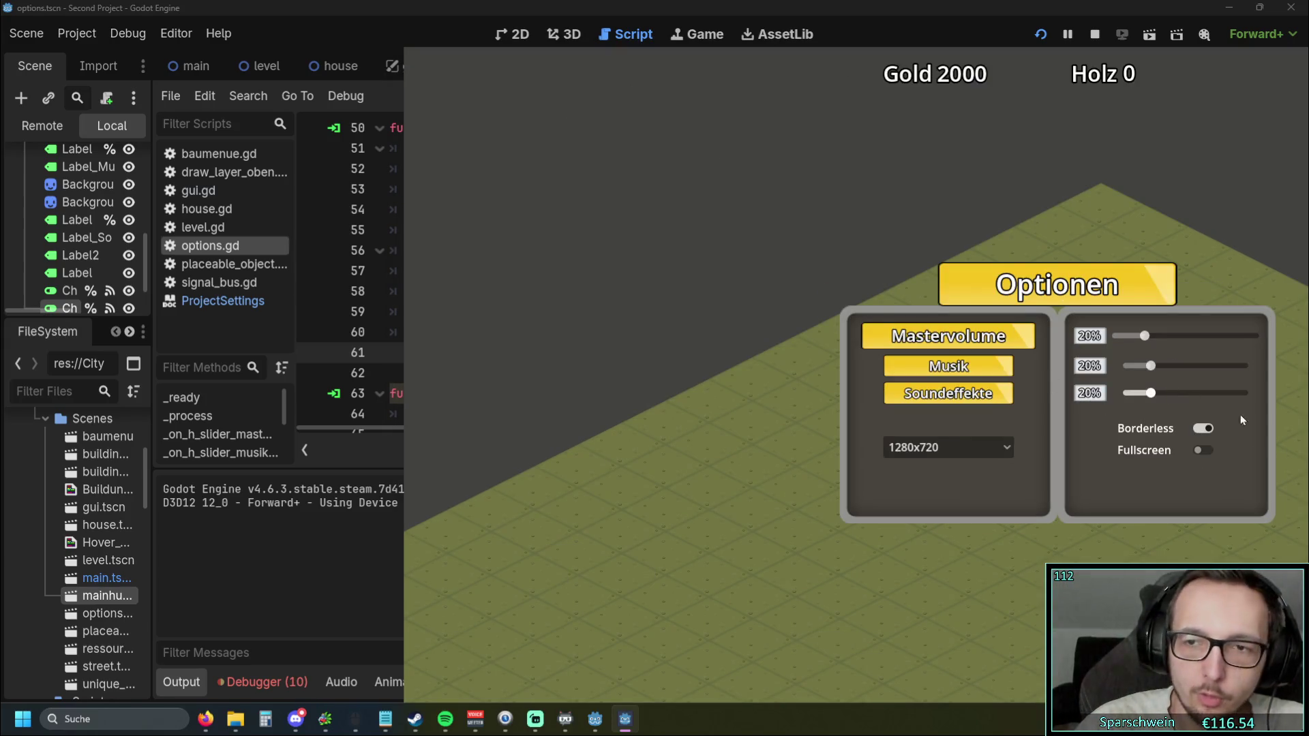
Toggle Borderless off, on and off again, then close the game window
click(1196, 429)
click(825, 286)
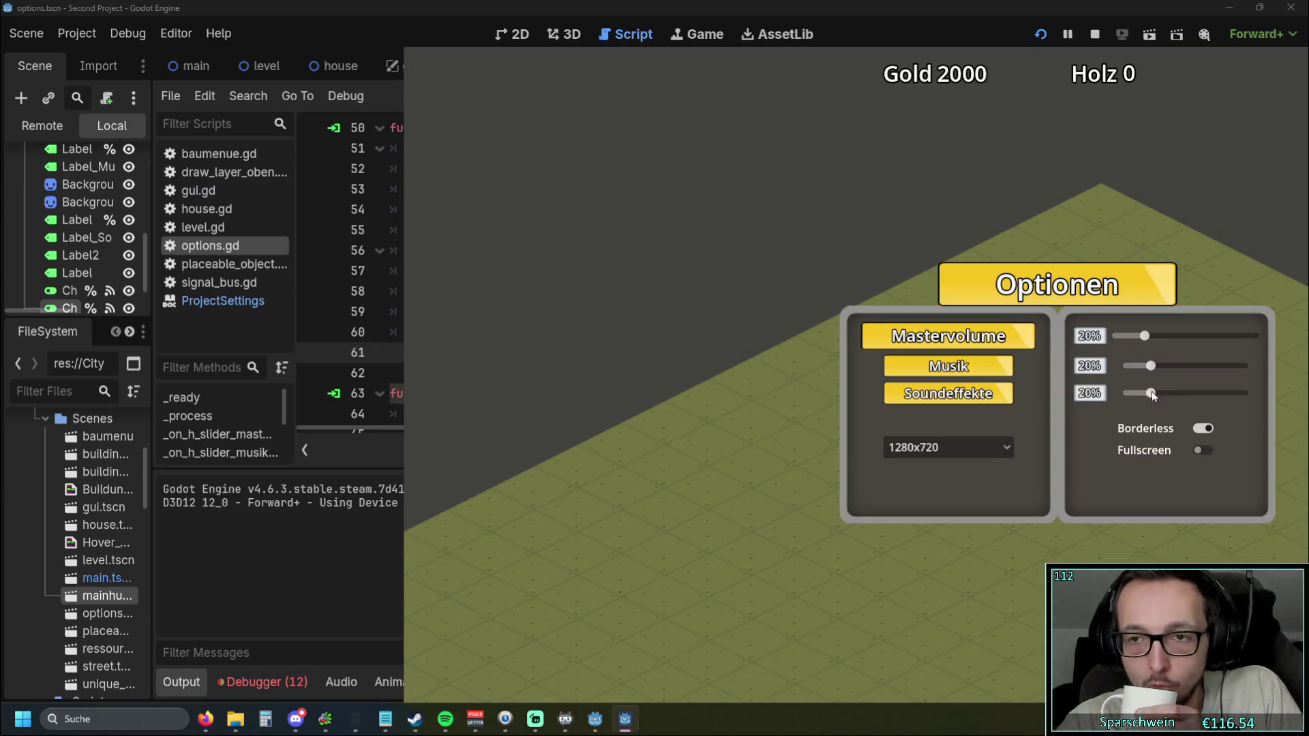
click(1210, 429)
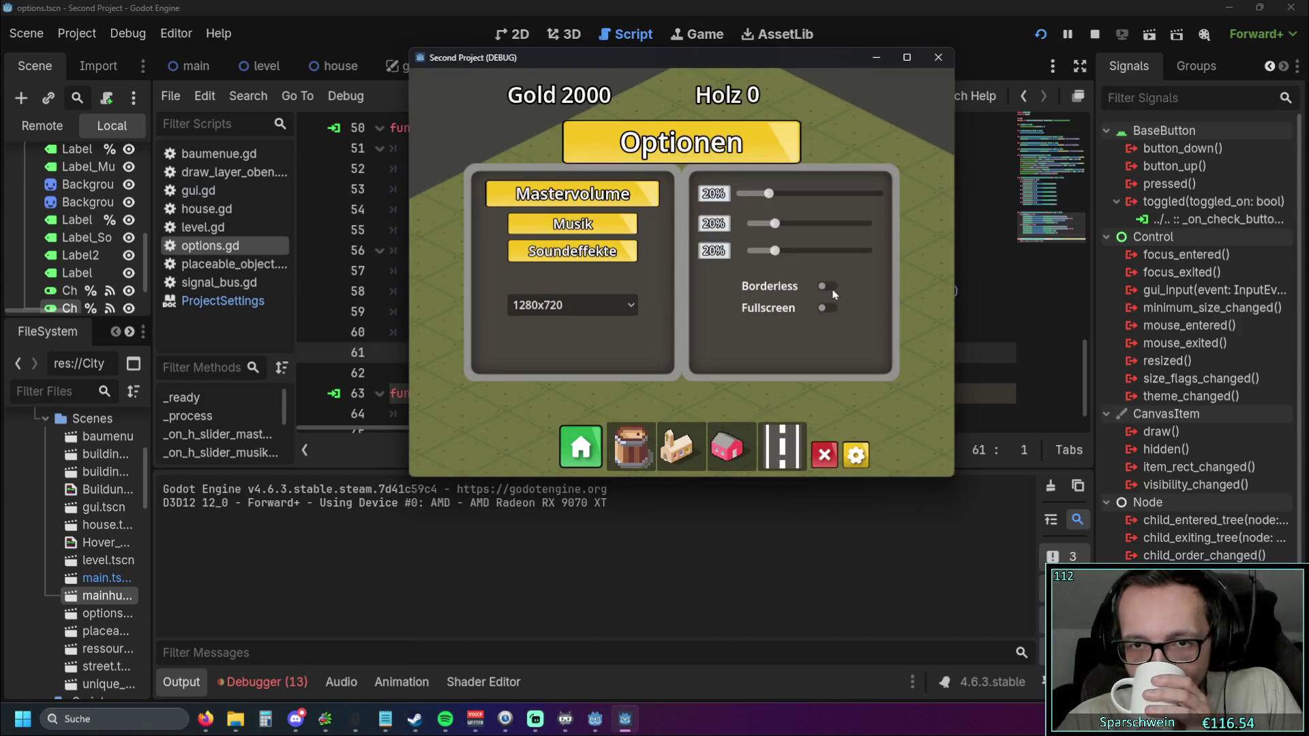
click(827, 289)
click(1204, 429)
click(940, 57)
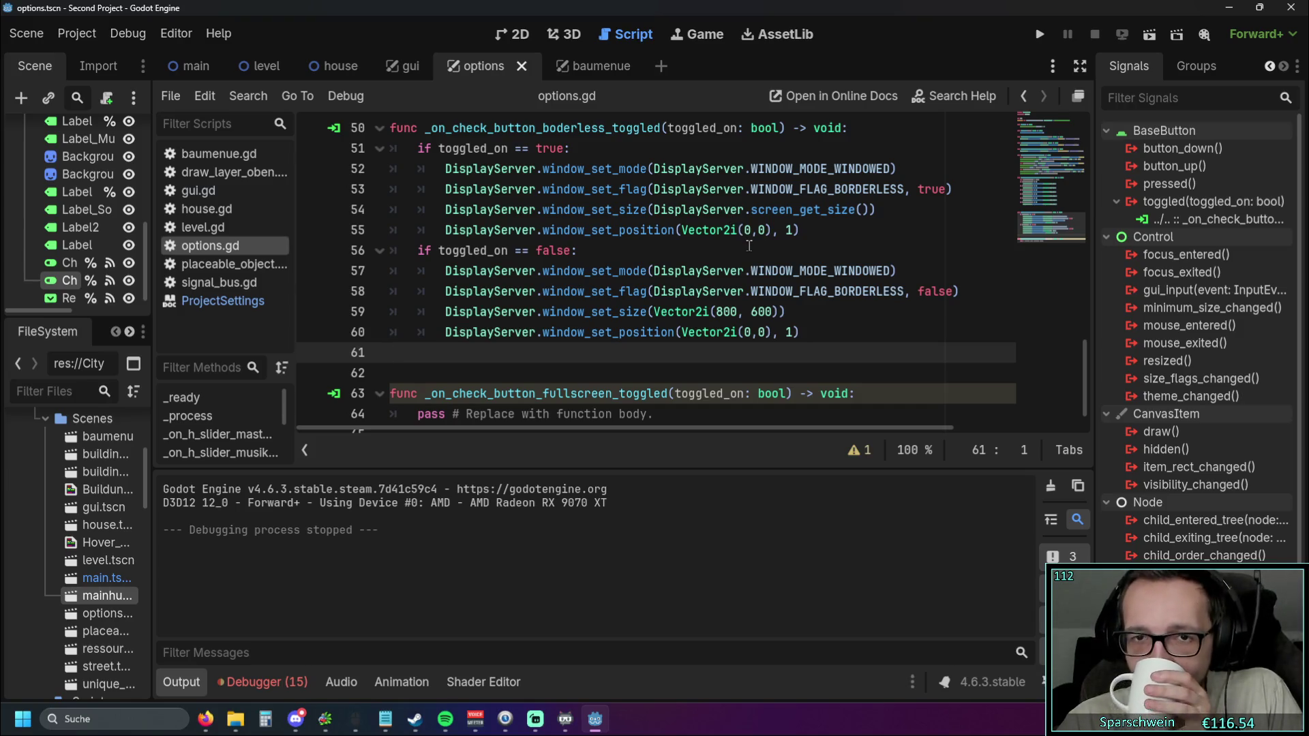
Replace DisplayServer.screen_get_size() on line 54 with Vector2i(800, 600)
mouse_move(671, 229)
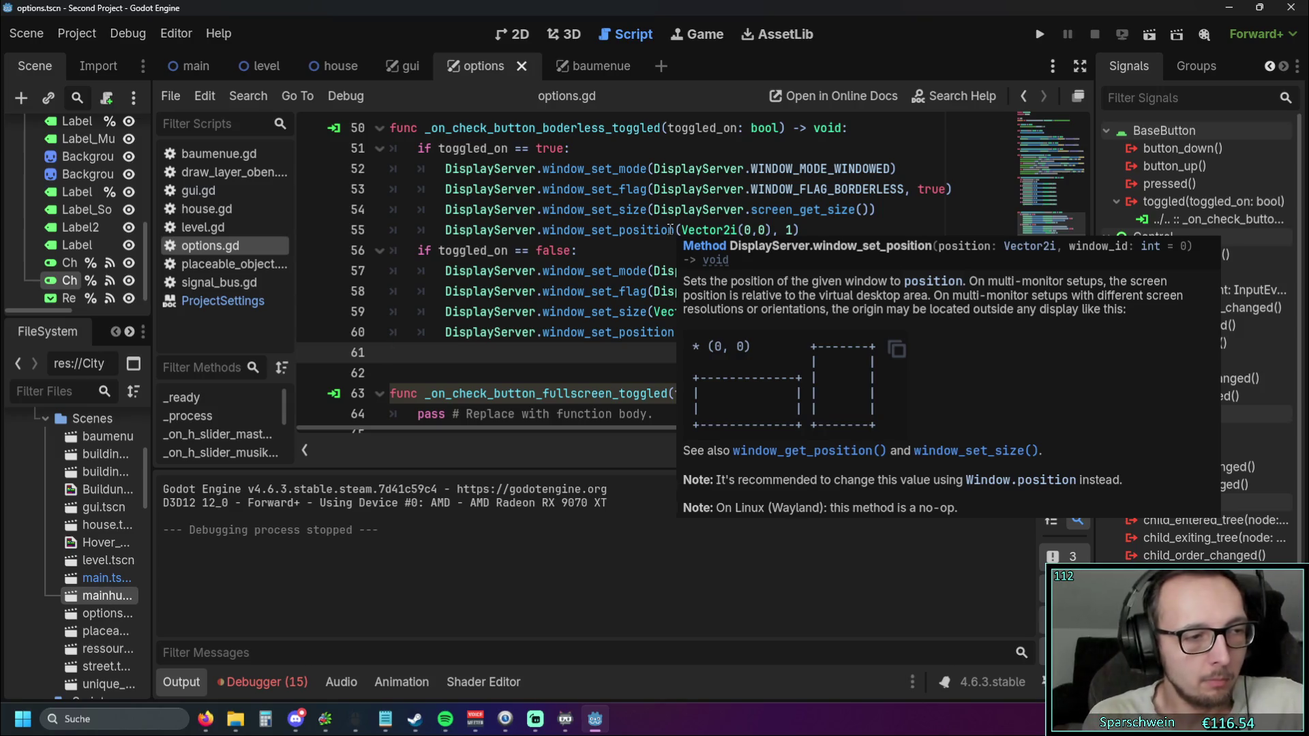
click(593, 312)
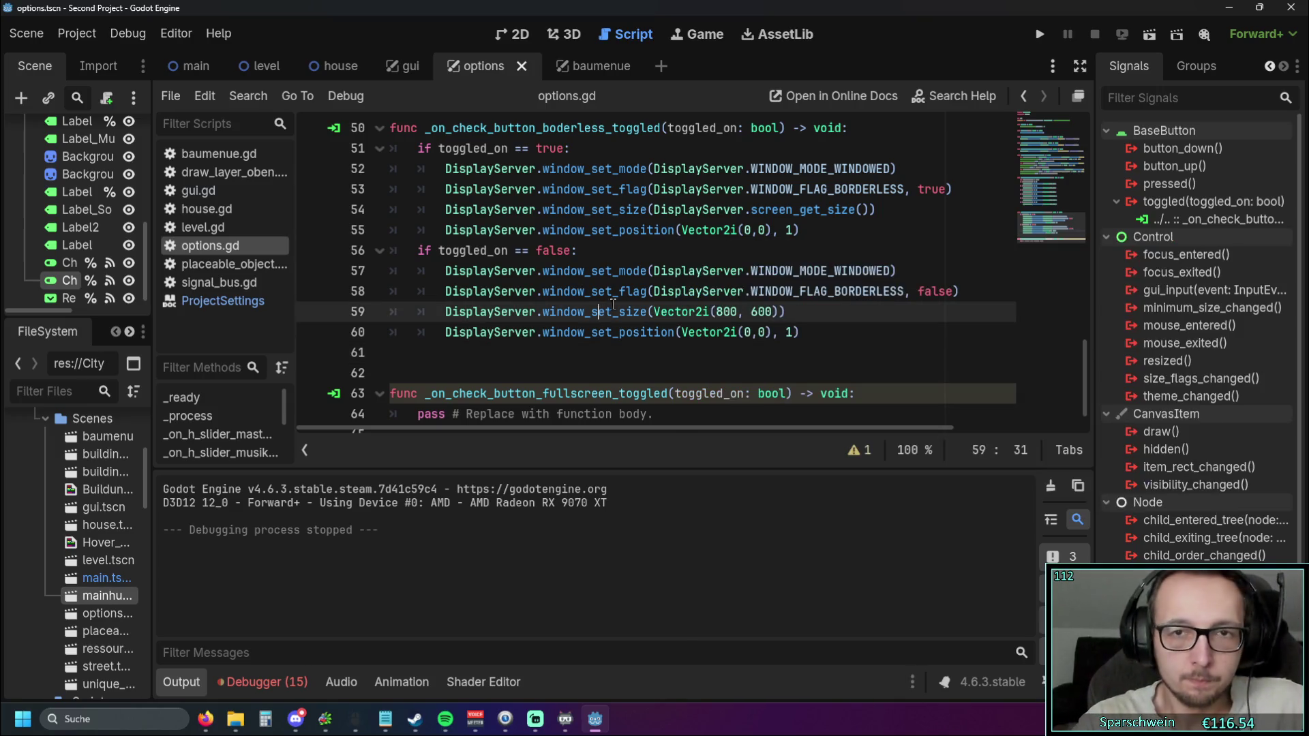
drag(654, 311, 778, 316)
click(865, 209)
drag(871, 210, 652, 209)
text(Vector2i(800, 600))
Remove the window id from lines 55 and 60 and close line 59's parenthesis
click(791, 230)
key(BackSpace)
key(BackSpace)
key(BackSpace)
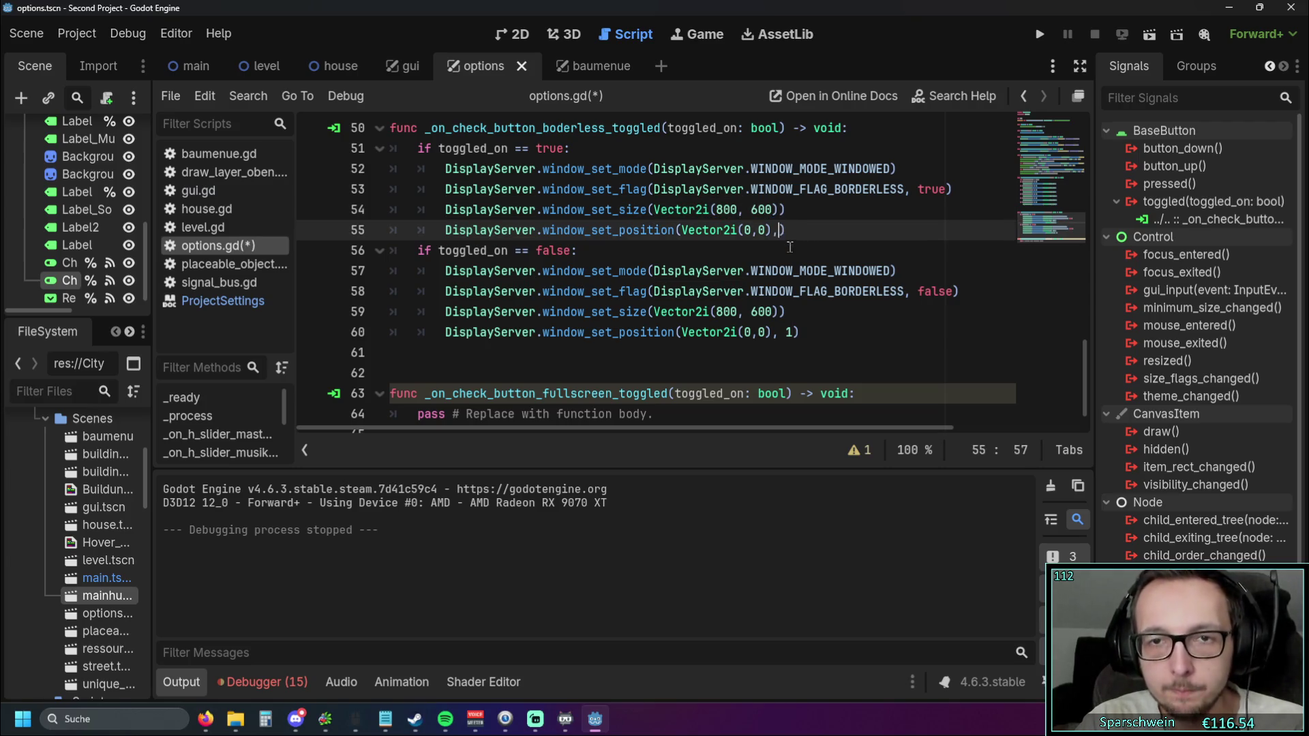
click(779, 312)
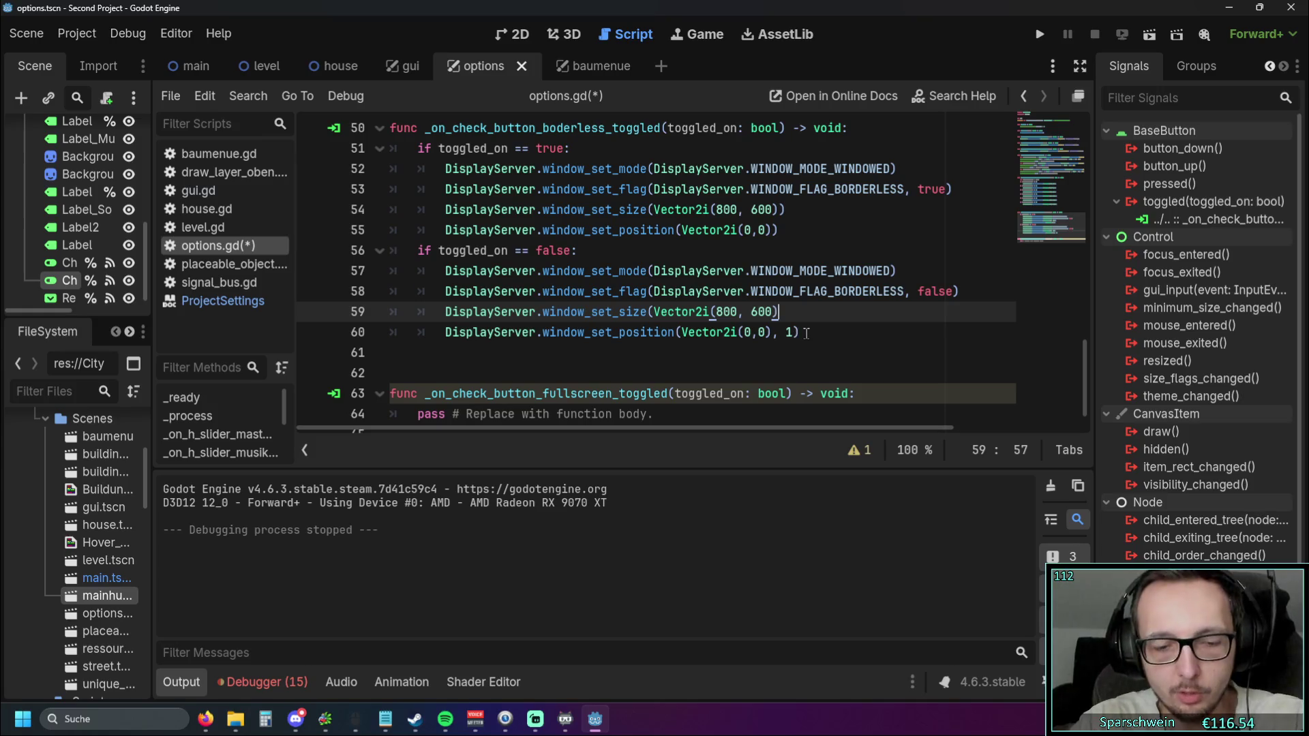
text())
click(796, 332)
key(BackSpace)
key(BackSpace)
key(BackSpace)
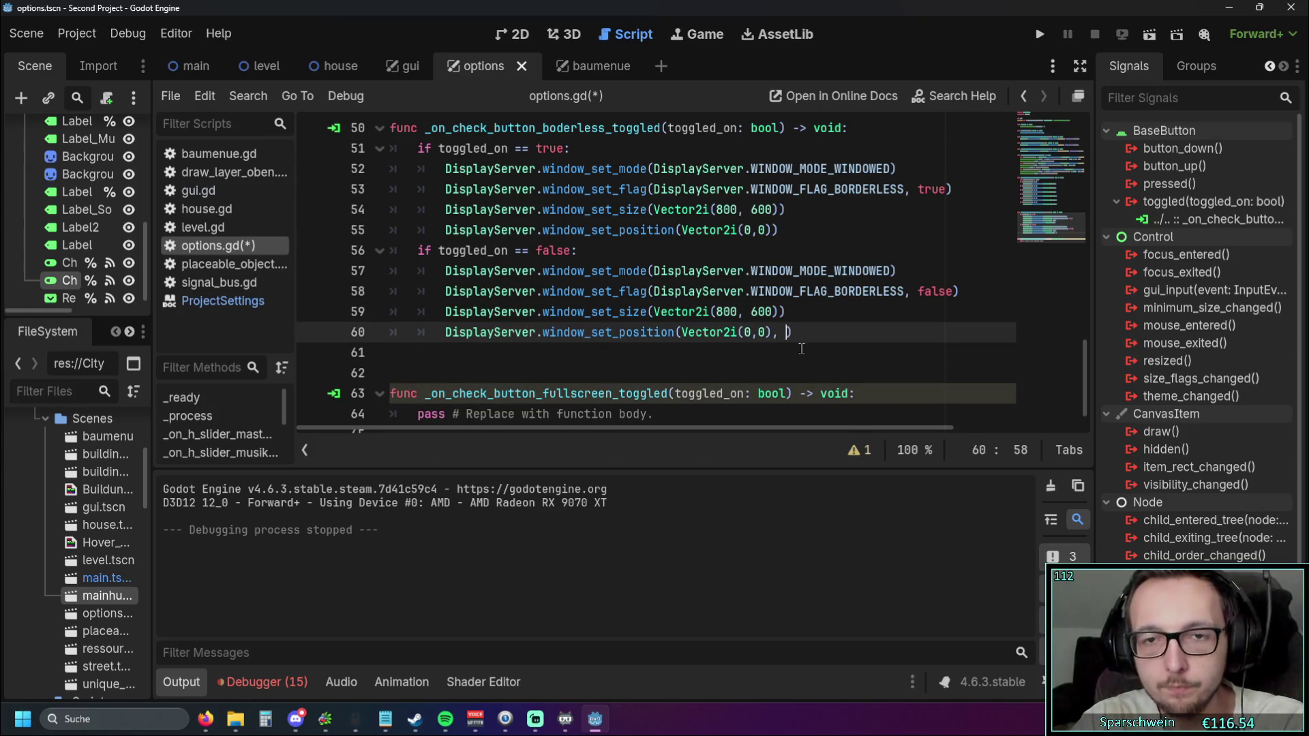
click(805, 352)
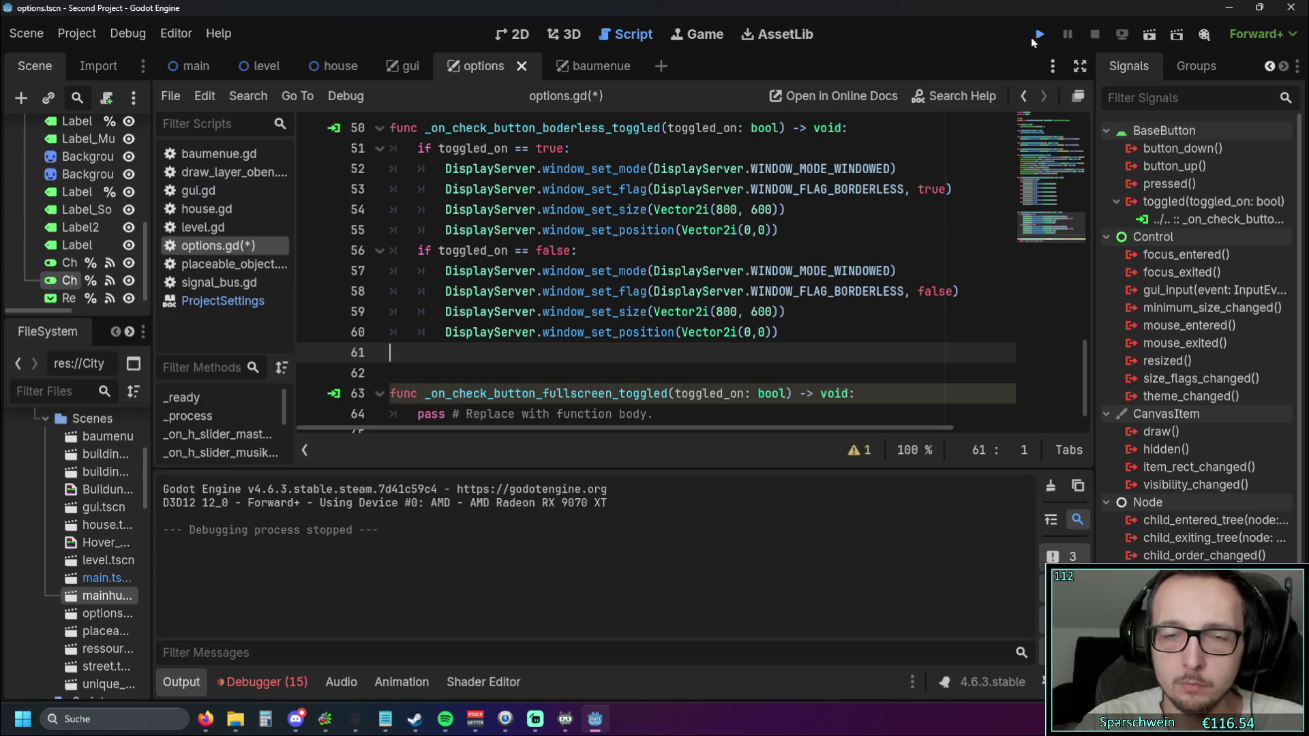
Run the project, open the gear options panel and tick Borderless
click(1037, 35)
click(1019, 538)
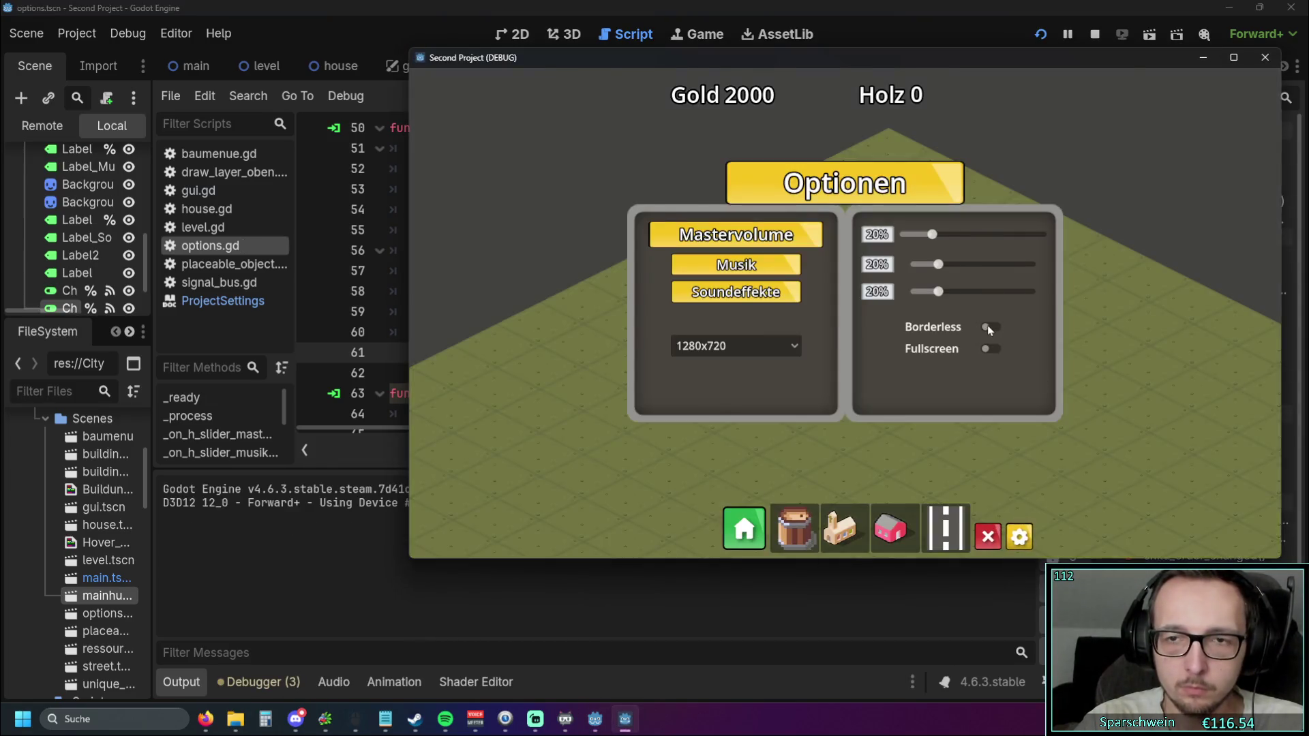
click(987, 325)
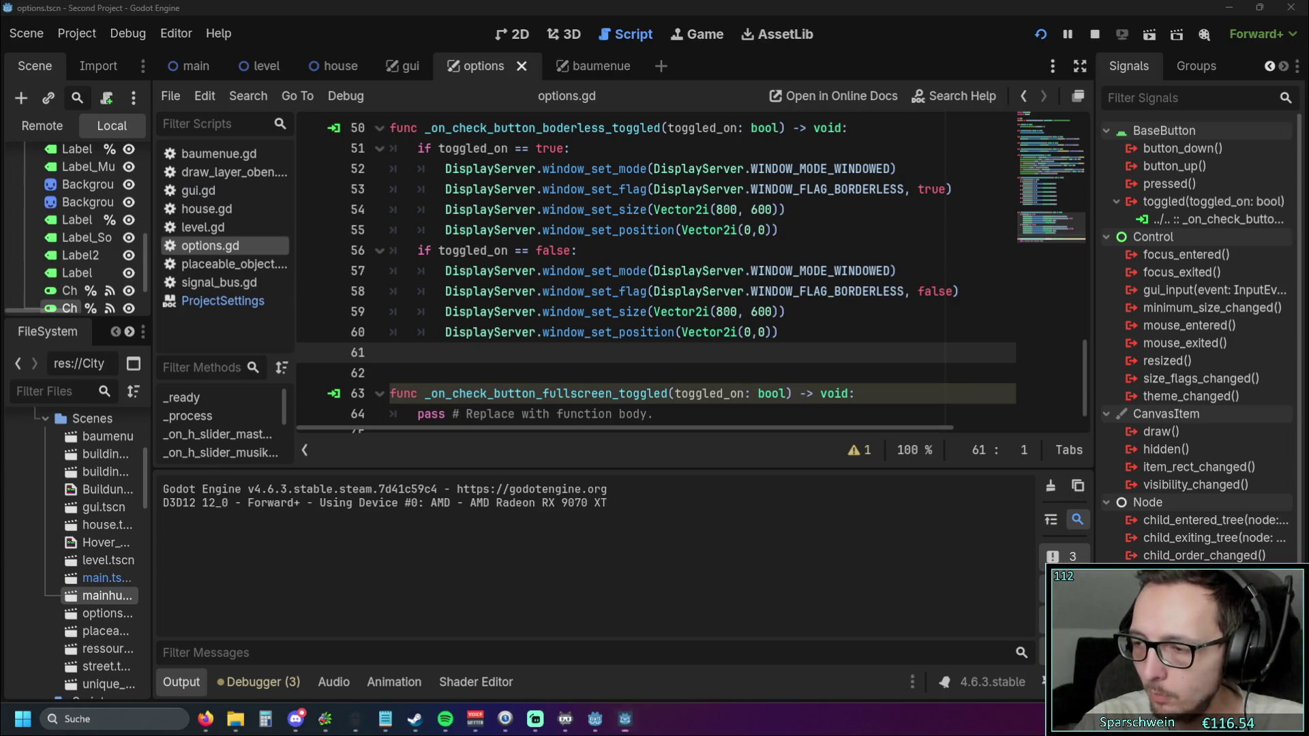
Stop the game and change line 60's position to Vector2i(0,50)
key(F8)
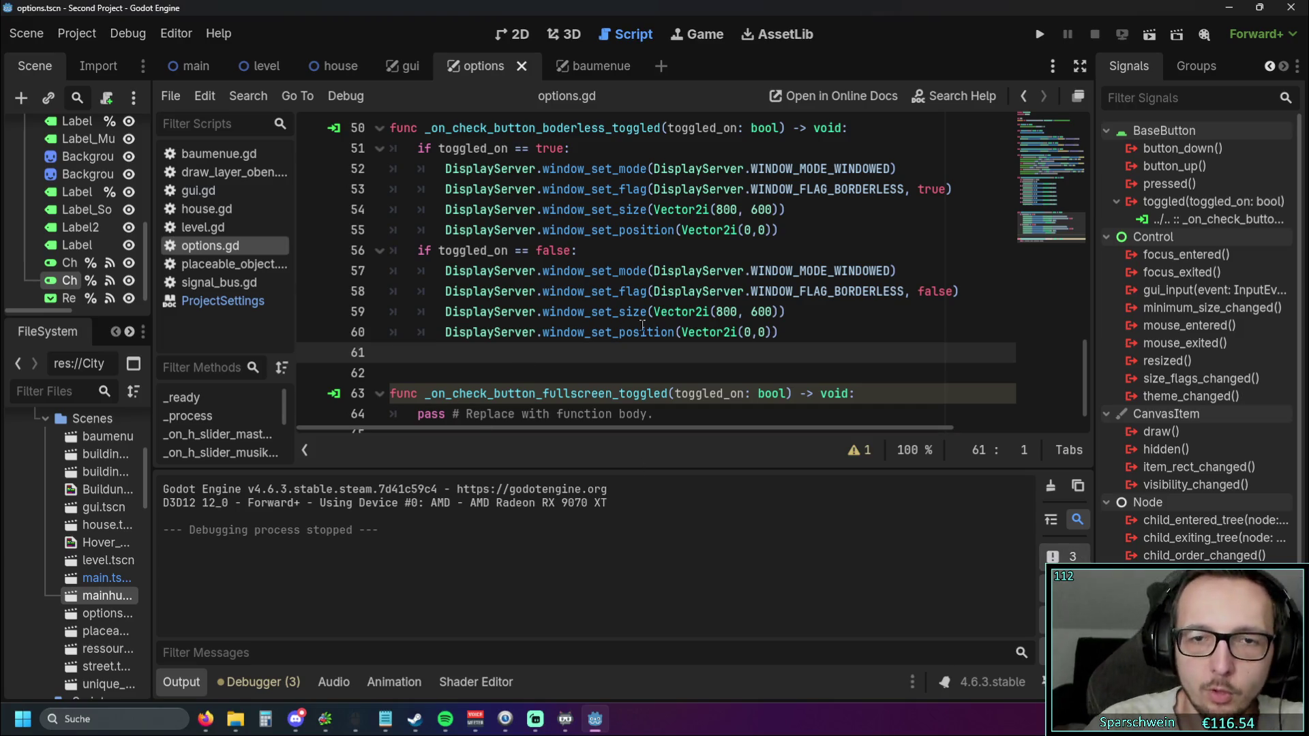
click(745, 271)
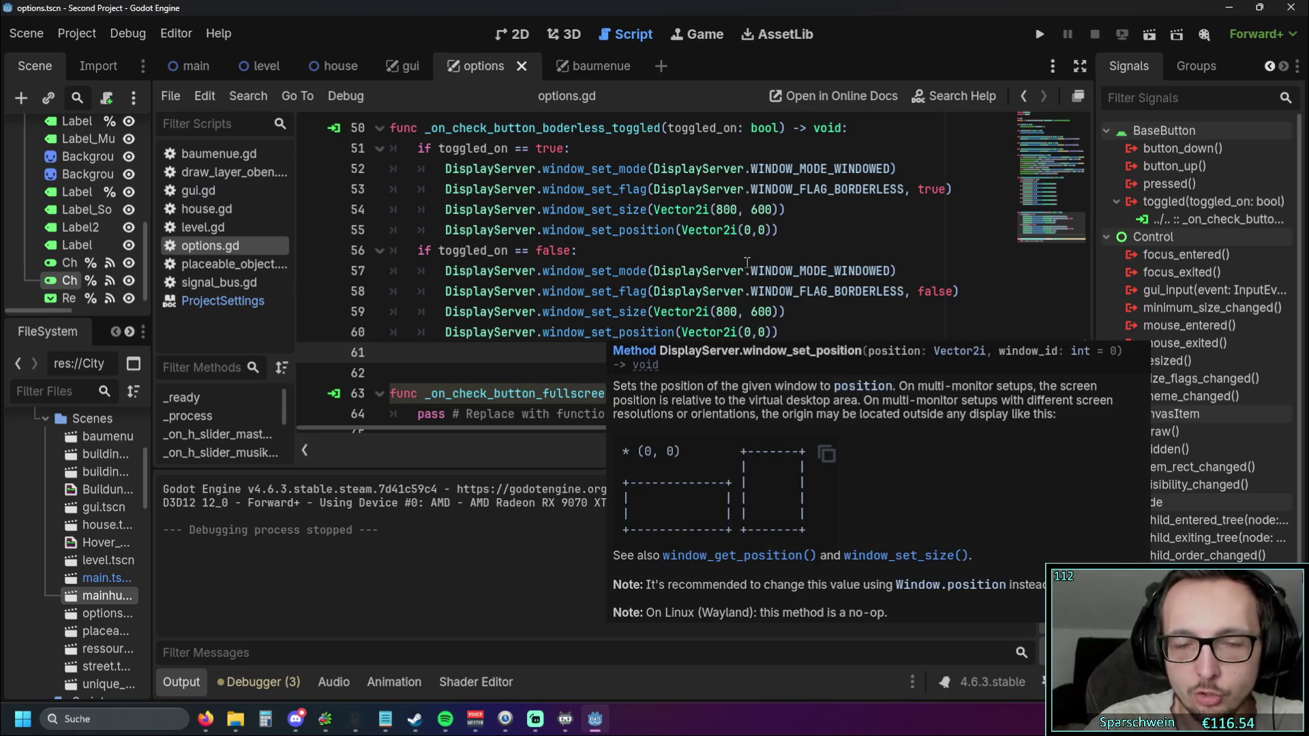
click(761, 332)
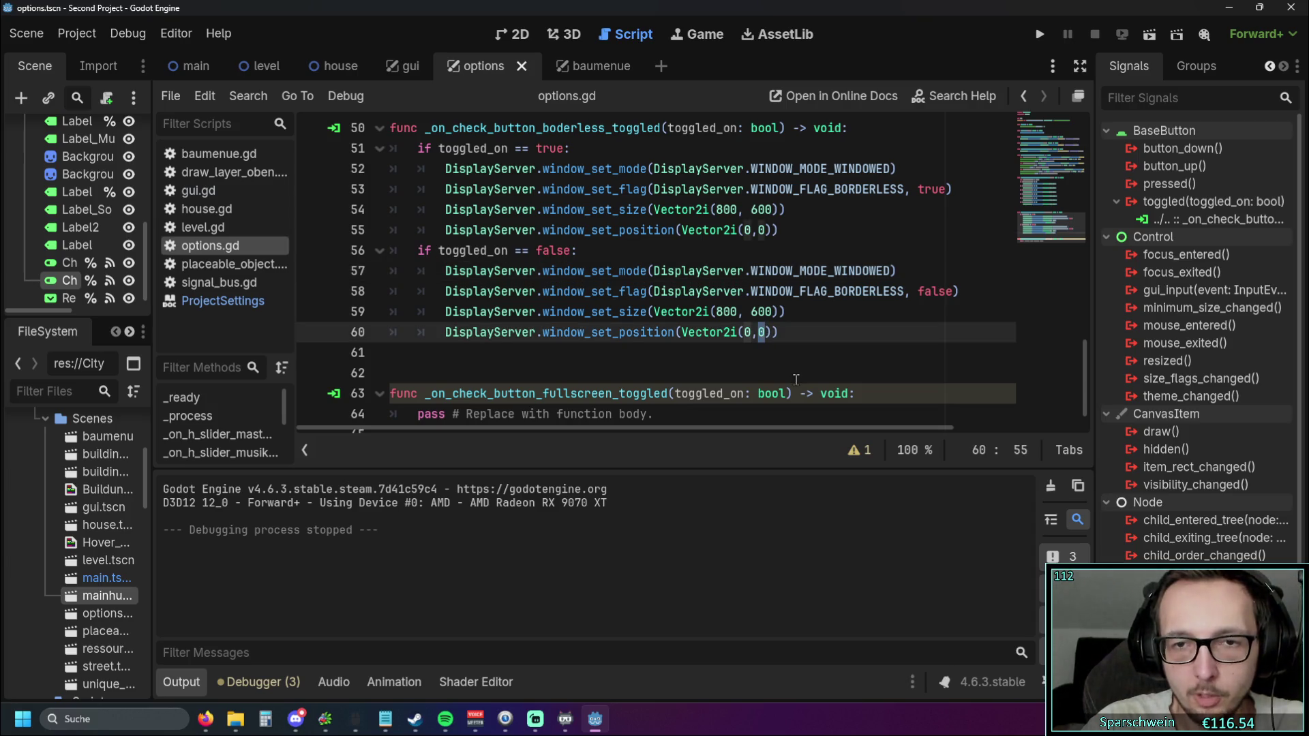
text(5)
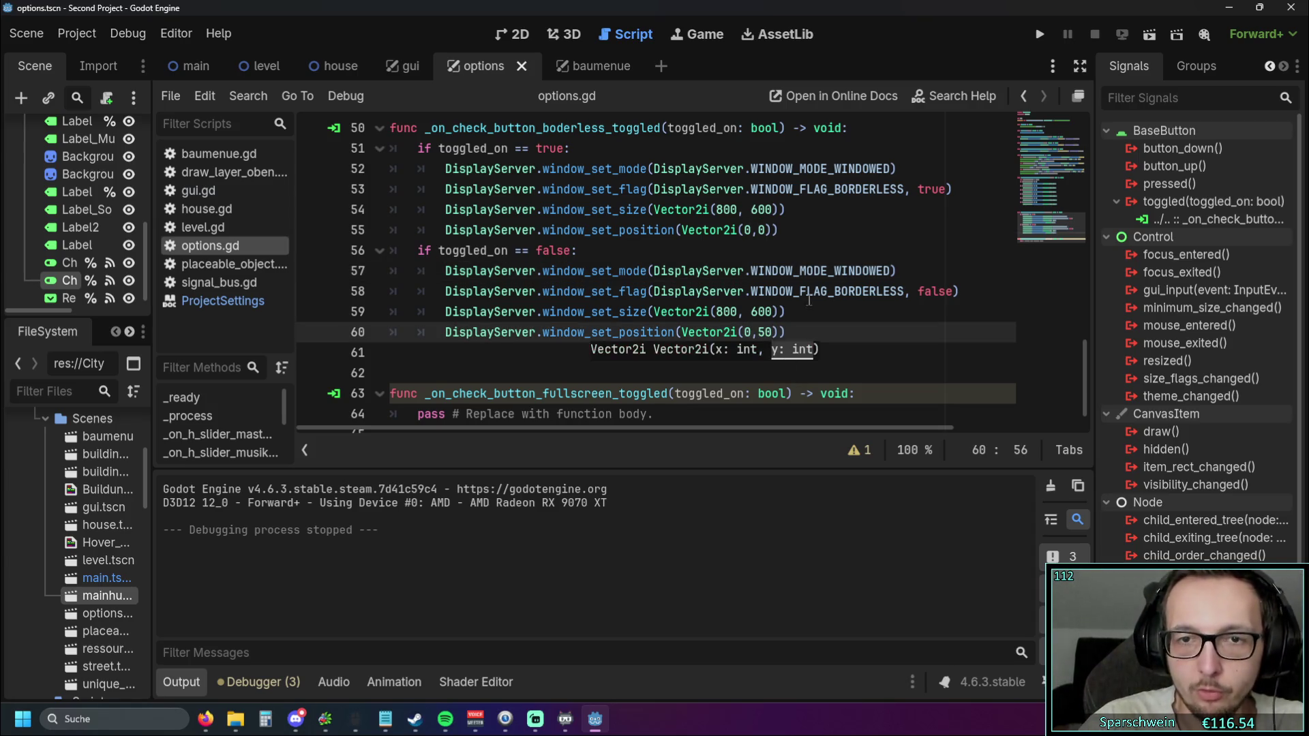
click(815, 291)
Rerun the game, toggle Borderless in Optionen and drag the window further left
click(1039, 35)
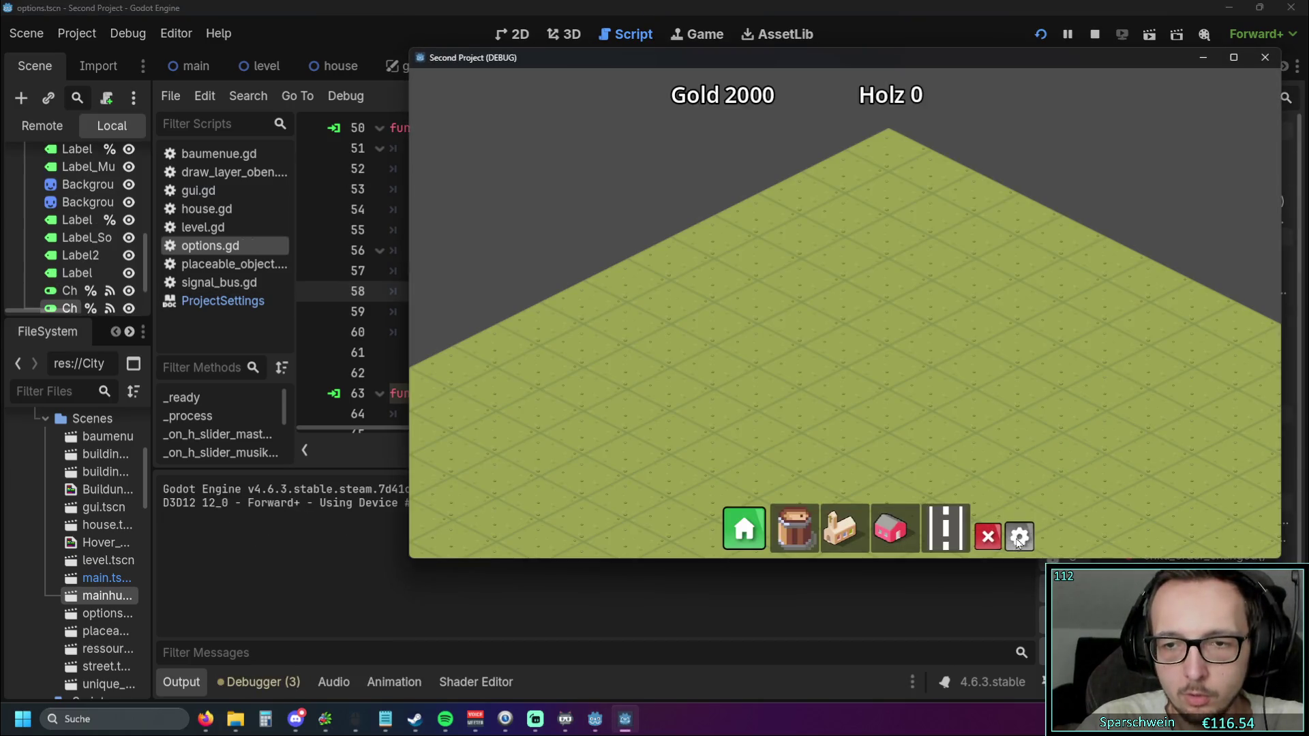
click(1018, 539)
click(980, 334)
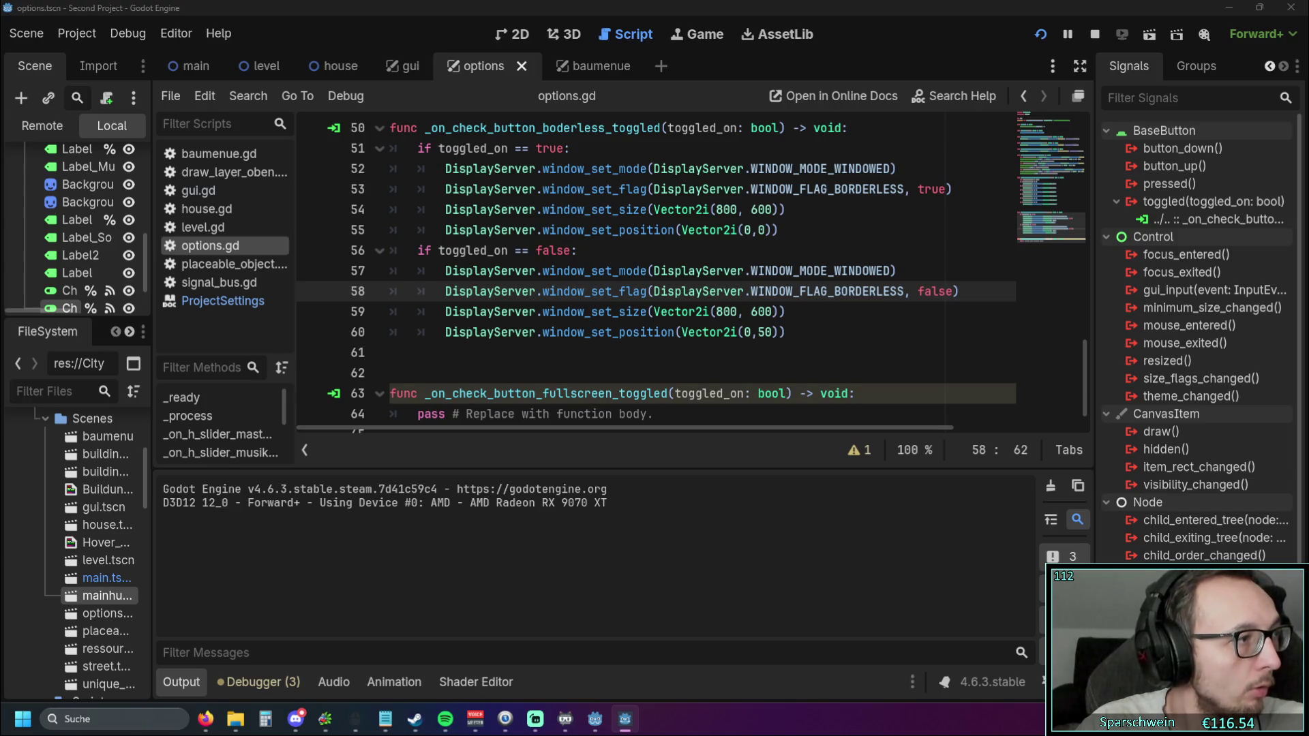
drag(952, 89, 850, 76)
Toggle Borderless with the game window at the top edge, maximized and centred, then close the game
click(851, 306)
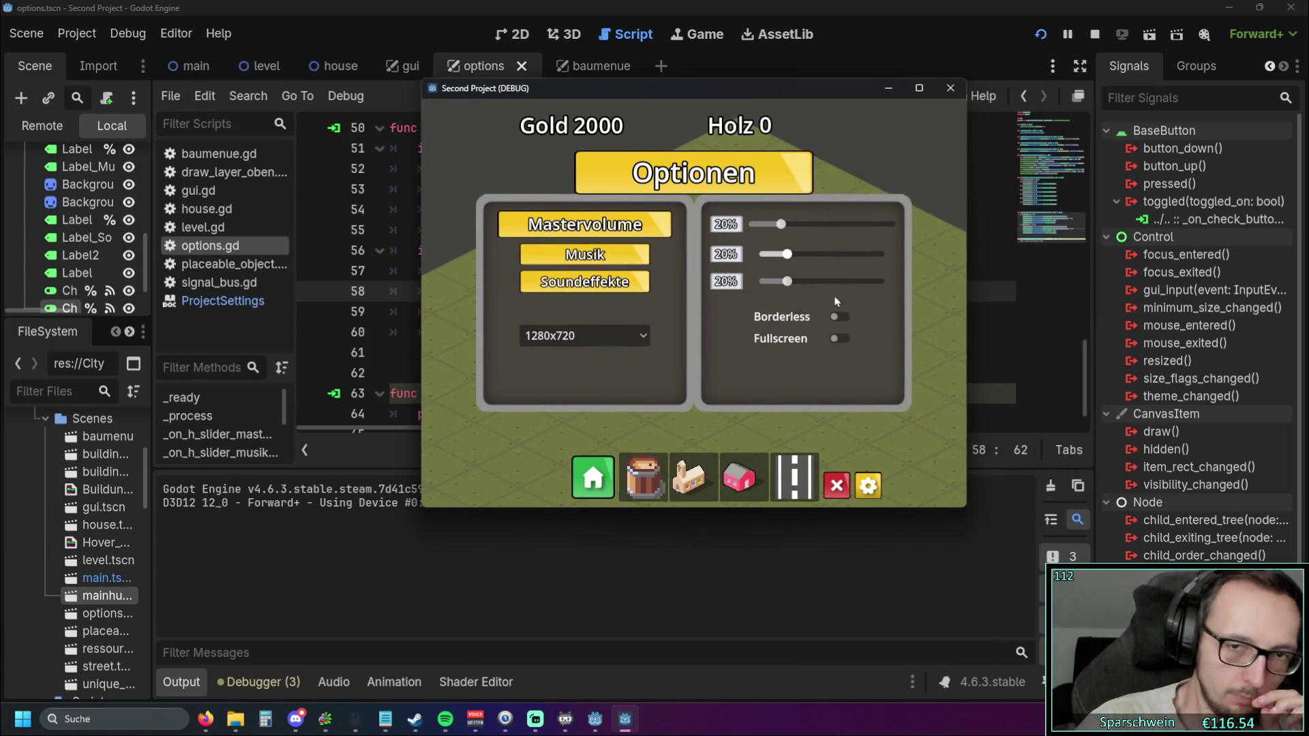
click(840, 318)
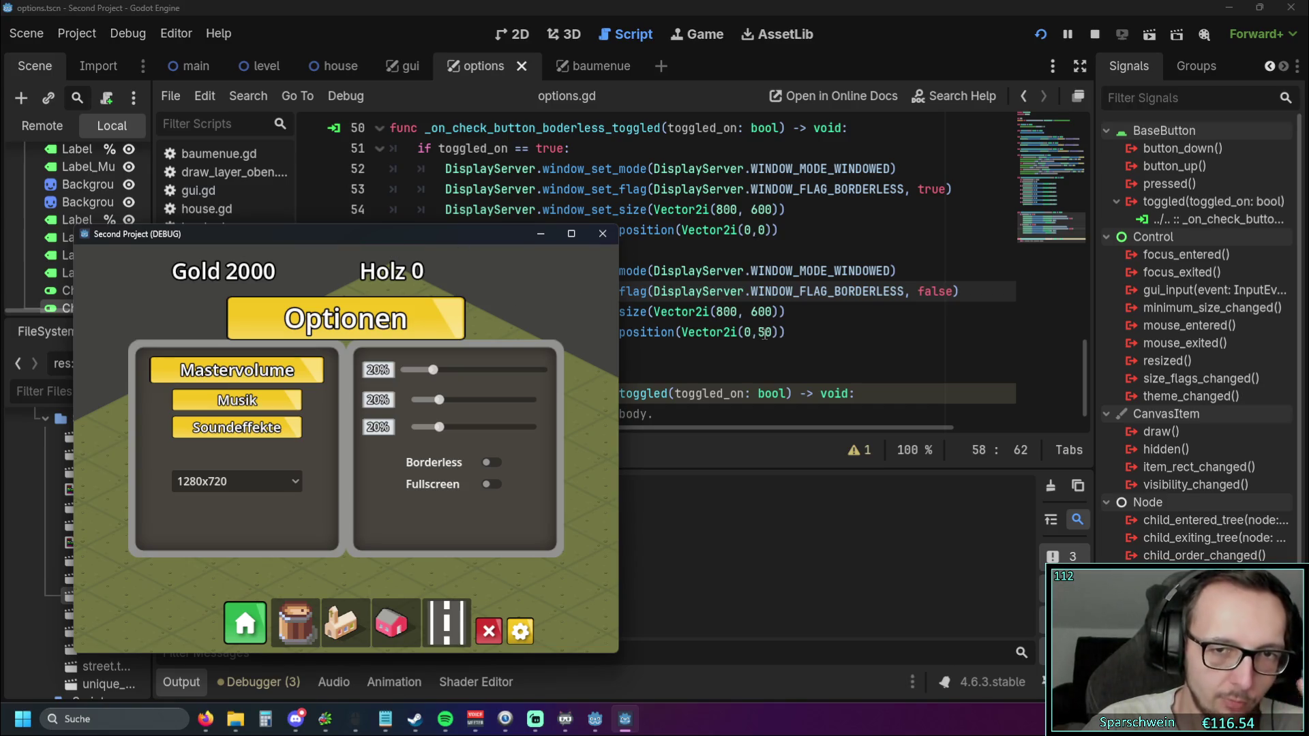
mouse_move(307, 236)
mouse_down()
mouse_move(306, 13)
mouse_move(234, 198)
mouse_move(244, 260)
mouse_up()
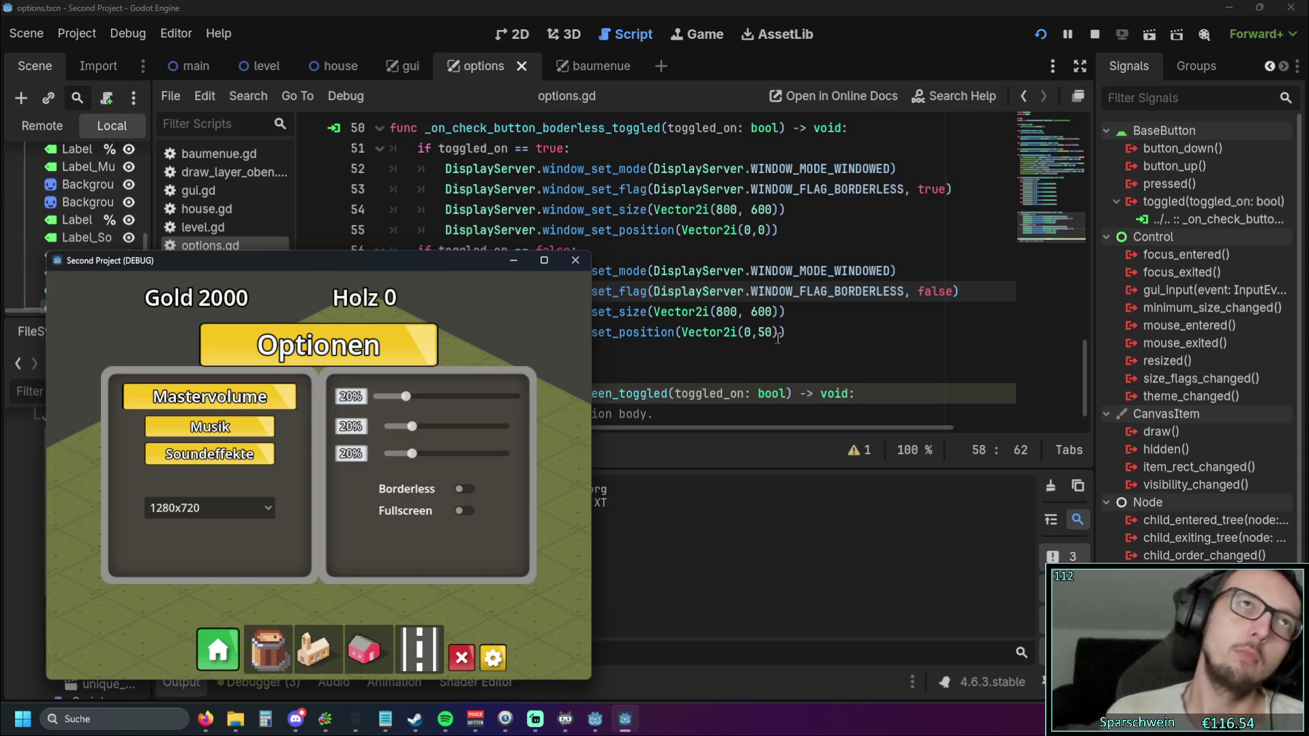
mouse_move(337, 260)
mouse_down()
mouse_move(711, 41)
mouse_move(639, 1)
mouse_up()
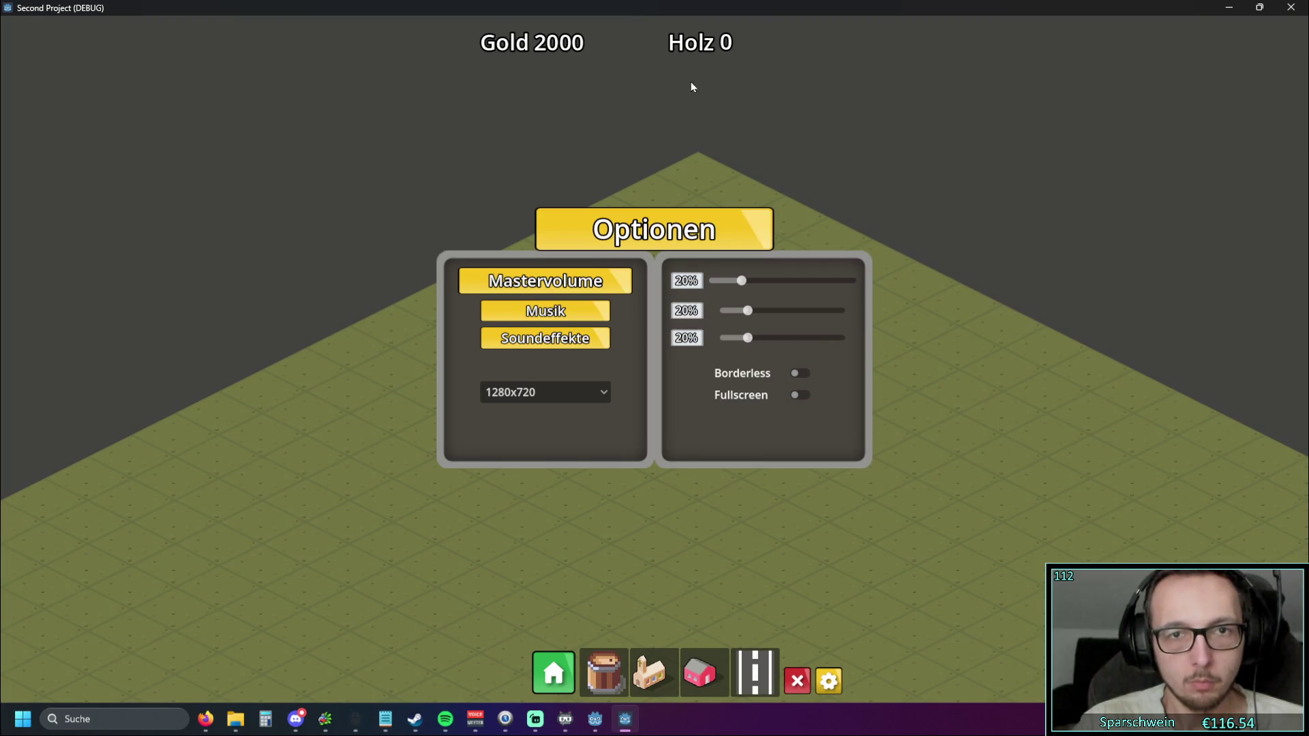
click(796, 374)
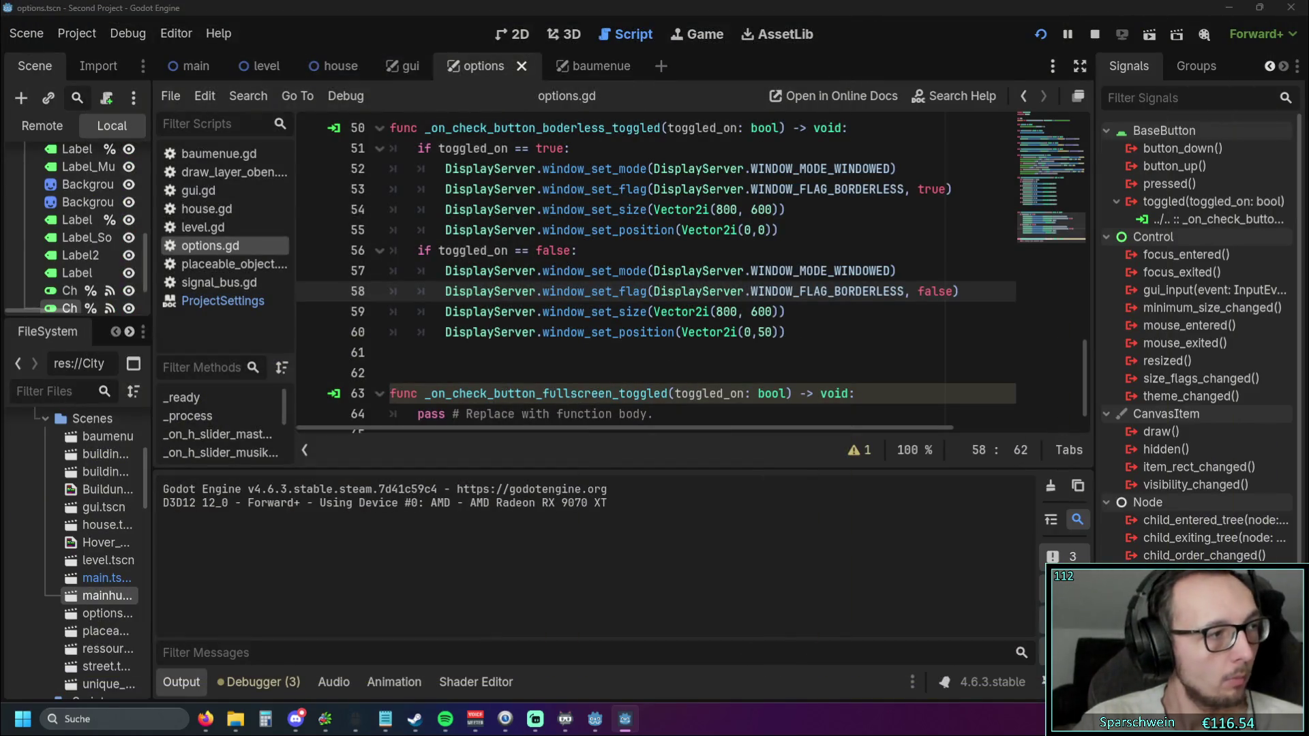
drag(466, 159, 809, 187)
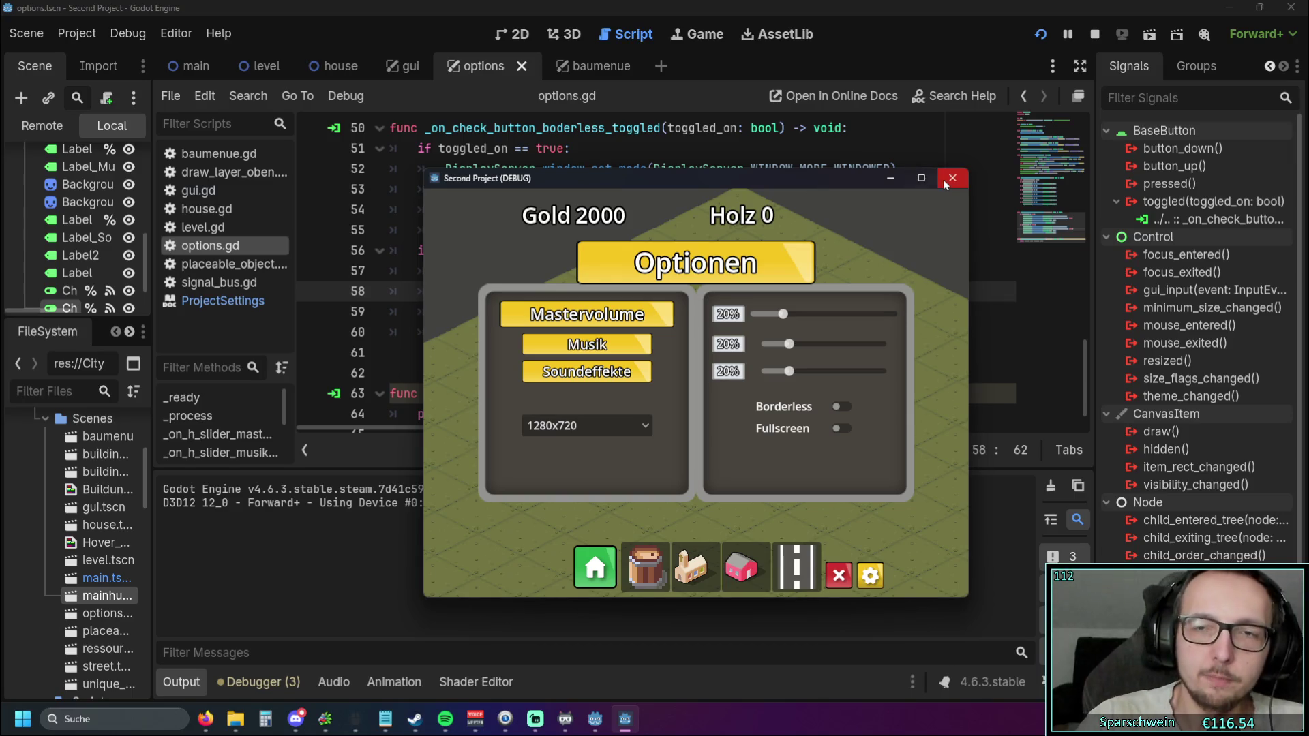
key(alt+F4)
click(805, 333)
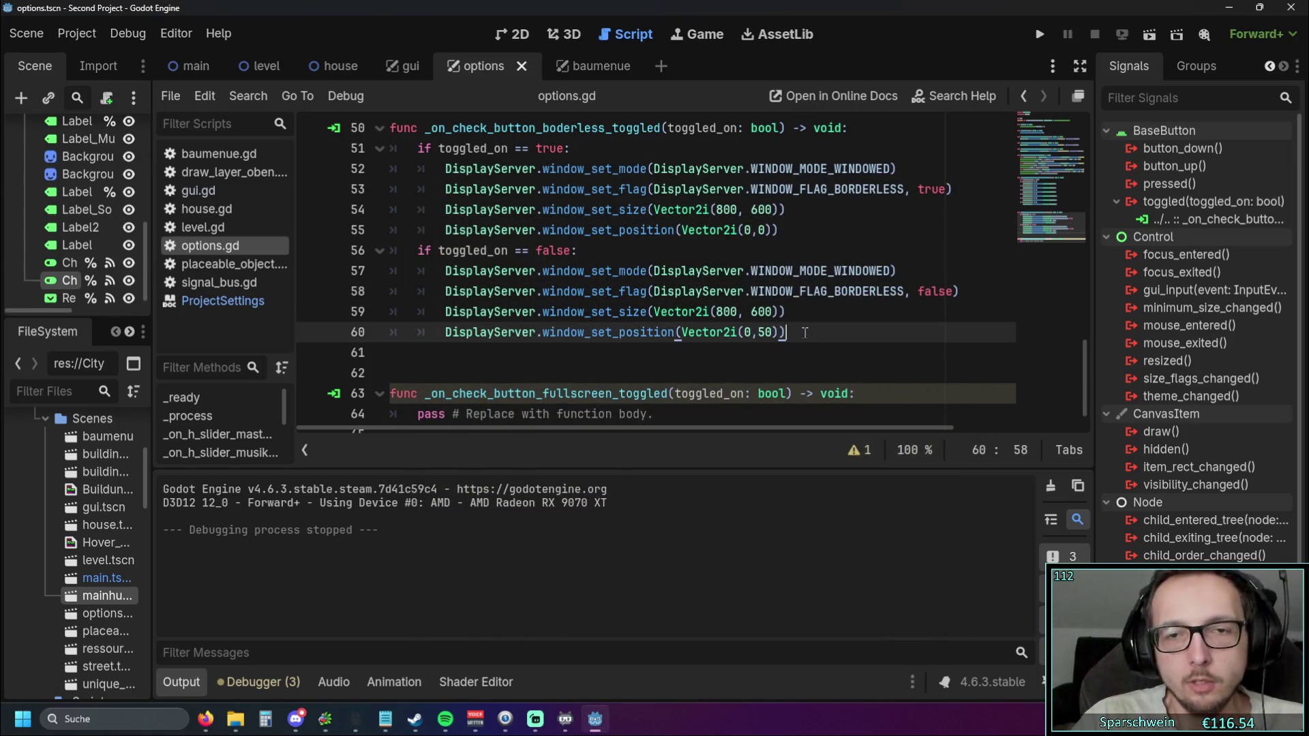
Add print(DisplayServer.window_get_current_screen()) on a new line 57 using autocomplete
click(642, 257)
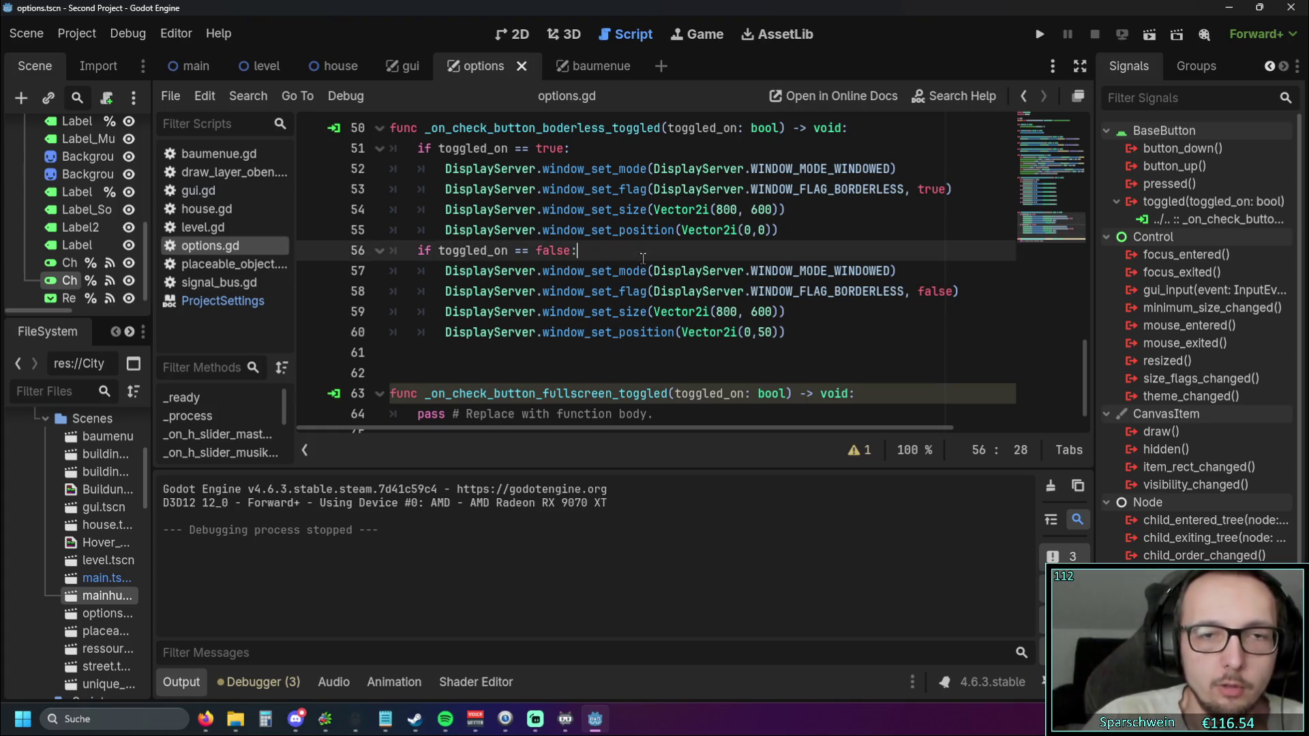
key(Return)
text(print()
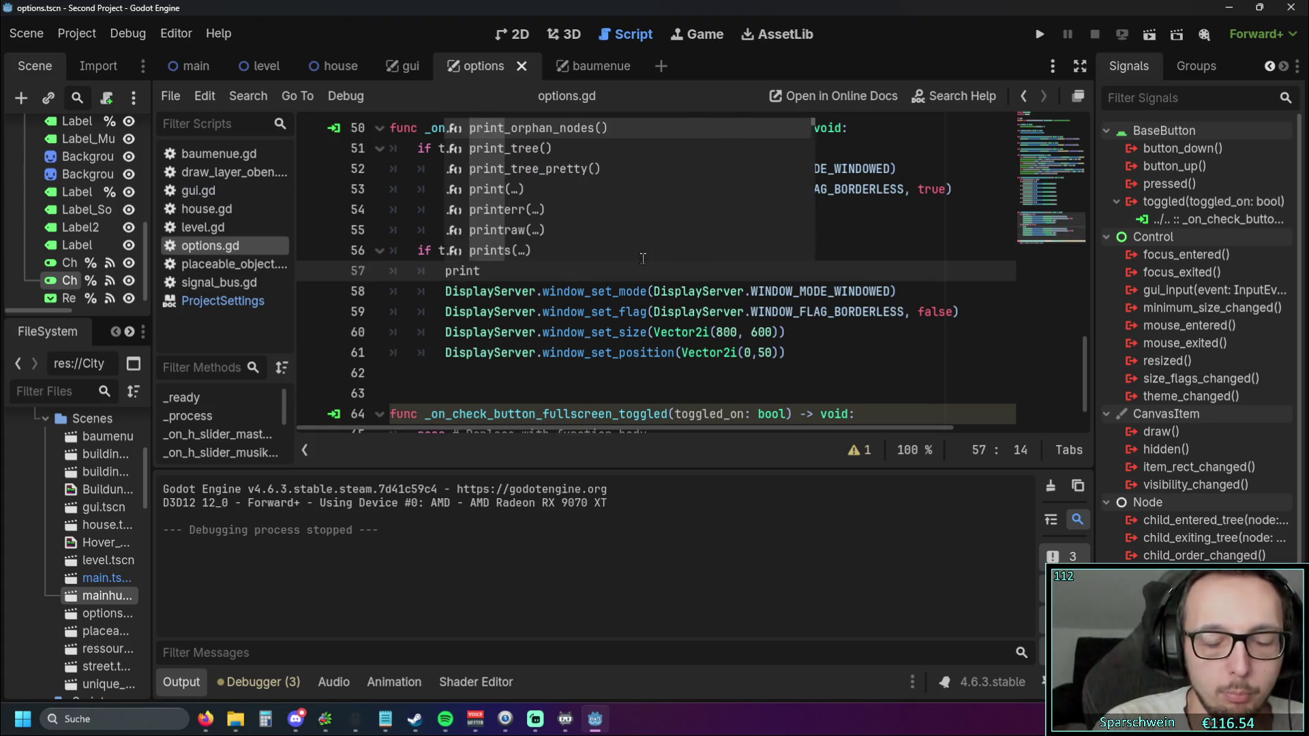
key(BackSpace)
text(displ)
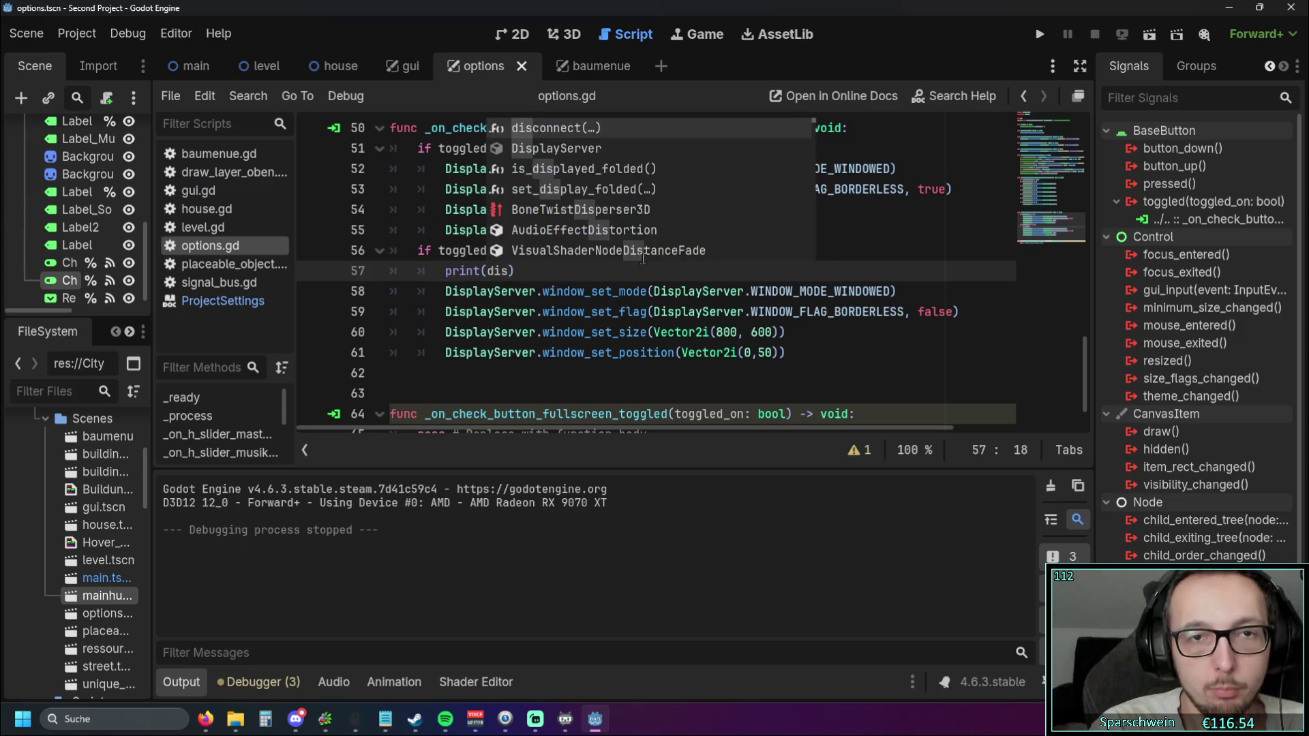
key(Return)
text(.wind)
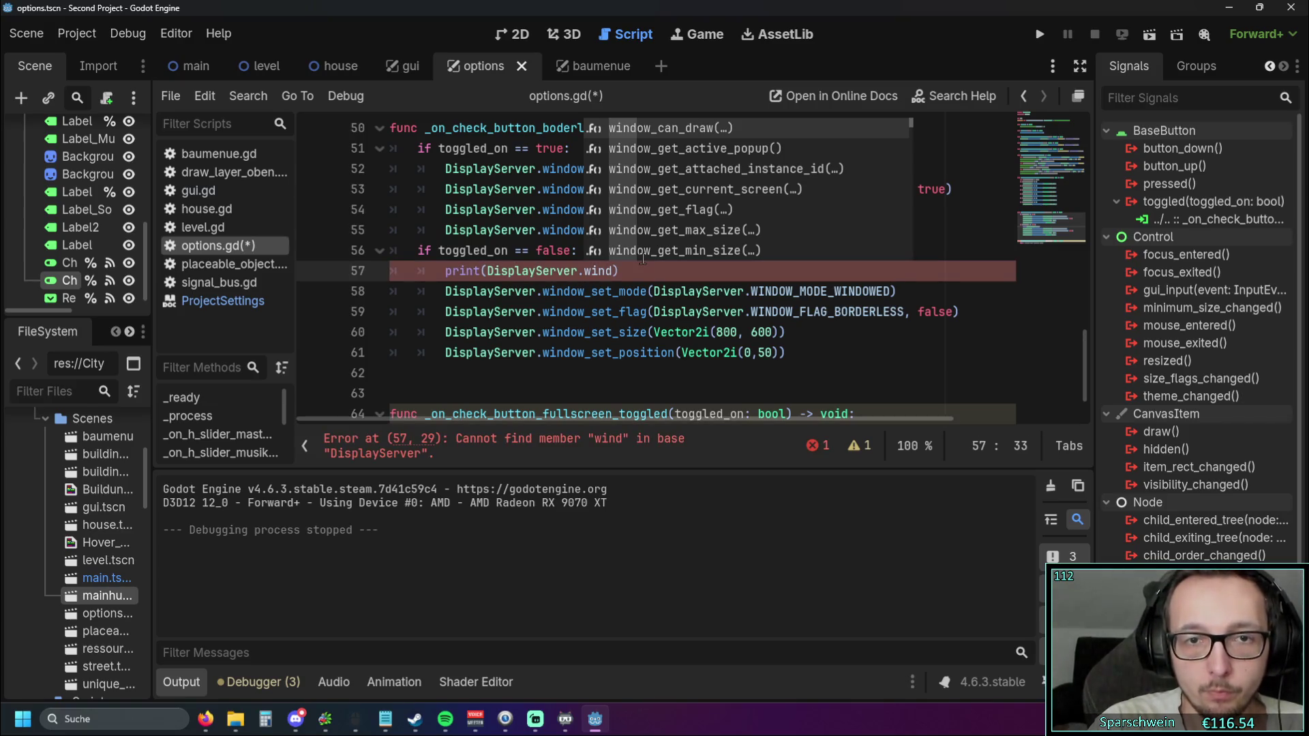
text(ow_get)
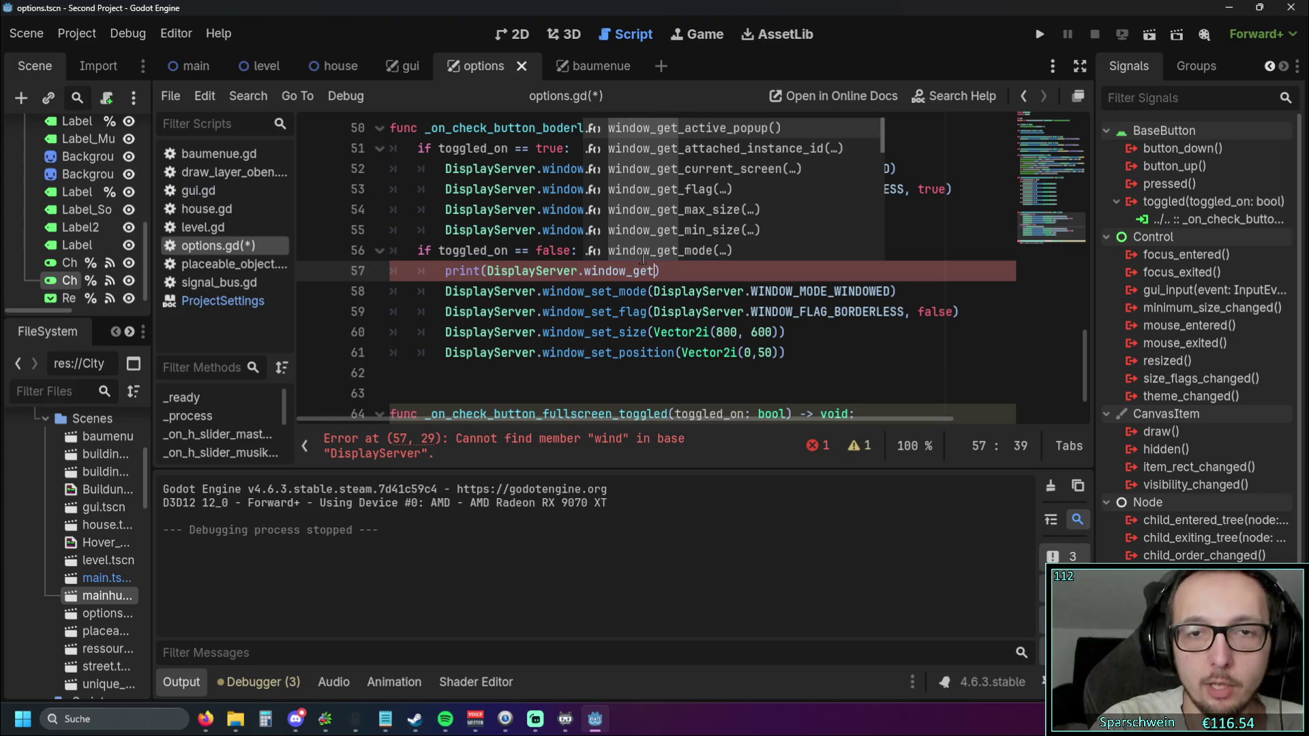
key(Down)
key(Down)
key(Down)
key(Up)
key(Up)
key(Up)
key(Up)
key(Up)
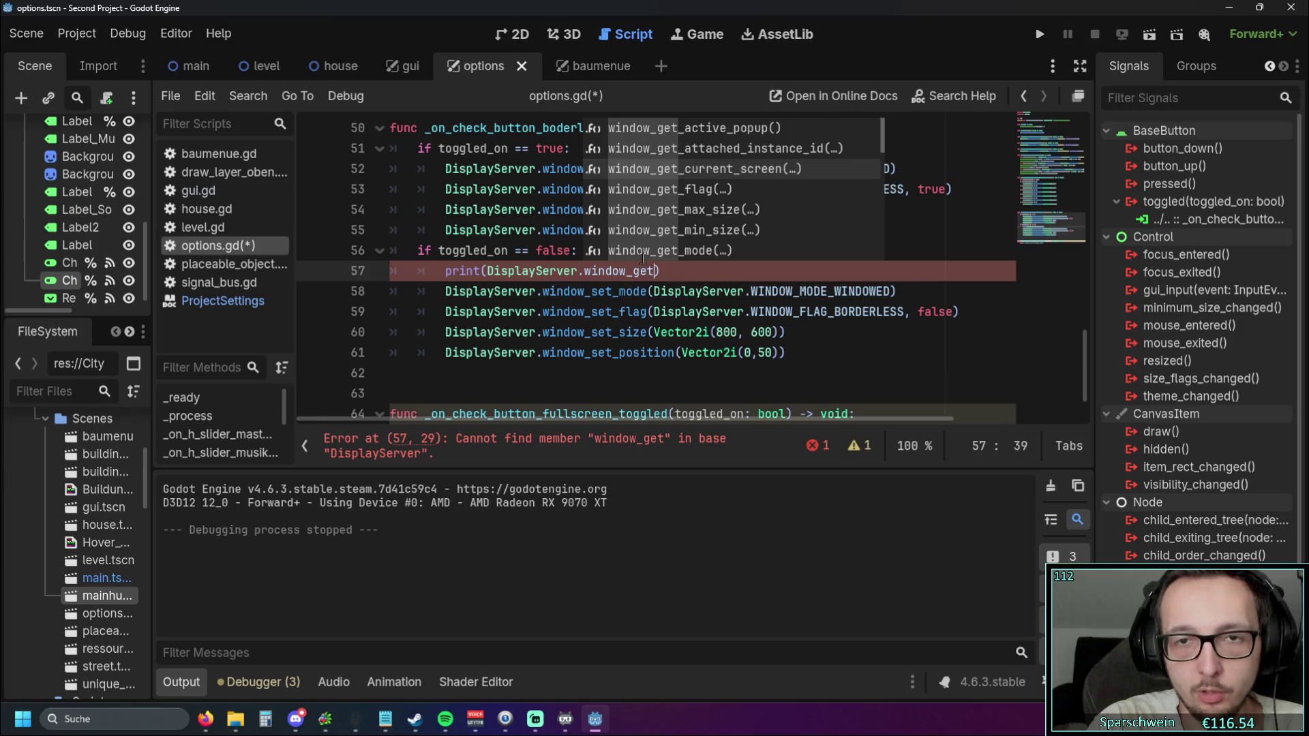
key(Return)
Run the game, toggle Borderless in Optionen to log the screen, then close it
click(797, 230)
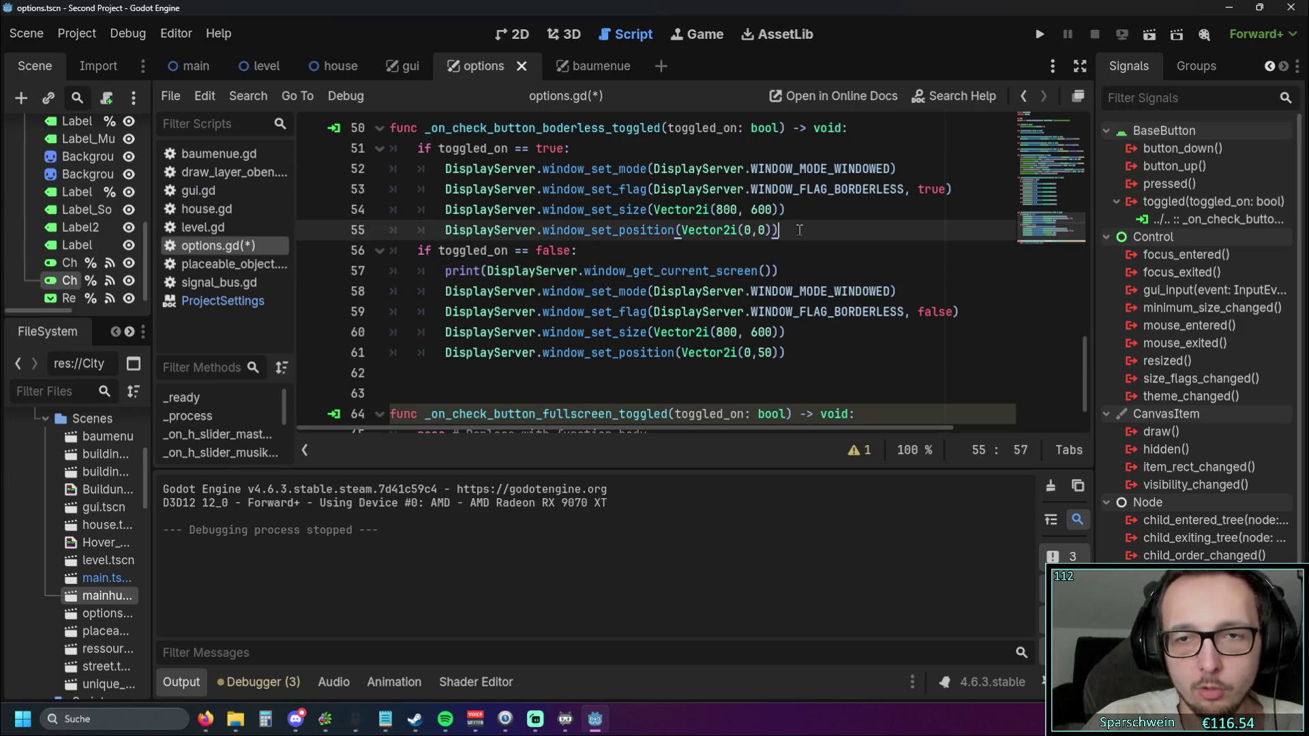
click(1039, 34)
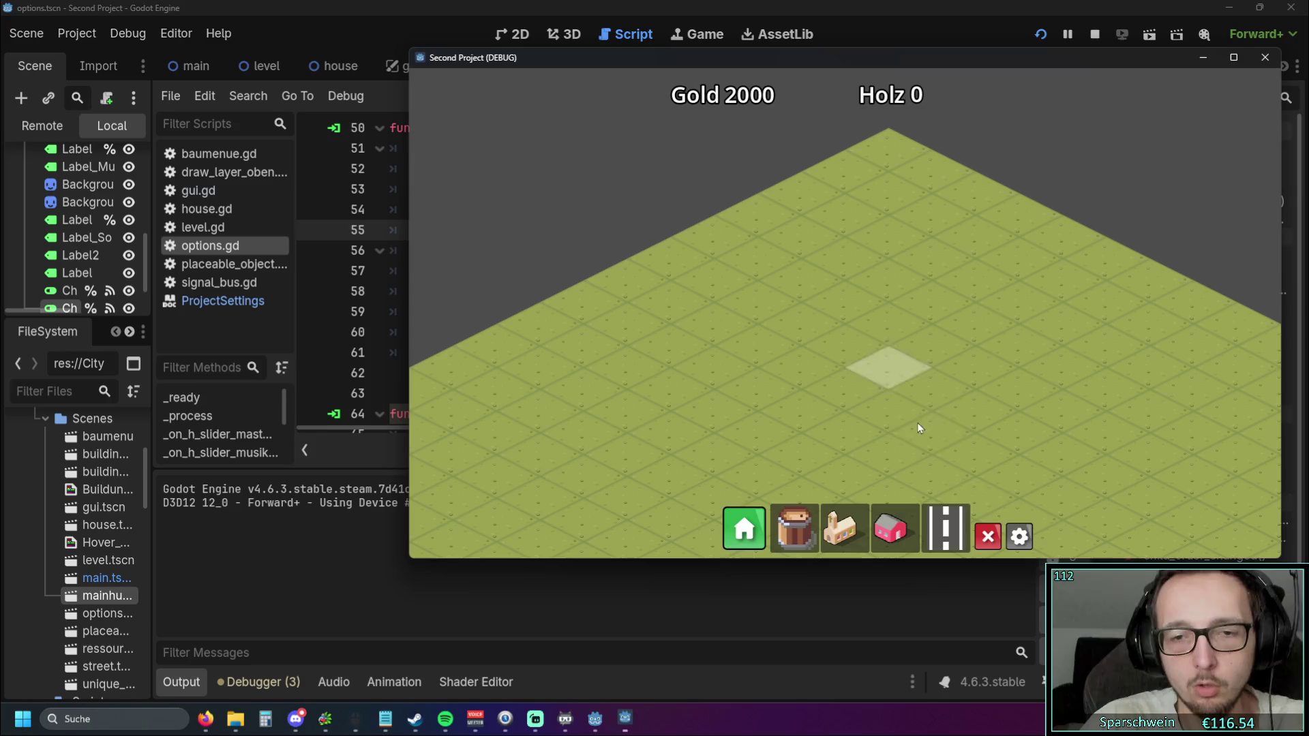
click(1019, 536)
click(993, 328)
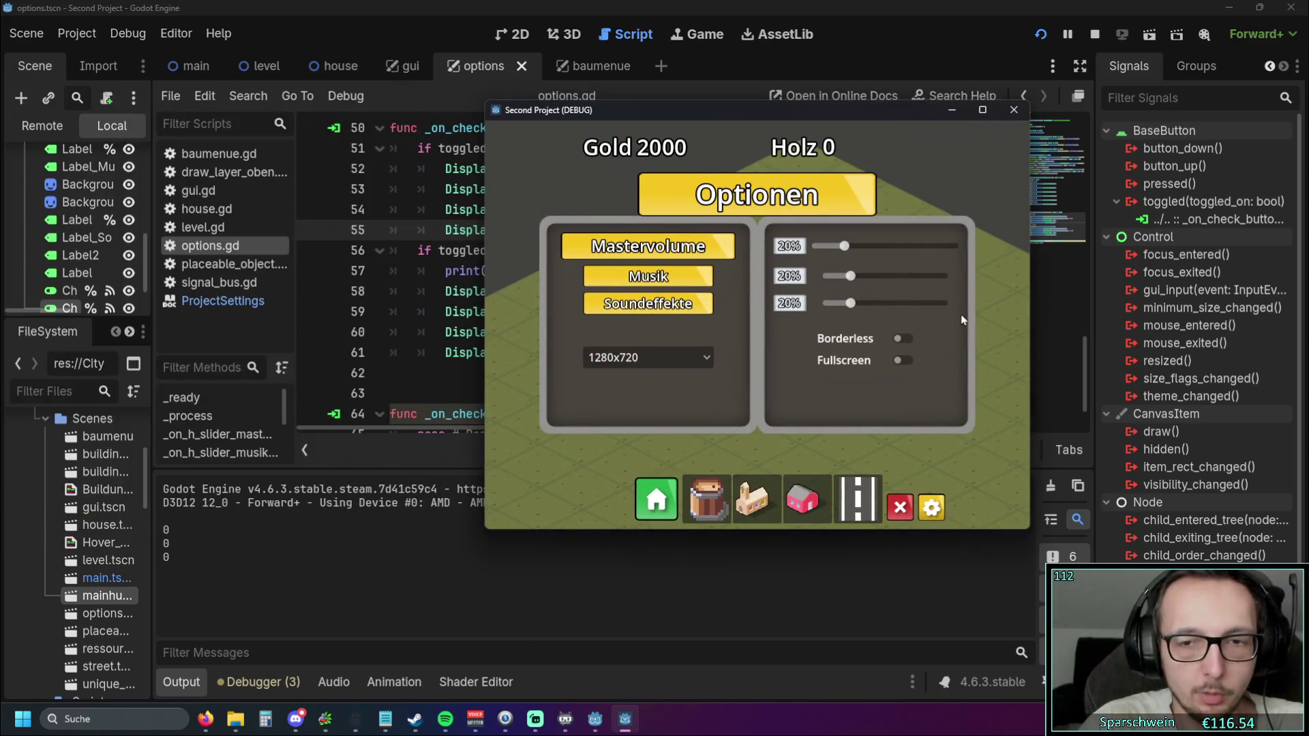
key(alt+F4)
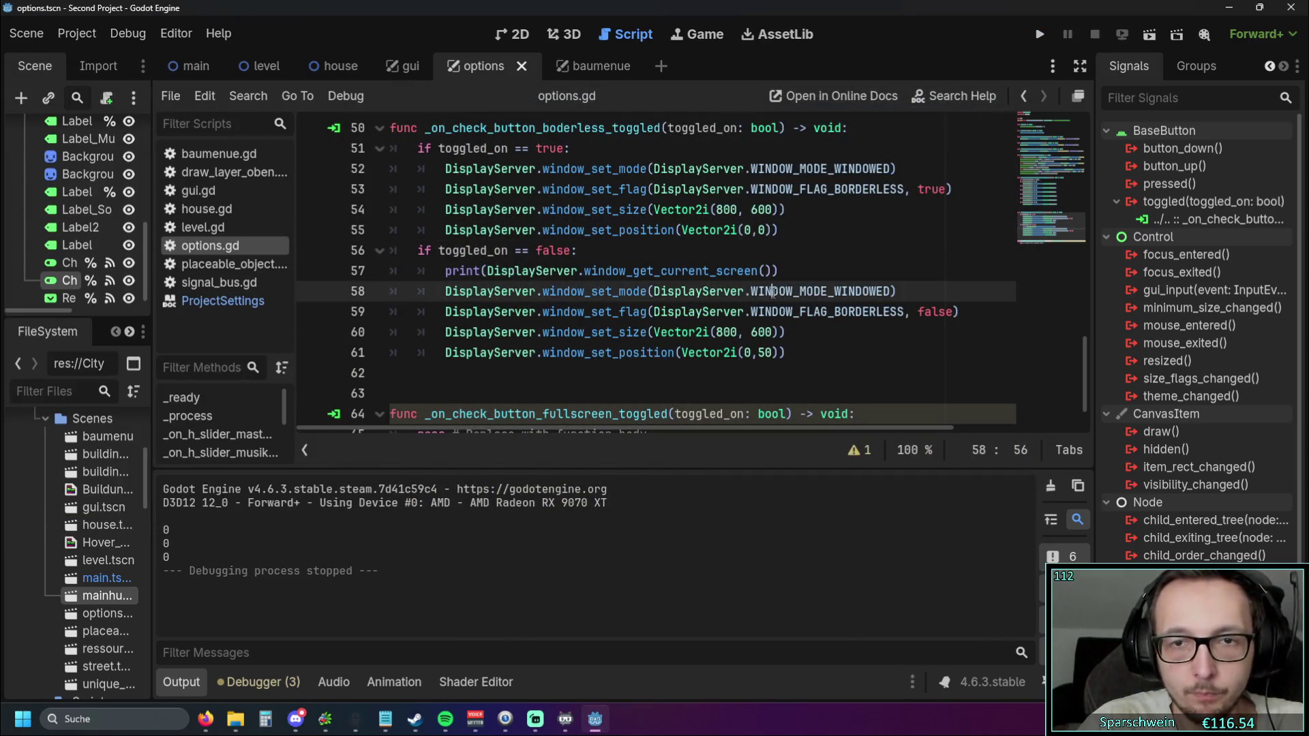
Add screen id 1 to the Vector2i(0,50) set_position call on line 61
text(, 1)
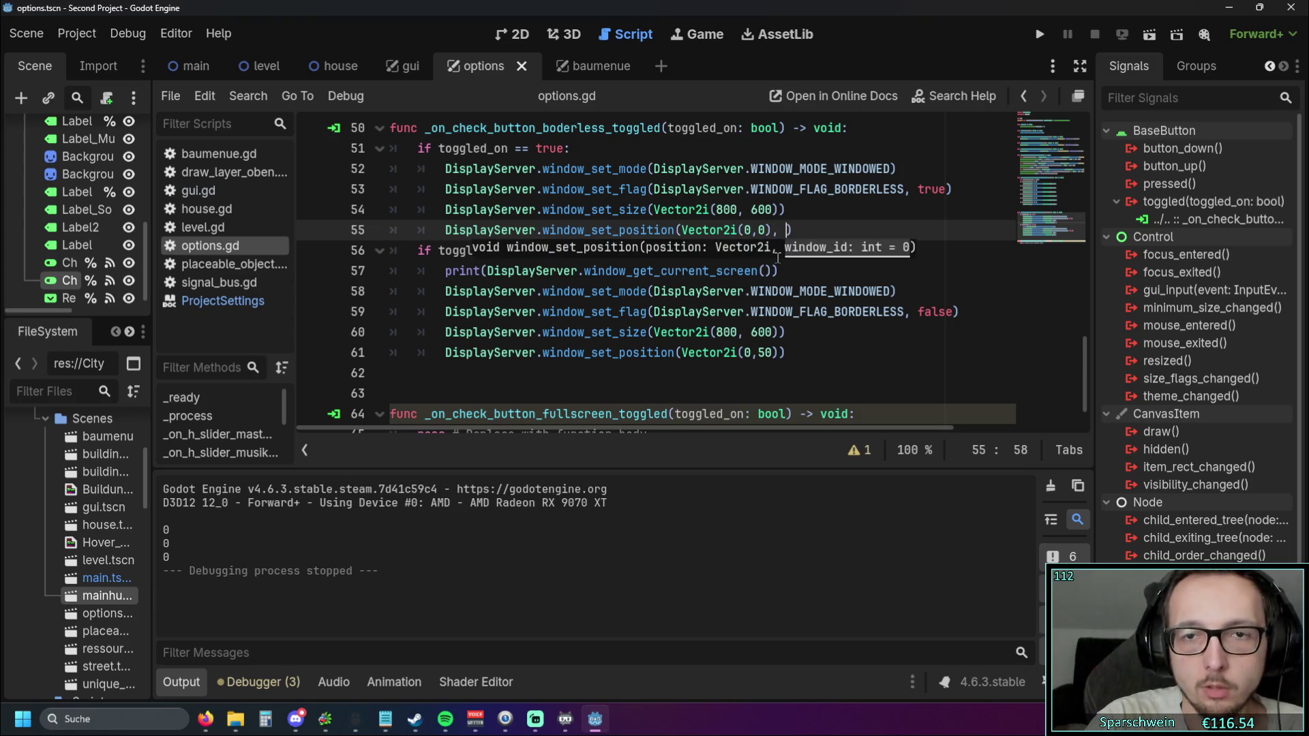
click(778, 332)
click(778, 353)
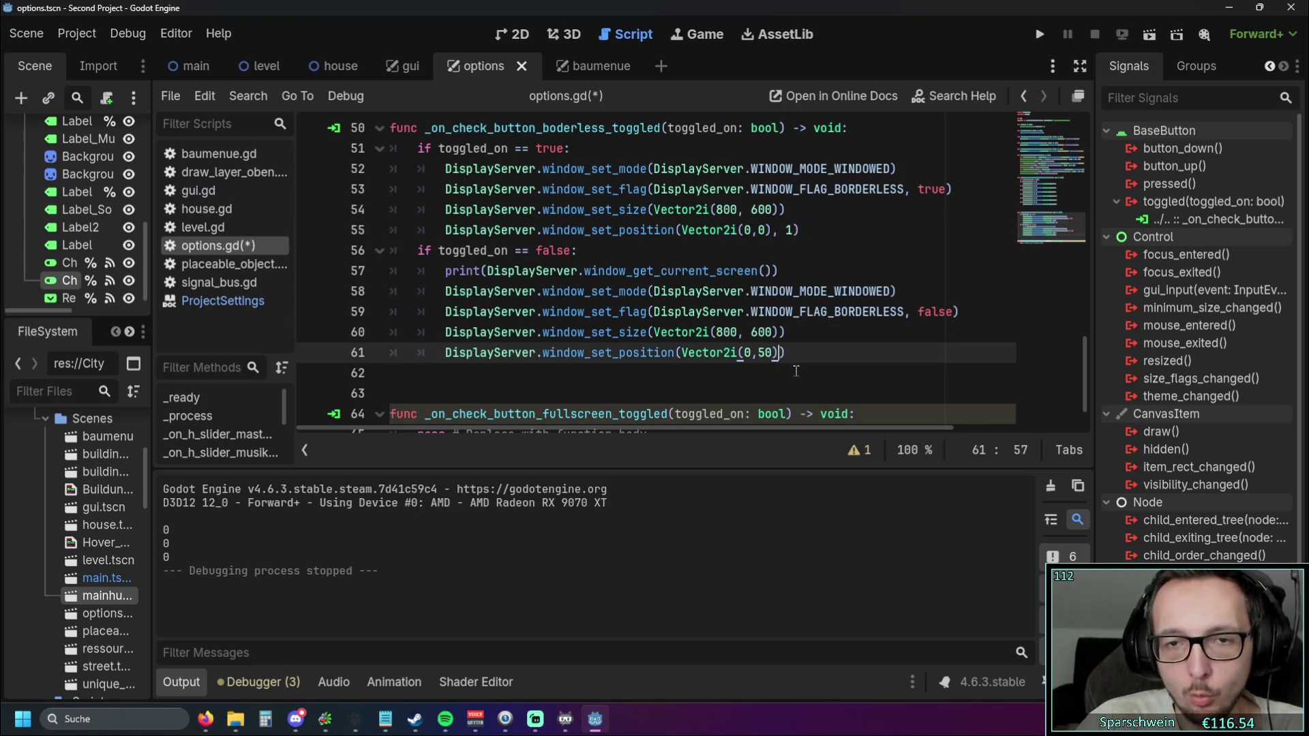
text(, 1)
click(709, 291)
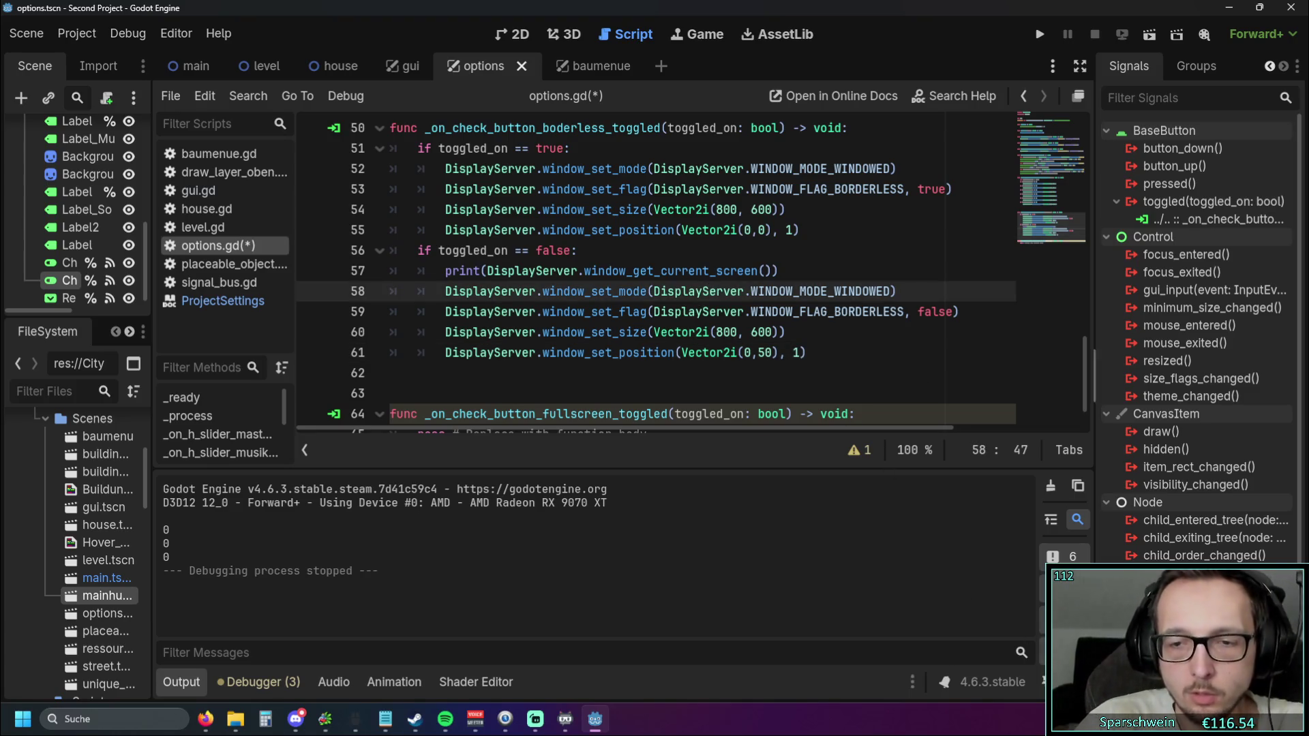
Run the game, toggle Borderless on and off three times, then stop it with F8
click(1040, 34)
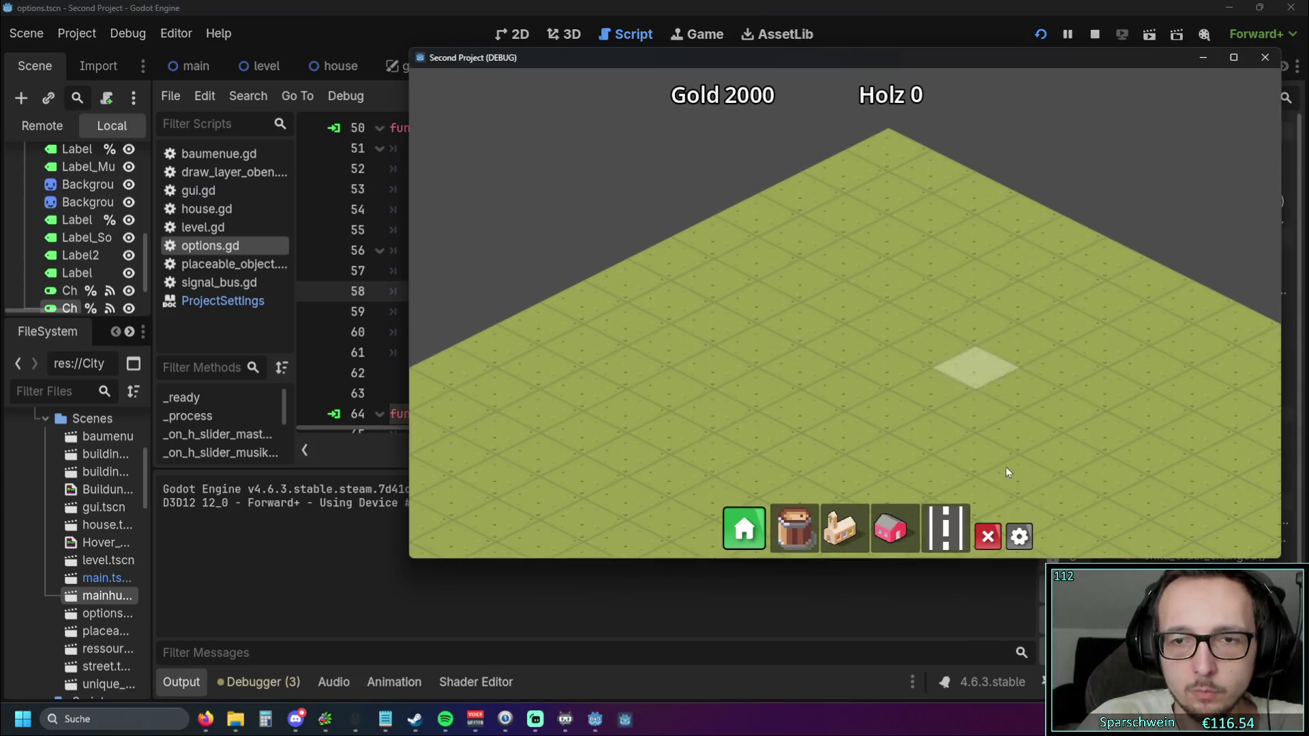
click(1020, 537)
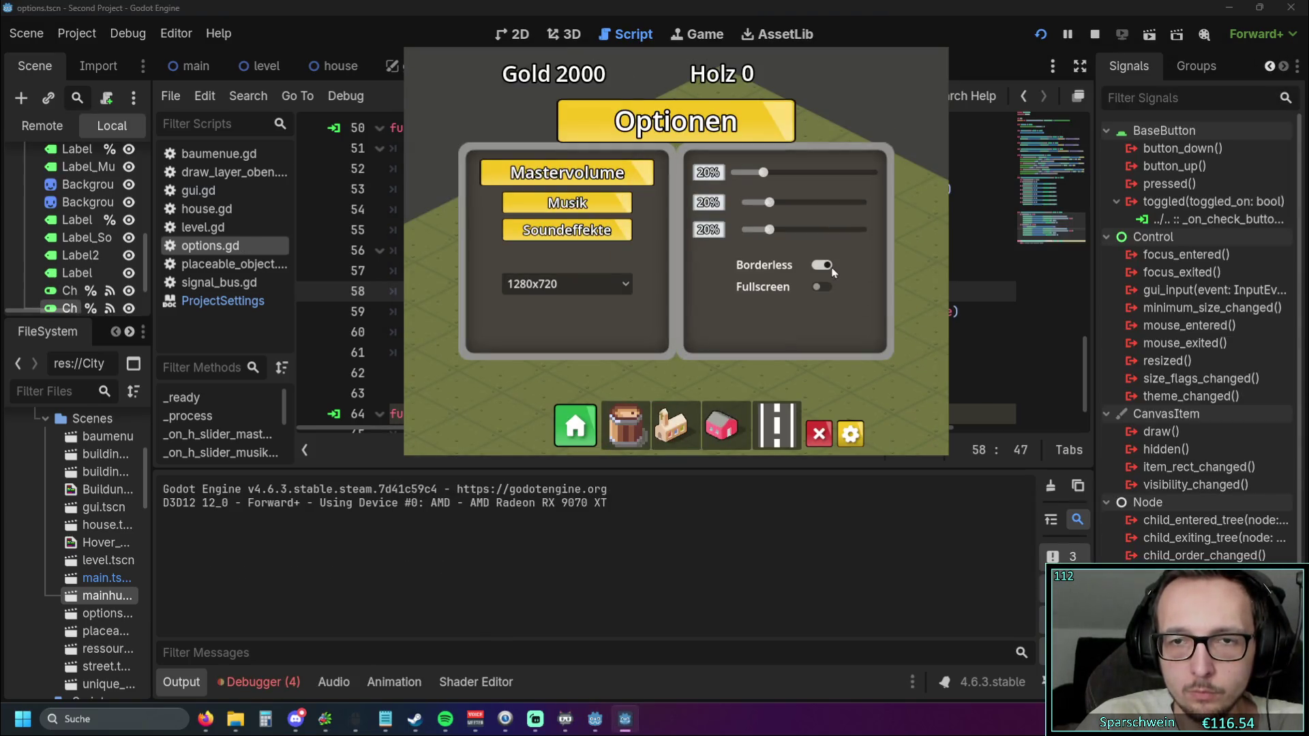
click(827, 286)
click(827, 268)
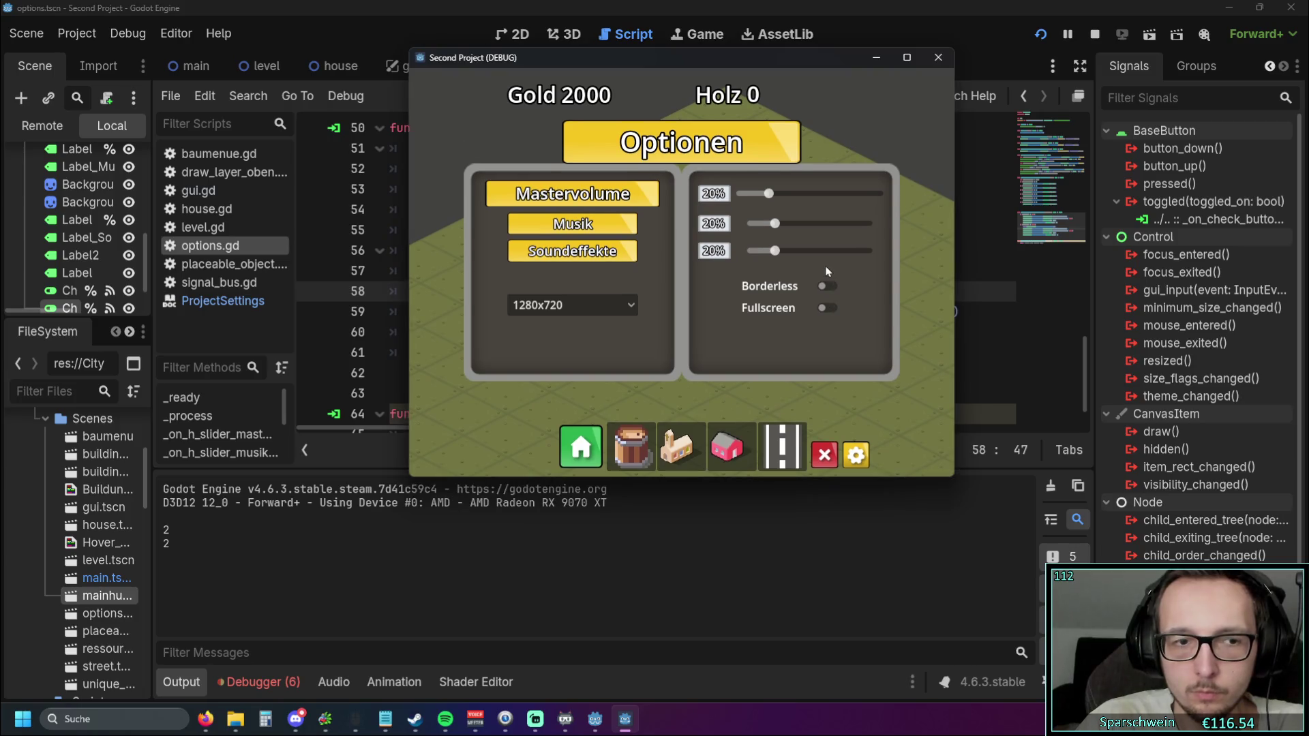
click(826, 283)
click(825, 271)
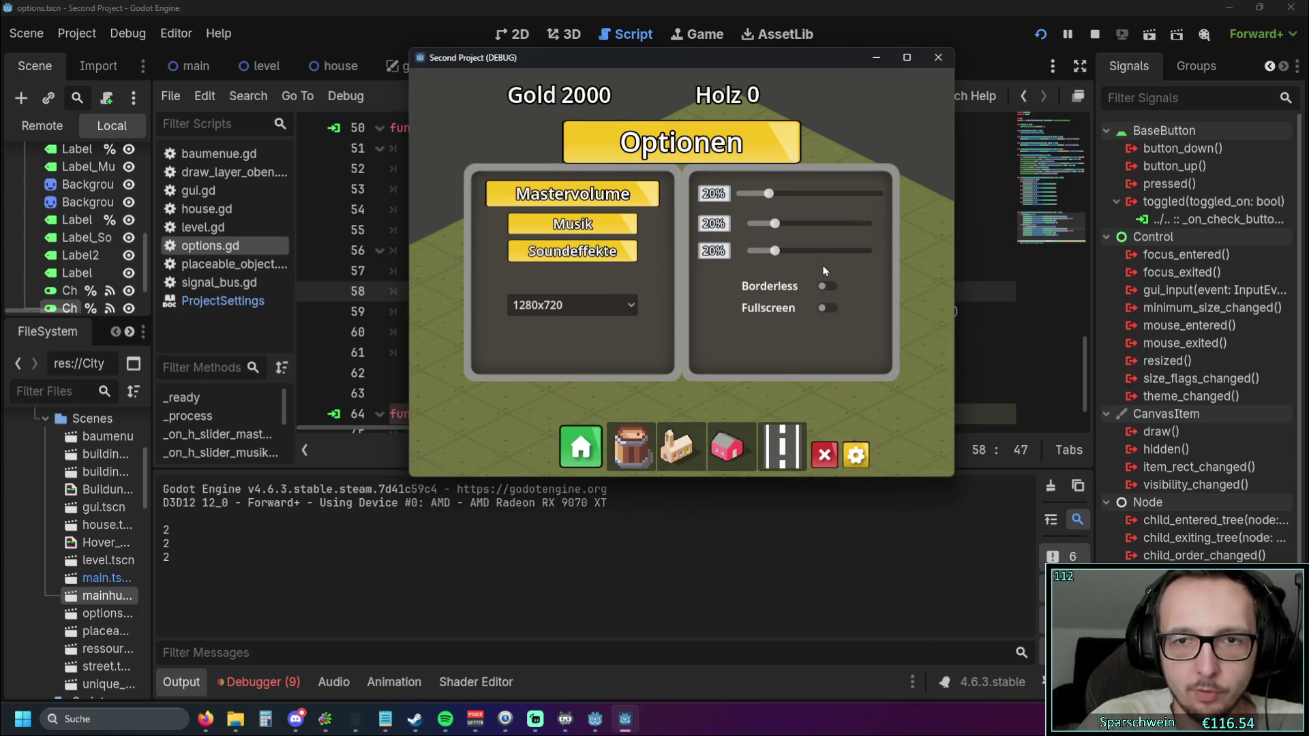
click(829, 287)
click(826, 271)
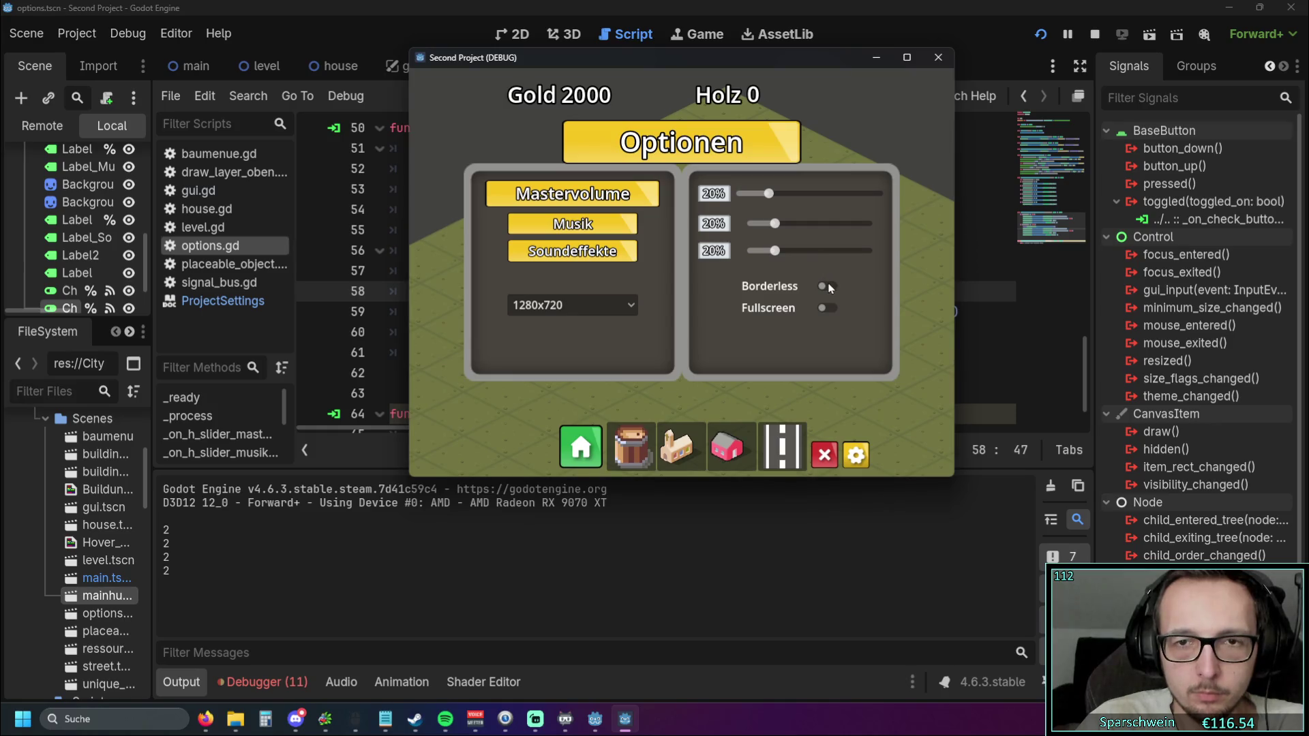
key(F8)
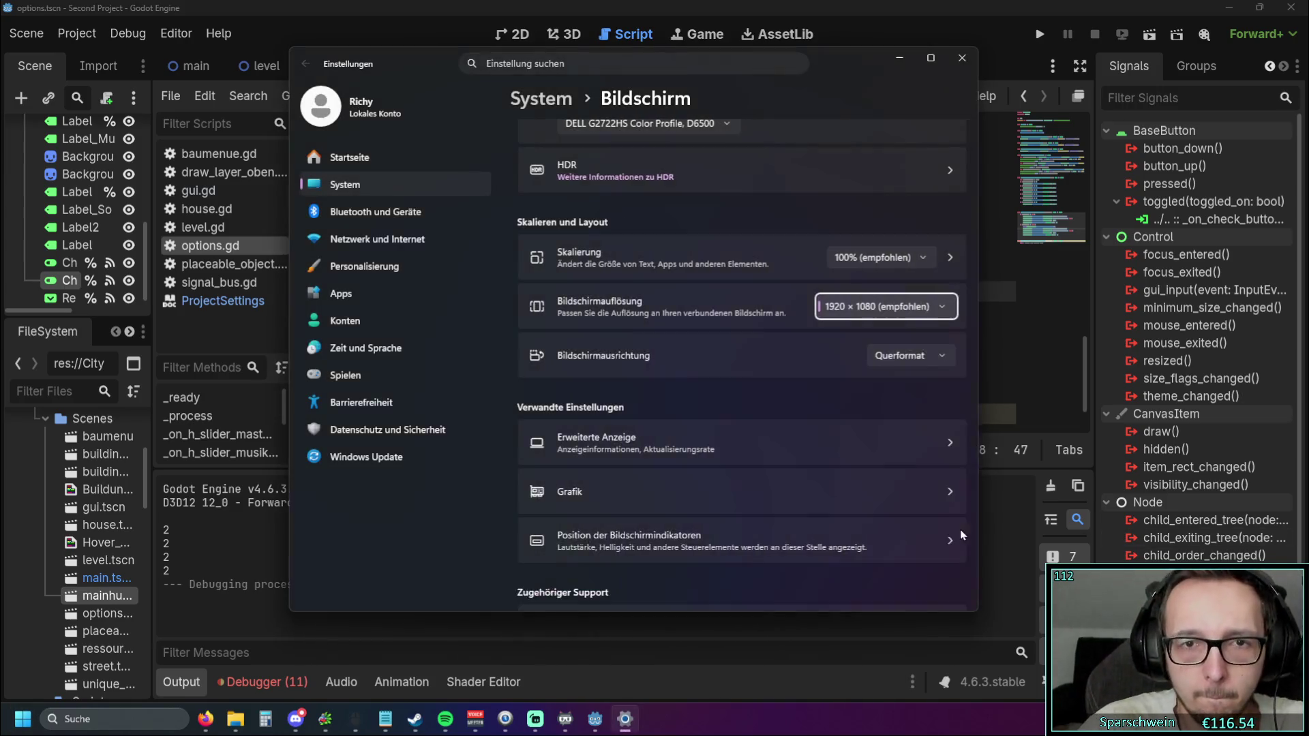
scroll(632, 284, up, 5)
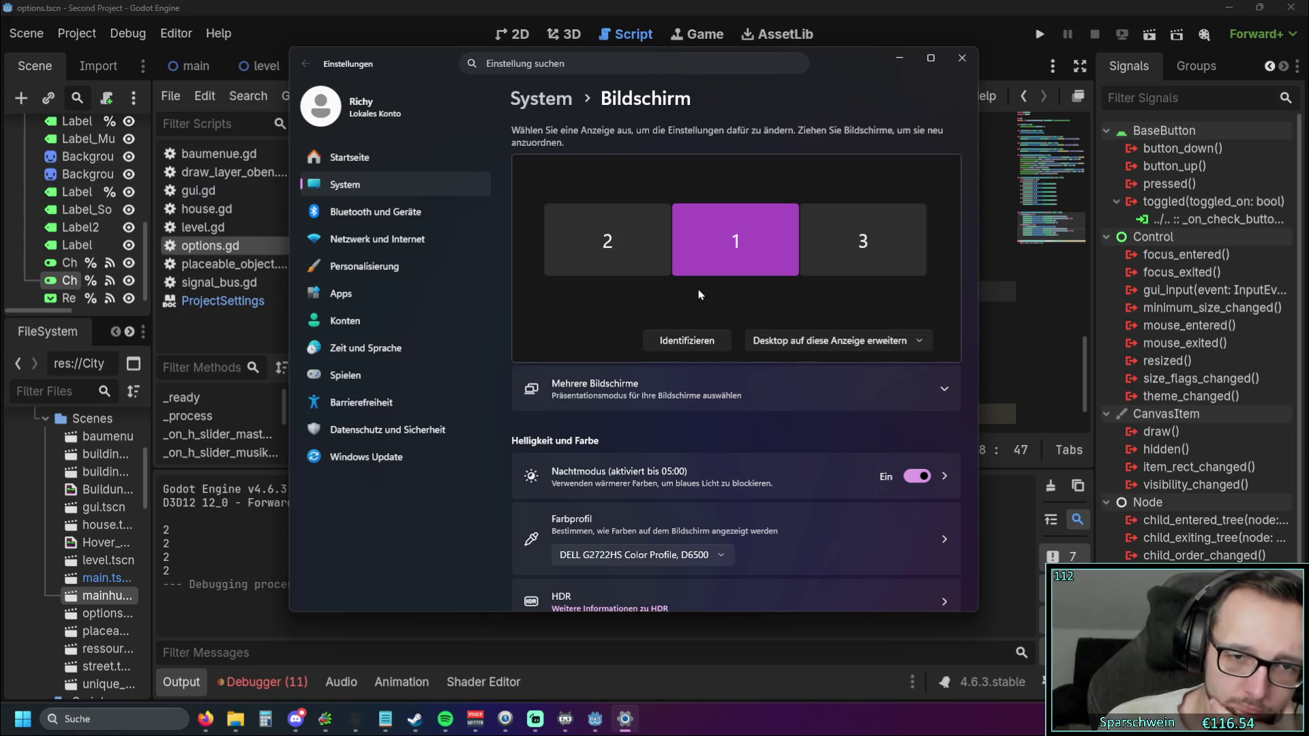
scroll(706, 307, down, 3)
scroll(709, 315, up, 3)
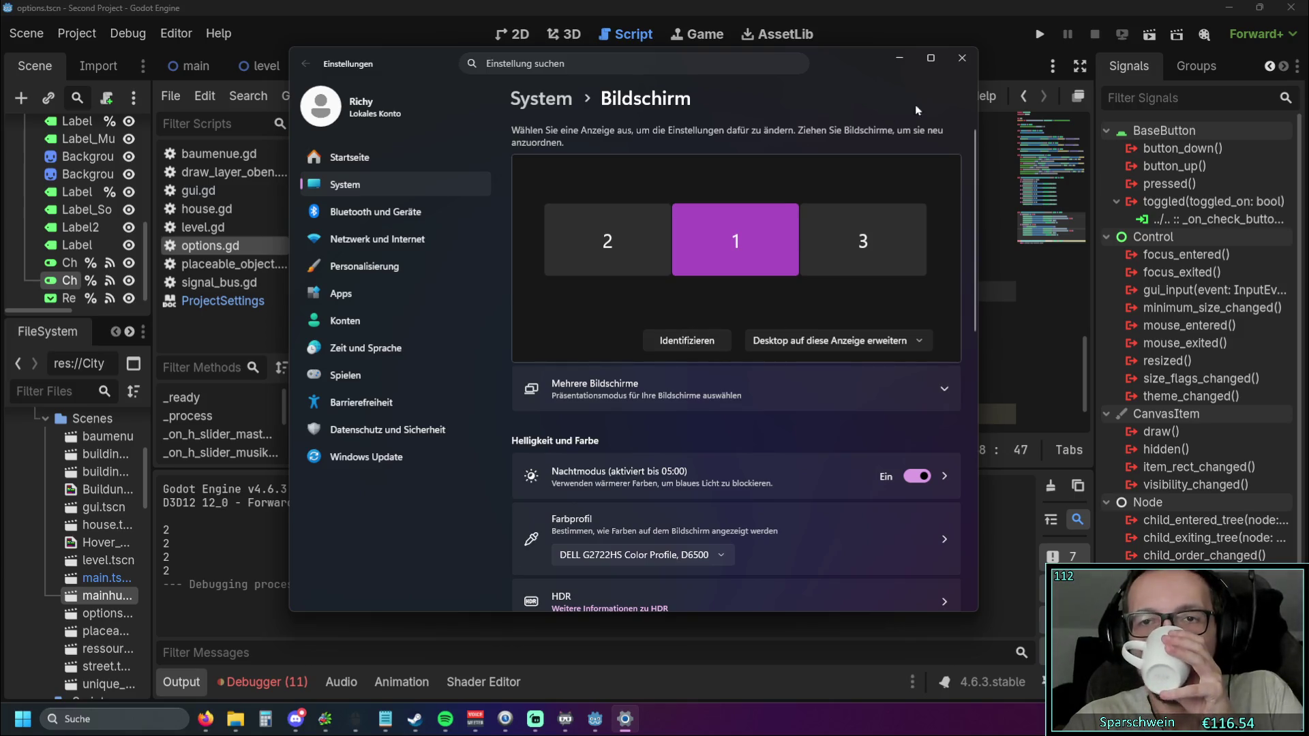
click(964, 60)
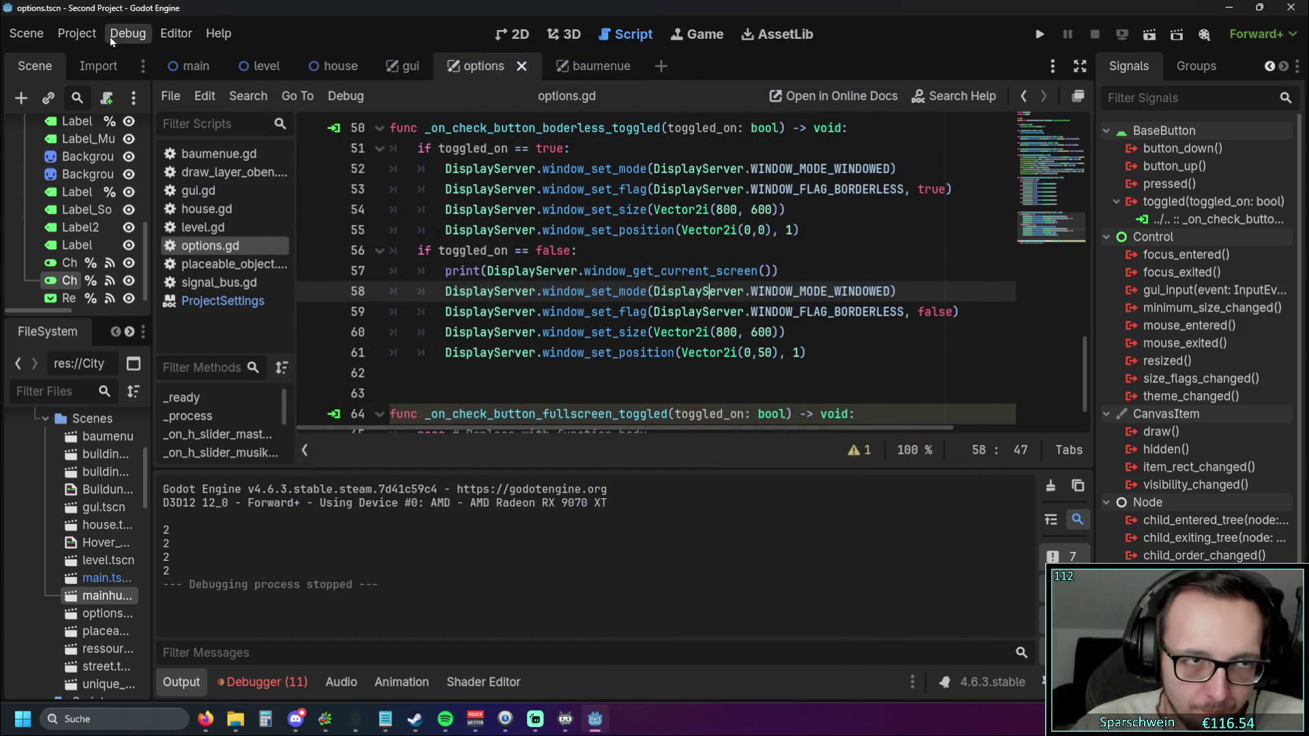
Glance at the Debug menu and Project Settings without changing anything
click(115, 35)
click(146, 34)
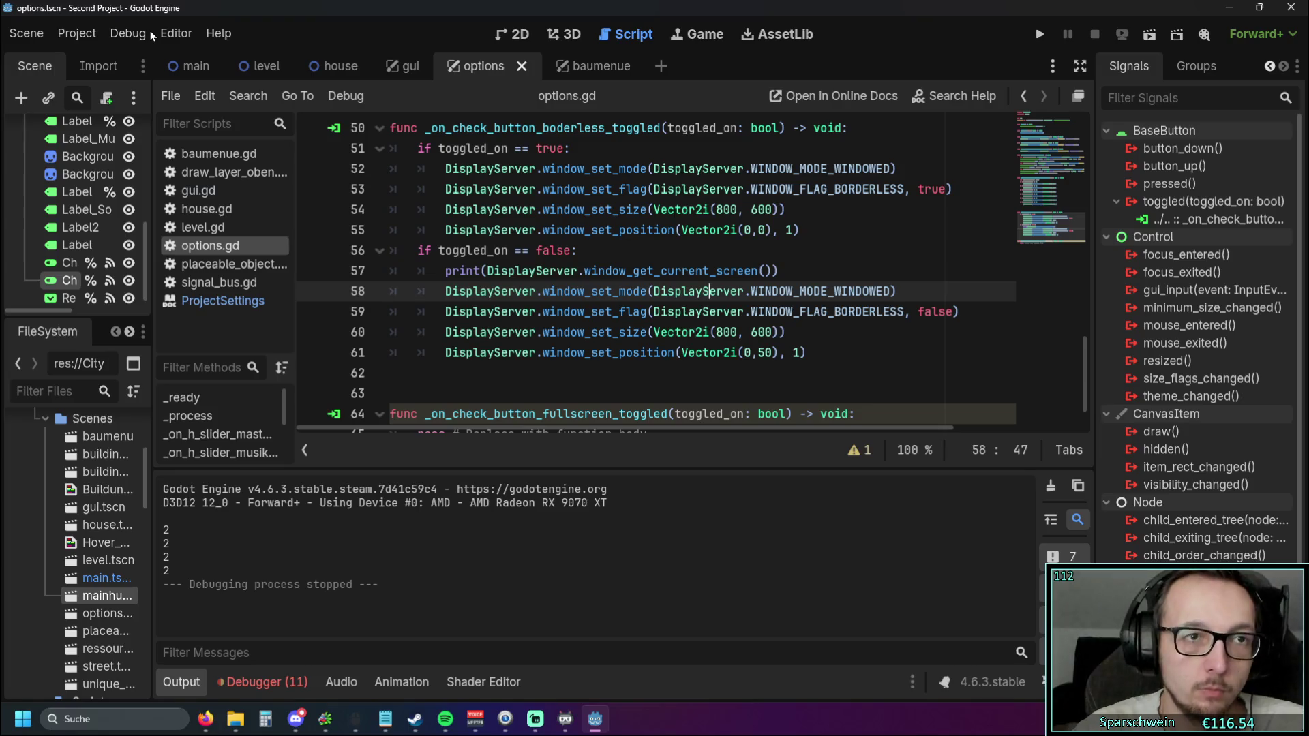
click(77, 34)
click(112, 58)
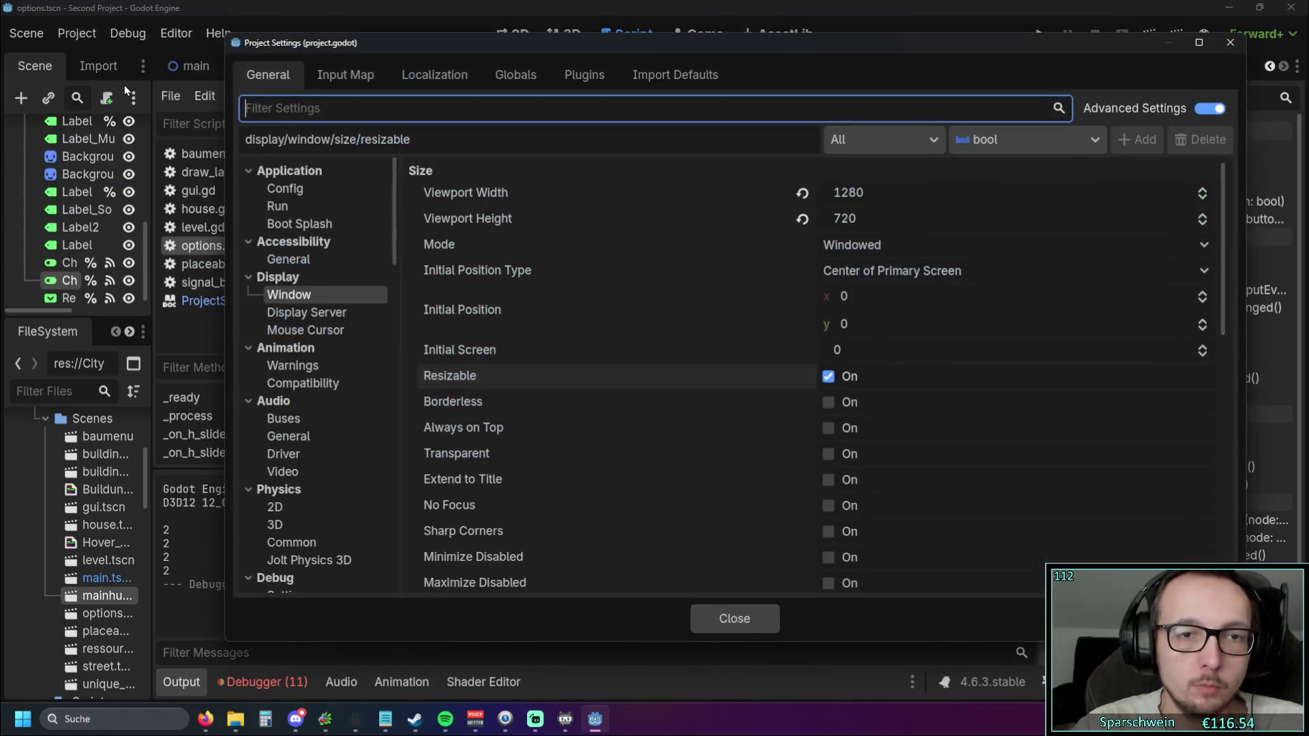
click(1229, 43)
Set Editor Settings' run Window Placement screen to Screen 1, then return to line 55 of options.gd
click(176, 33)
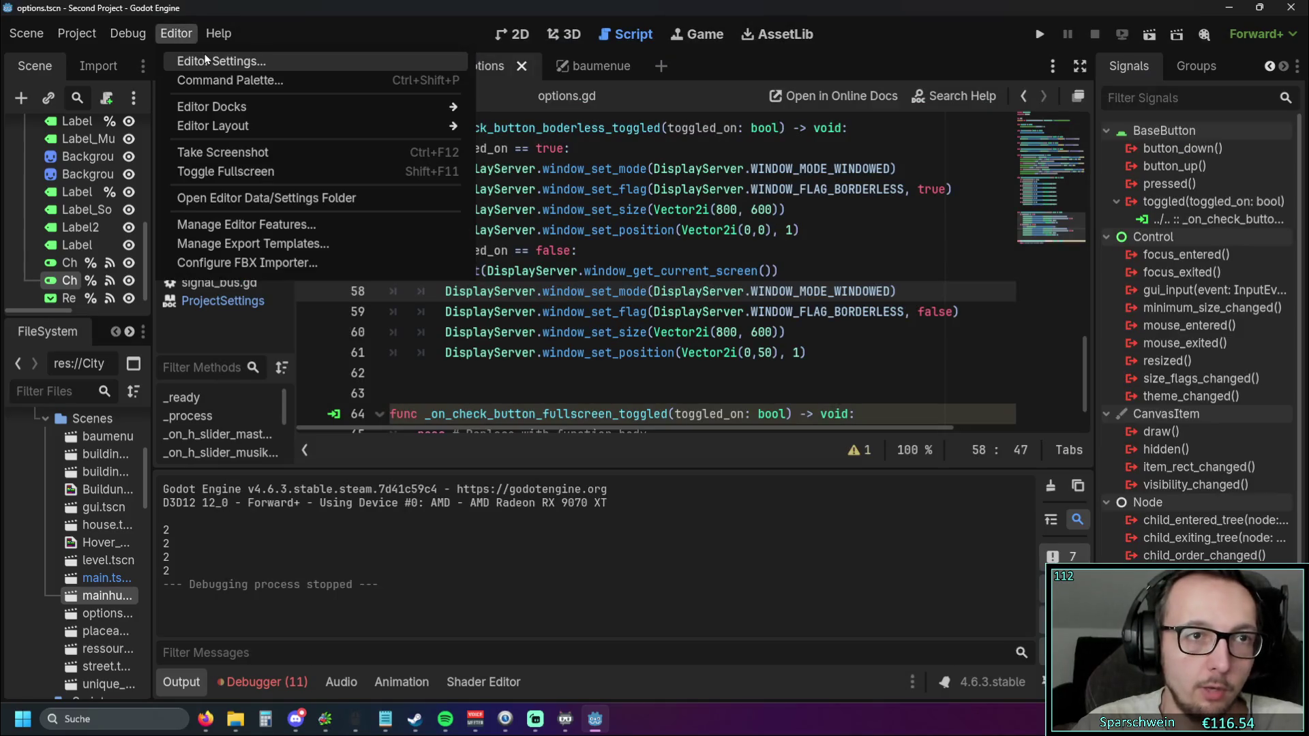
click(203, 59)
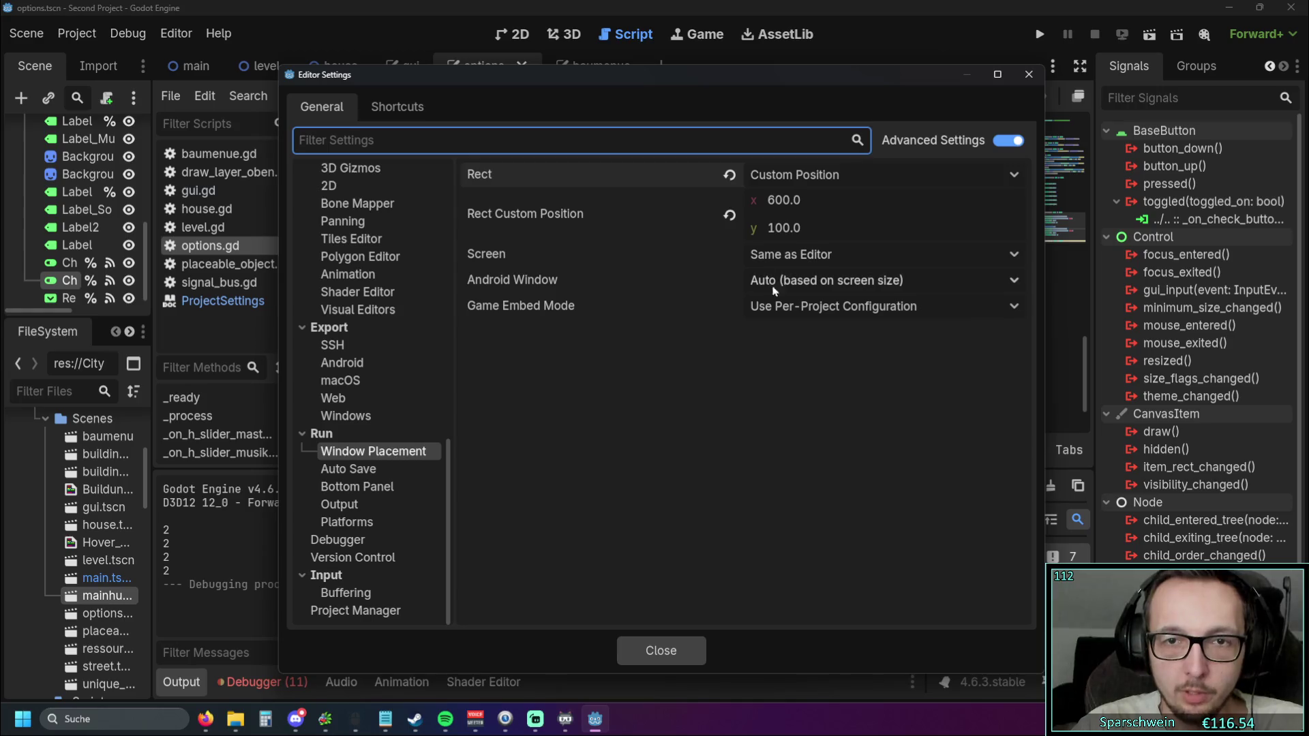
click(798, 262)
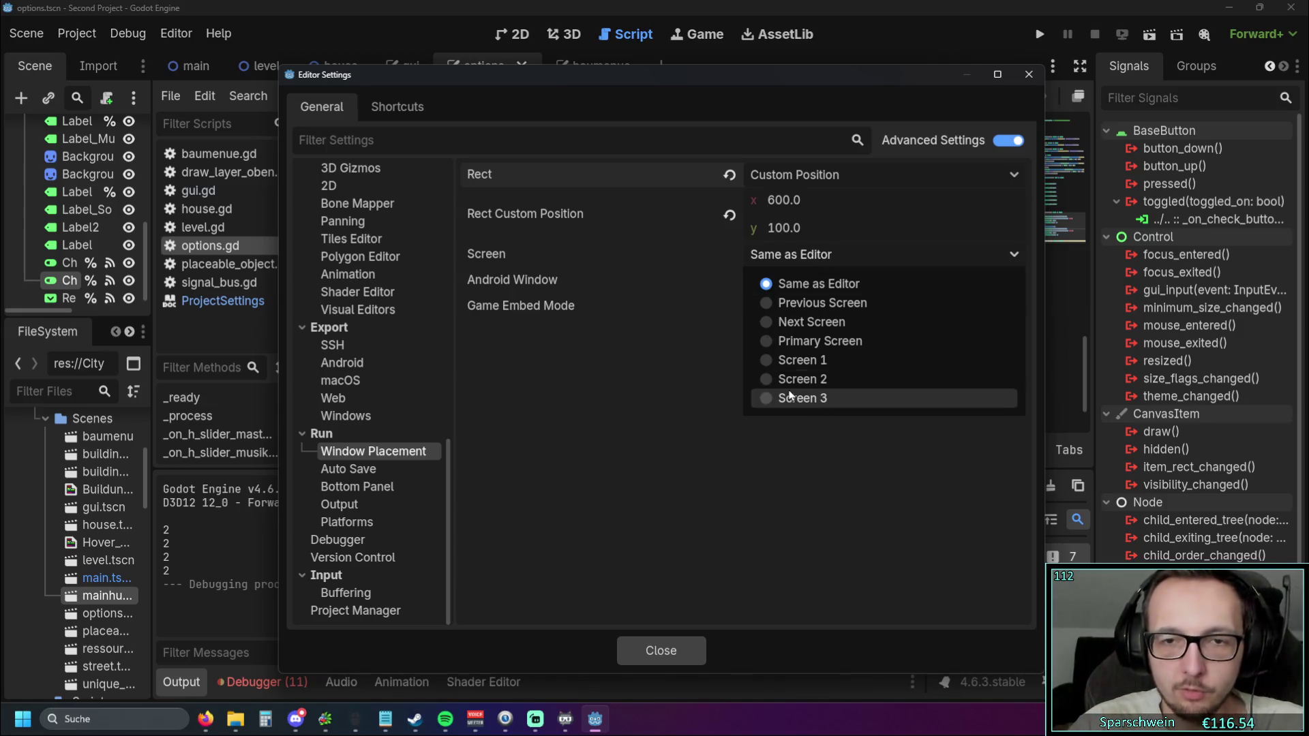
click(795, 361)
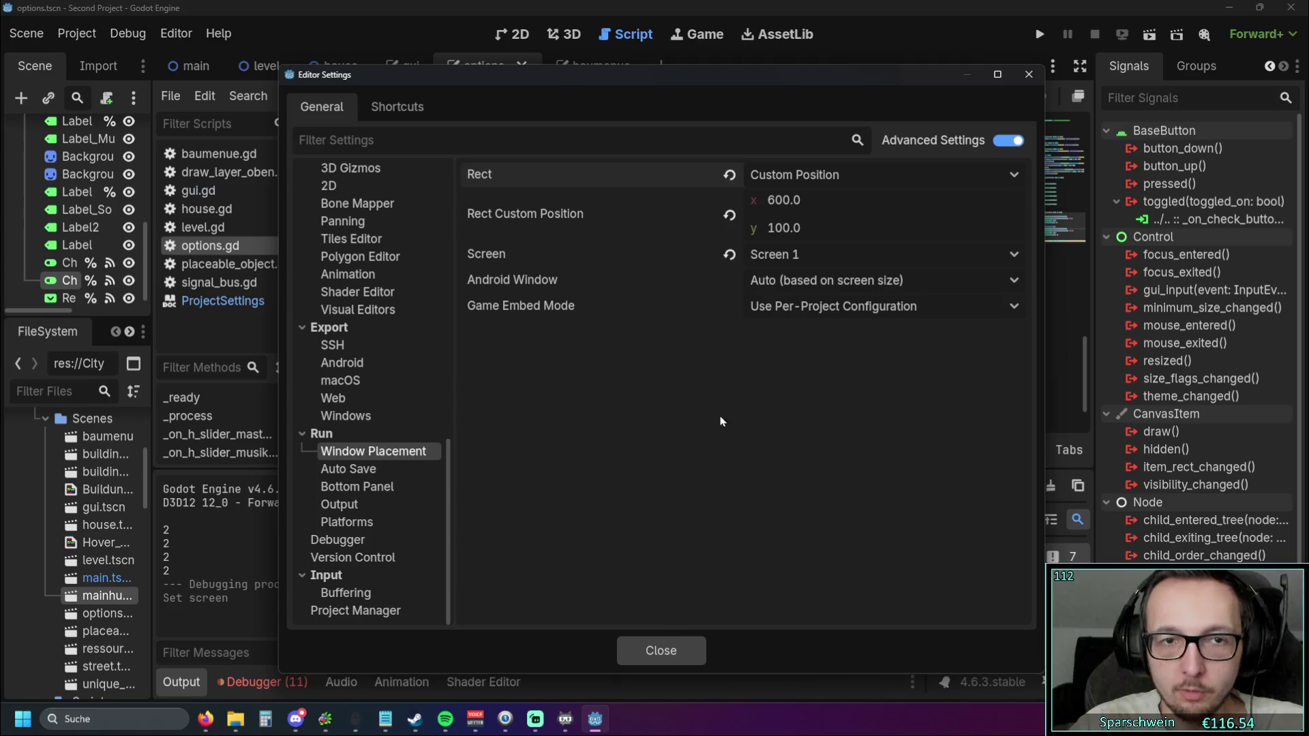
click(658, 651)
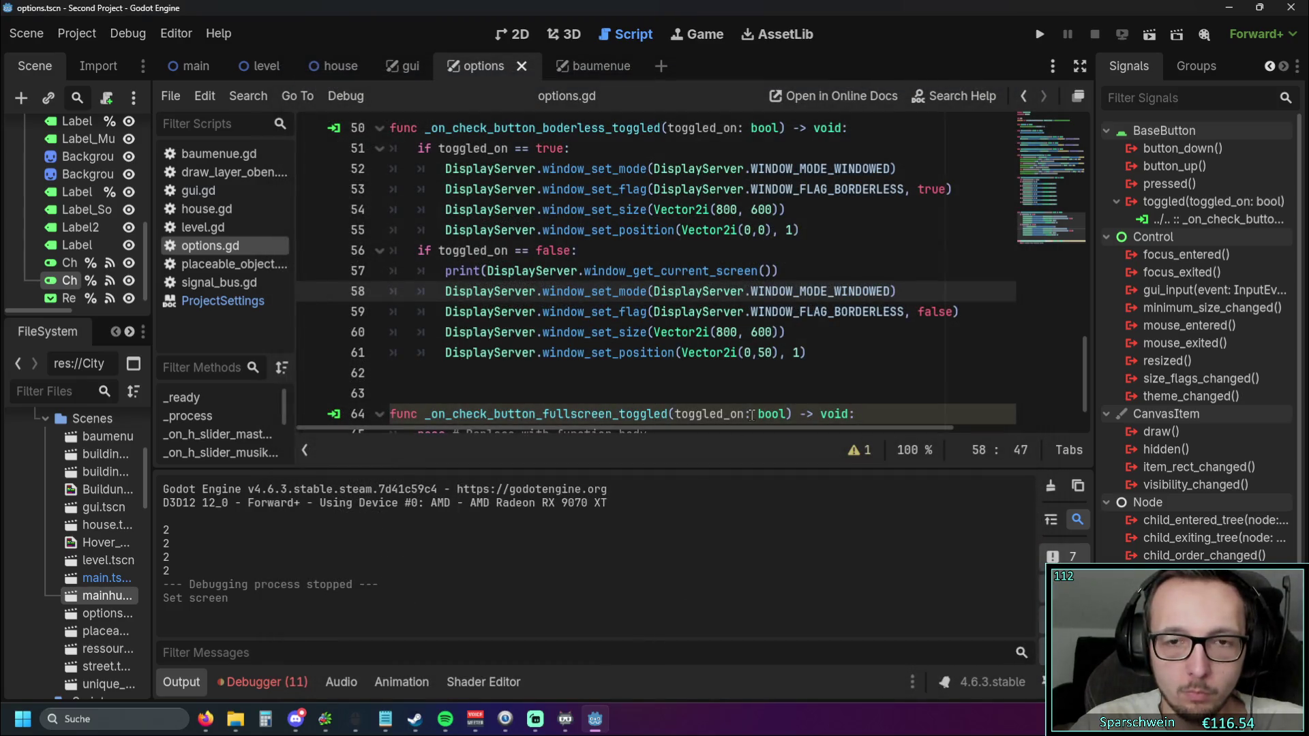
click(790, 230)
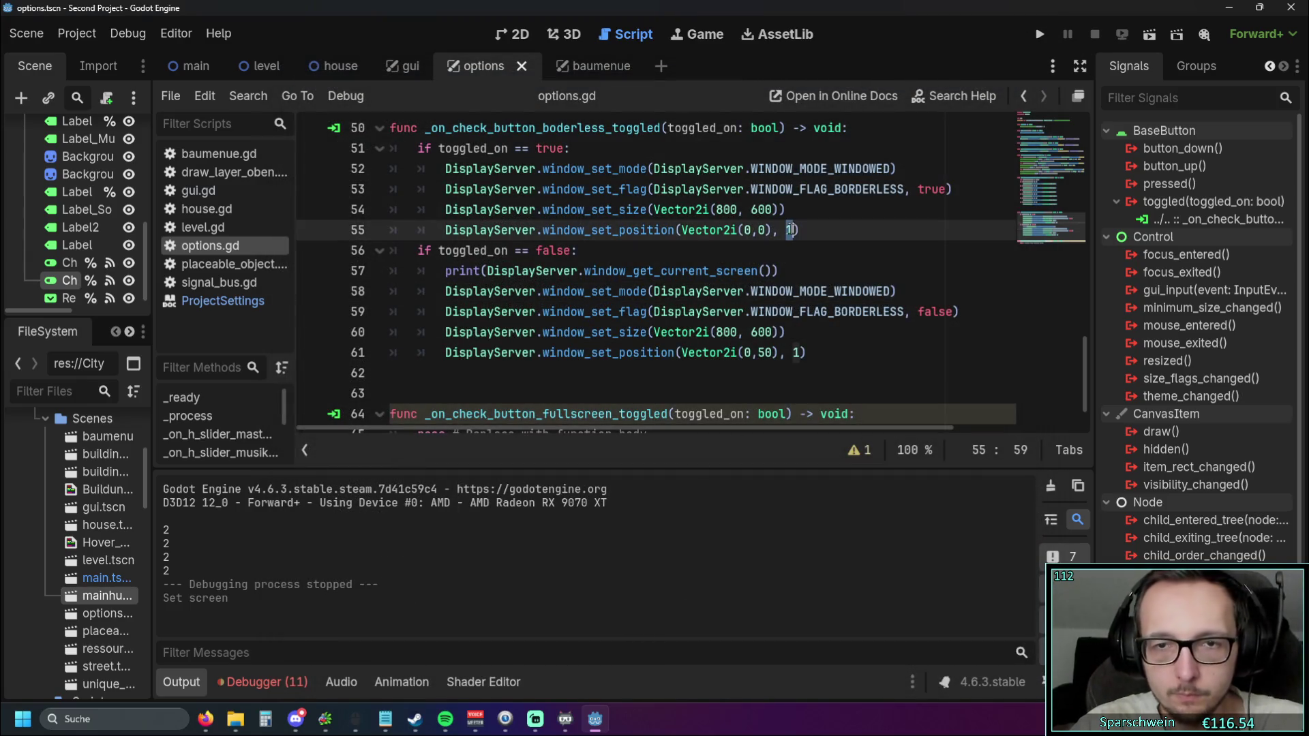
Delete the screen argument from the set_position calls on lines 55 and 61
key(BackSpace)
key(BackSpace)
key(BackSpace)
click(799, 353)
key(BackSpace)
key(BackSpace)
key(BackSpace)
Test-run the game with the edited script and close it
click(1039, 34)
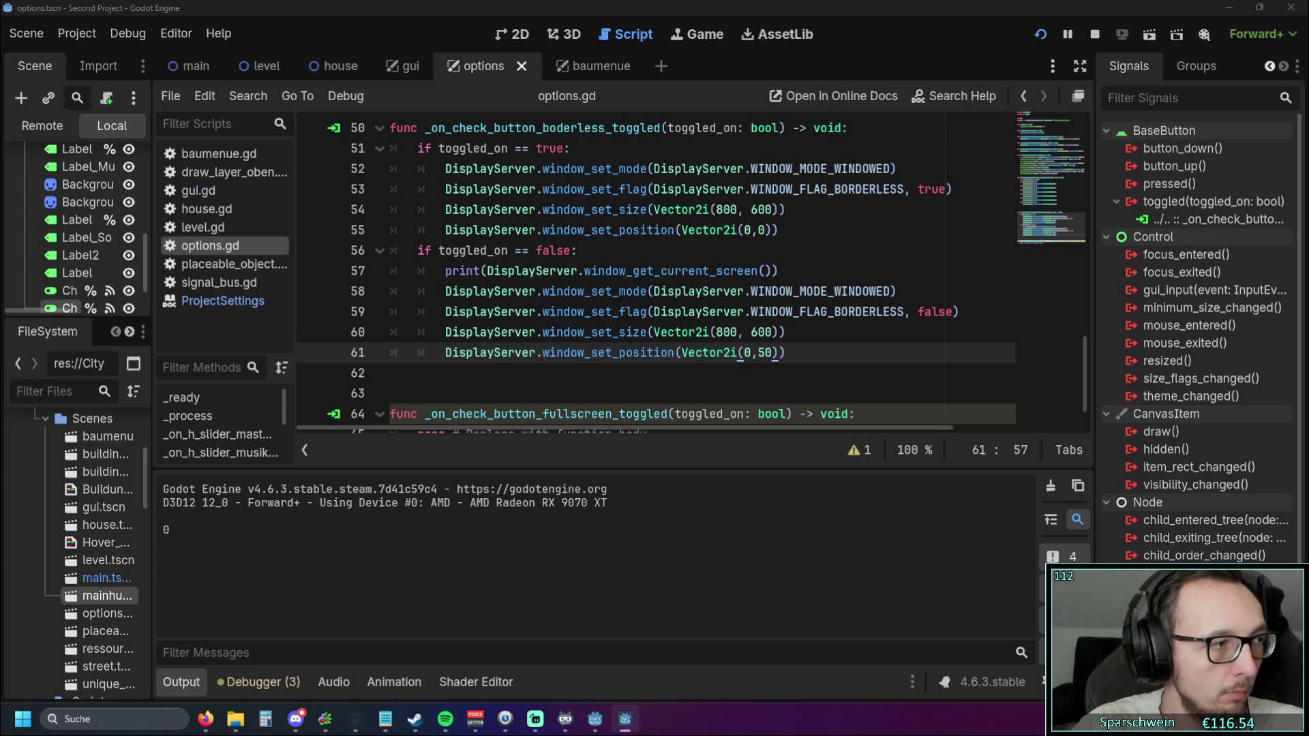
key(alt+F4)
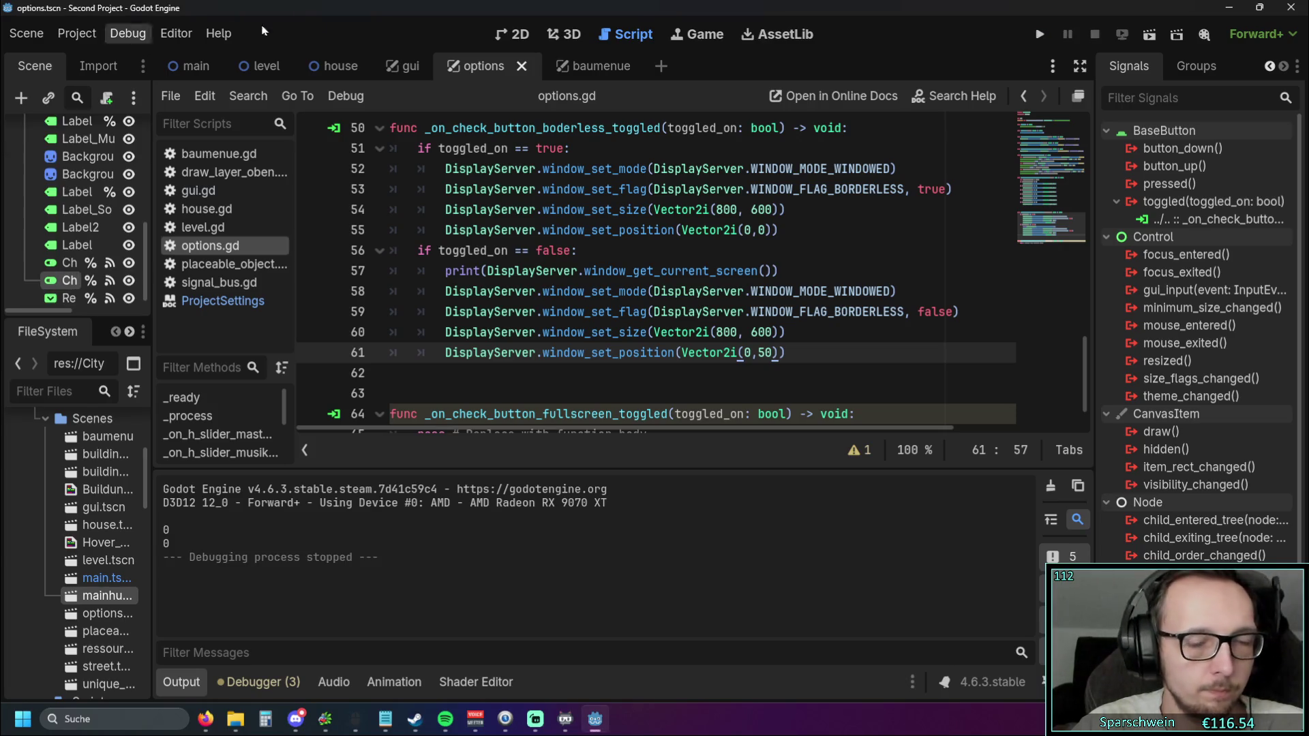
click(193, 32)
Revert the run window screen to Same as Editor, leaving Android placement on Auto
click(204, 57)
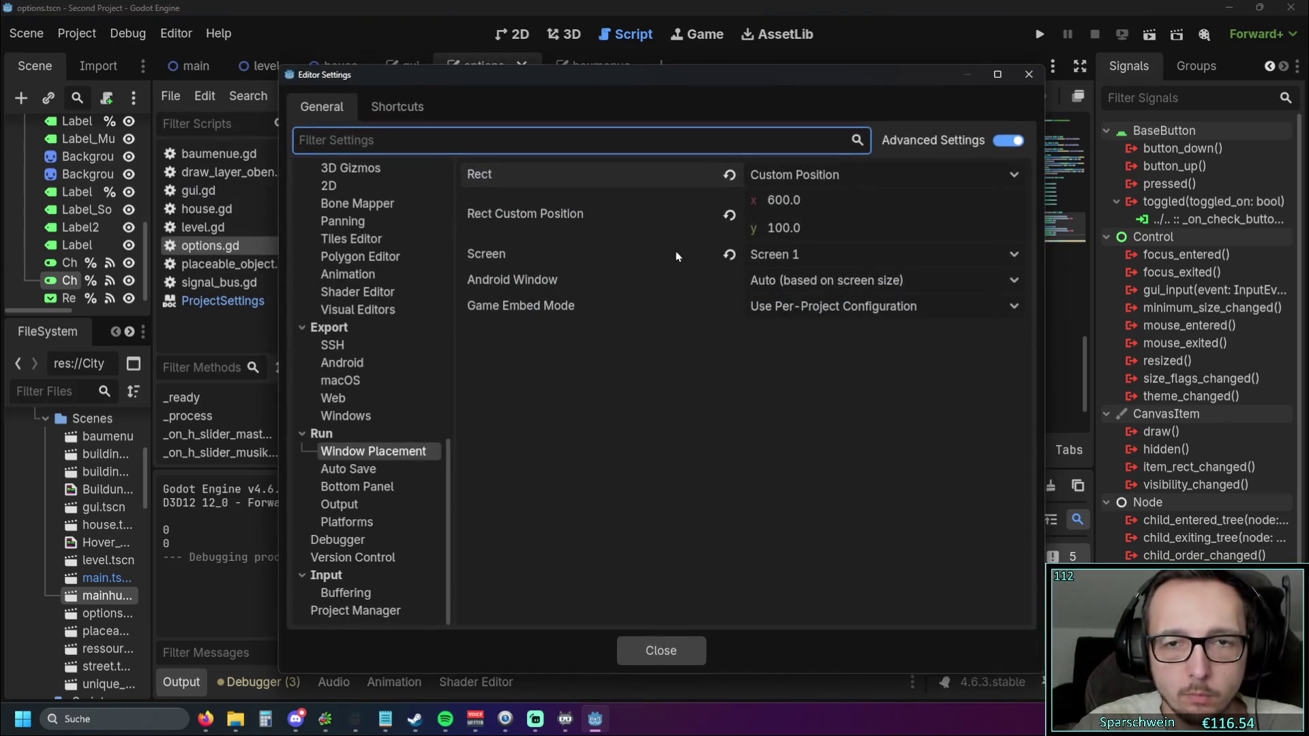
click(811, 256)
click(804, 256)
click(729, 255)
click(879, 284)
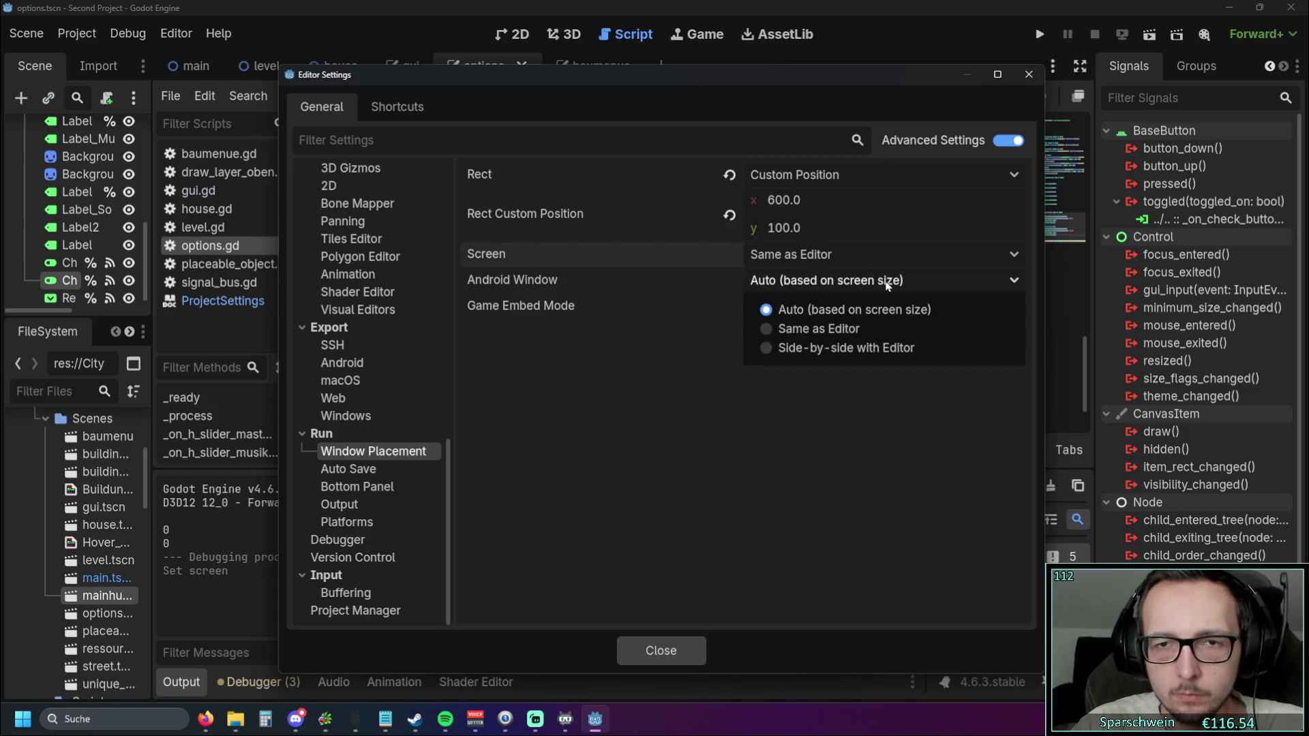
click(895, 284)
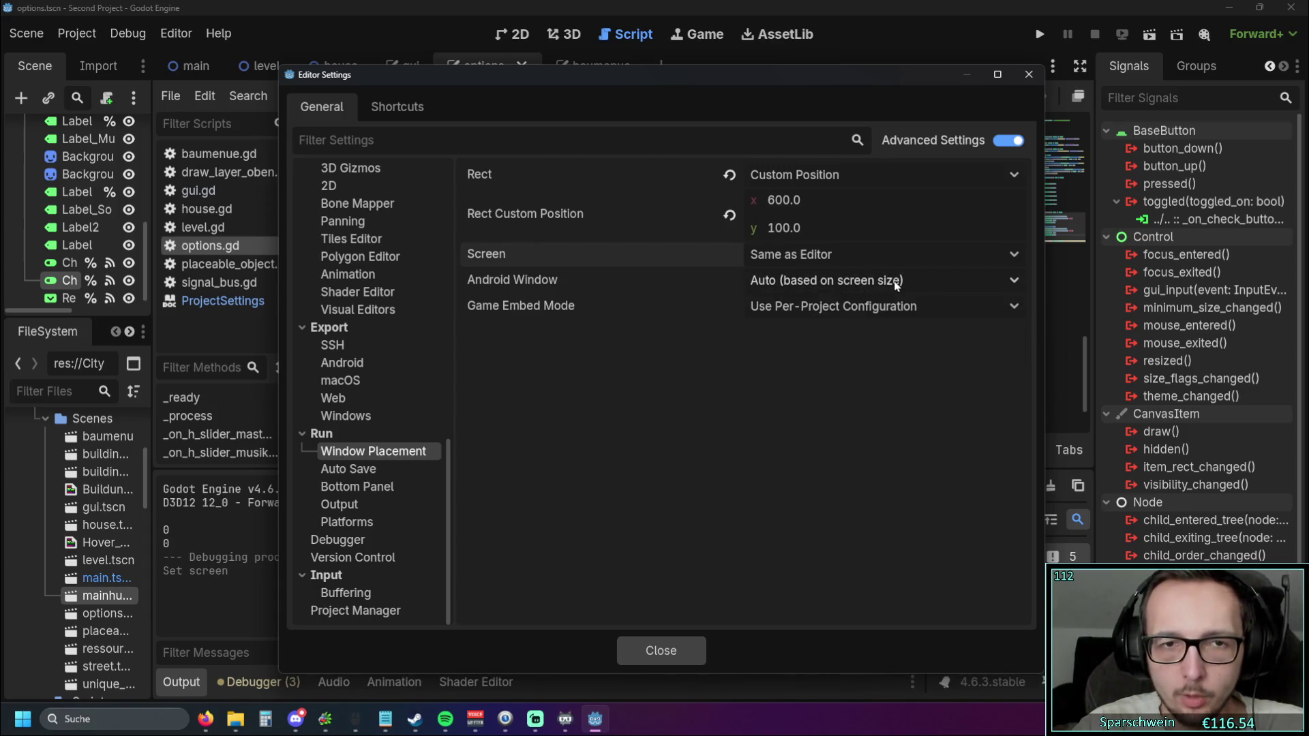
click(844, 266)
click(844, 267)
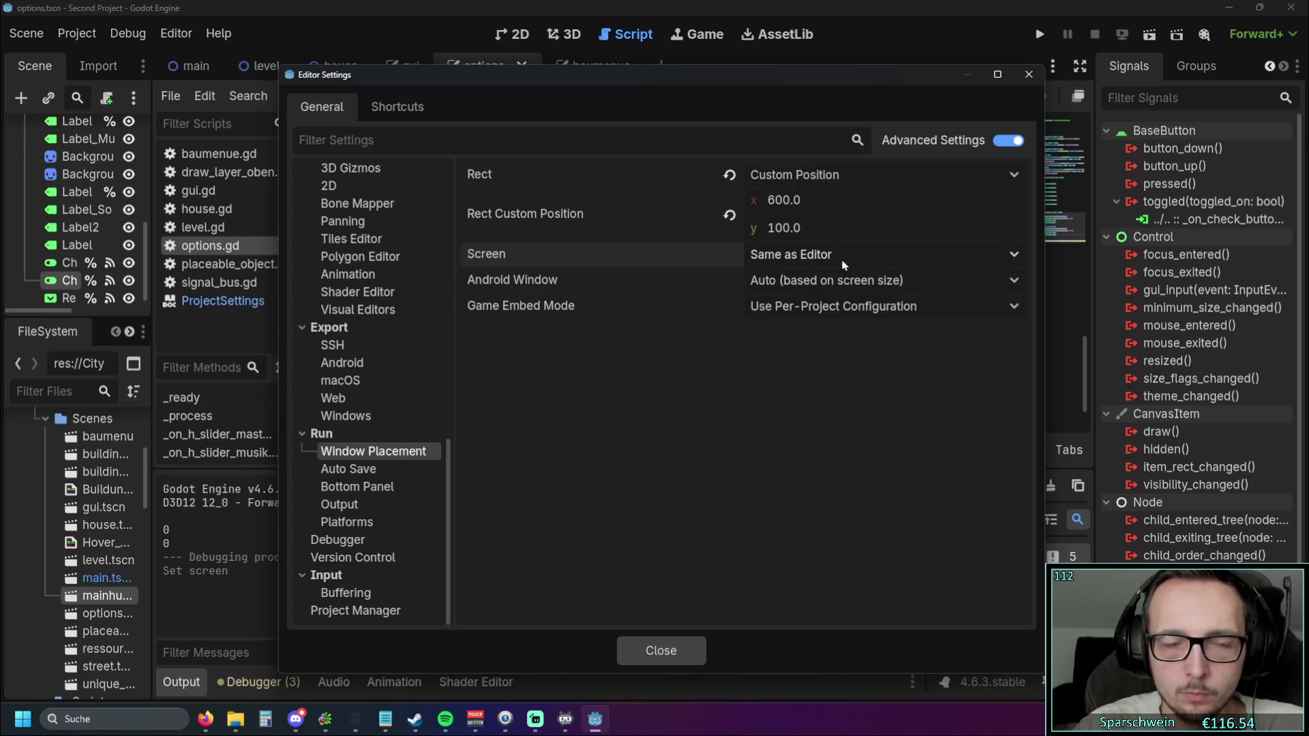
Browse the Platforms, Output, Bottom Panel and Auto Save run settings, then open Project Settings' Display > Window page
click(358, 519)
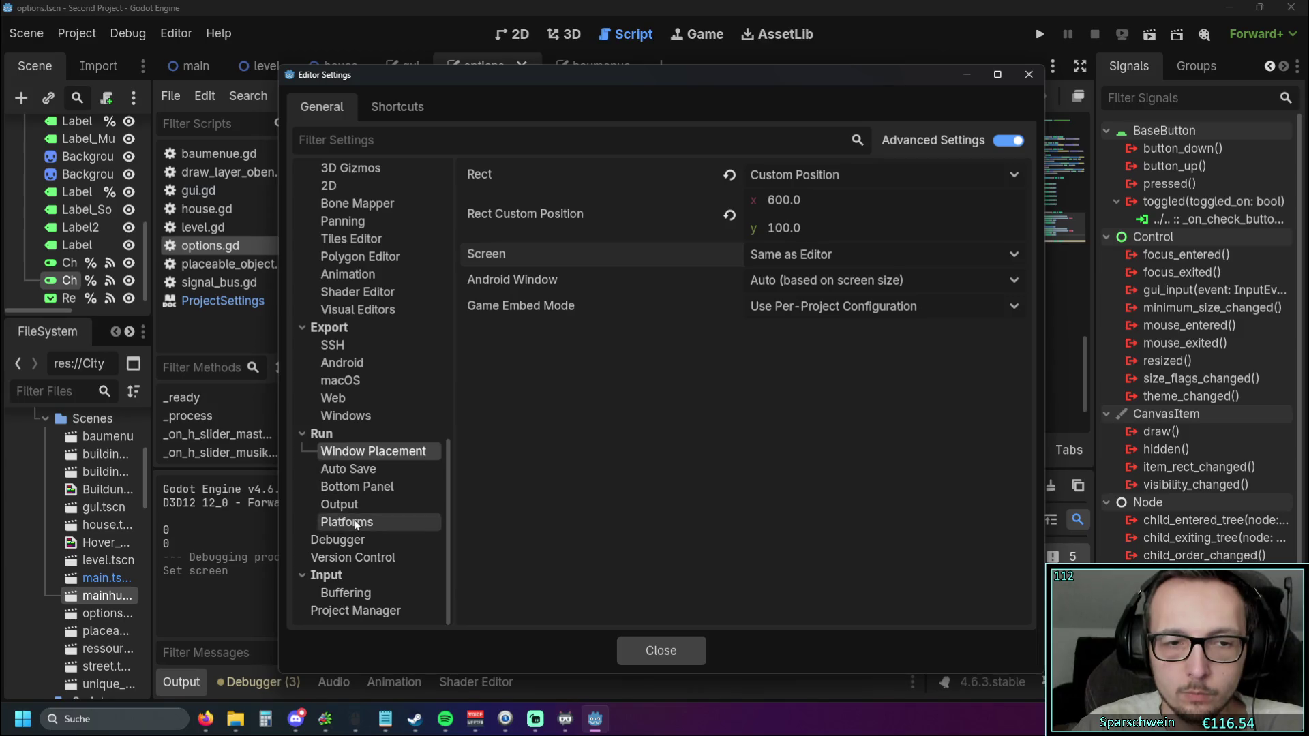
click(360, 504)
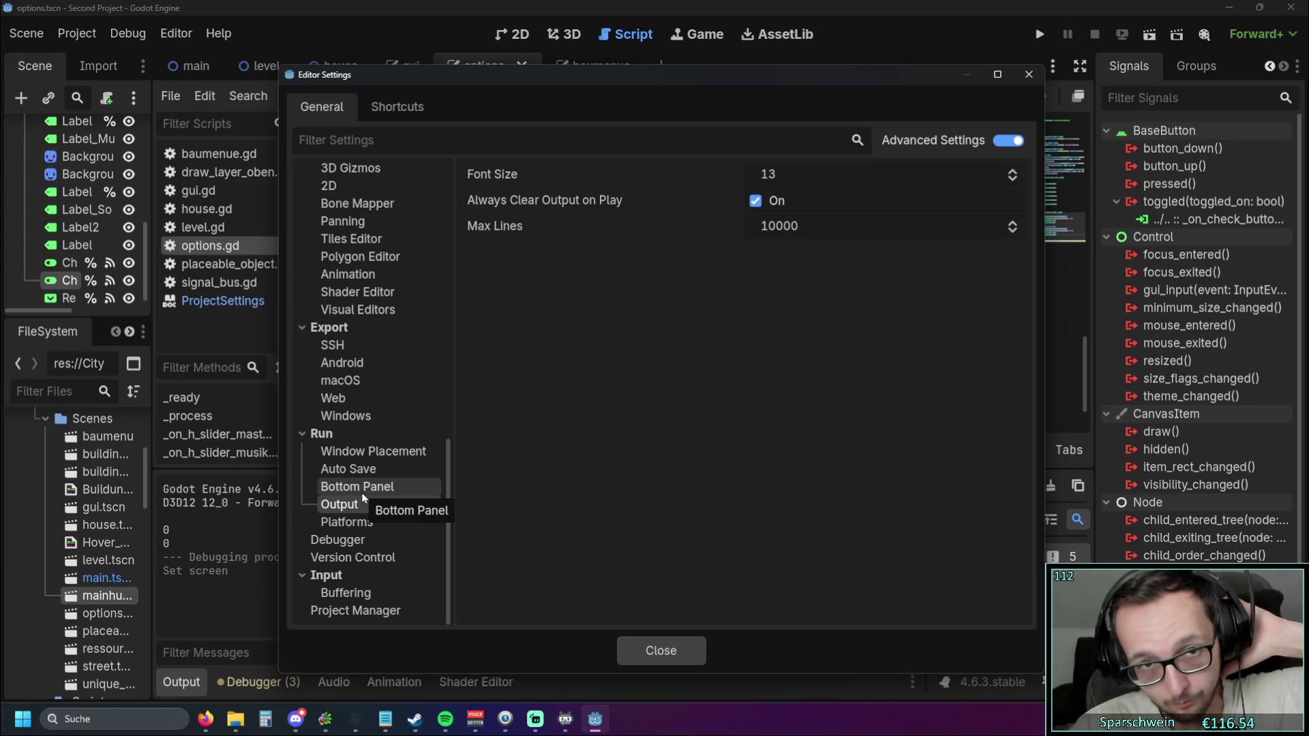
click(362, 492)
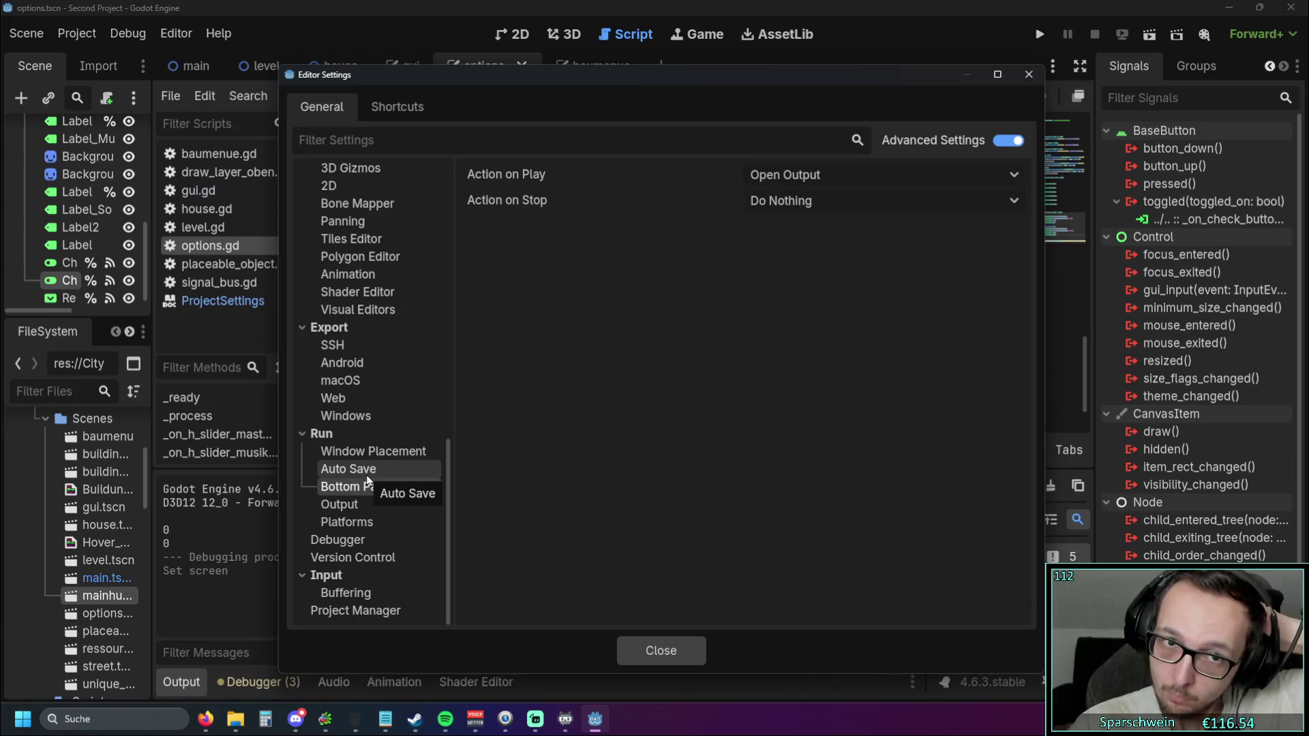
click(370, 475)
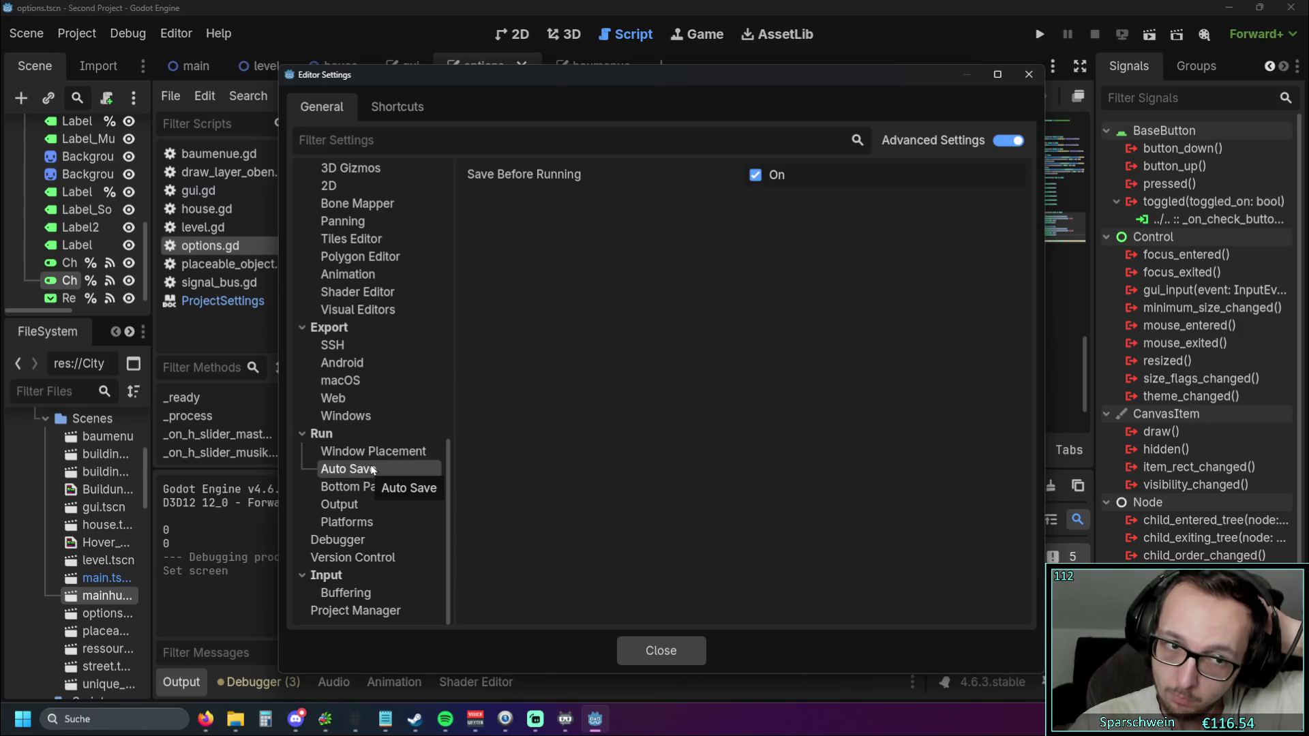
click(371, 454)
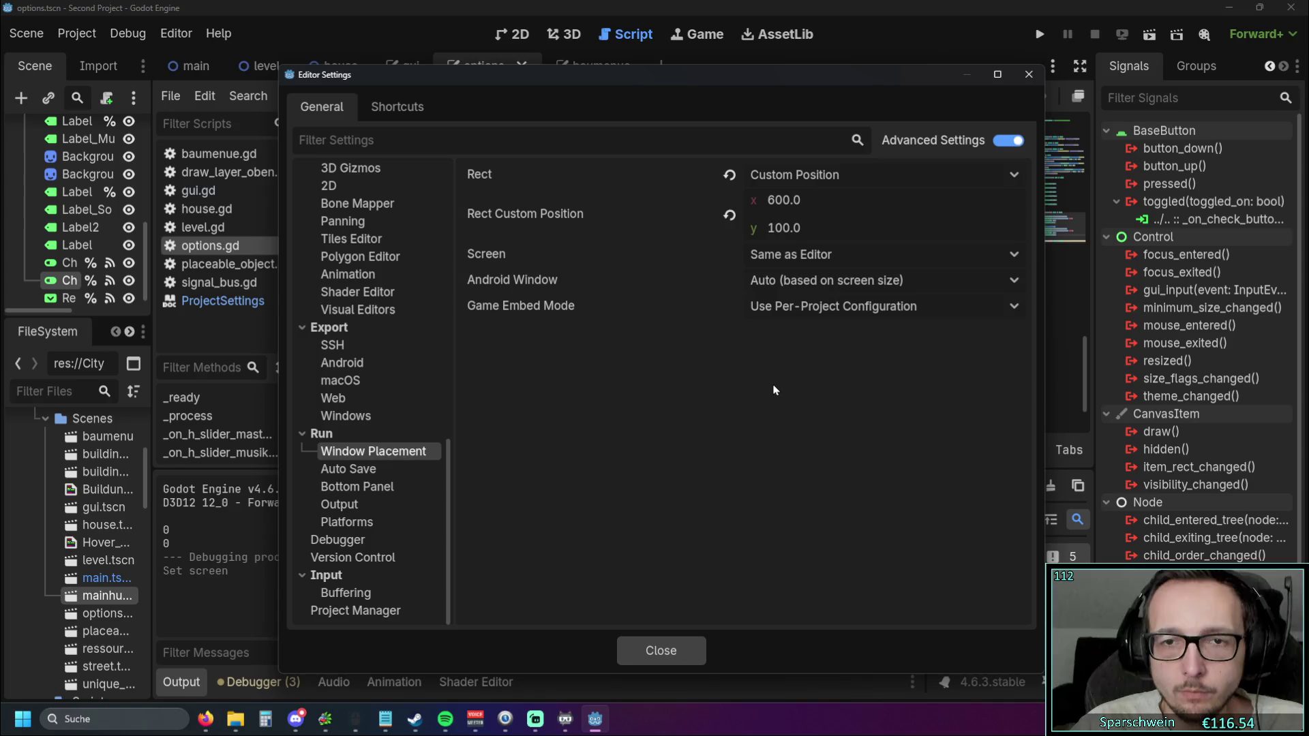
click(1029, 74)
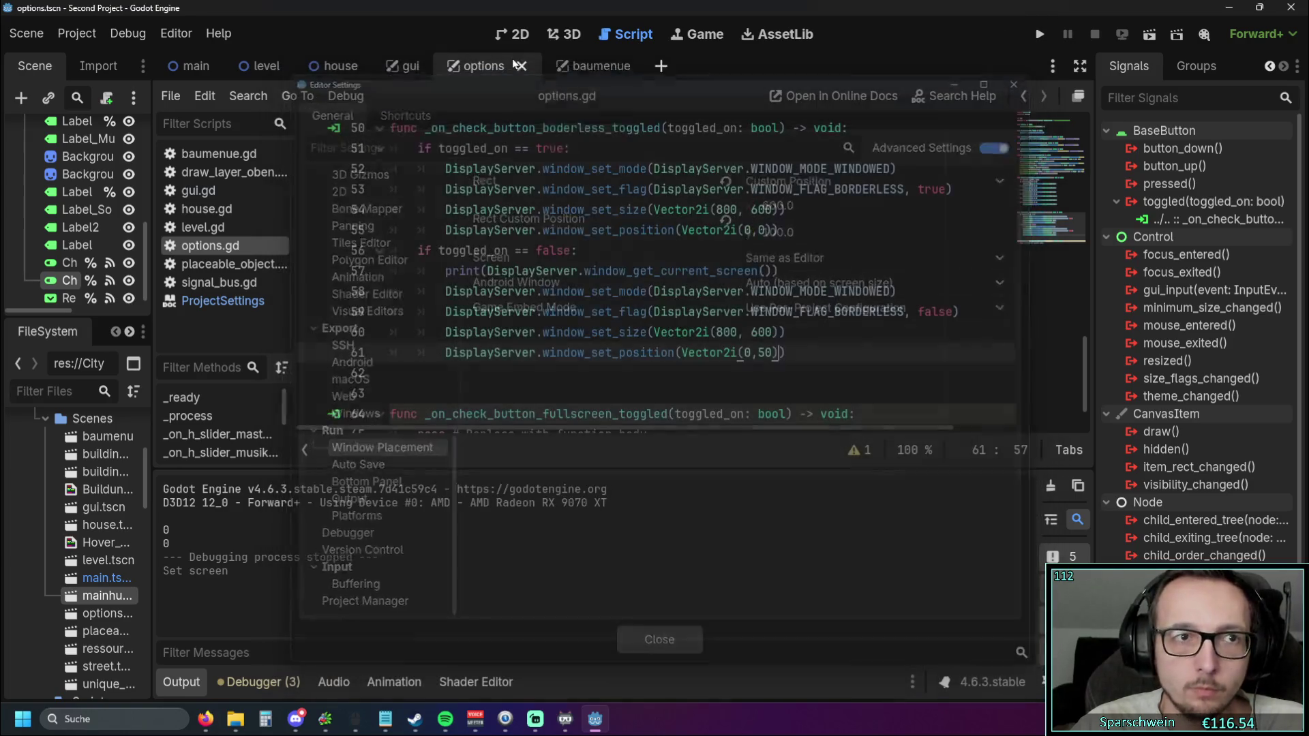
click(112, 62)
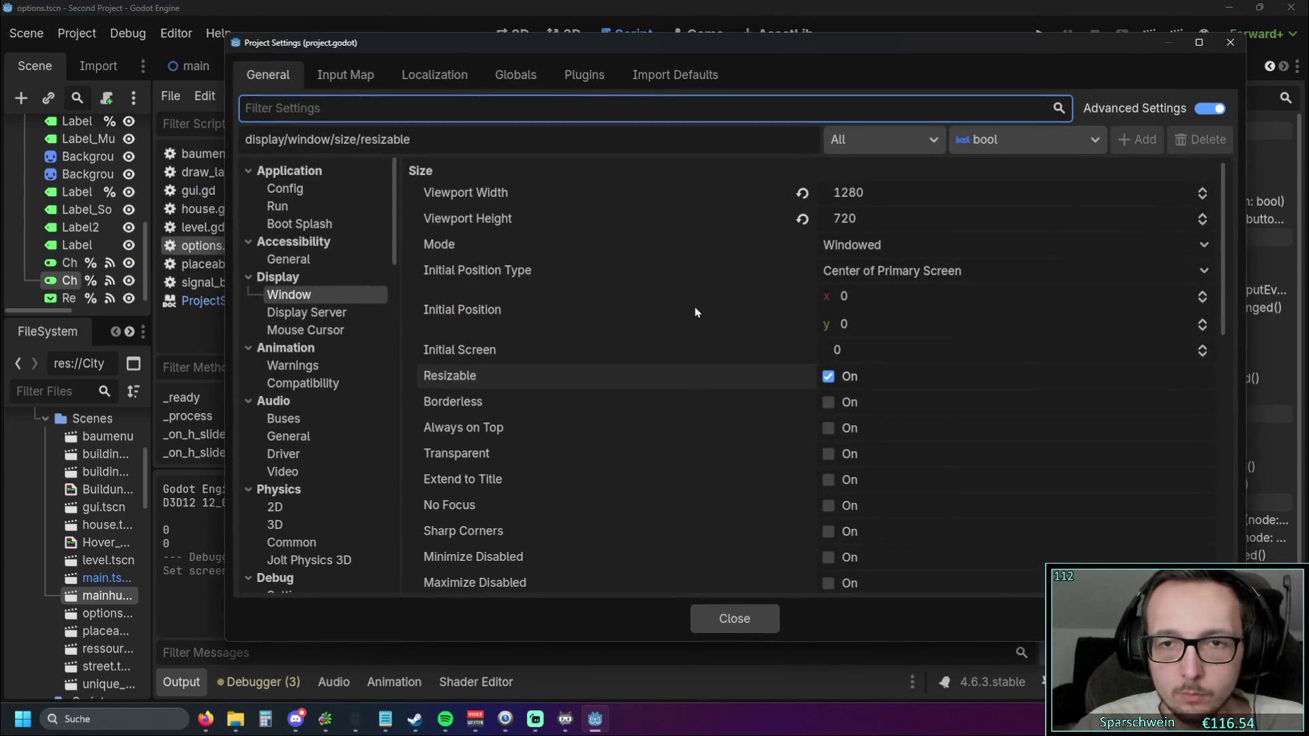
Change the project's Display > Window Initial Screen from 0 to 1 and close Project Settings
mouse_move(447, 352)
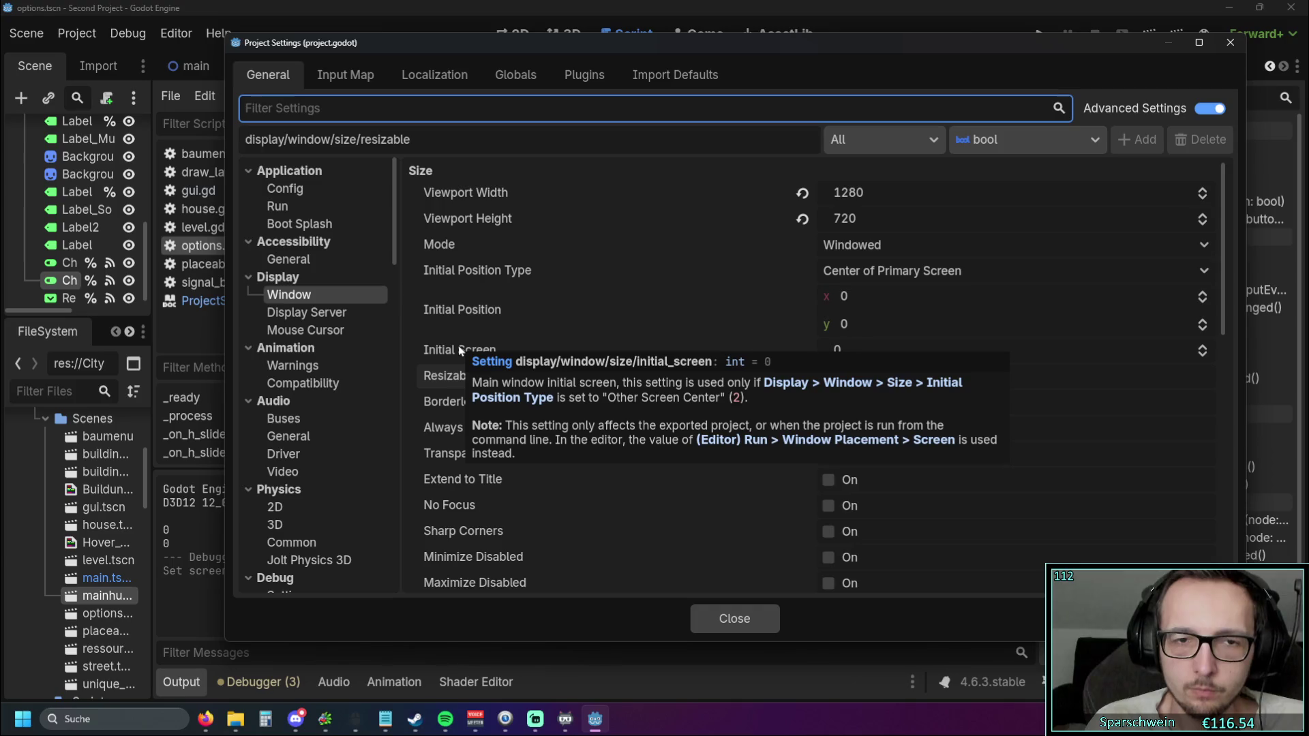
click(467, 333)
click(471, 356)
click(898, 350)
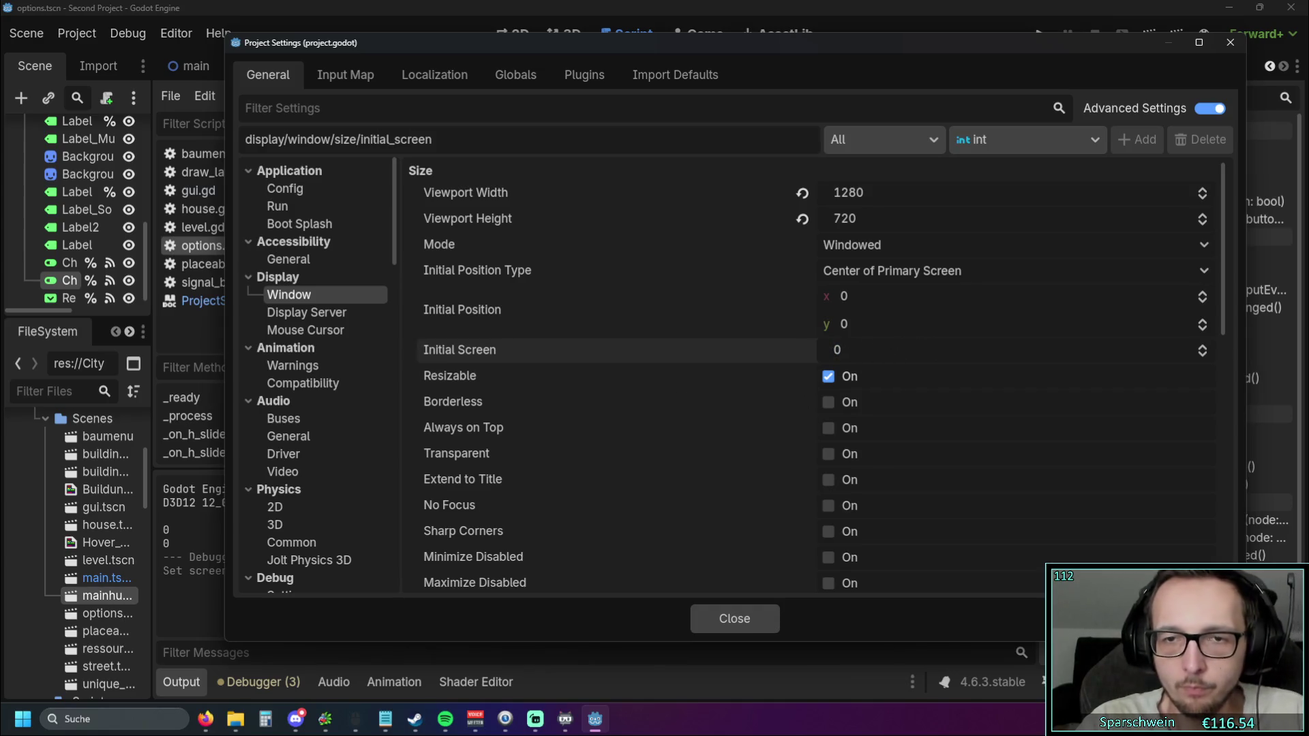
drag(848, 352, 824, 350)
text(1)
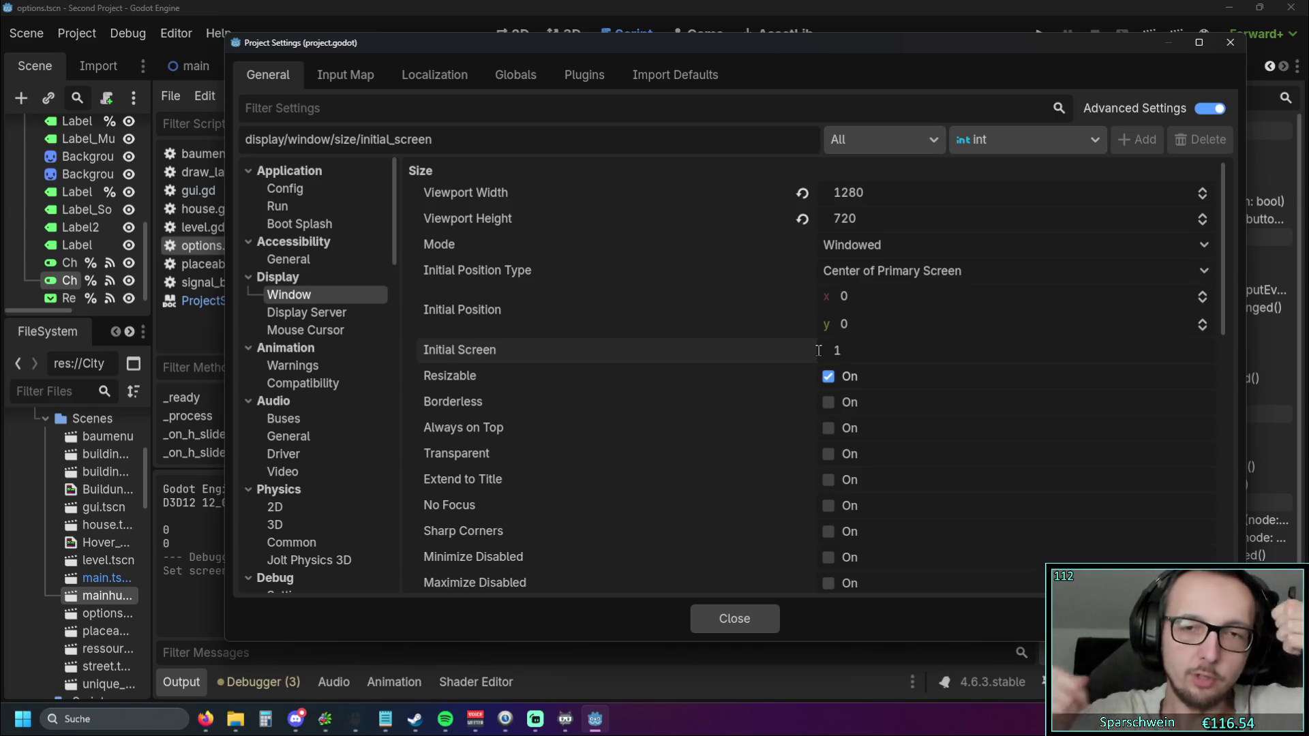
key(Return)
click(709, 377)
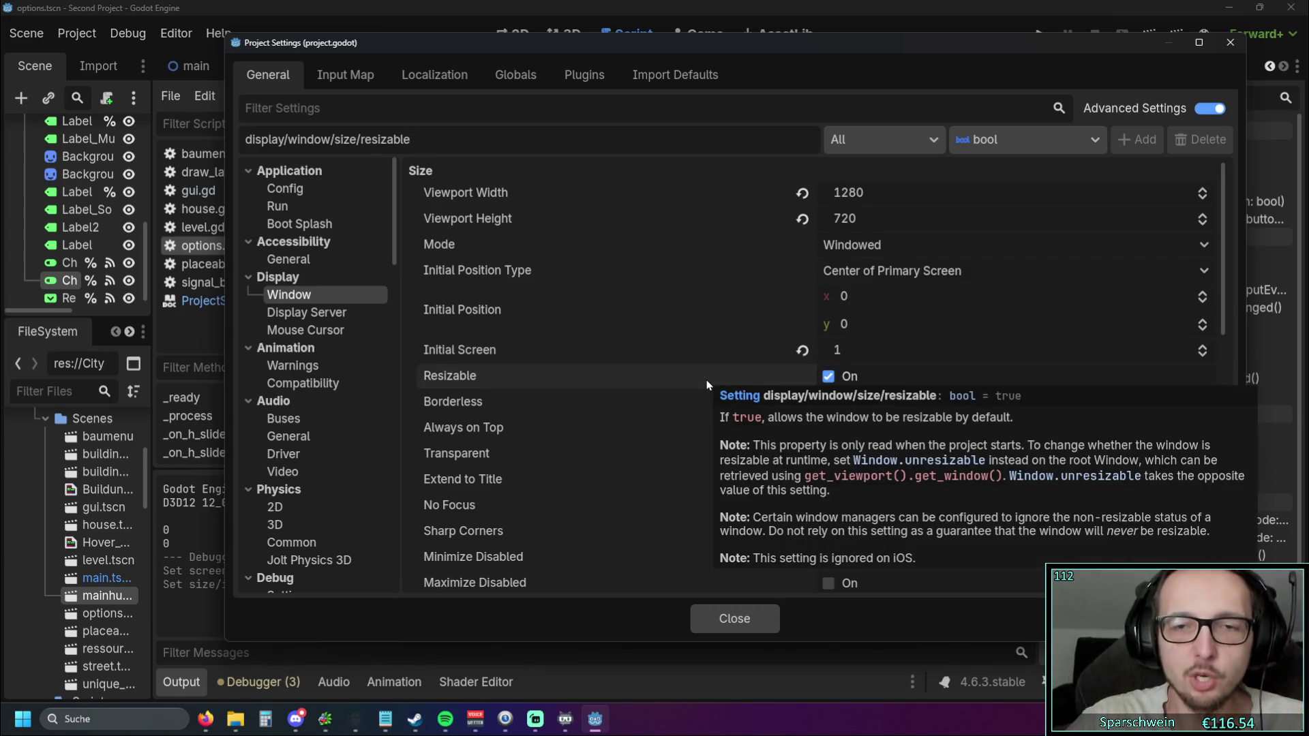
click(734, 618)
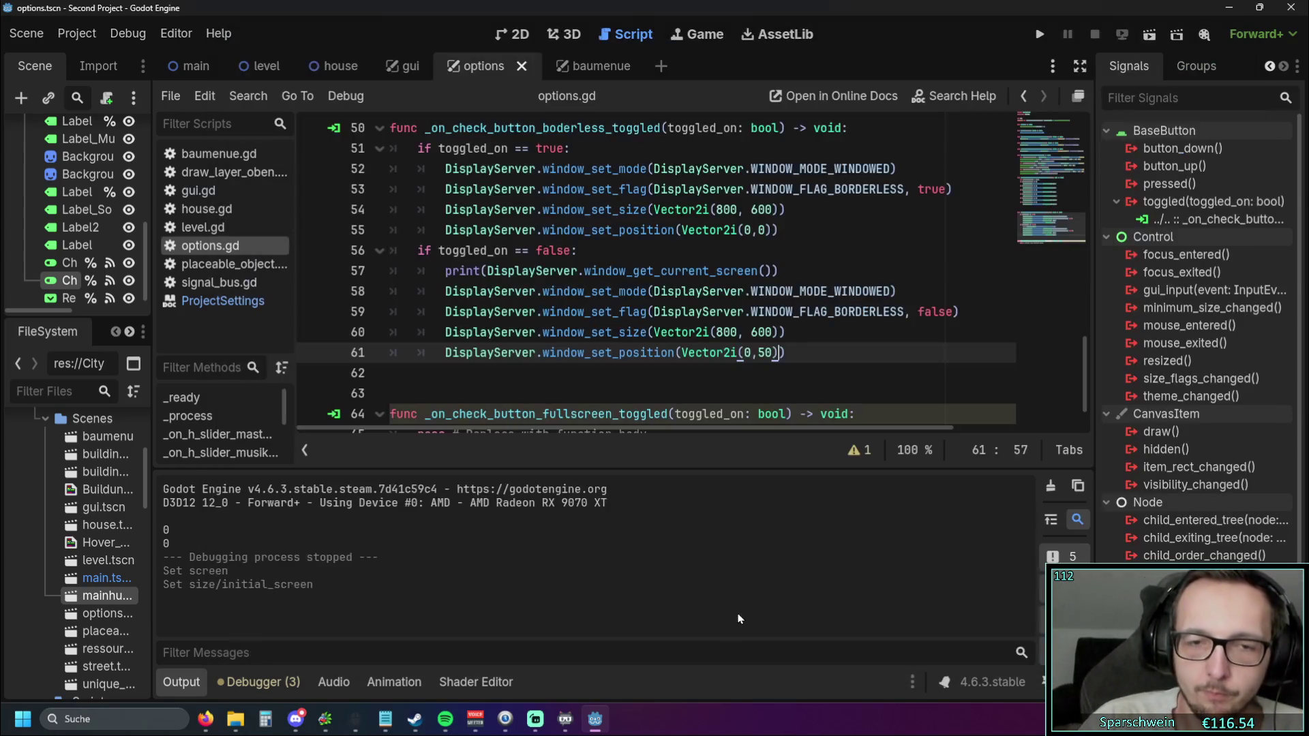
Run the game, open its in-game options panel, then close the game window
click(1039, 35)
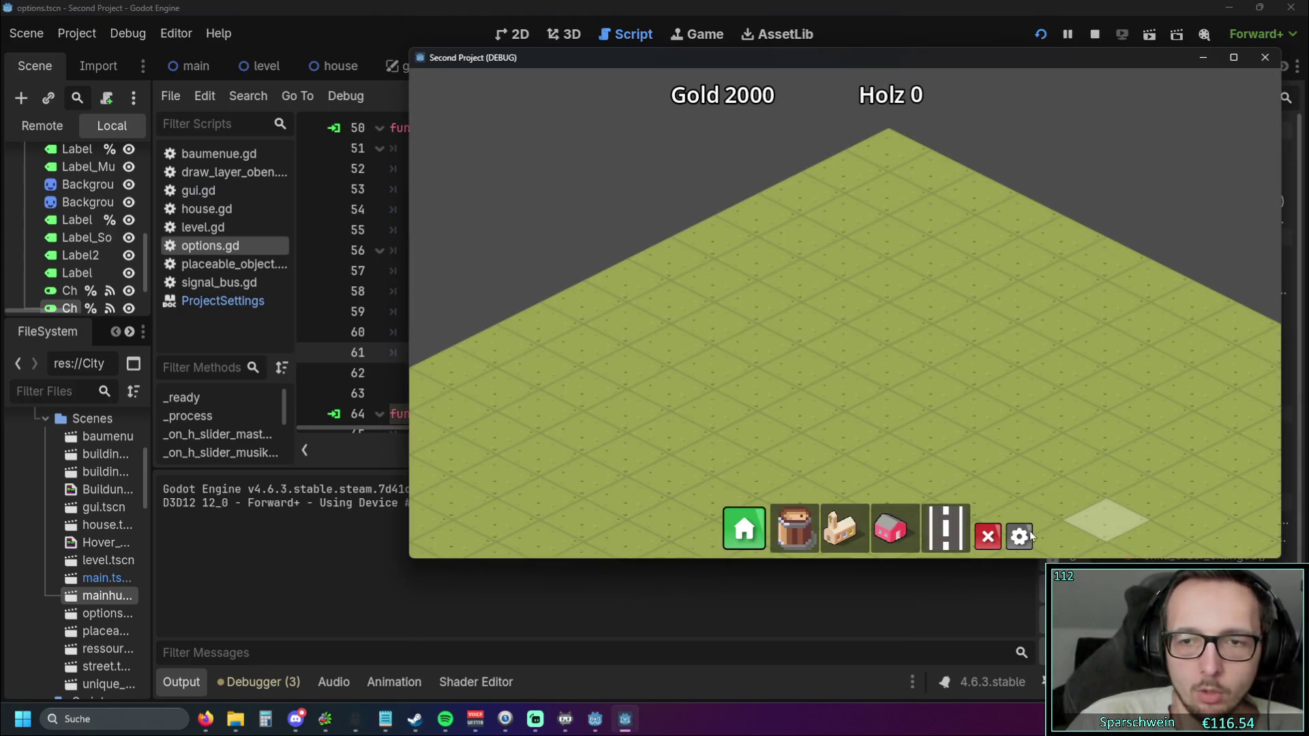
click(1020, 536)
click(988, 325)
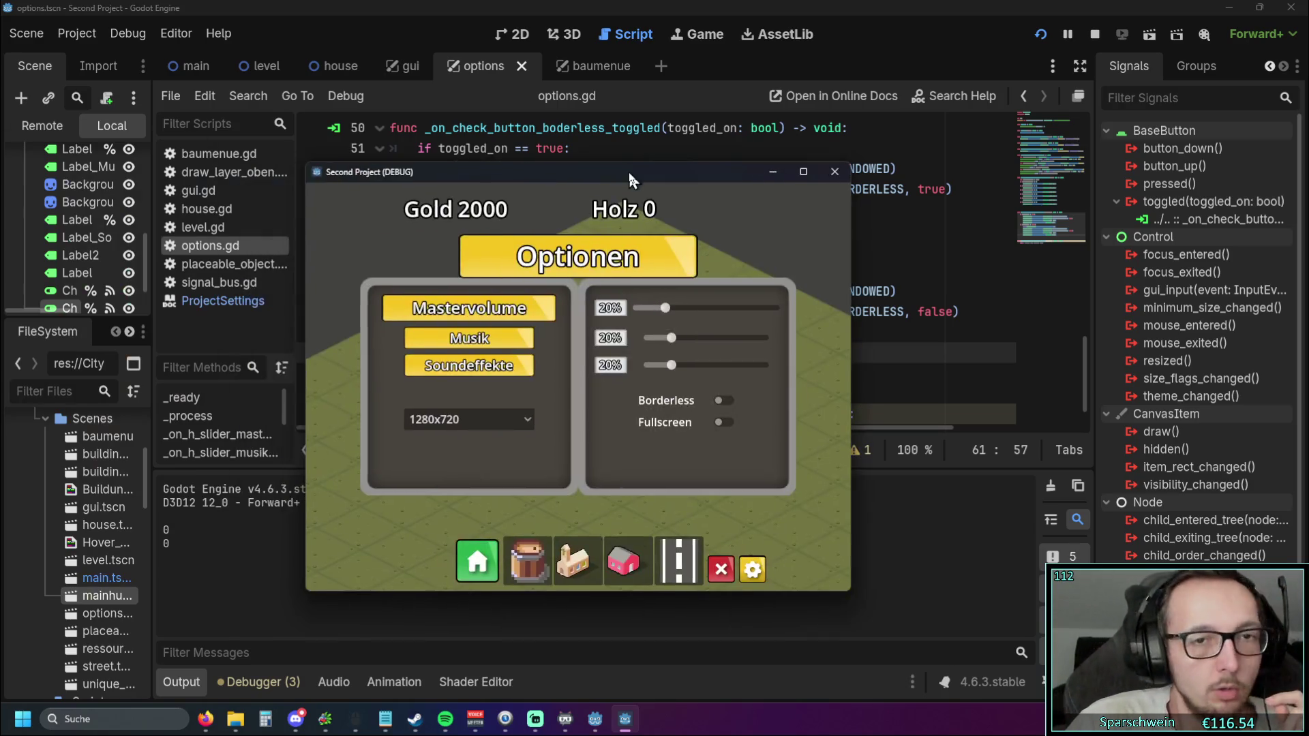
click(831, 173)
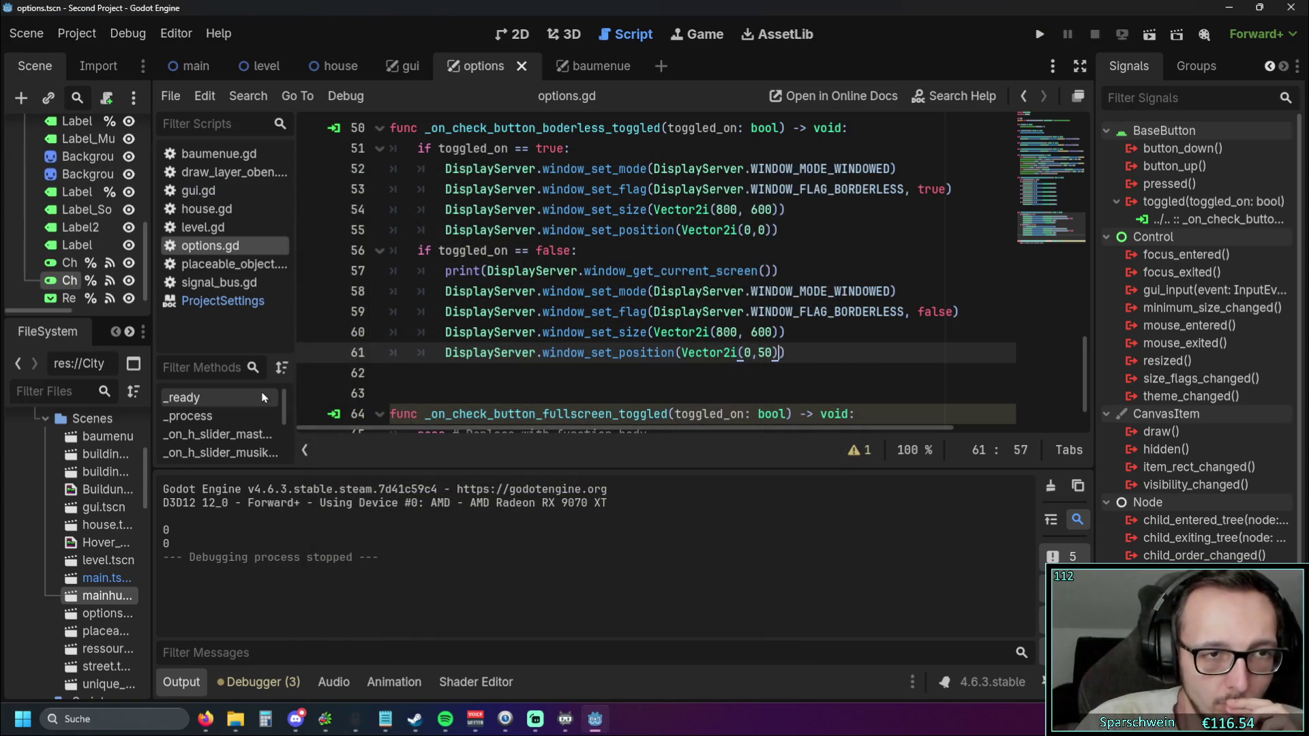
Scroll through the project's Display > Window settings and close them unchanged
click(88, 38)
click(96, 60)
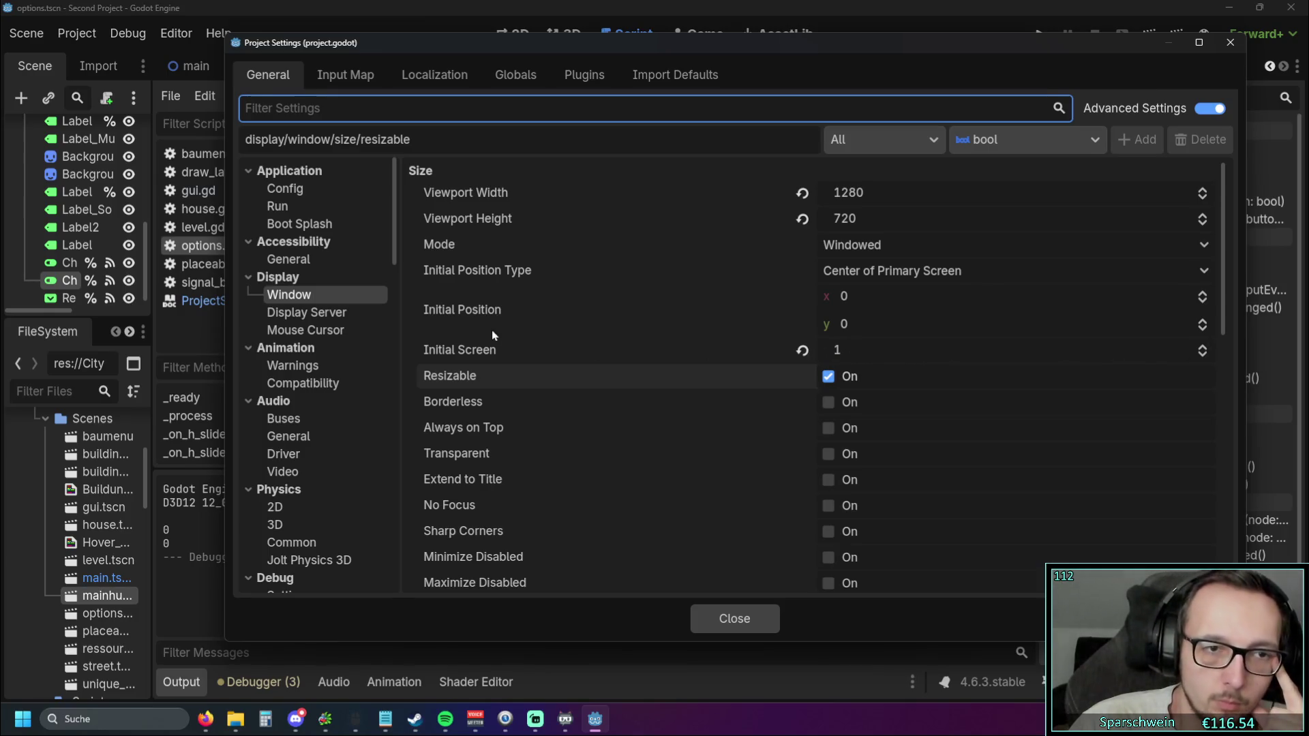
scroll(715, 365, down, 3)
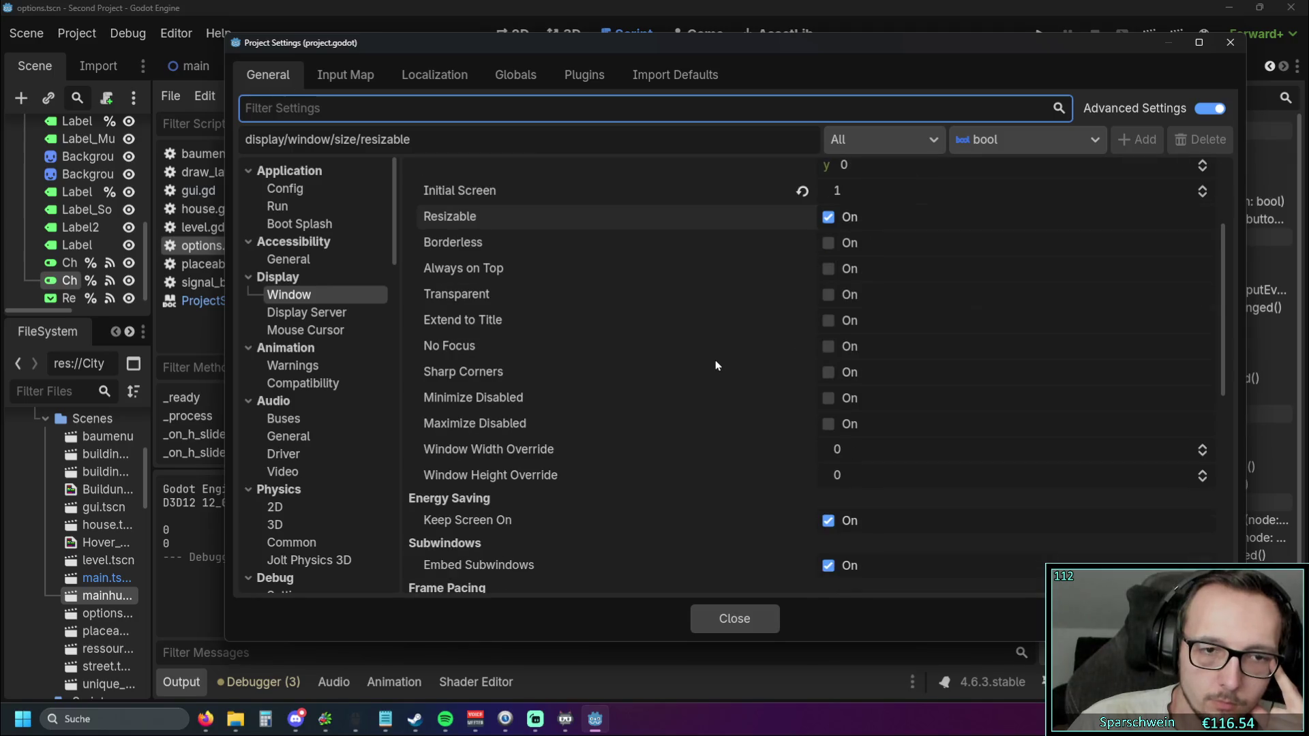
scroll(715, 365, up, 3)
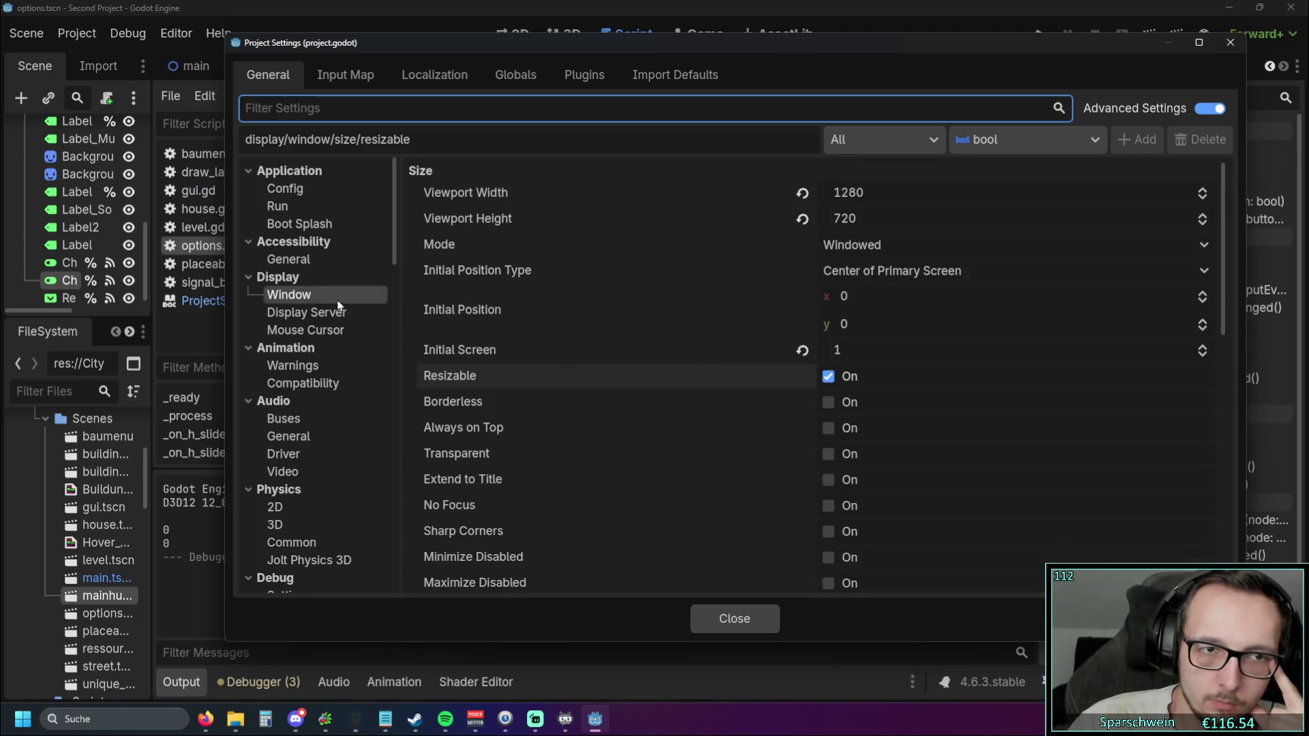
click(734, 618)
click(175, 33)
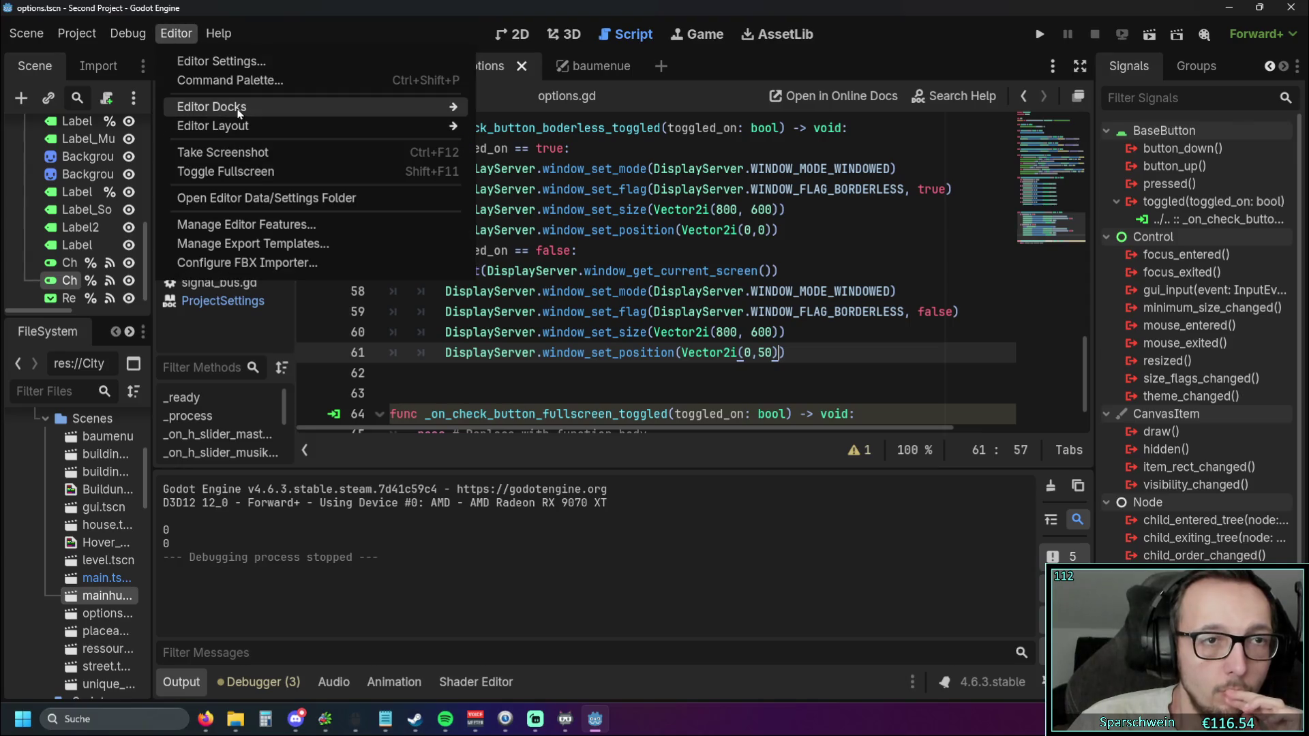
Set the editor run window screen to Screen 1, test-run the game, and stop it with F8
click(228, 57)
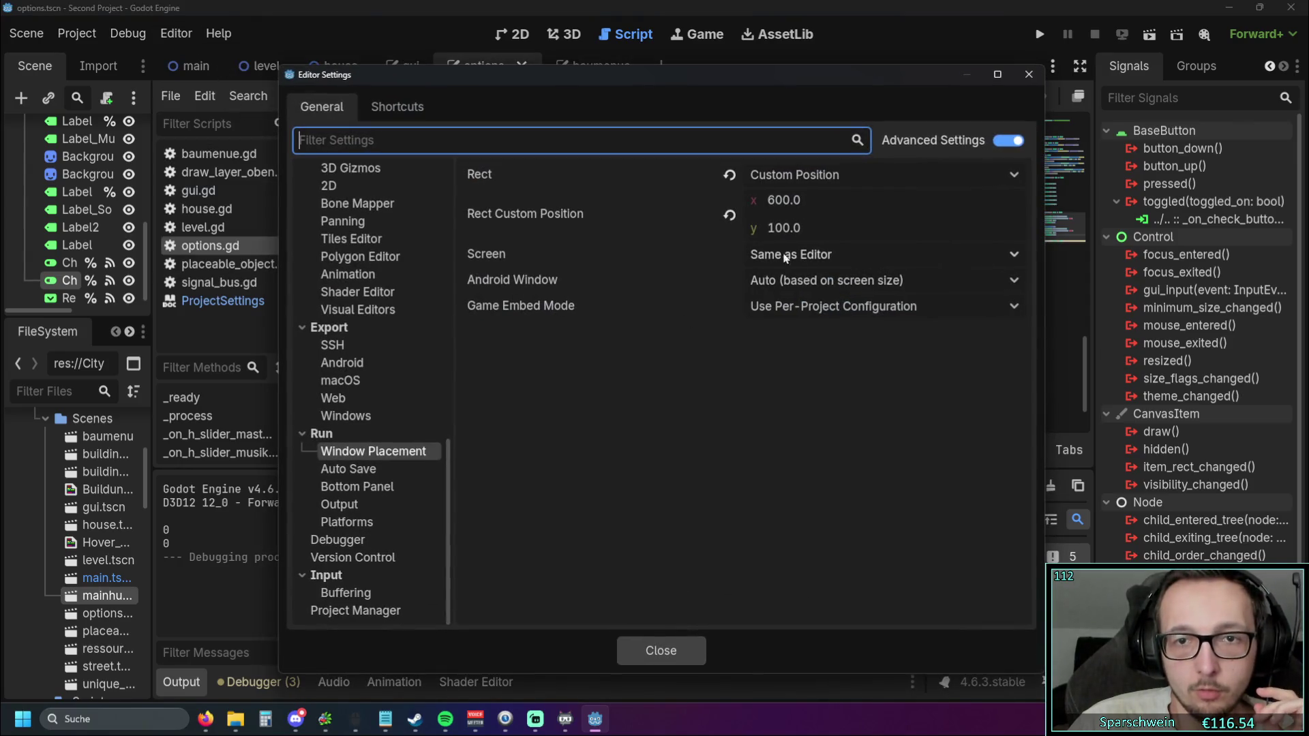
click(814, 257)
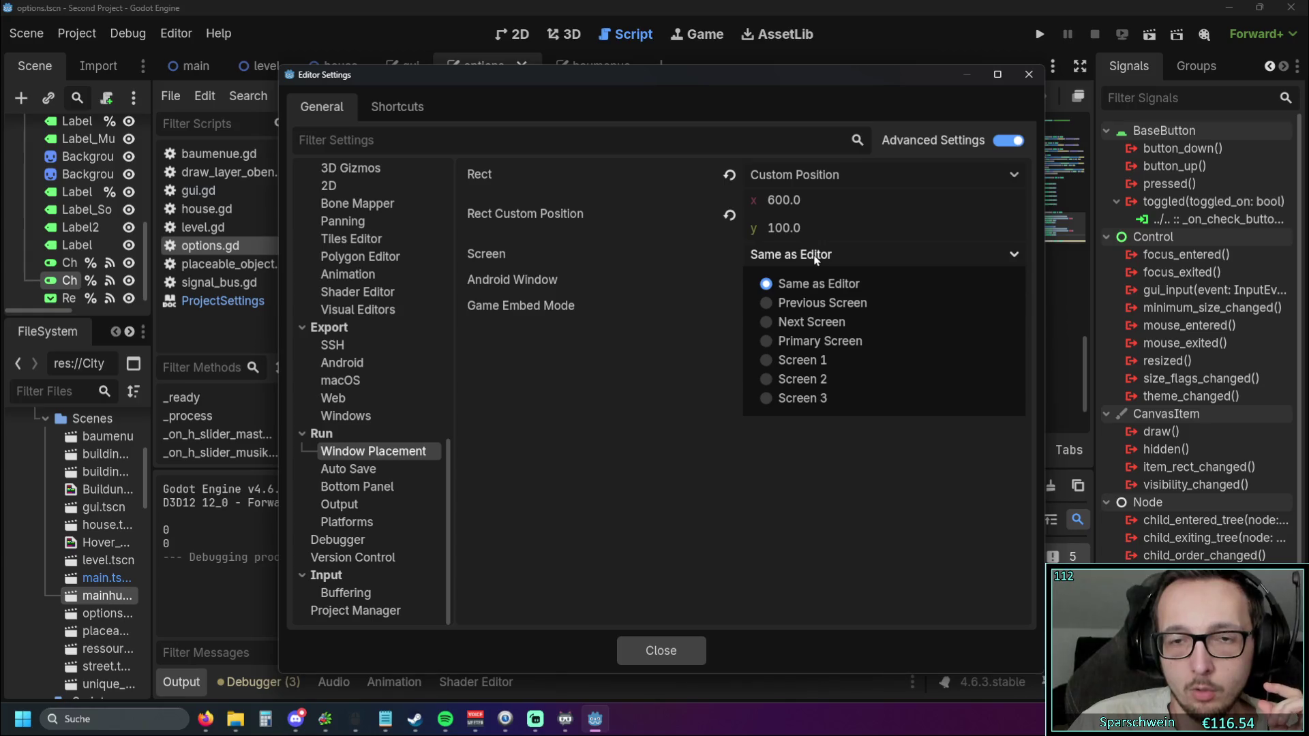
click(830, 256)
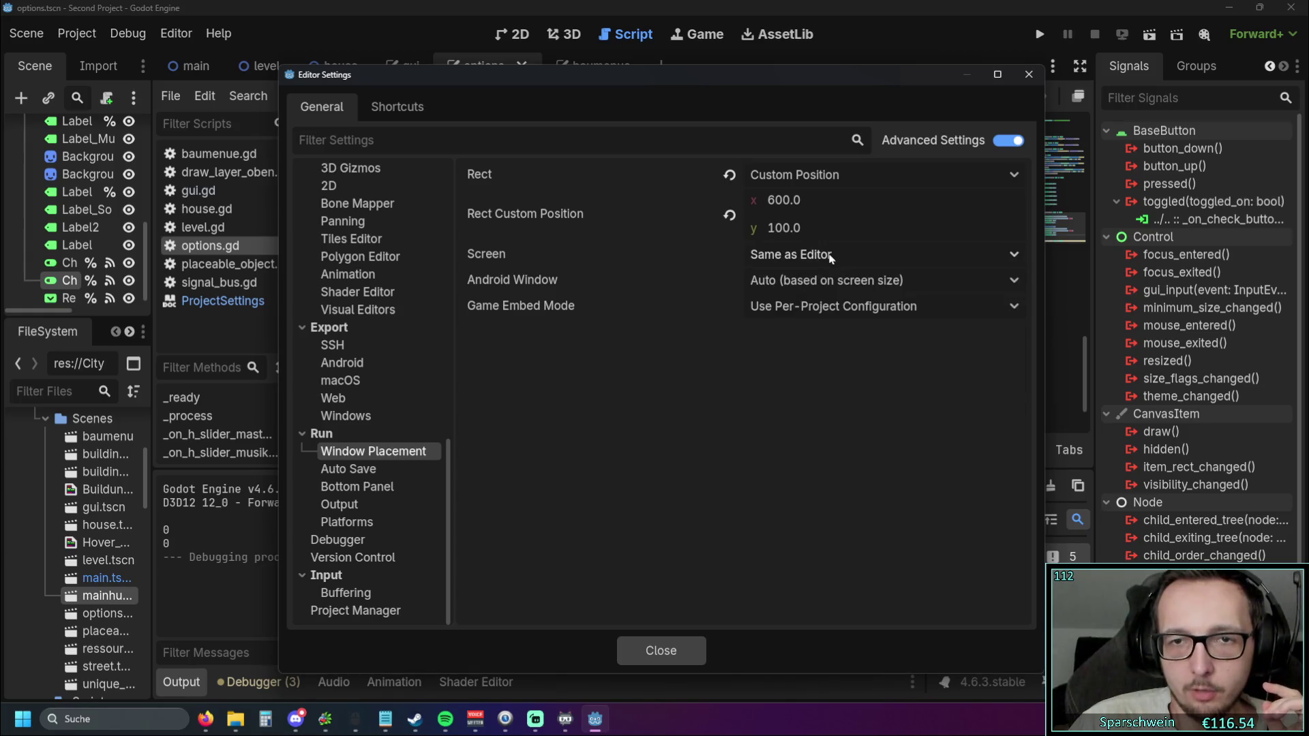
click(831, 257)
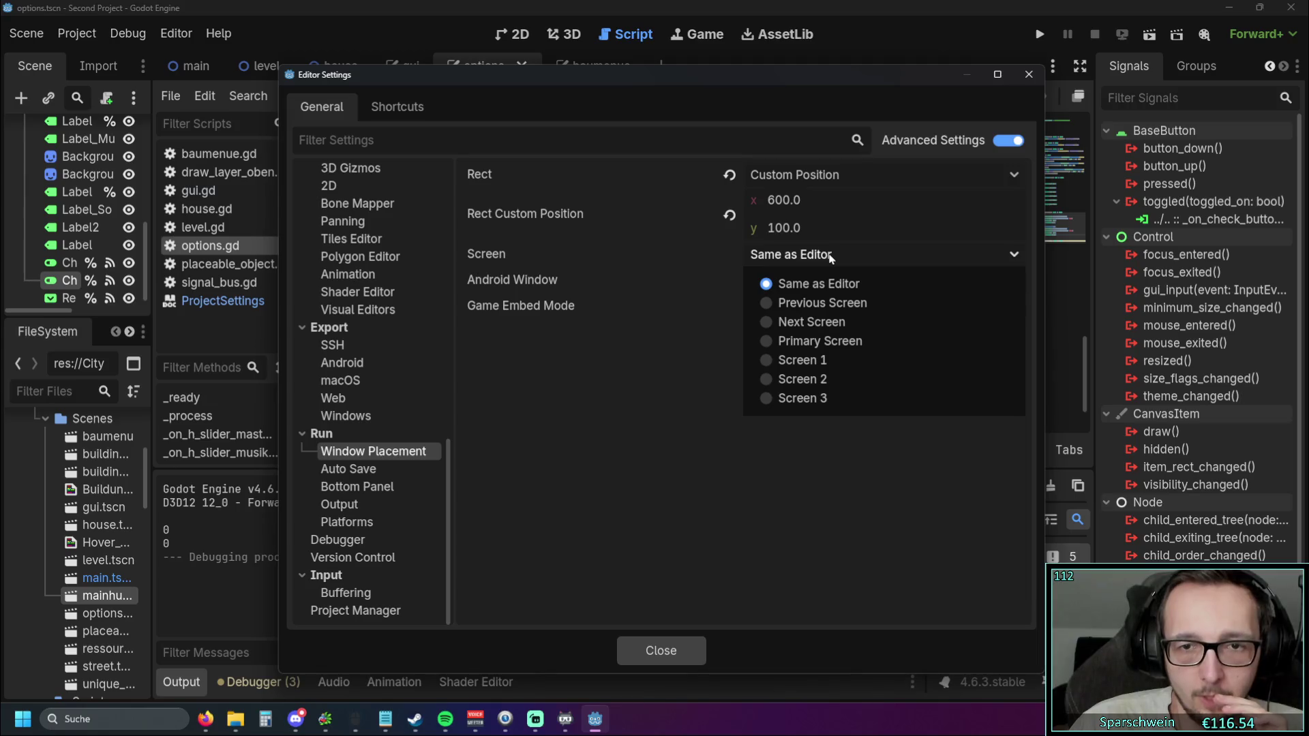
click(818, 365)
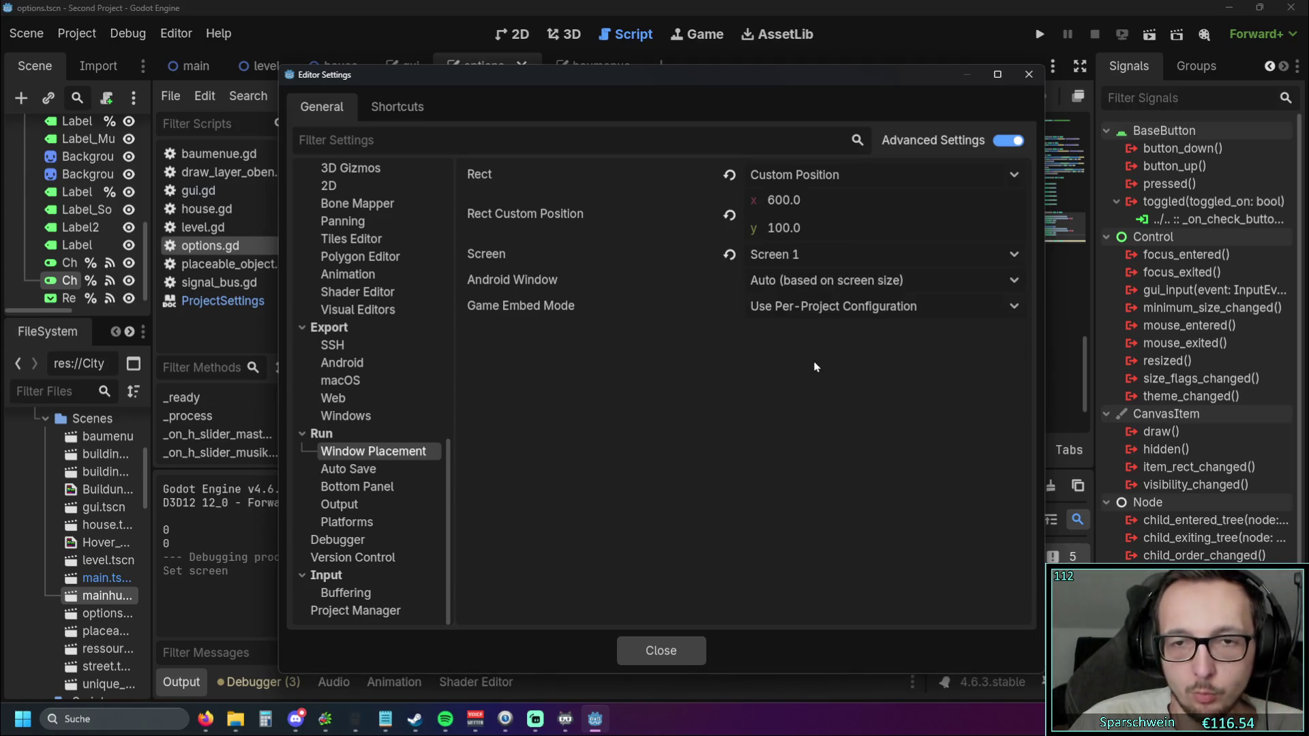
click(656, 651)
click(1038, 33)
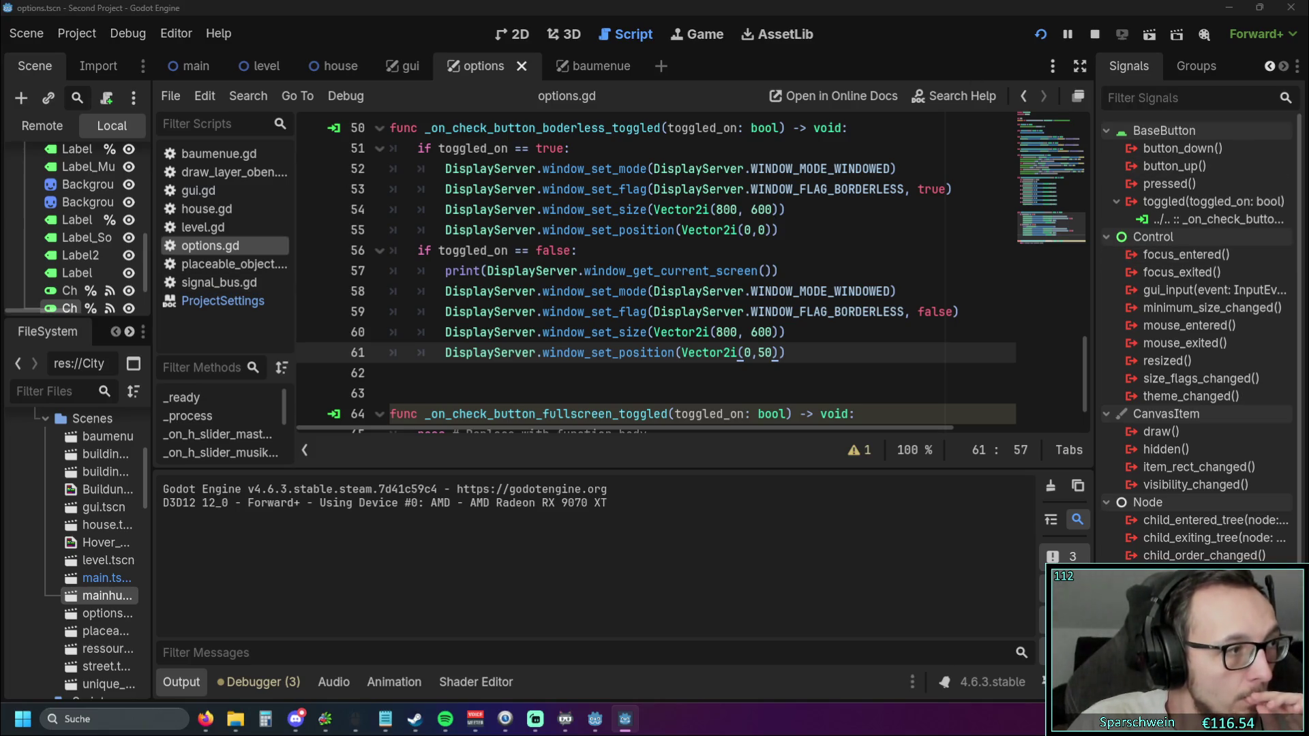
key(F8)
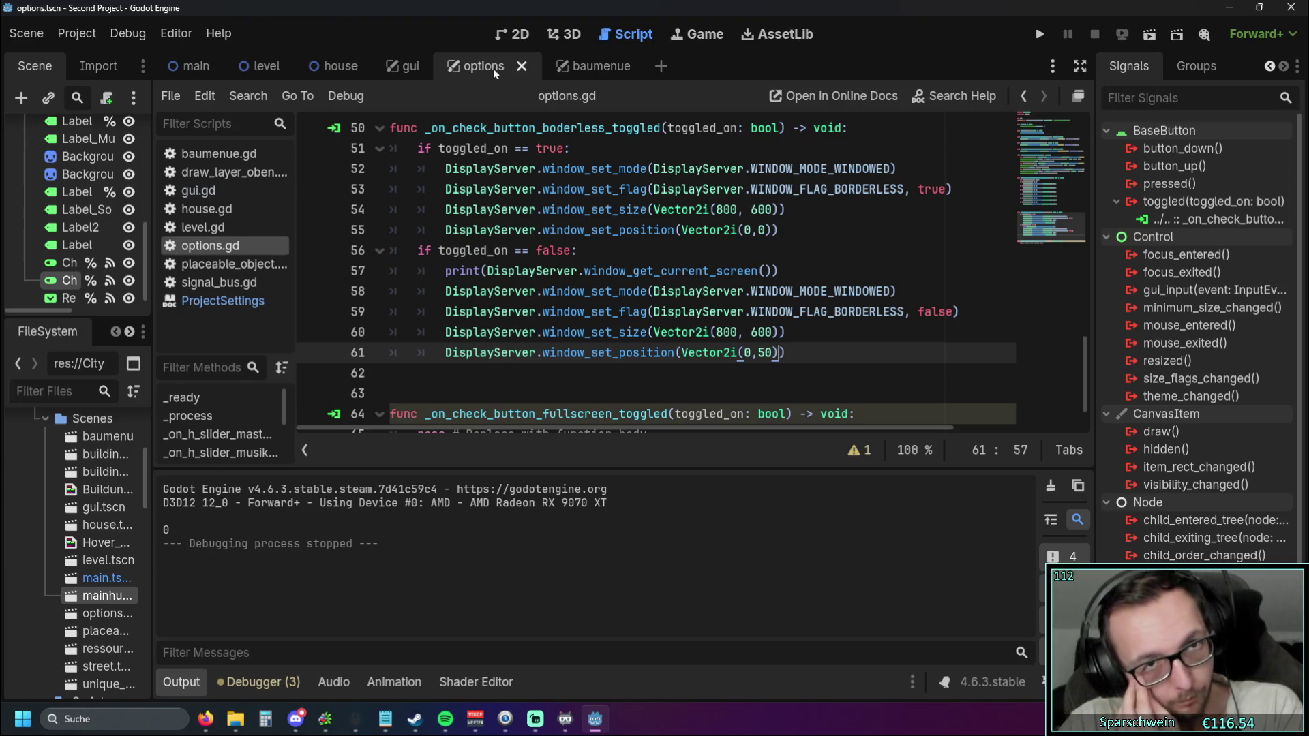
Switch the run window screen to Screen 2 and run the game again
click(178, 36)
click(194, 61)
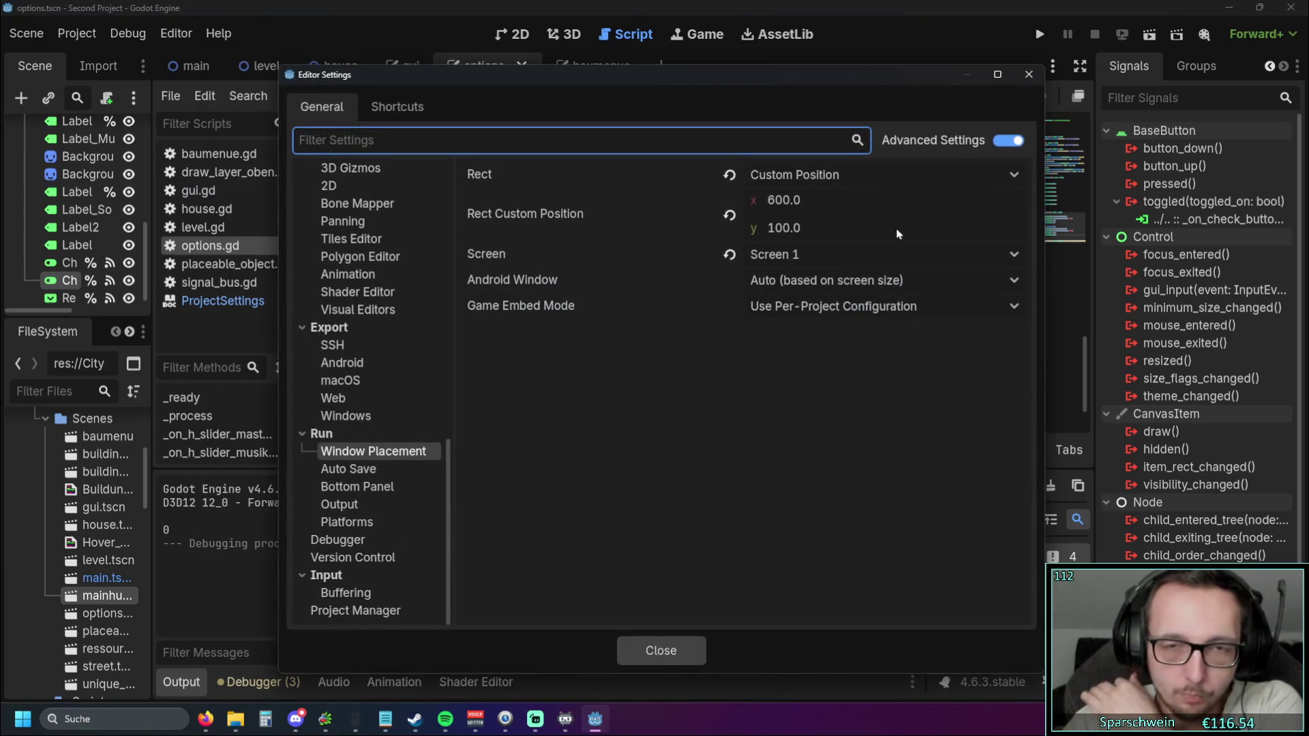
click(852, 256)
click(815, 388)
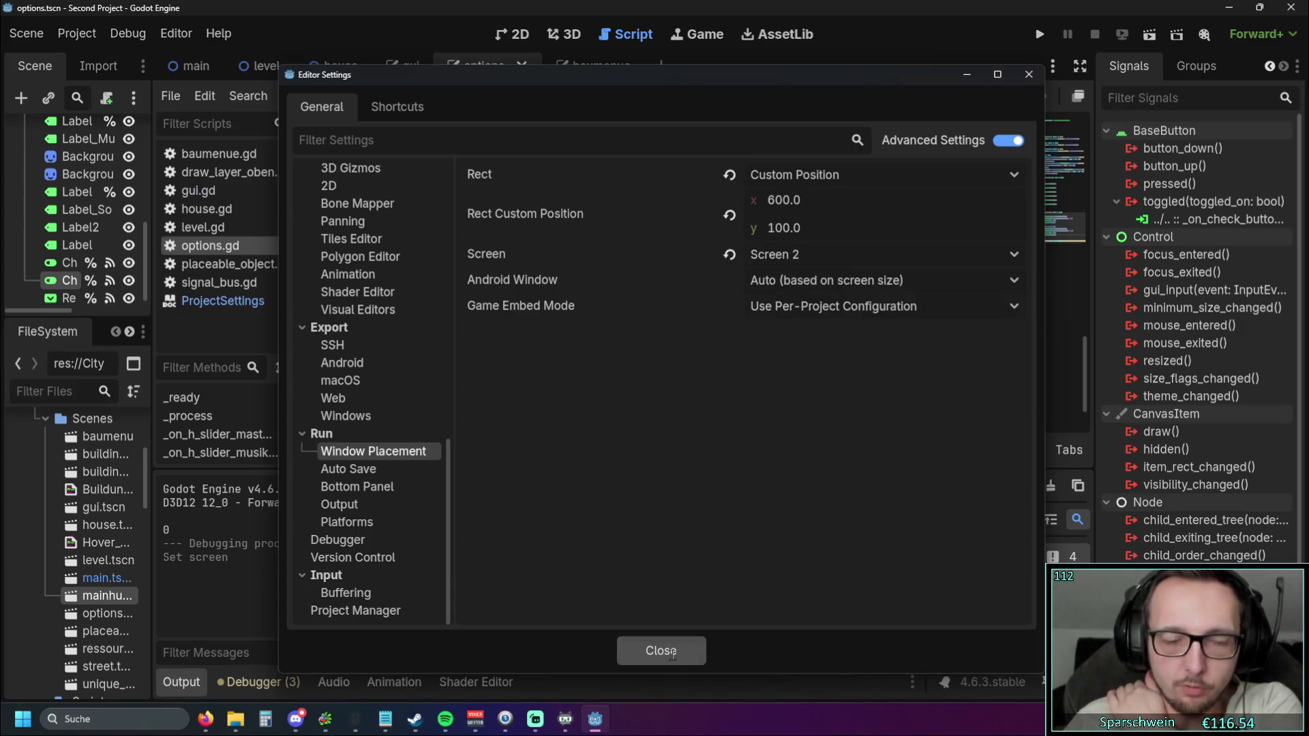
click(661, 651)
click(1046, 35)
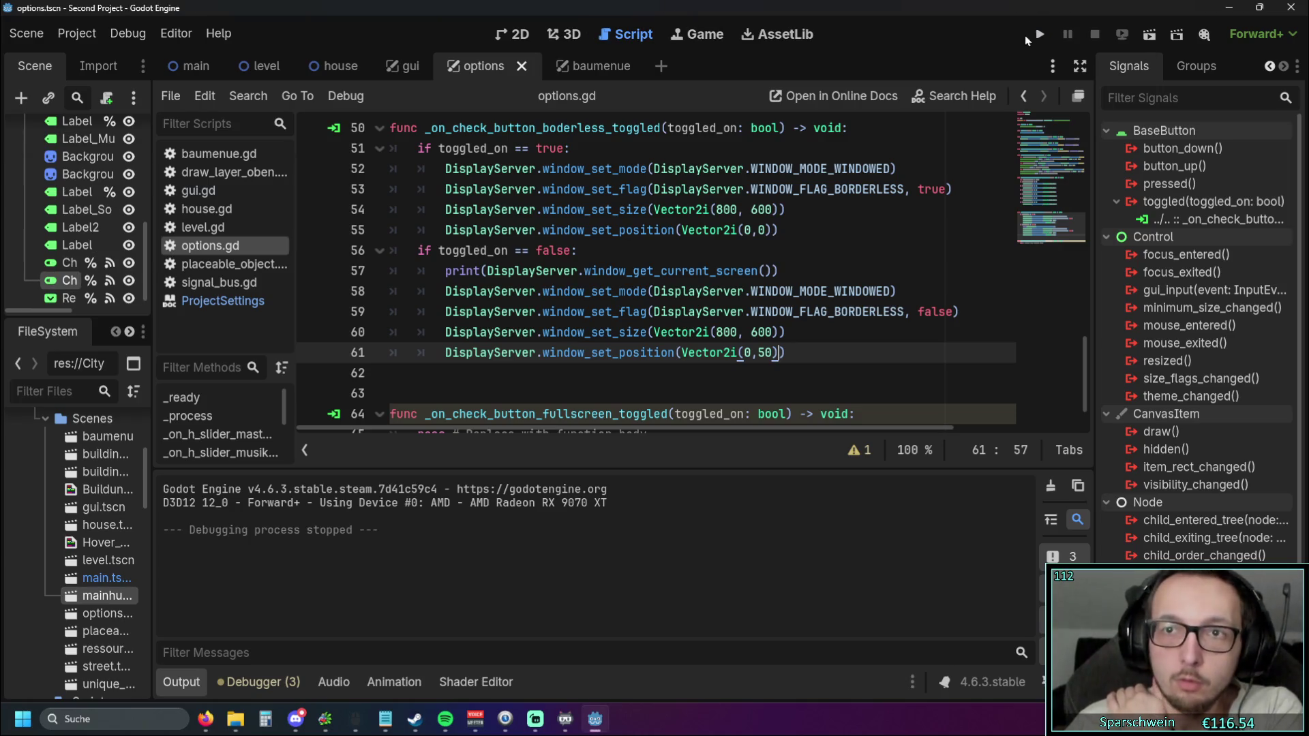
Set the editor run window screen to Screen 3 and test-run the game, then close it
click(1035, 39)
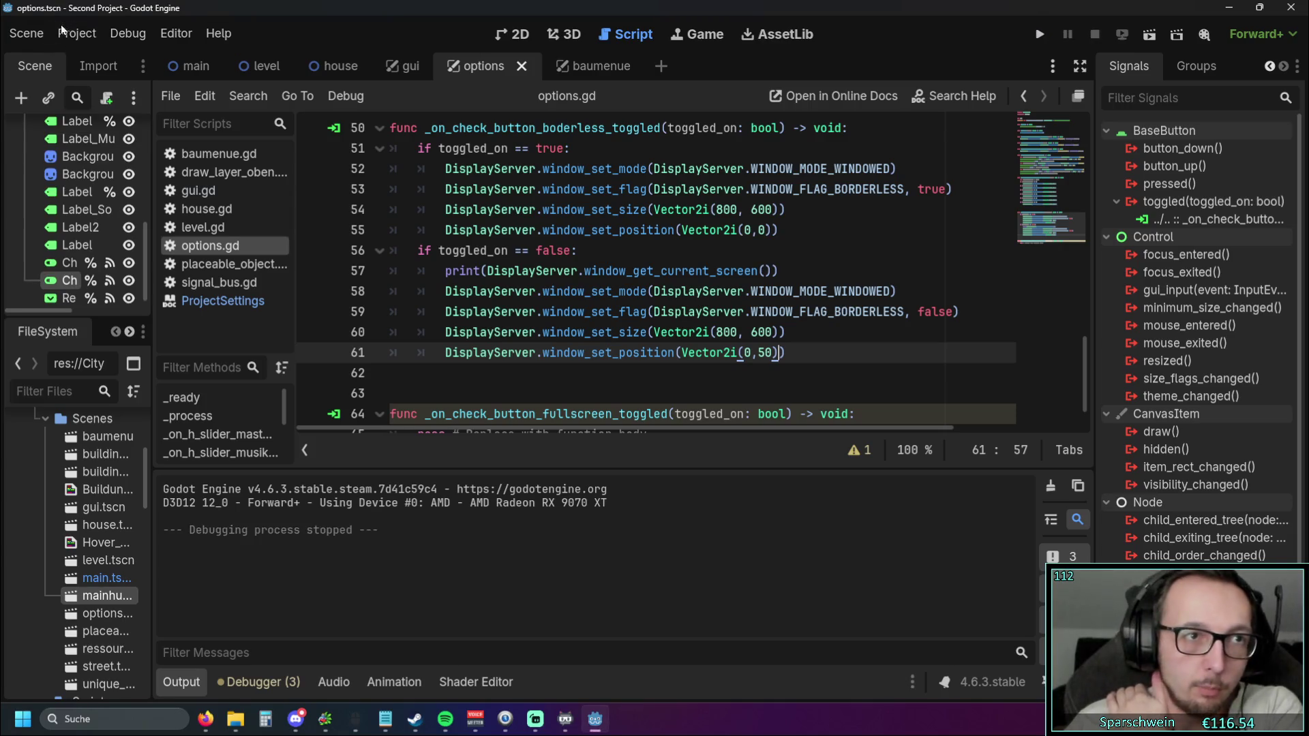
click(176, 34)
click(229, 66)
click(783, 255)
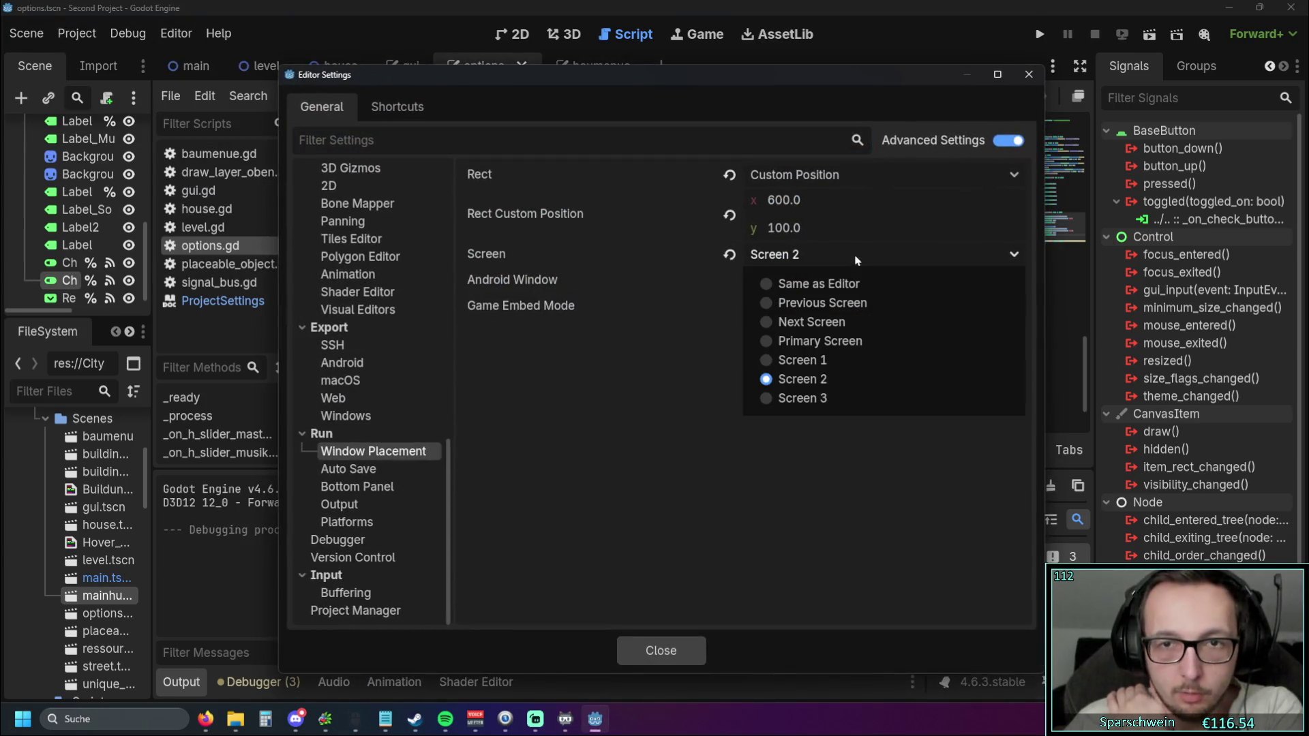
click(788, 398)
click(688, 646)
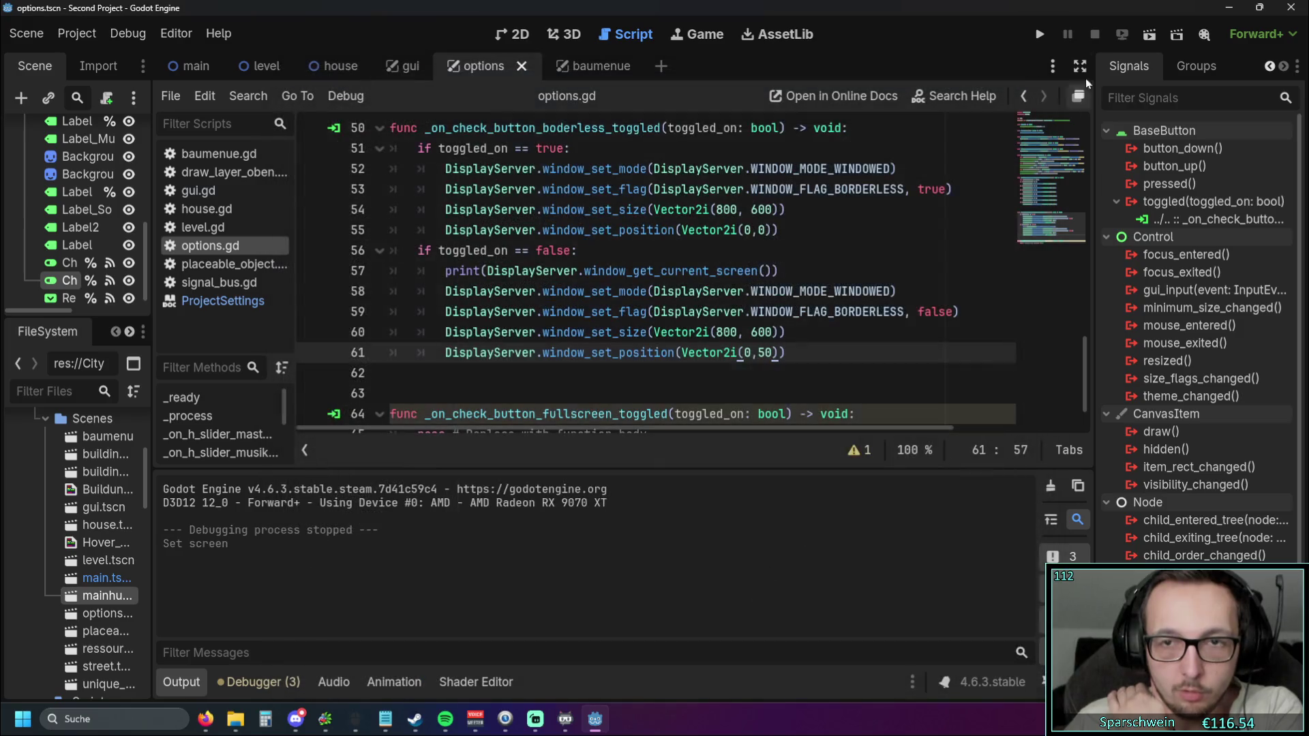
click(1043, 34)
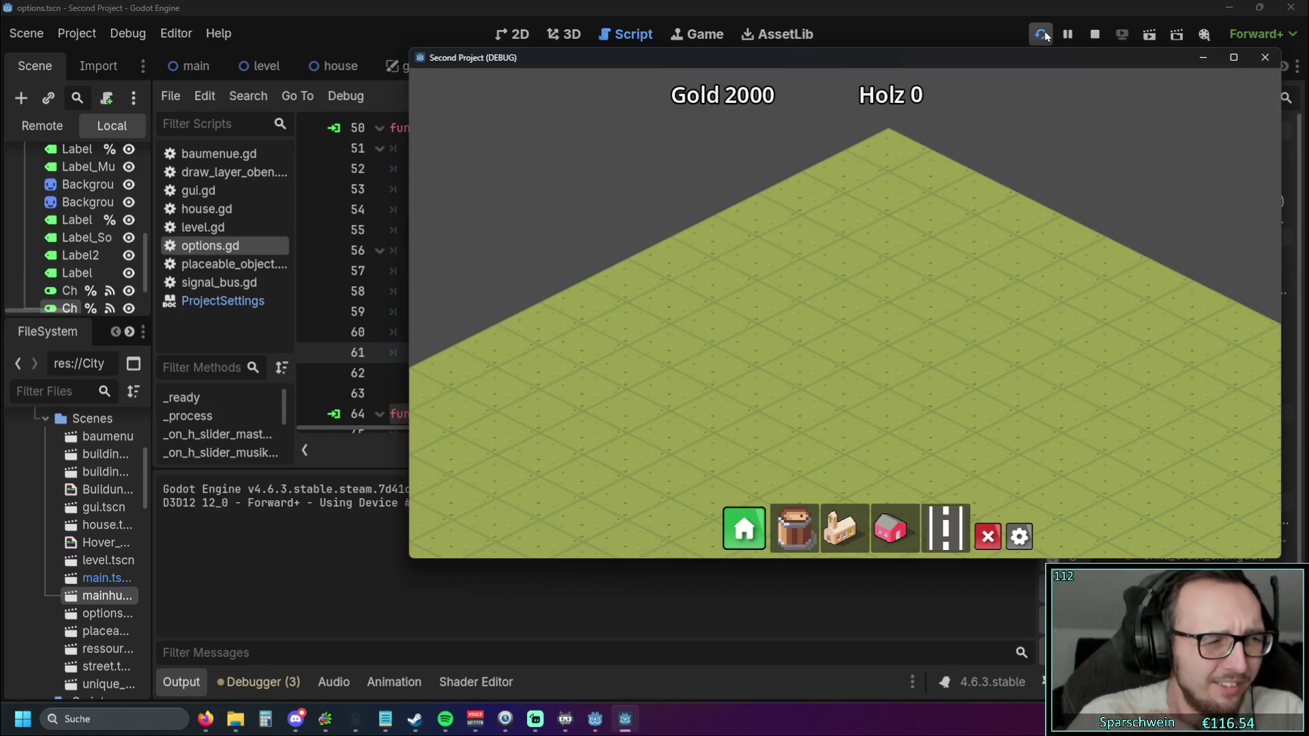
click(1261, 62)
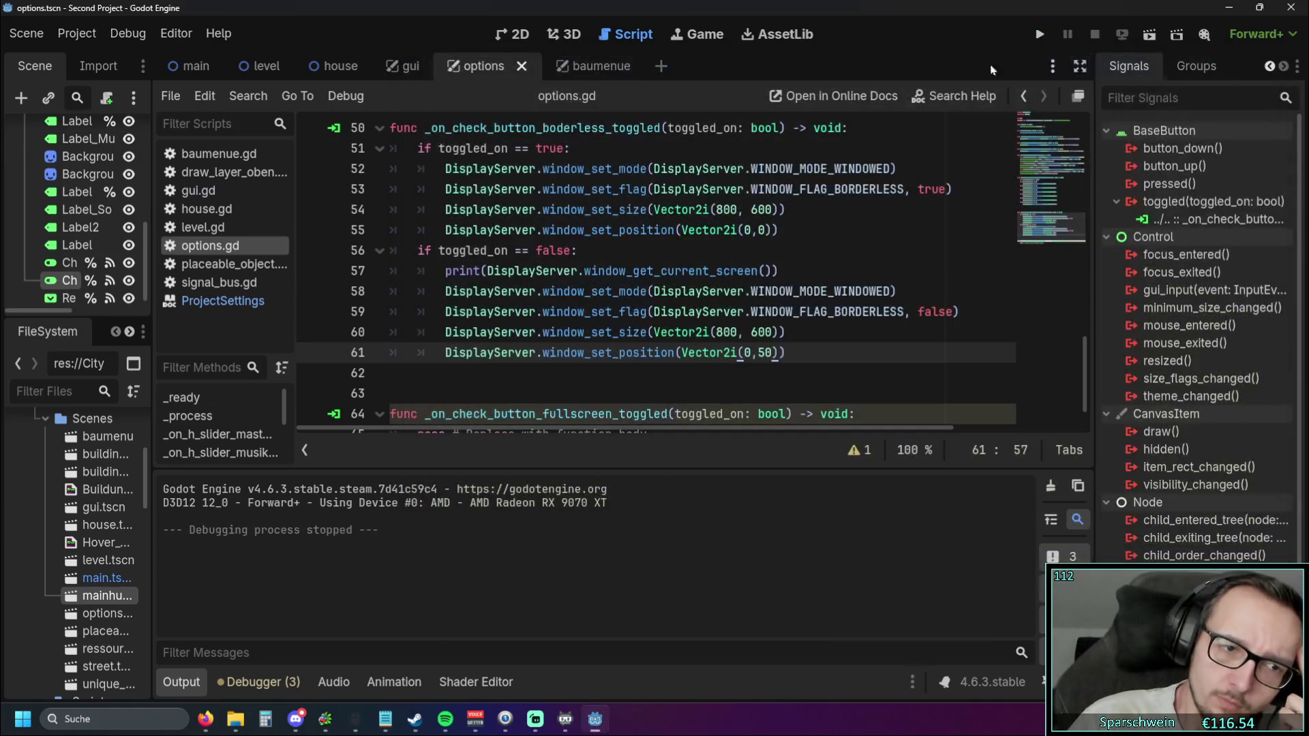
Briefly open Project Settings, then run the game and open its options panel
click(87, 35)
click(111, 63)
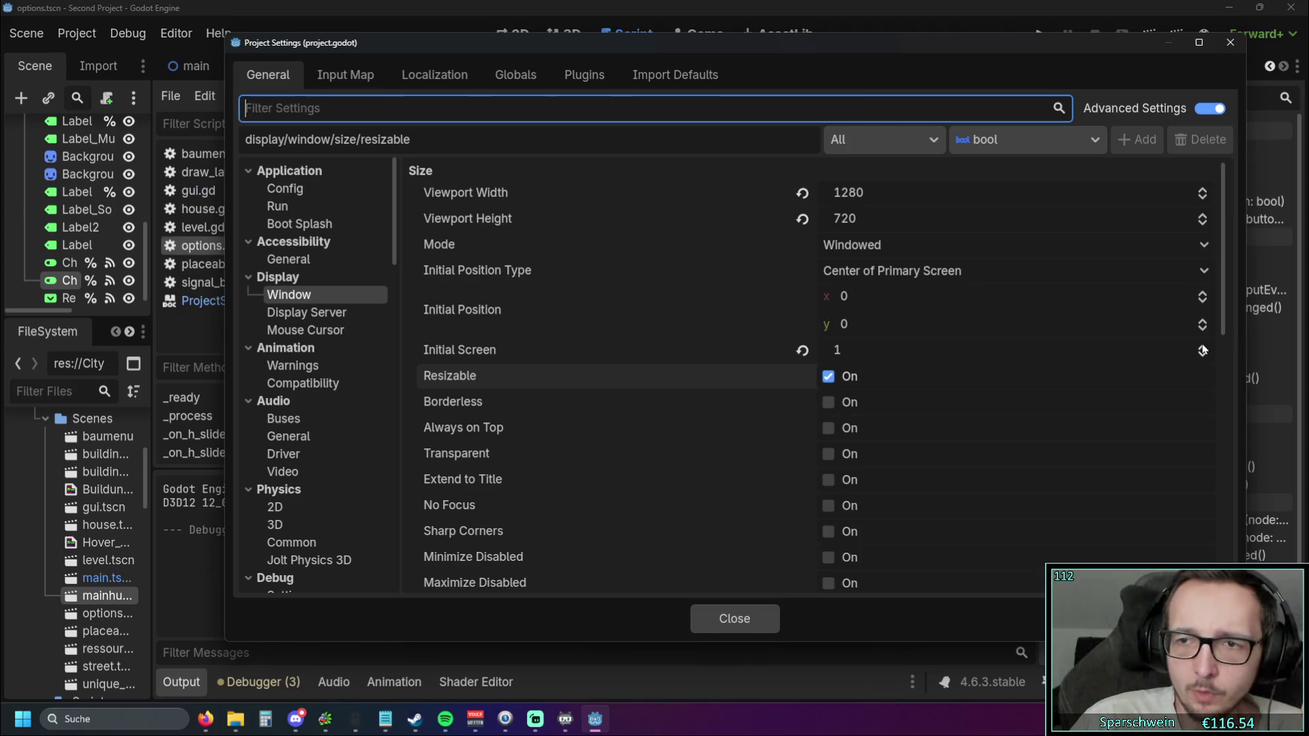
click(733, 619)
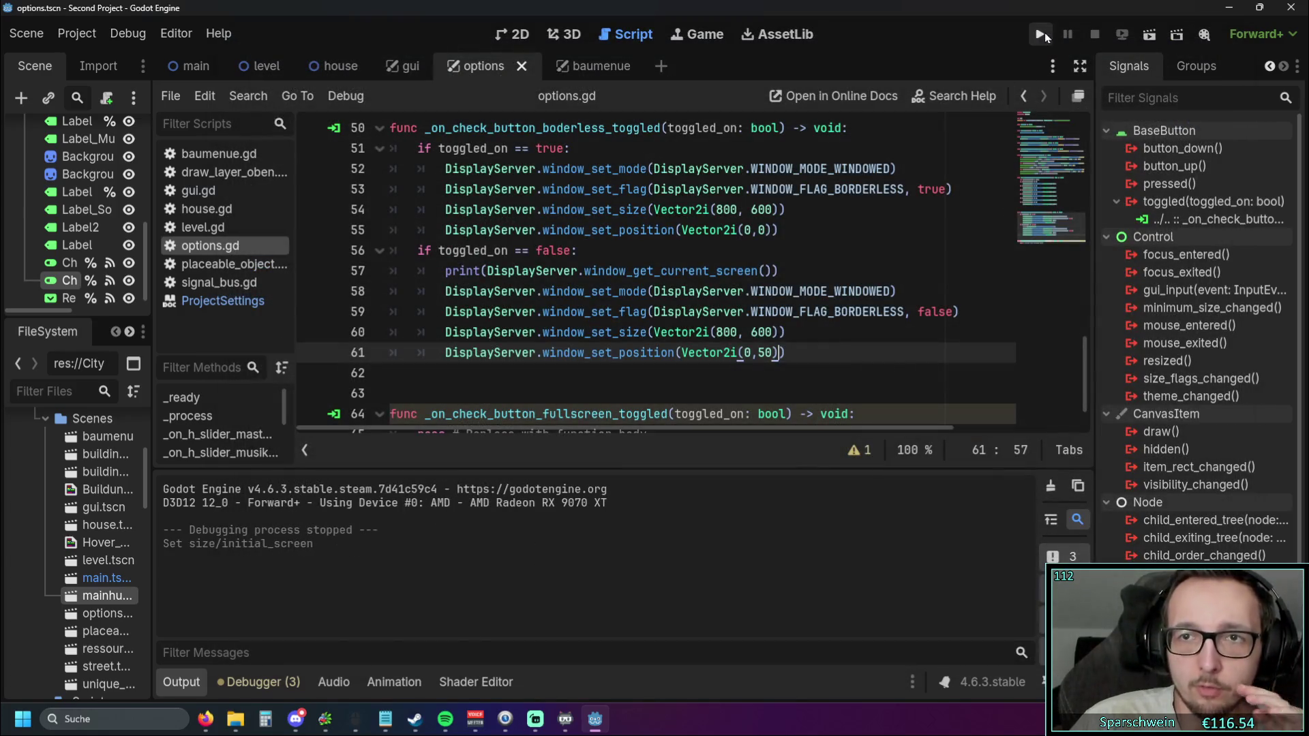
click(1043, 33)
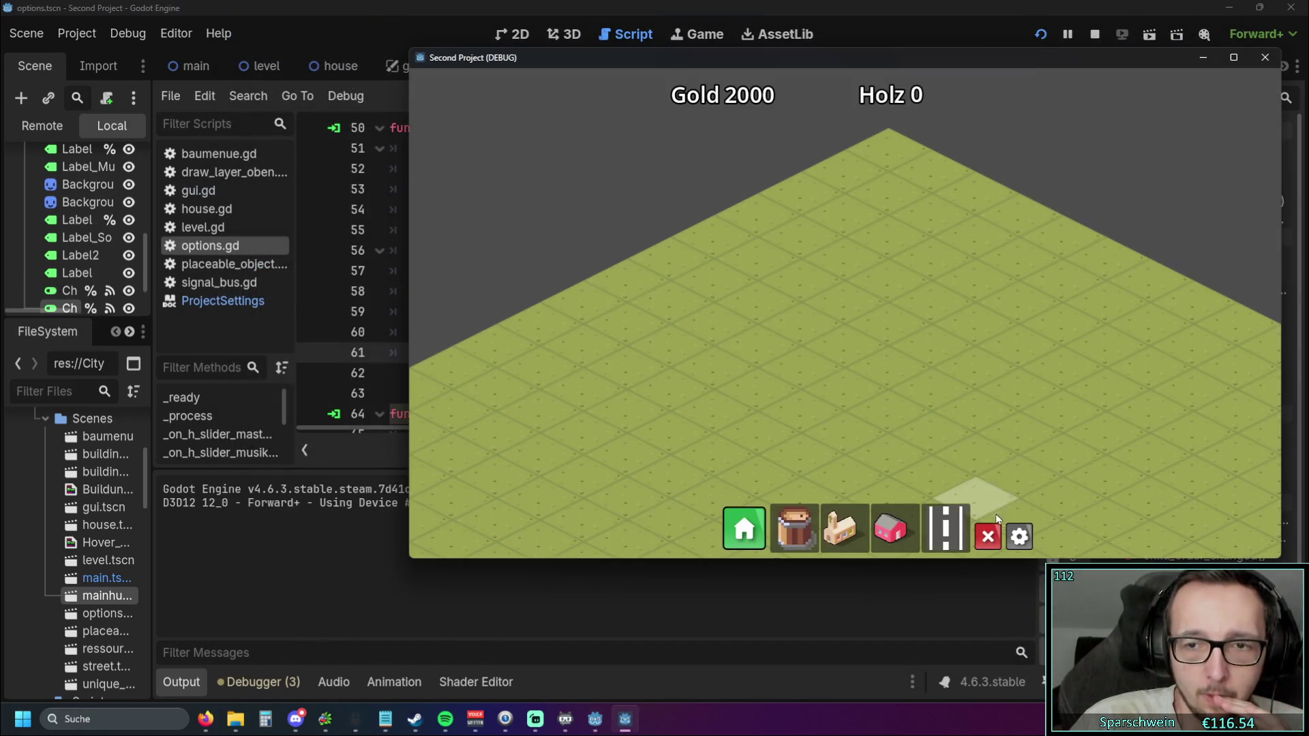
click(1017, 535)
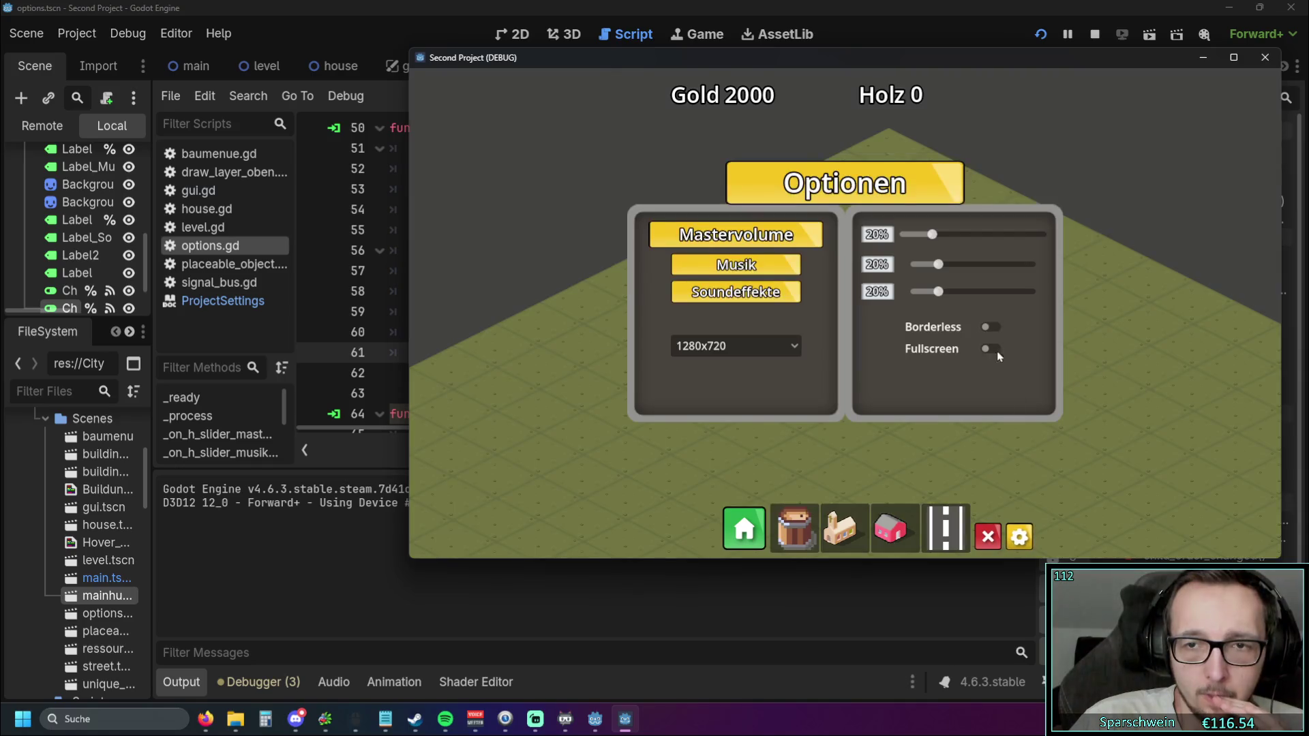
click(990, 331)
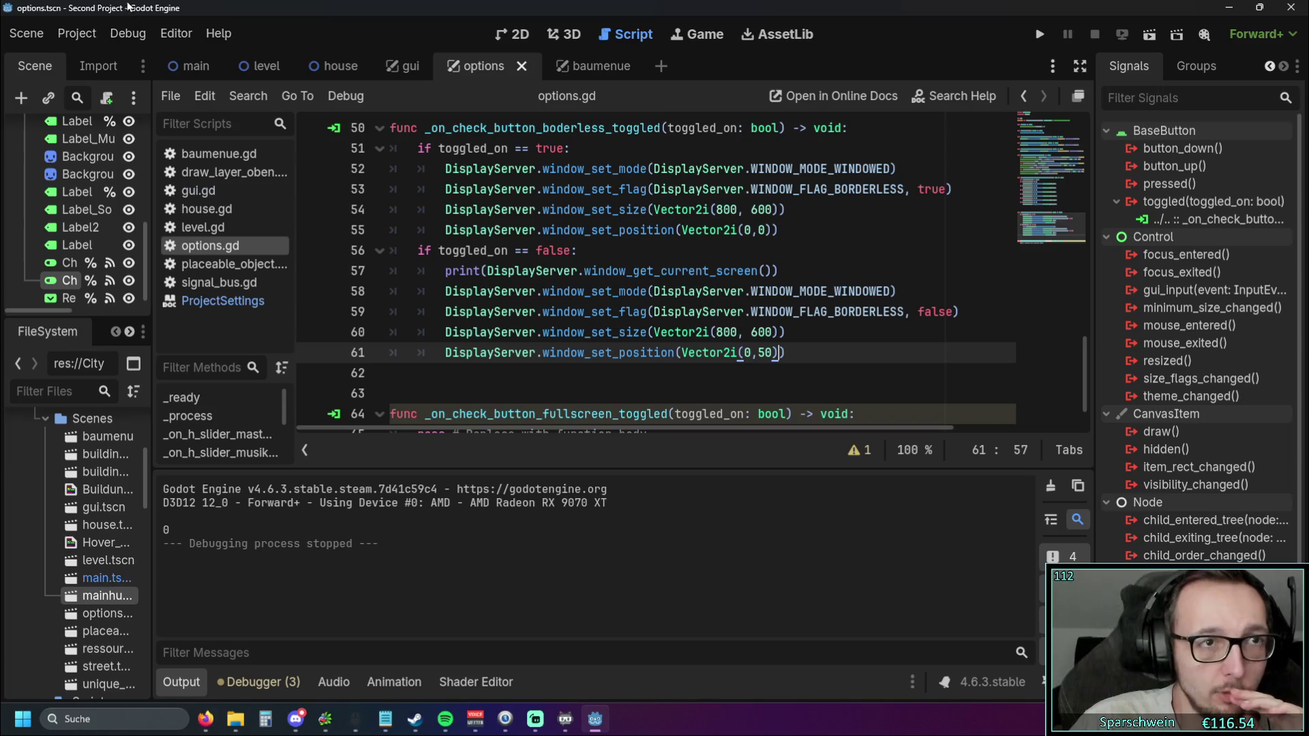
Raise the project's Initial Screen to 1 with the spin arrows
click(77, 33)
click(102, 63)
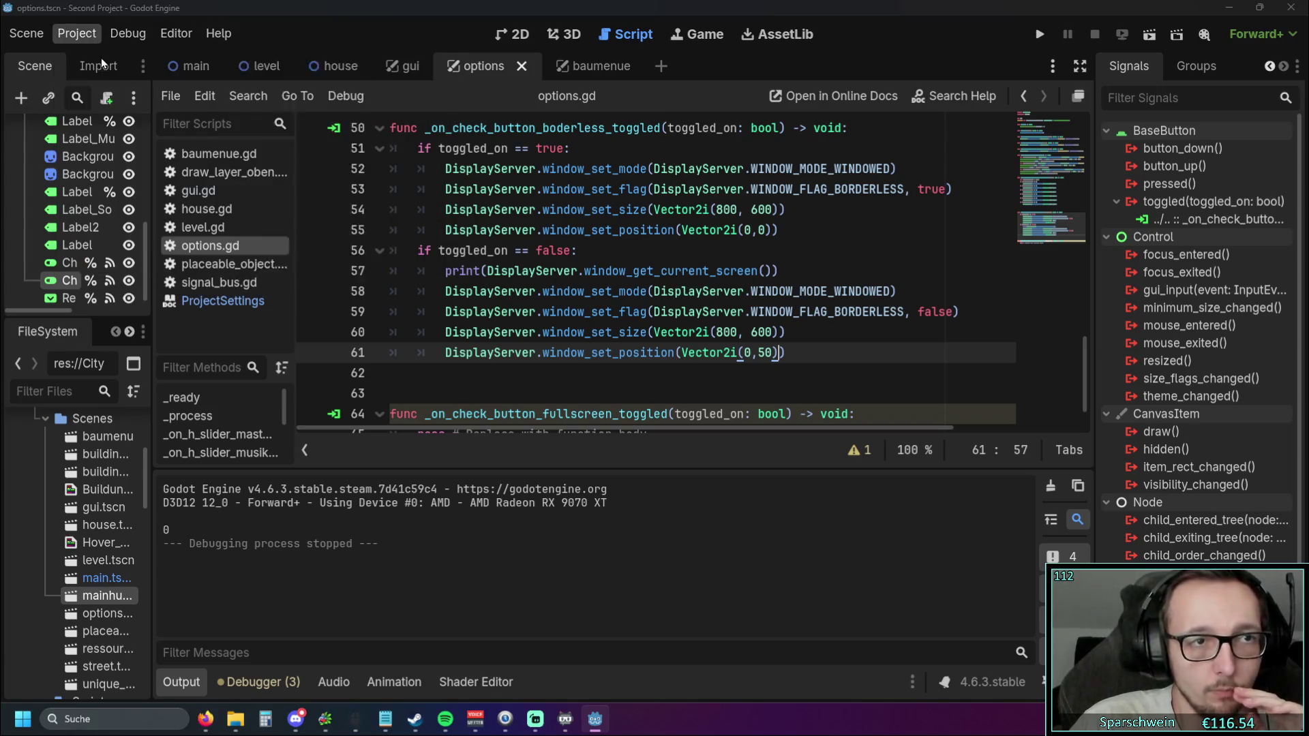
click(1203, 354)
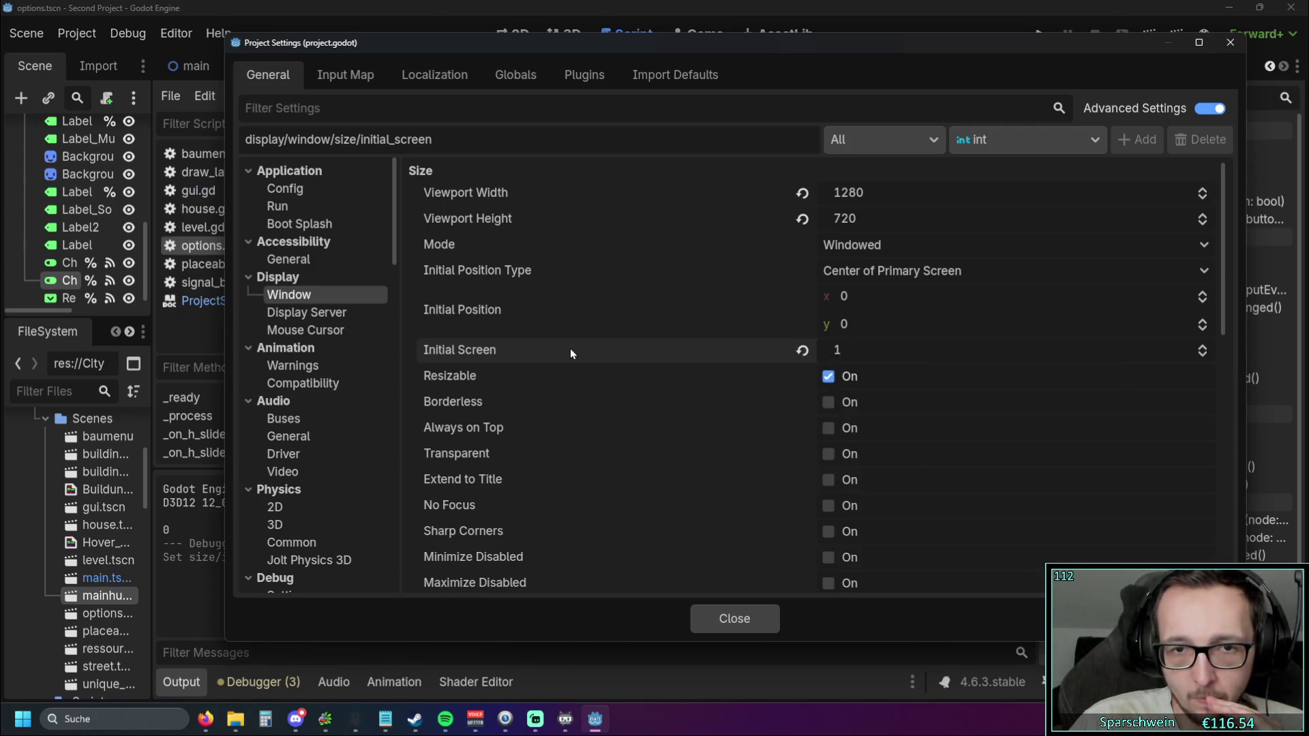
Reset Initial Screen to default and set the editor run window screen to Primary Screen
click(1203, 356)
click(723, 618)
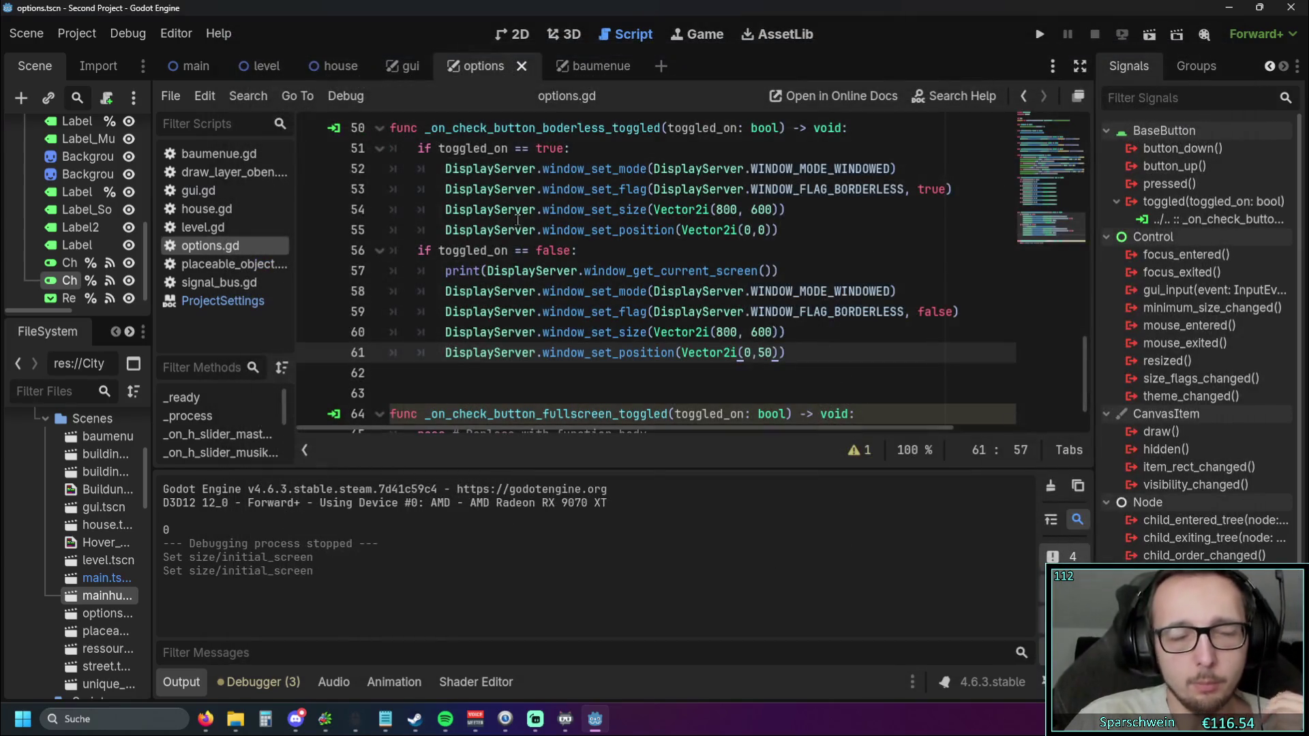
click(176, 33)
click(218, 59)
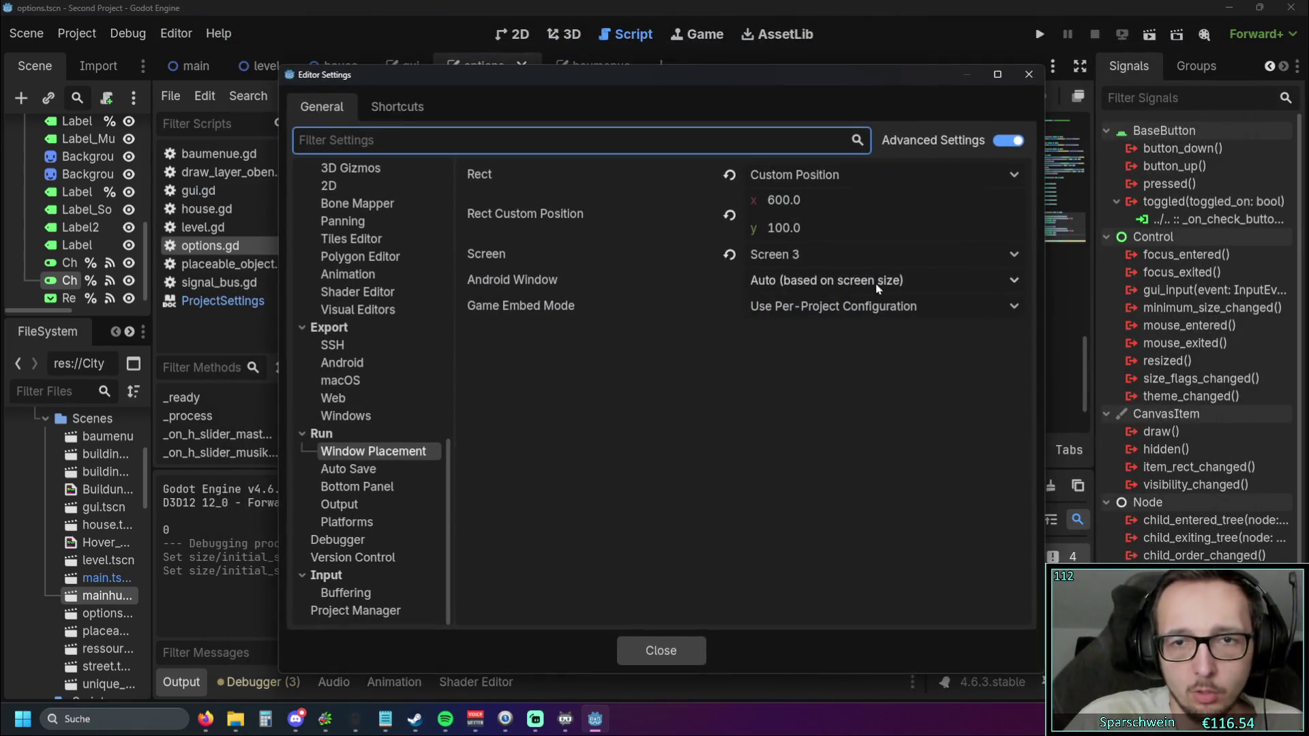
click(981, 252)
click(845, 341)
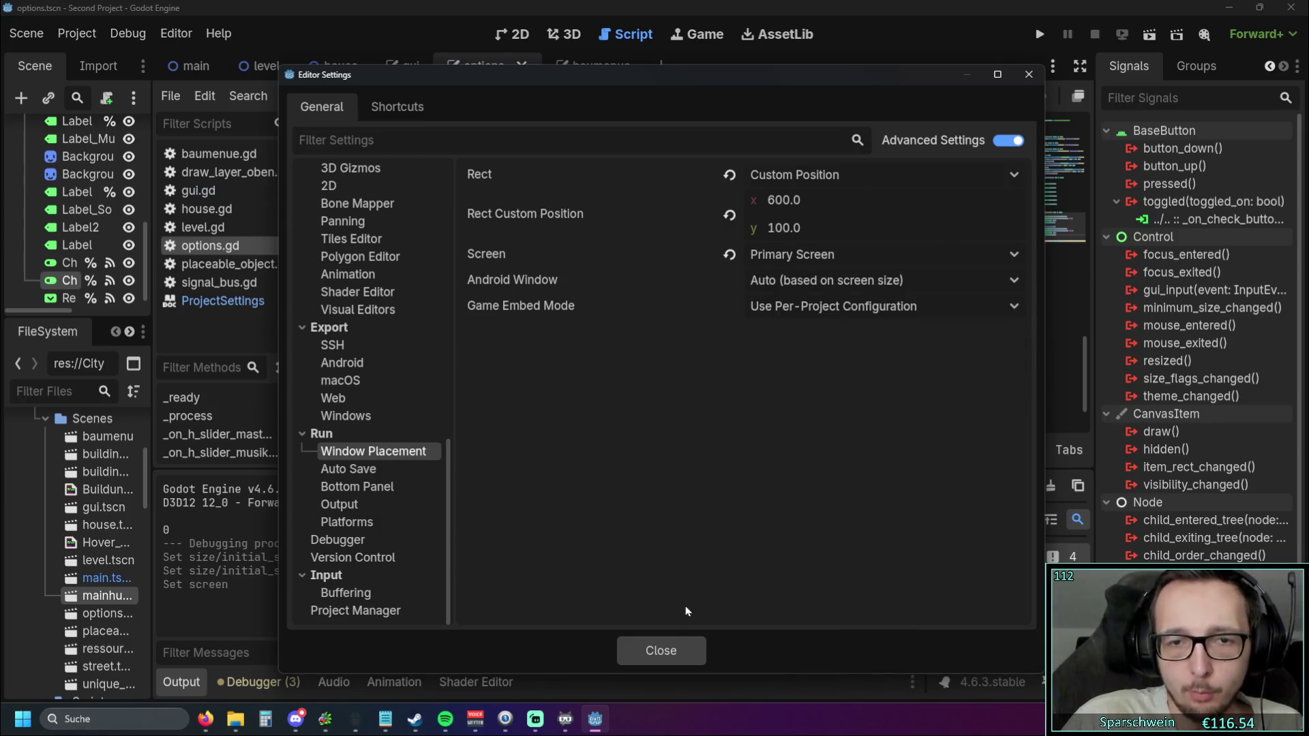
click(669, 649)
Test-run the game, open its options panel, and stop it with F8
click(1040, 33)
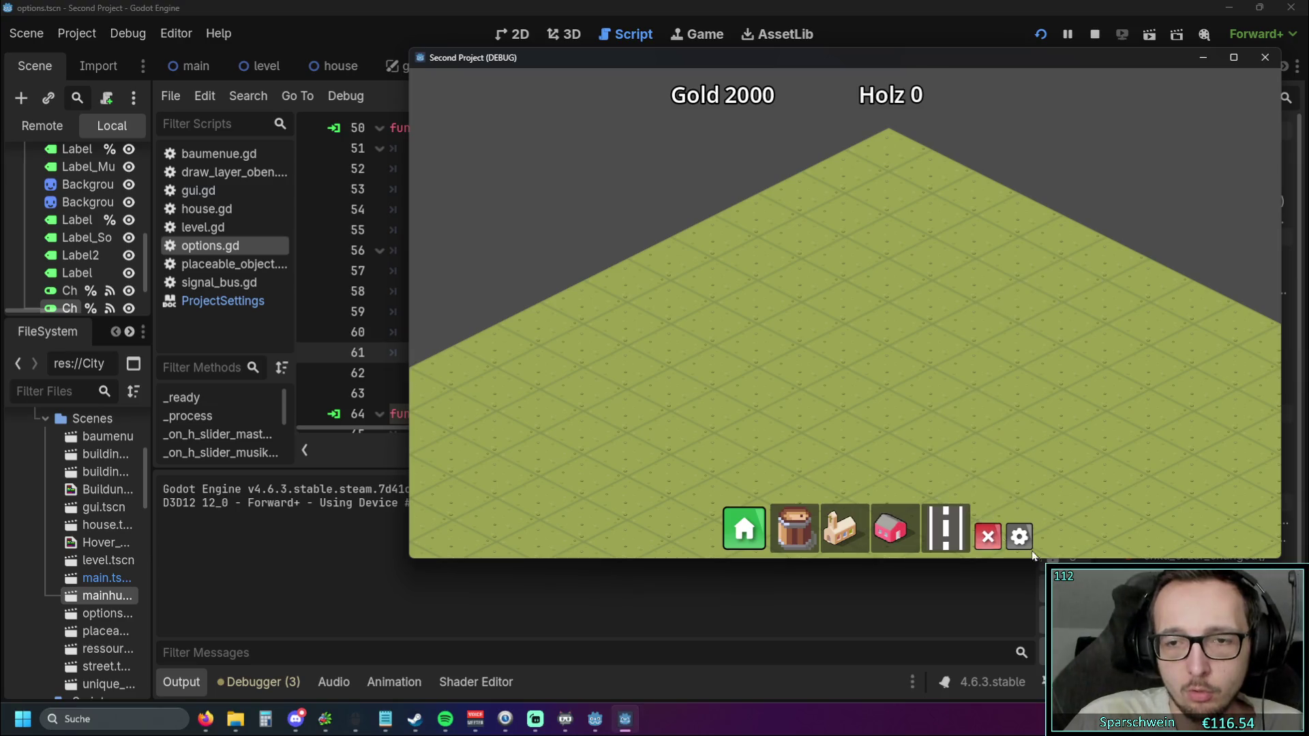
key(Escape)
click(992, 329)
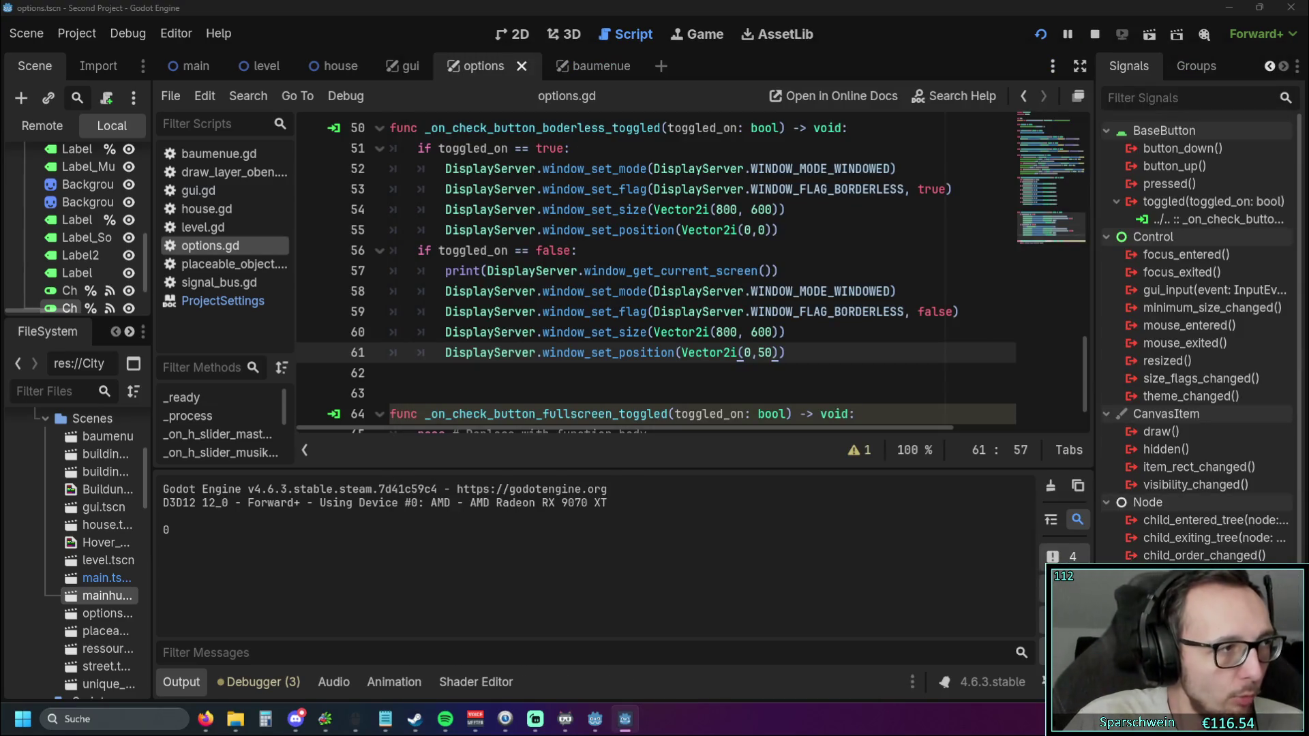
key(F8)
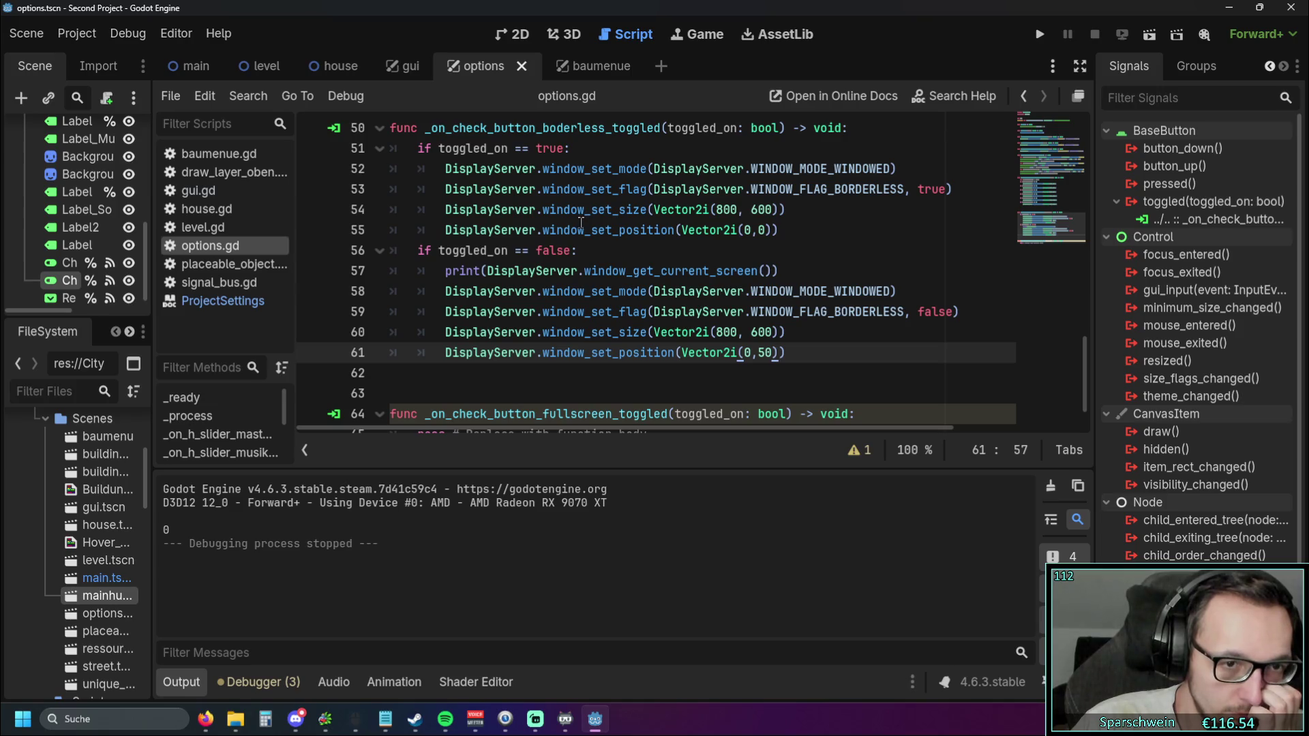
Add ', 2' as the screen argument to the position calls on lines 55 and 61
click(527, 379)
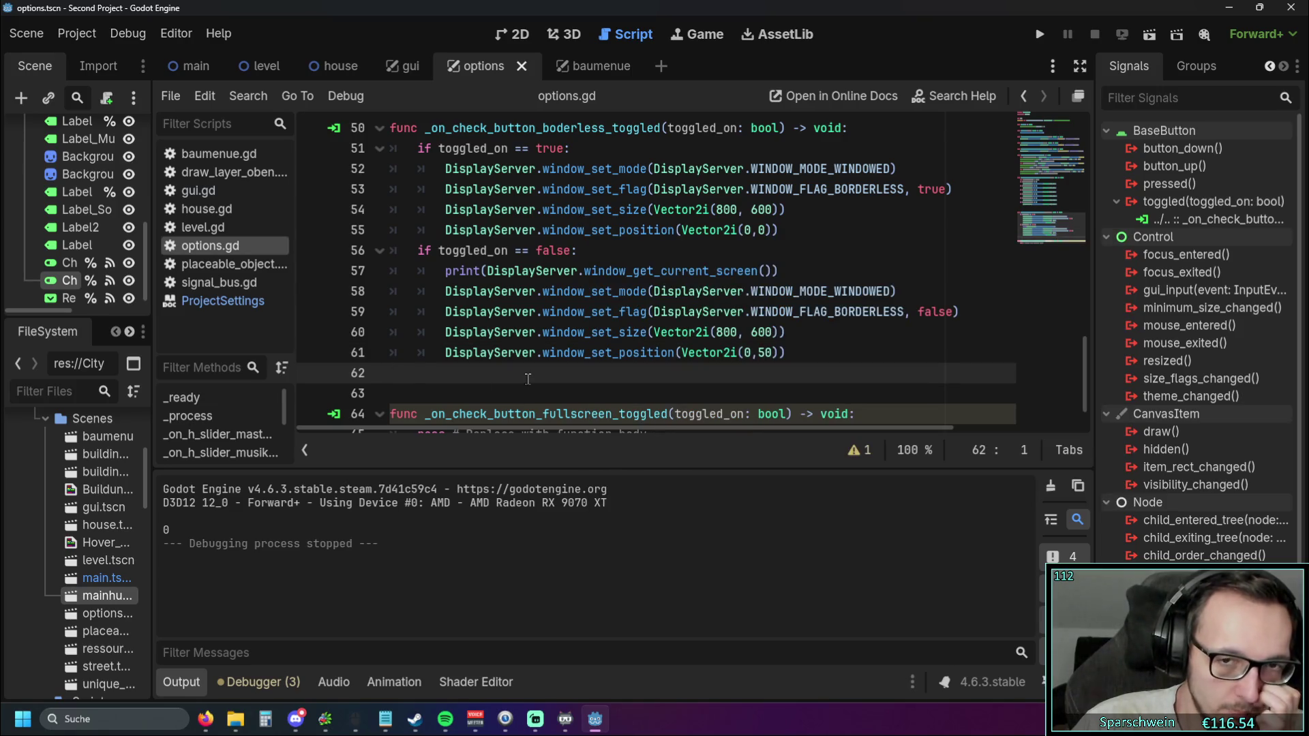
click(772, 230)
text(, 2)
click(776, 352)
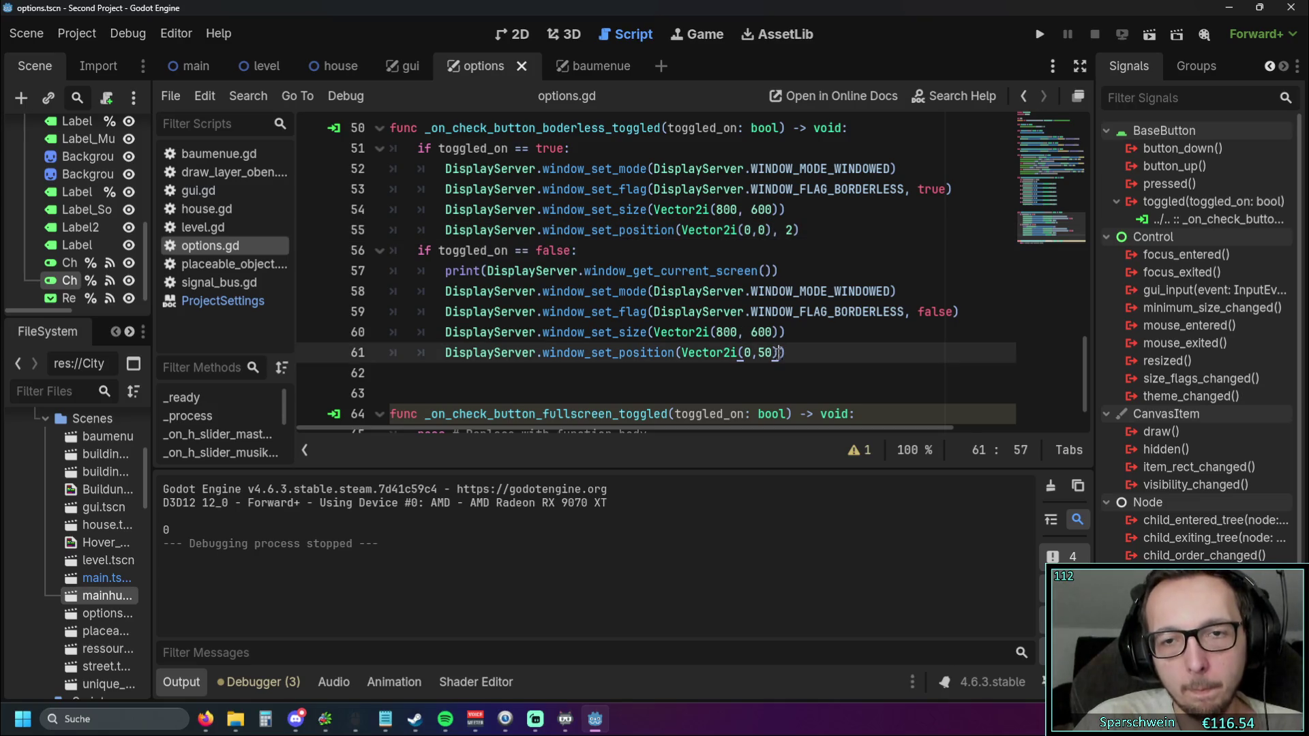
text(, 2)
key(Up)
key(Up)
key(Up)
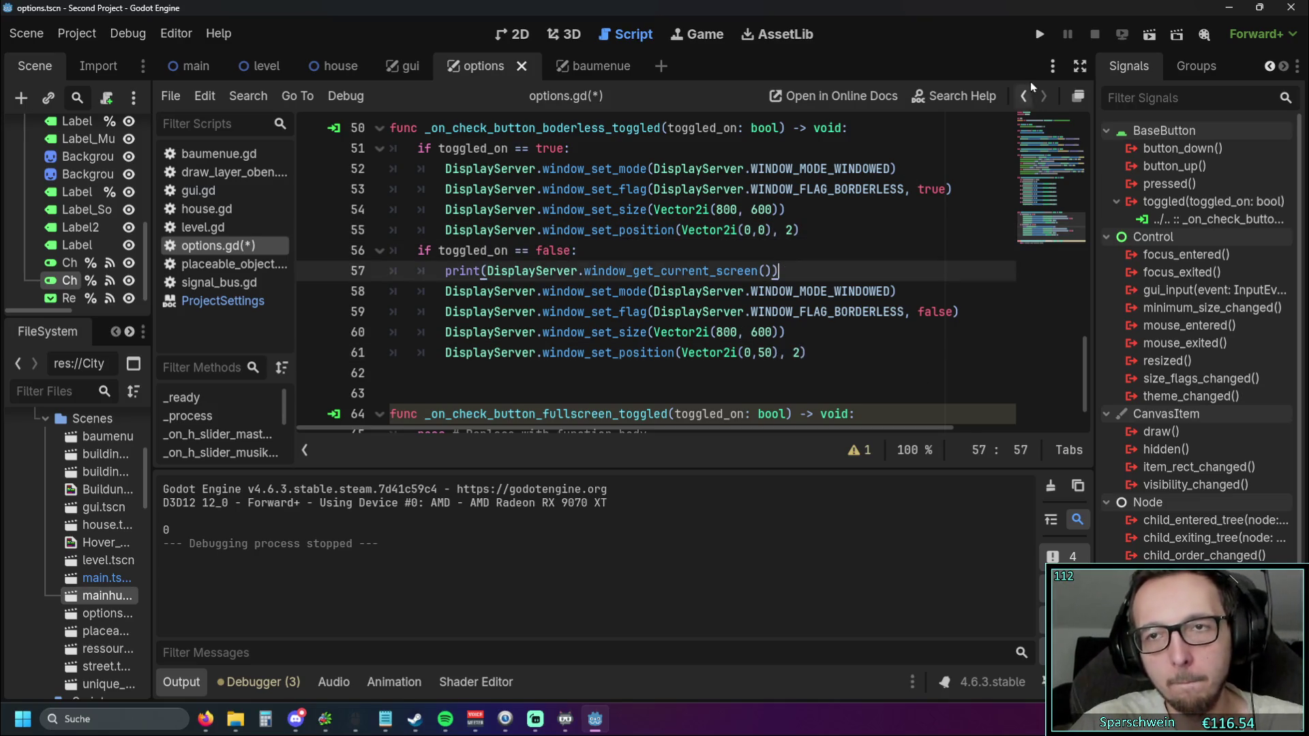
Run the game, toggle Borderless in the in-game options, then close the game
click(1039, 34)
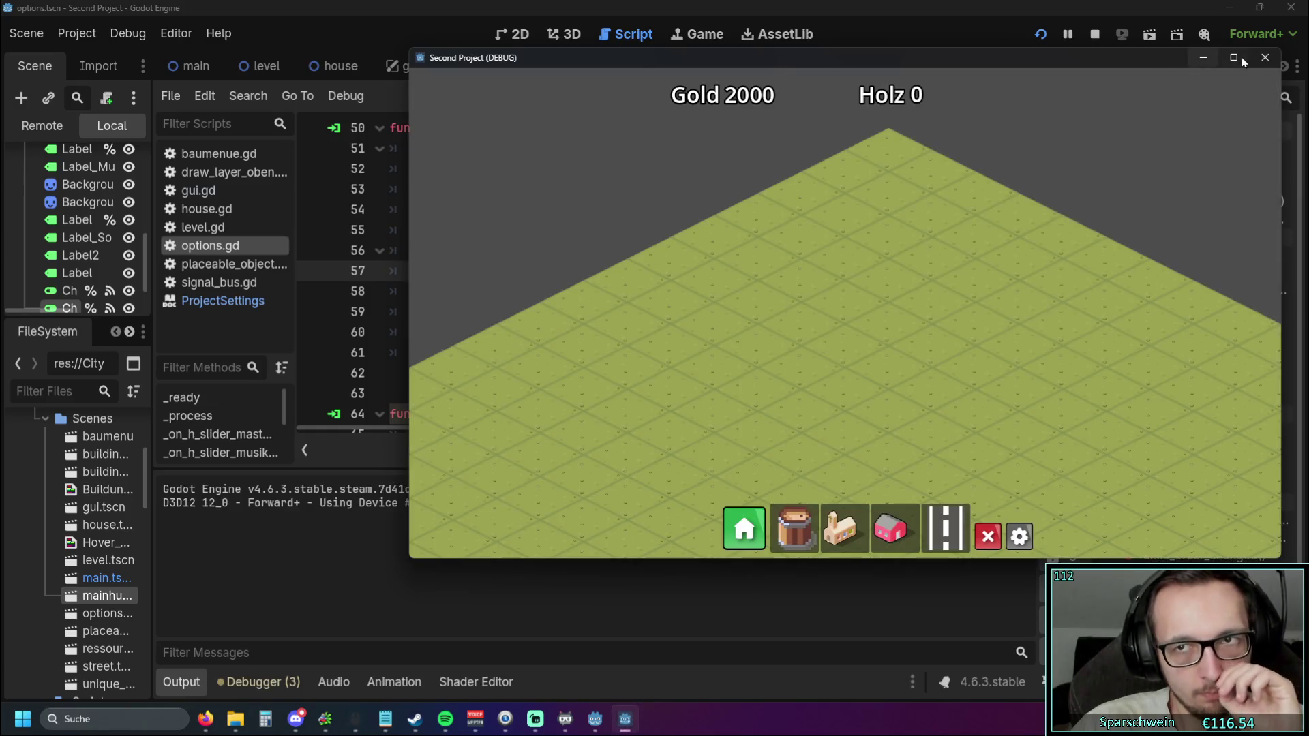
click(1264, 58)
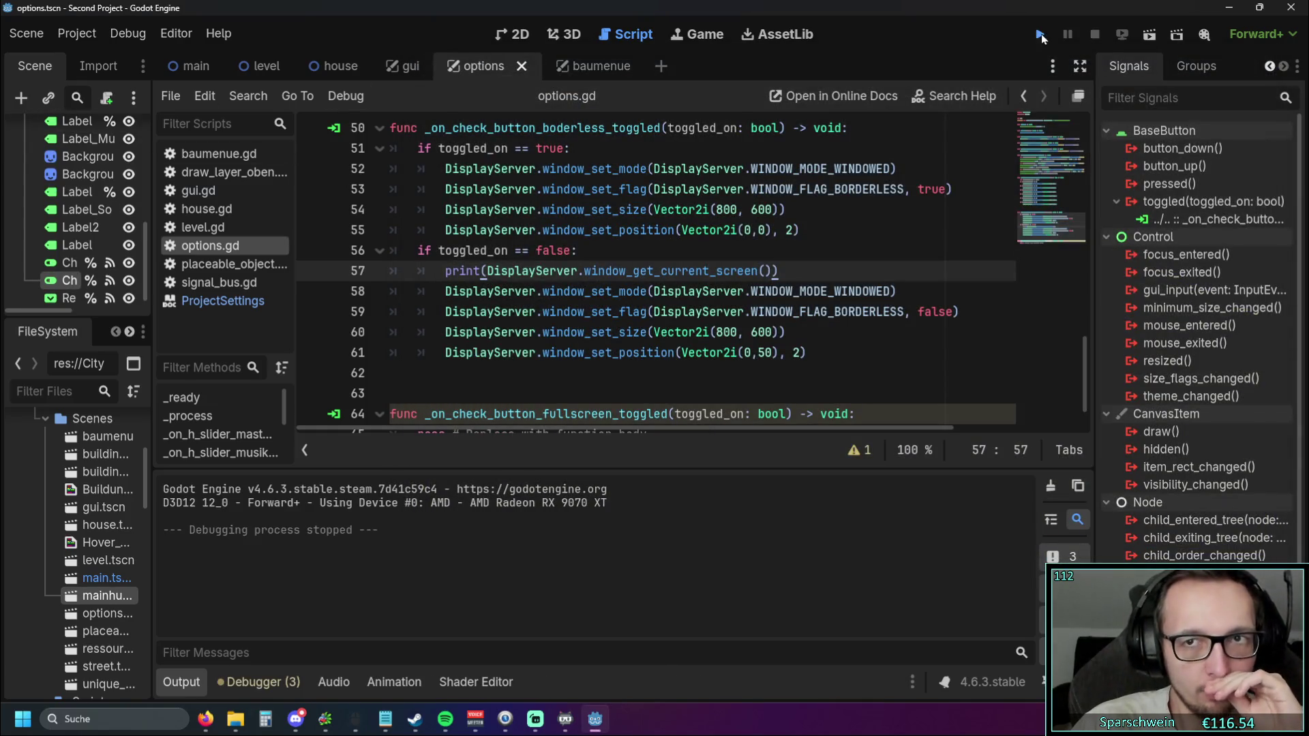
click(1040, 35)
click(1019, 536)
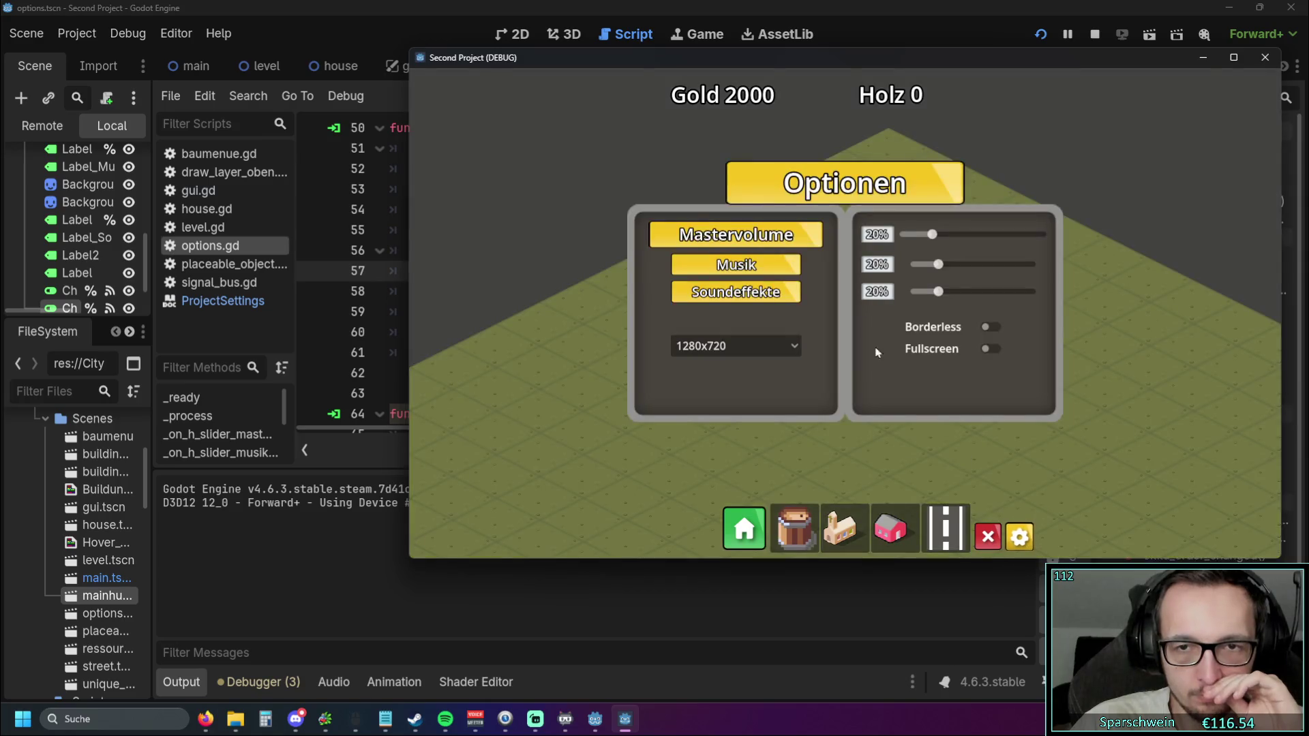
click(989, 328)
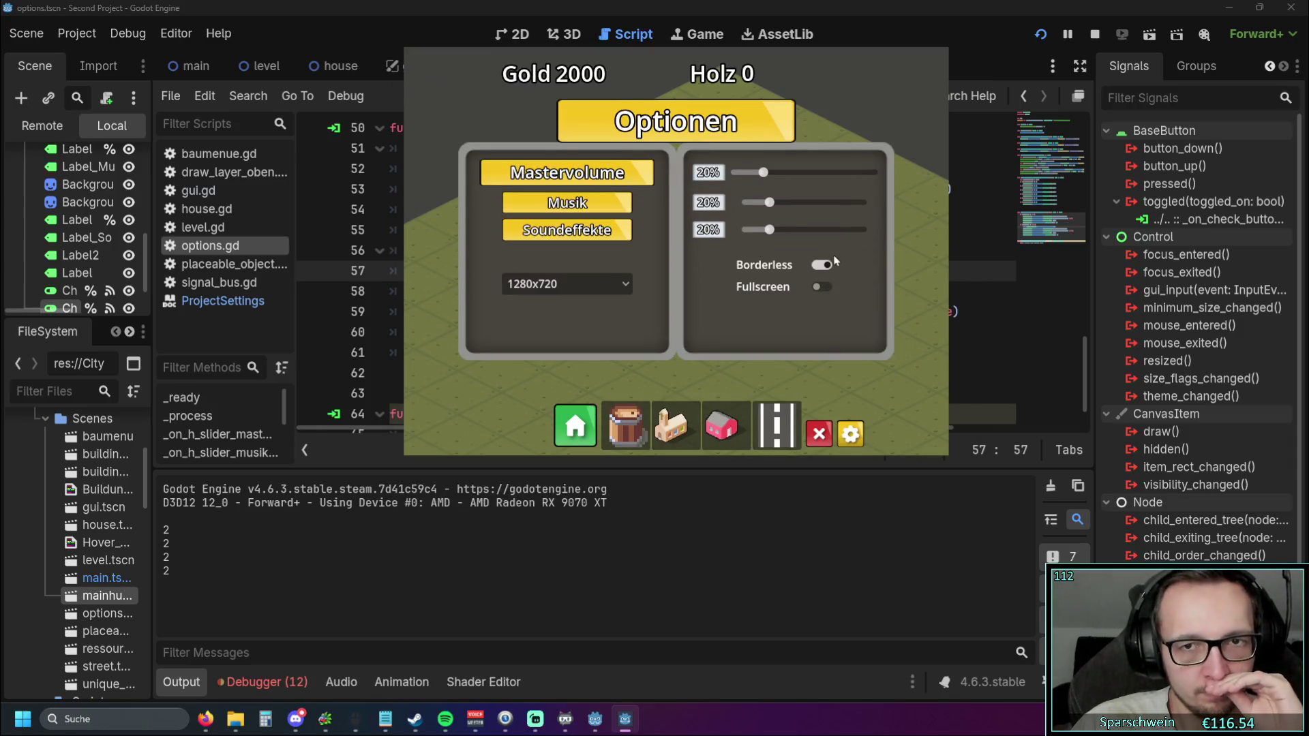
click(938, 57)
click(127, 33)
click(77, 33)
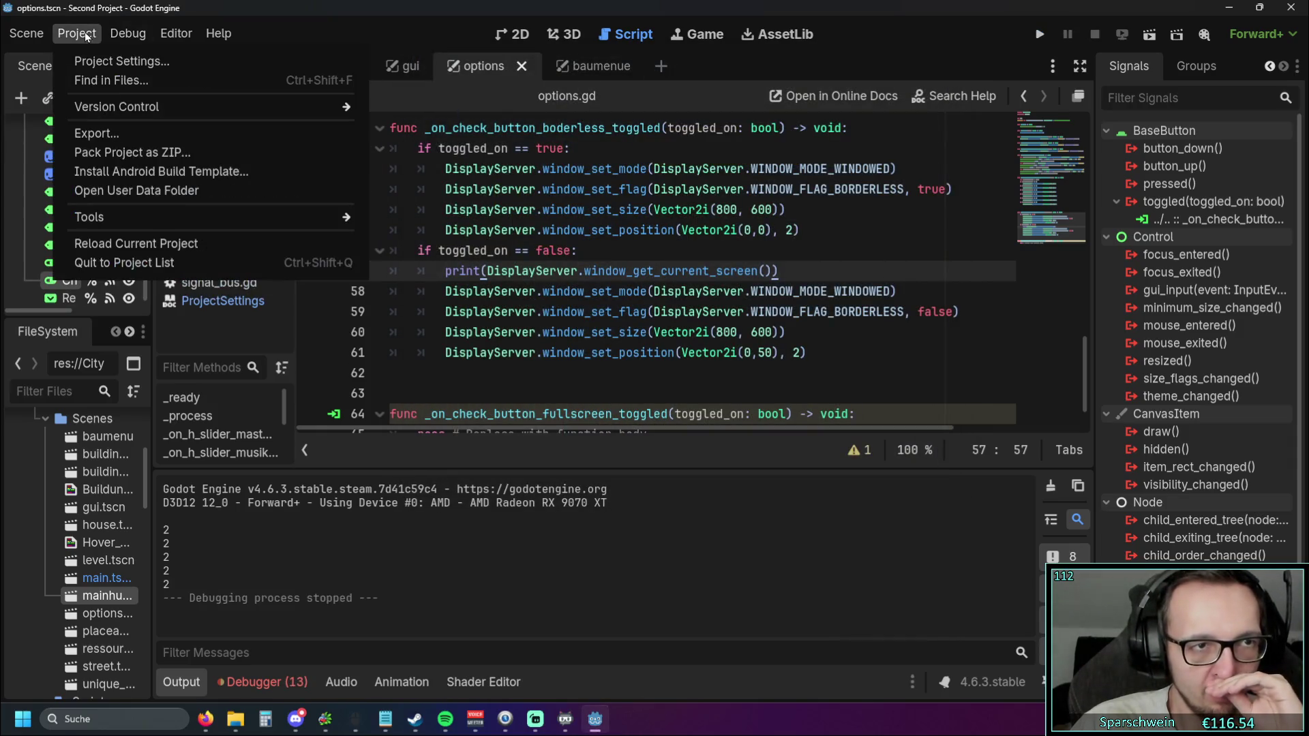
After a quick look at Project Settings, set the editor's run window Rect to Top Left and close Editor Settings
click(122, 59)
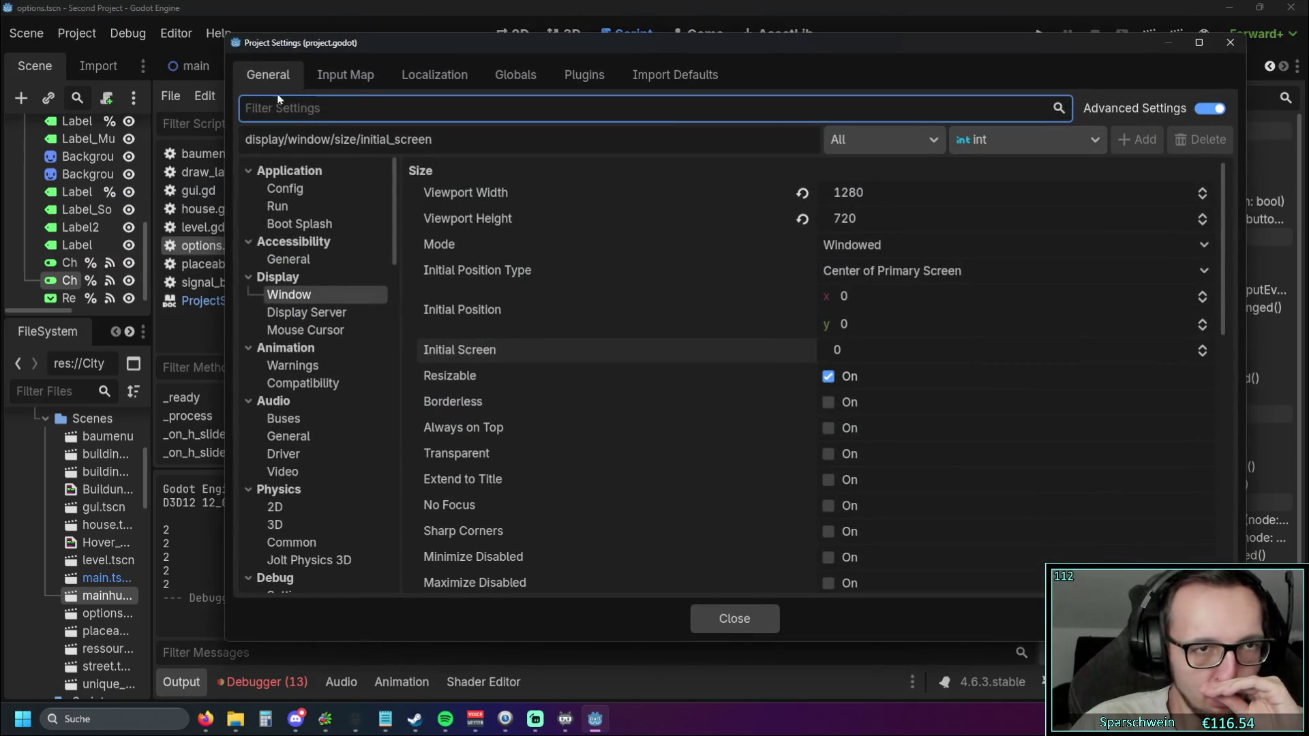
click(1230, 42)
click(176, 33)
click(201, 61)
click(808, 175)
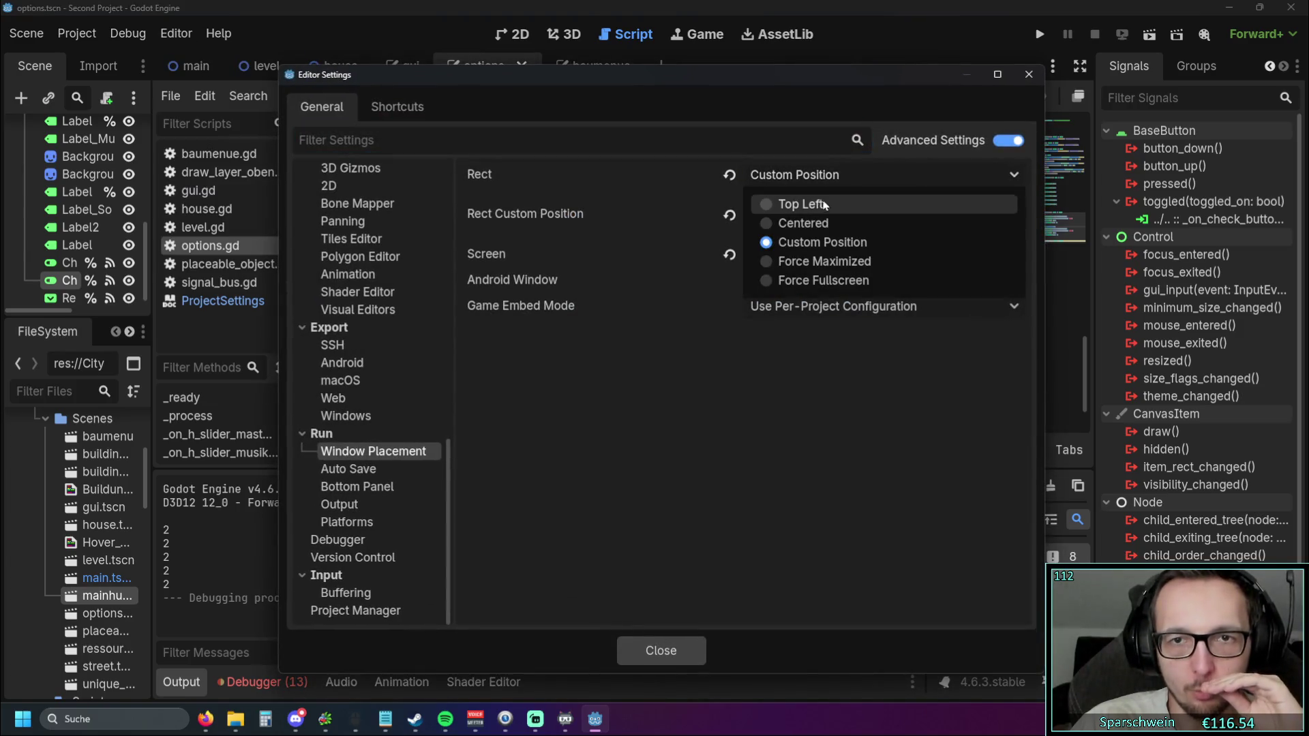
click(818, 205)
click(729, 176)
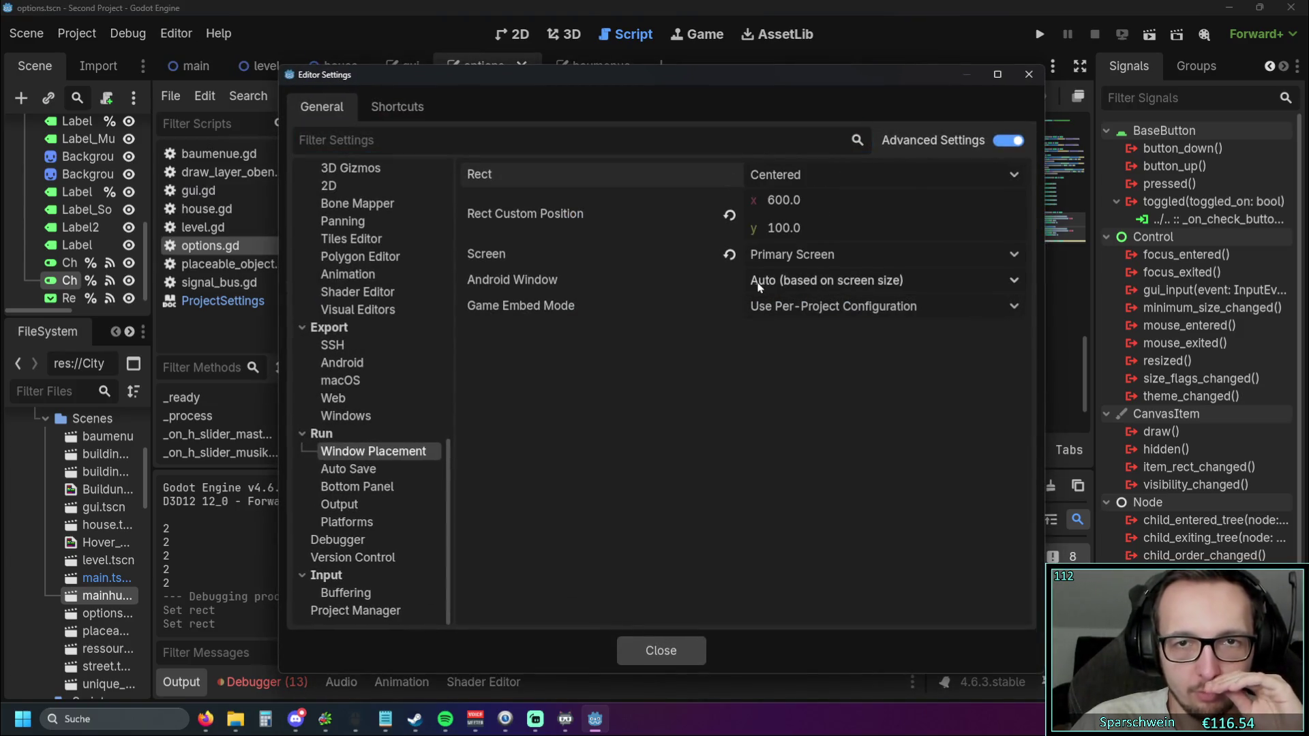
click(777, 176)
click(735, 492)
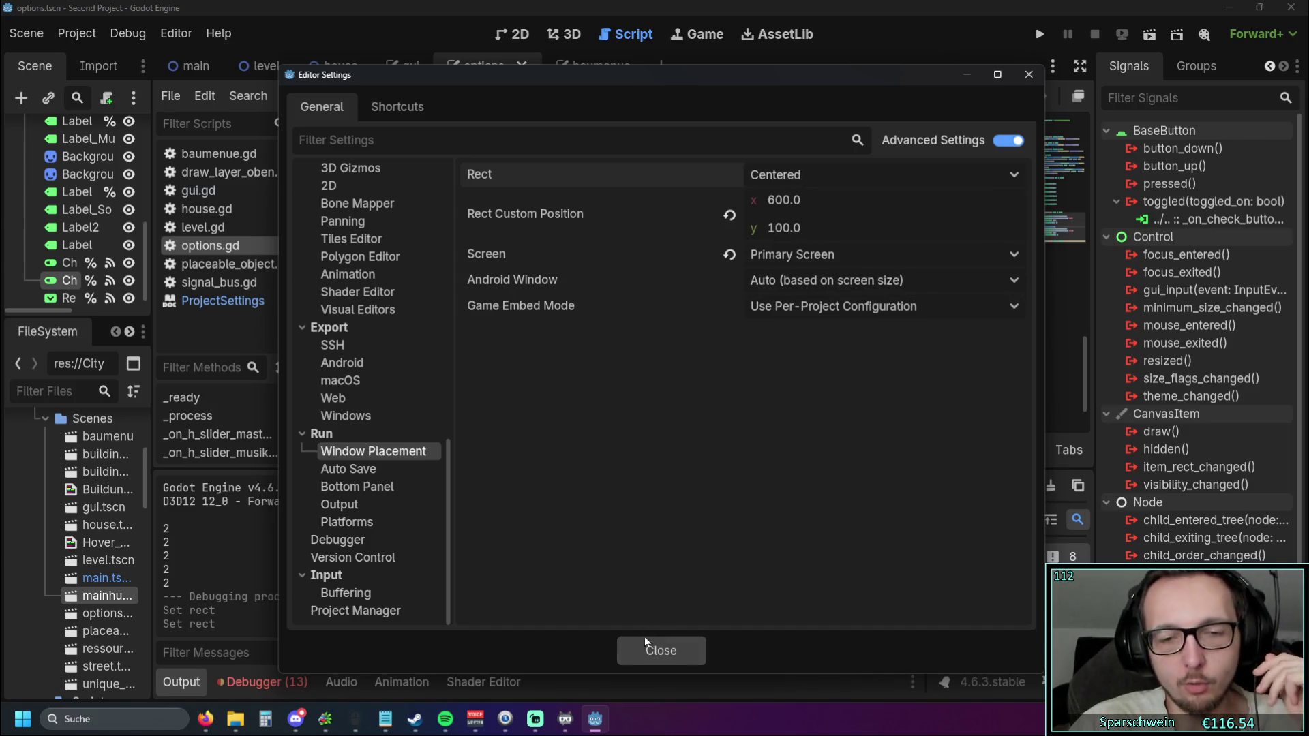
click(797, 176)
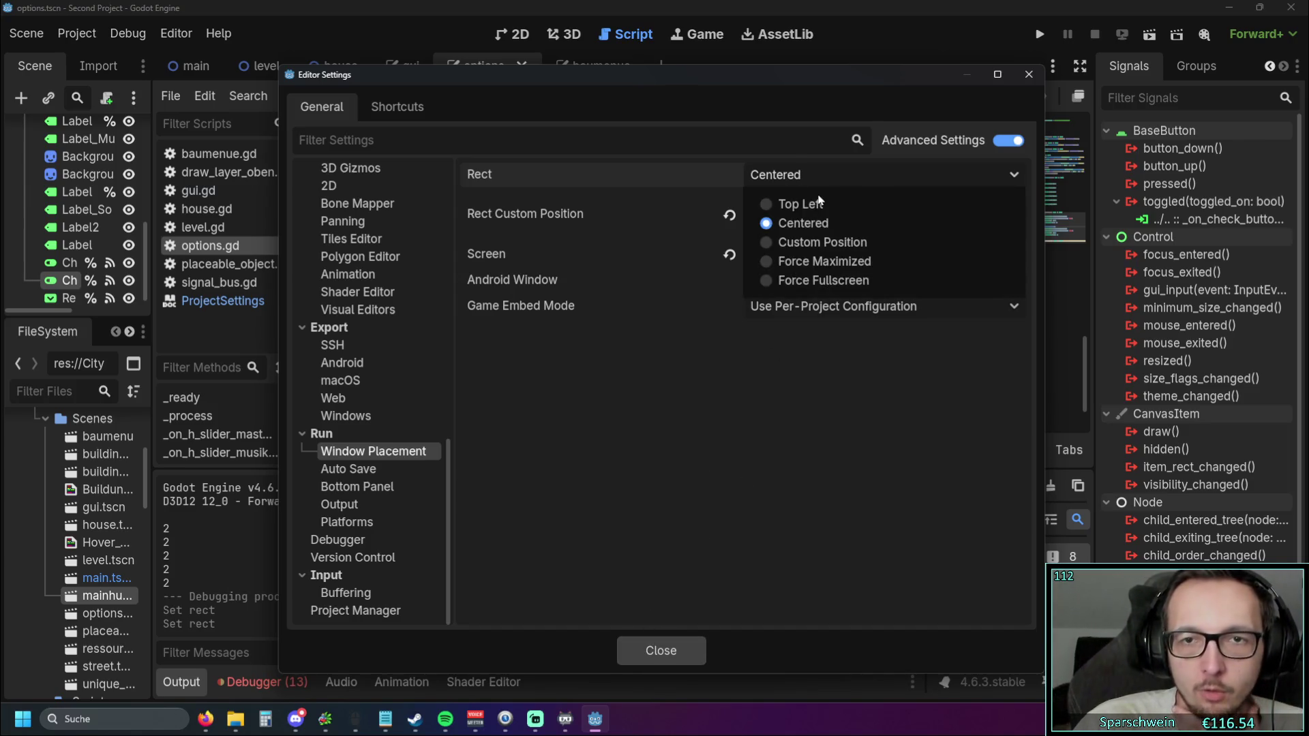
click(818, 203)
click(654, 648)
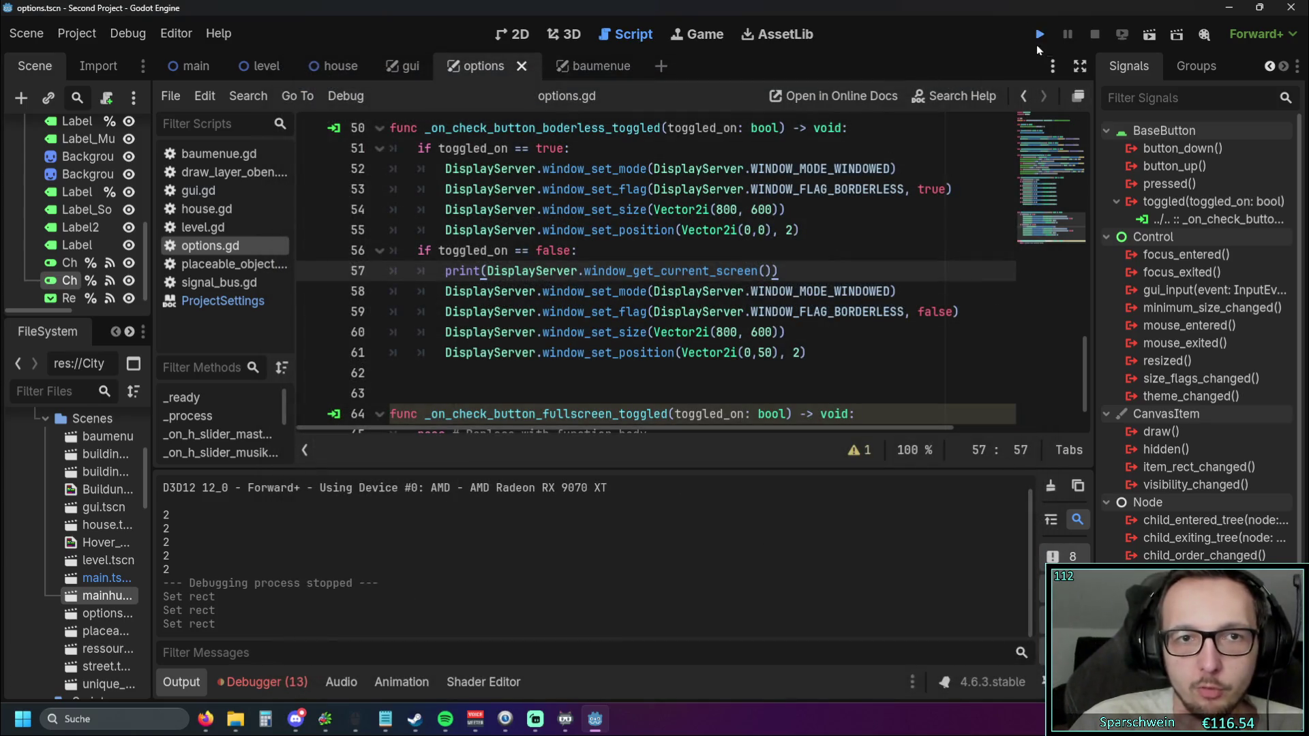
Run the game, open its options panel and toggle Borderless on and off
click(1036, 44)
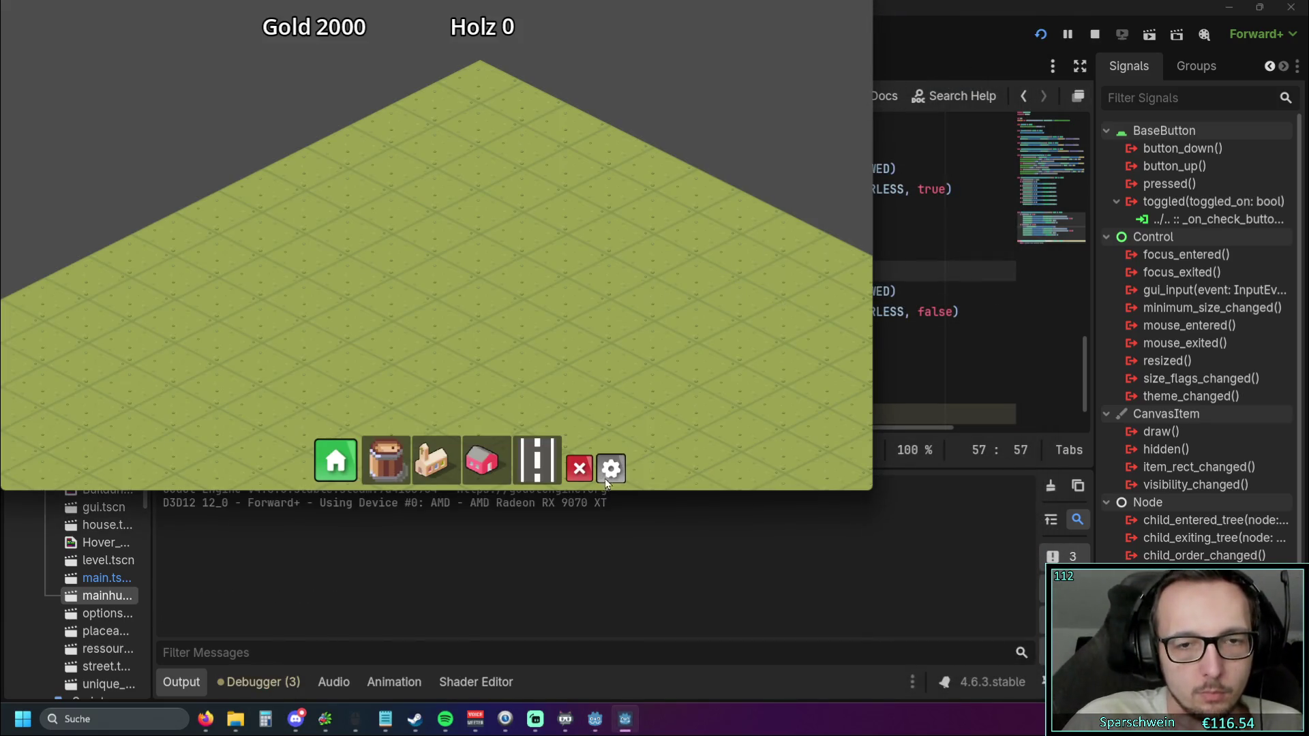
click(605, 477)
click(580, 253)
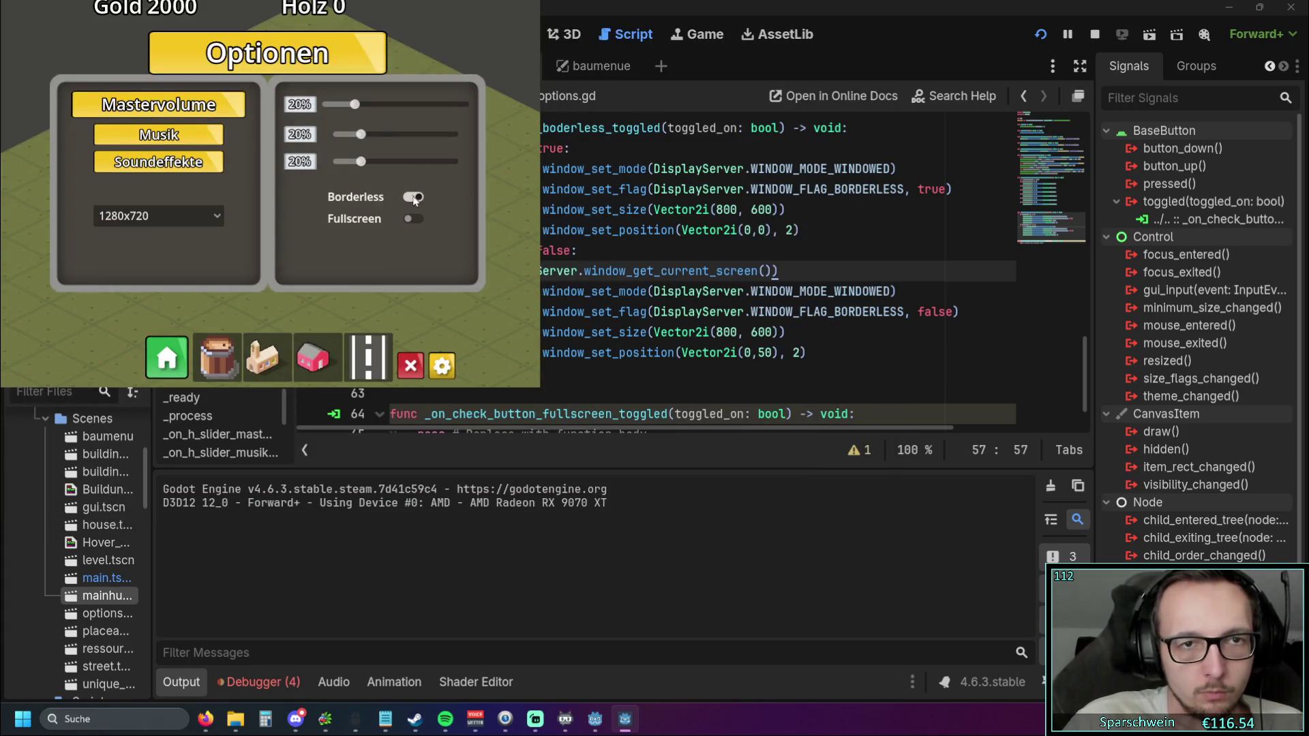
click(414, 199)
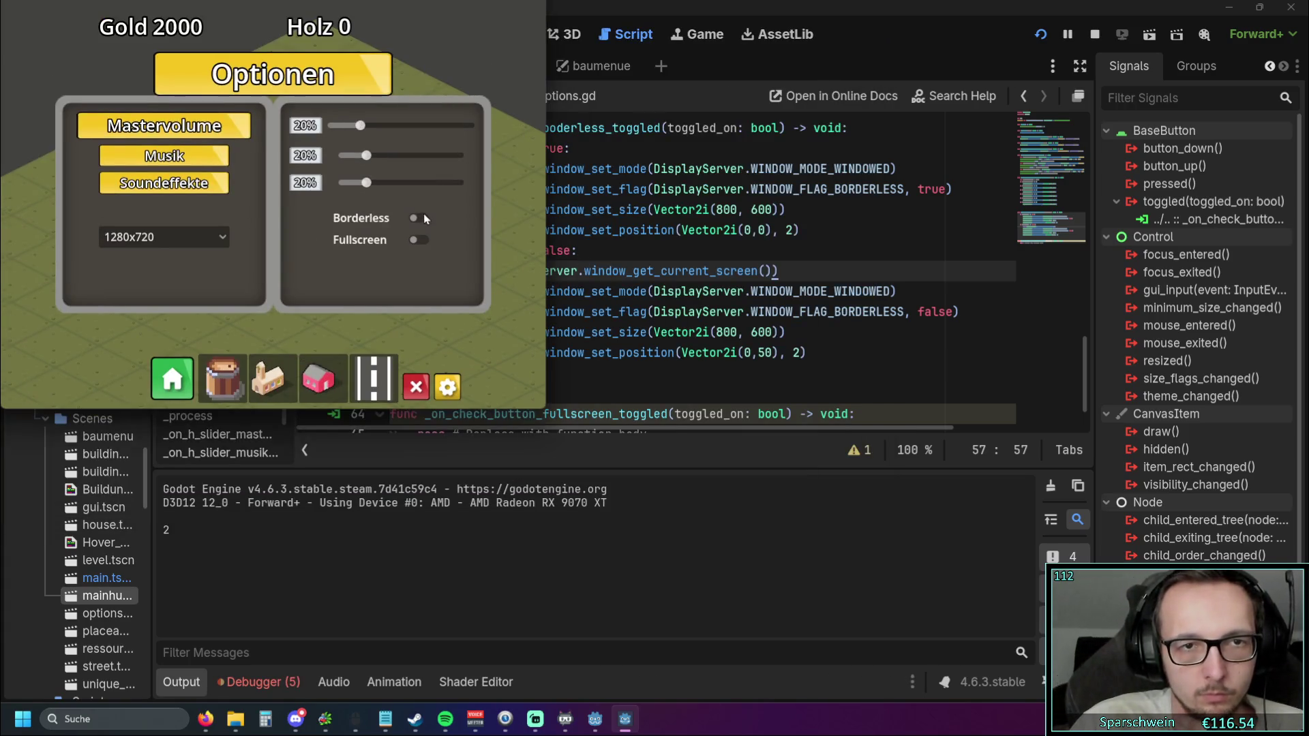
click(423, 218)
click(415, 202)
Keep toggling Borderless, then close the game and return to line 61's y value
click(417, 218)
click(414, 203)
click(419, 224)
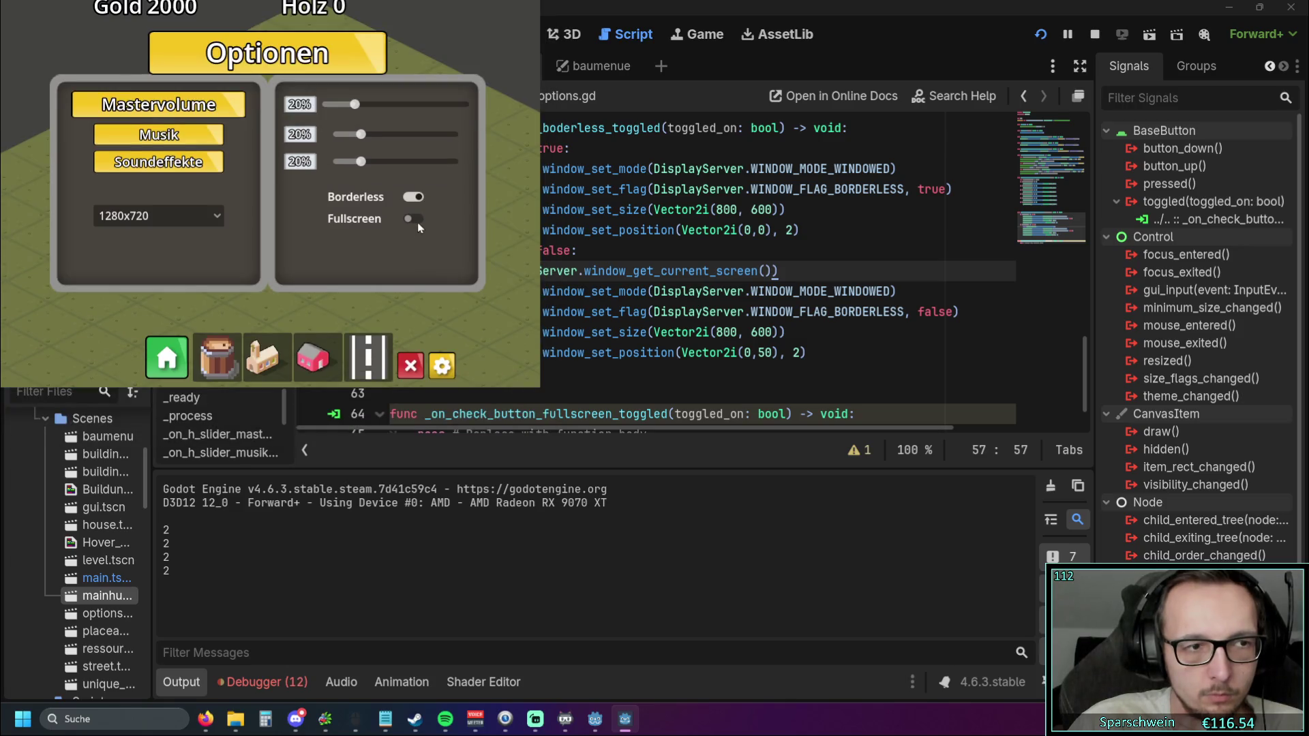
click(411, 204)
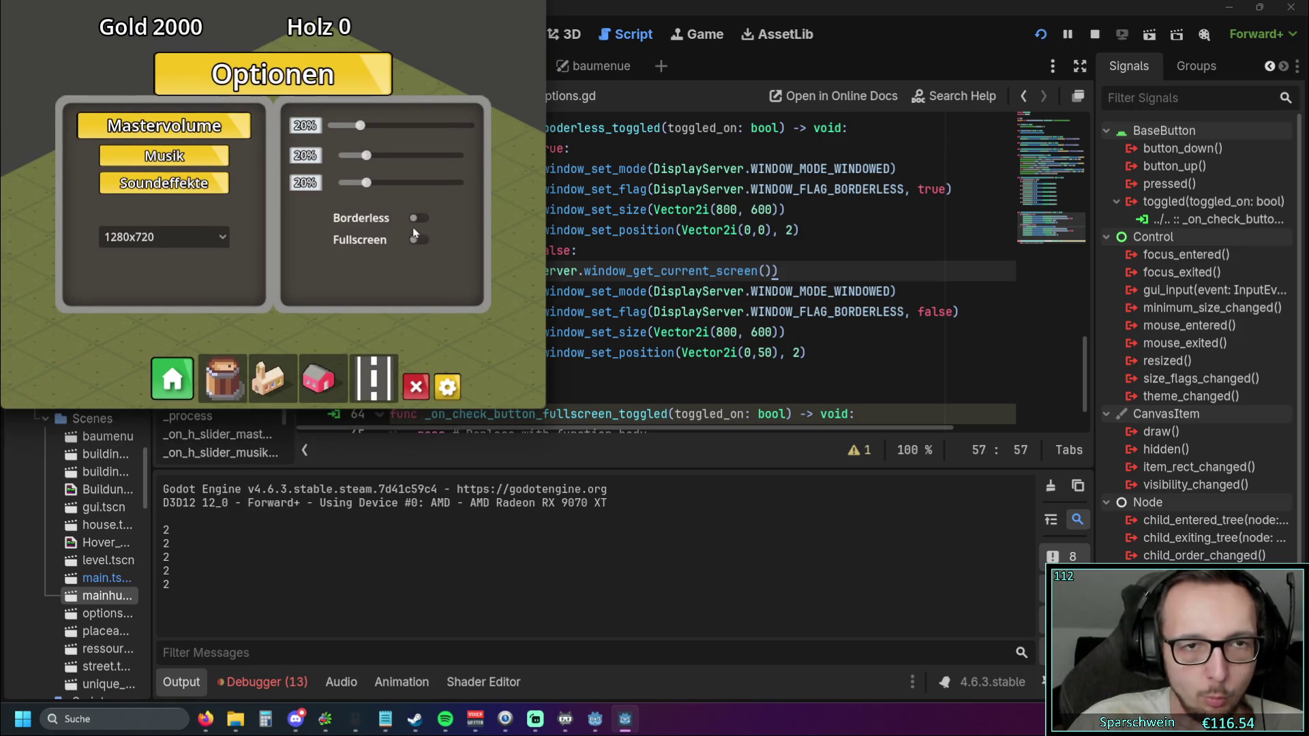
click(419, 219)
click(415, 202)
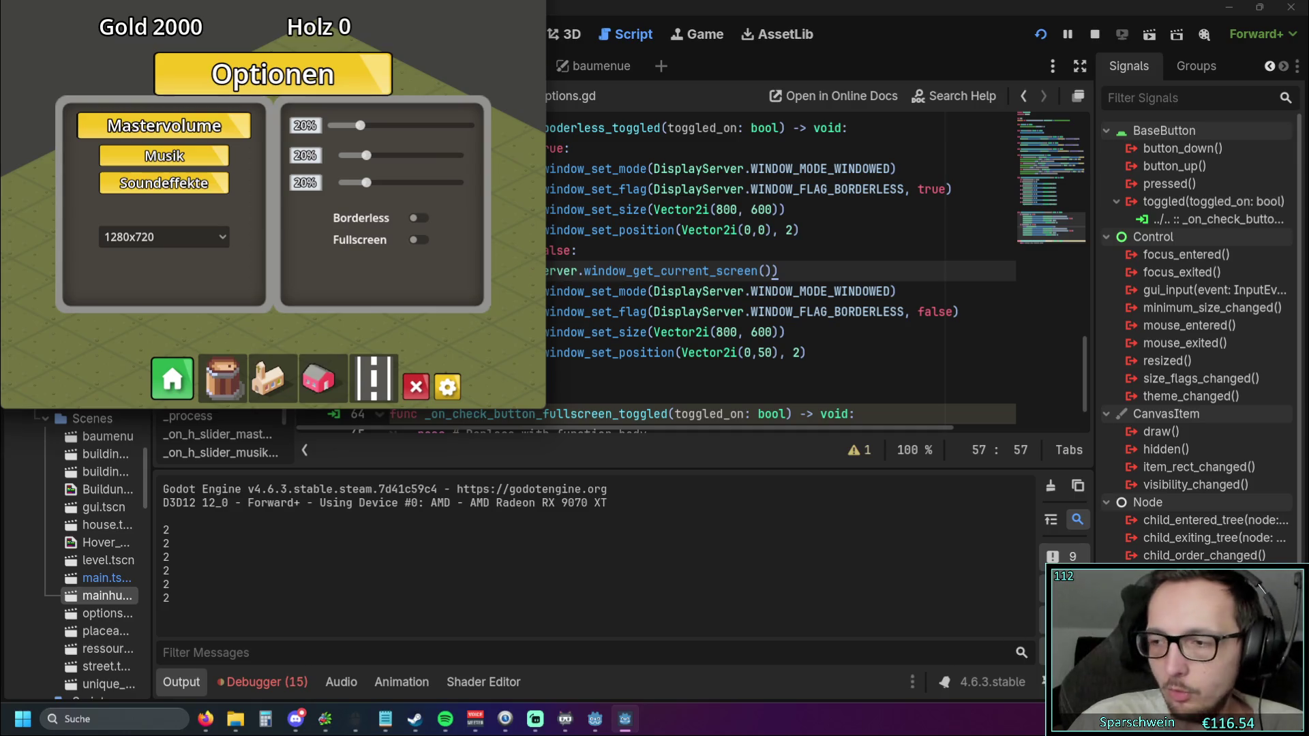
click(415, 386)
click(757, 352)
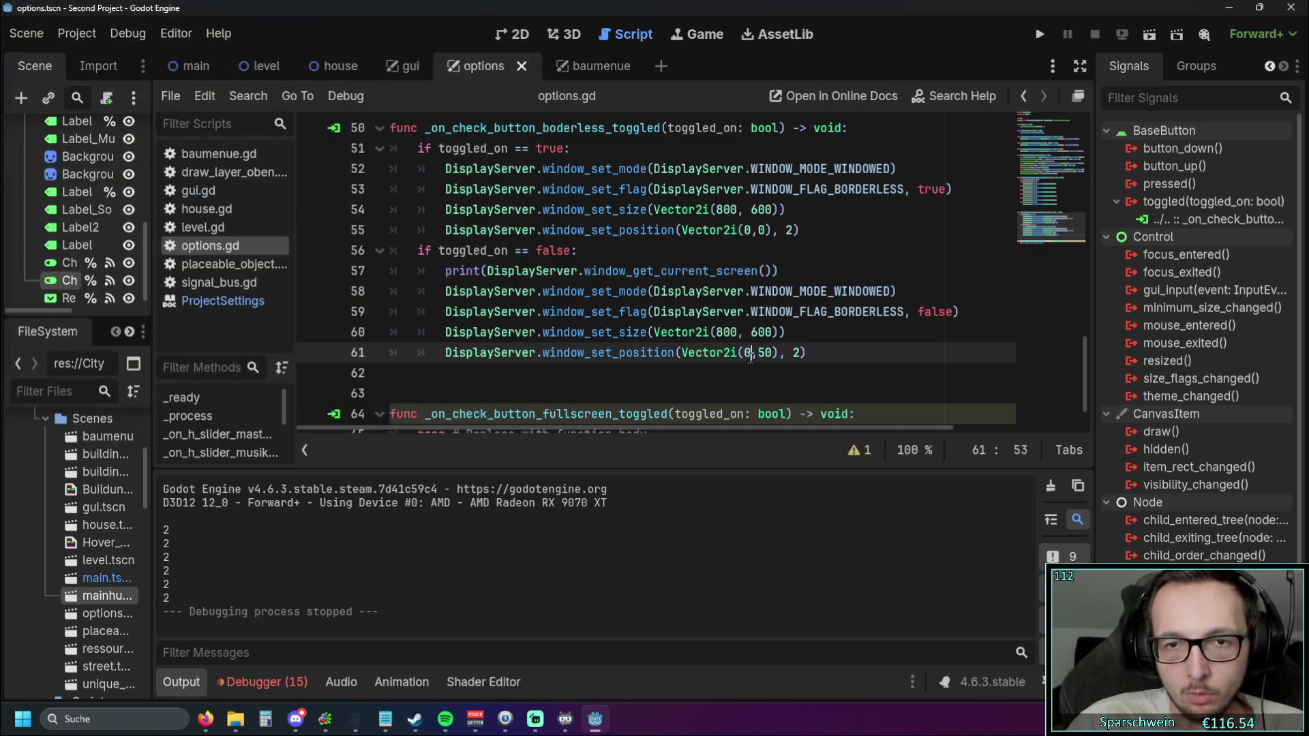
Make line 61's window y position -50 and run the game
text(-)
click(648, 352)
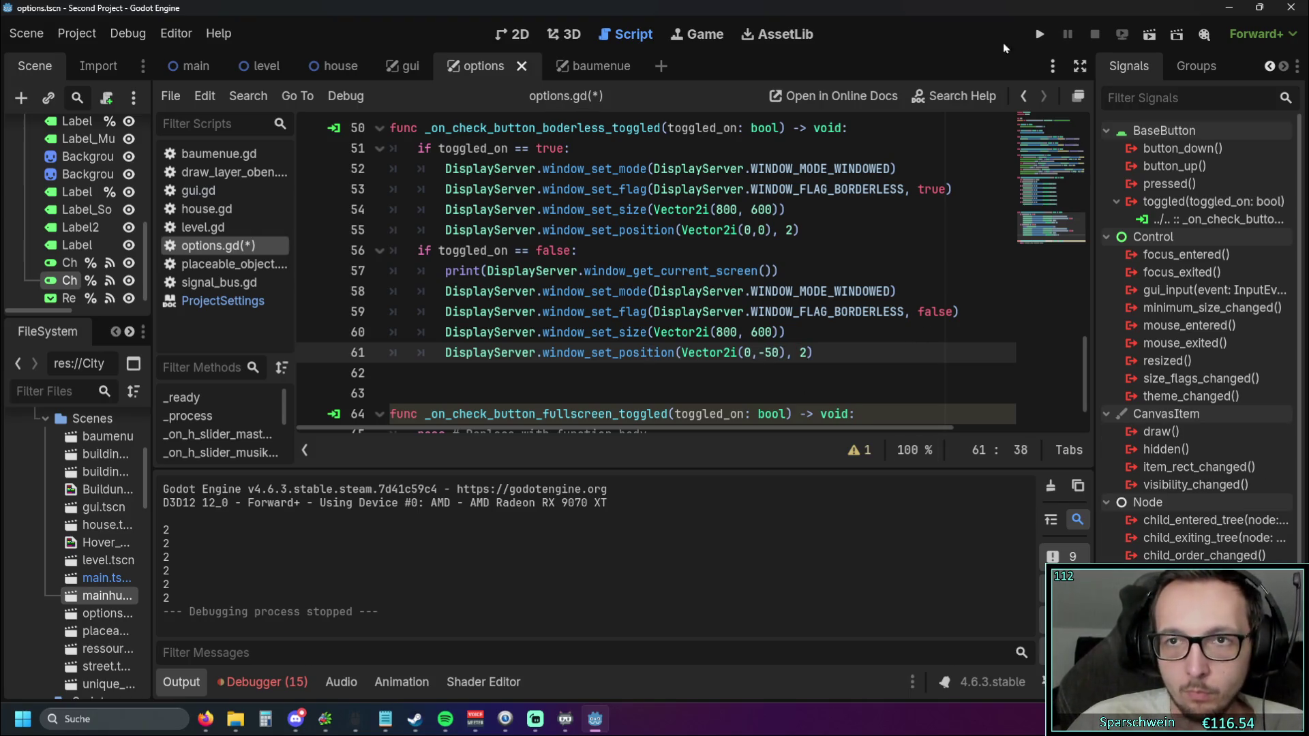
click(1033, 43)
Toggle Borderless several times in the game's options, then return to the script editor
click(611, 468)
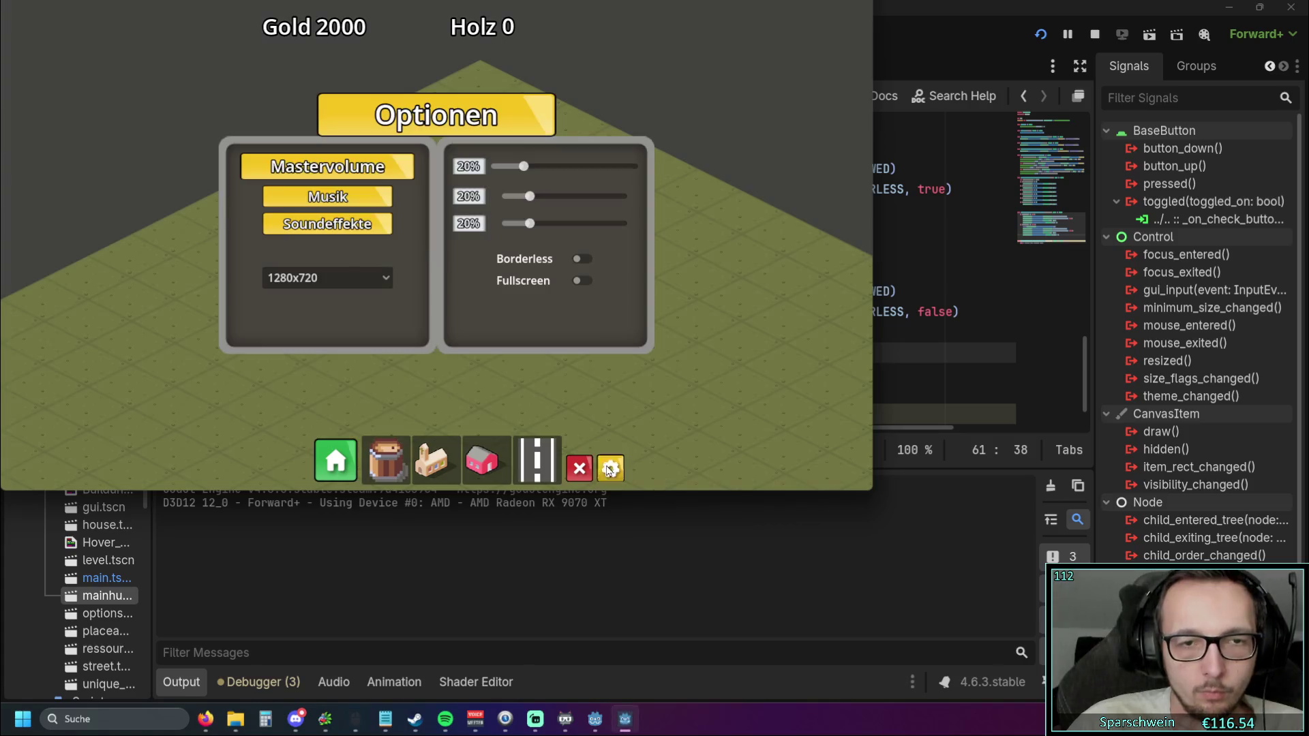
click(577, 260)
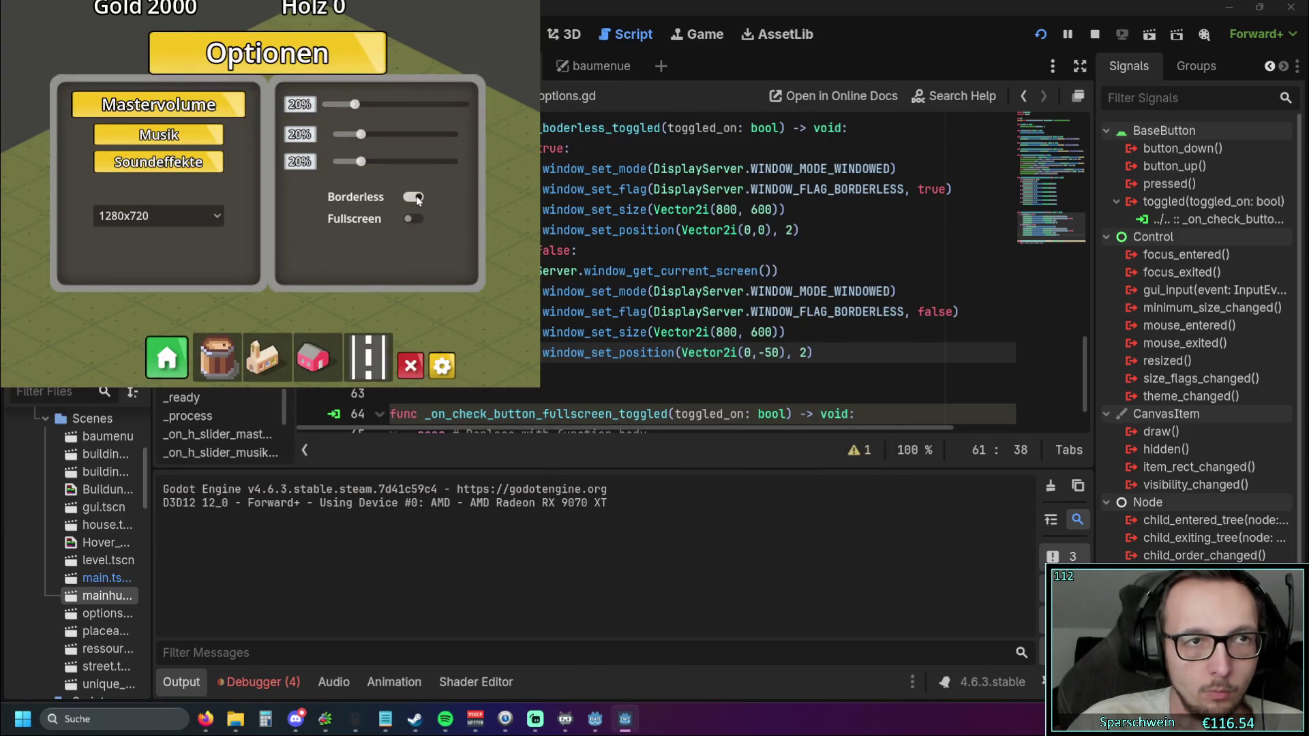
click(414, 200)
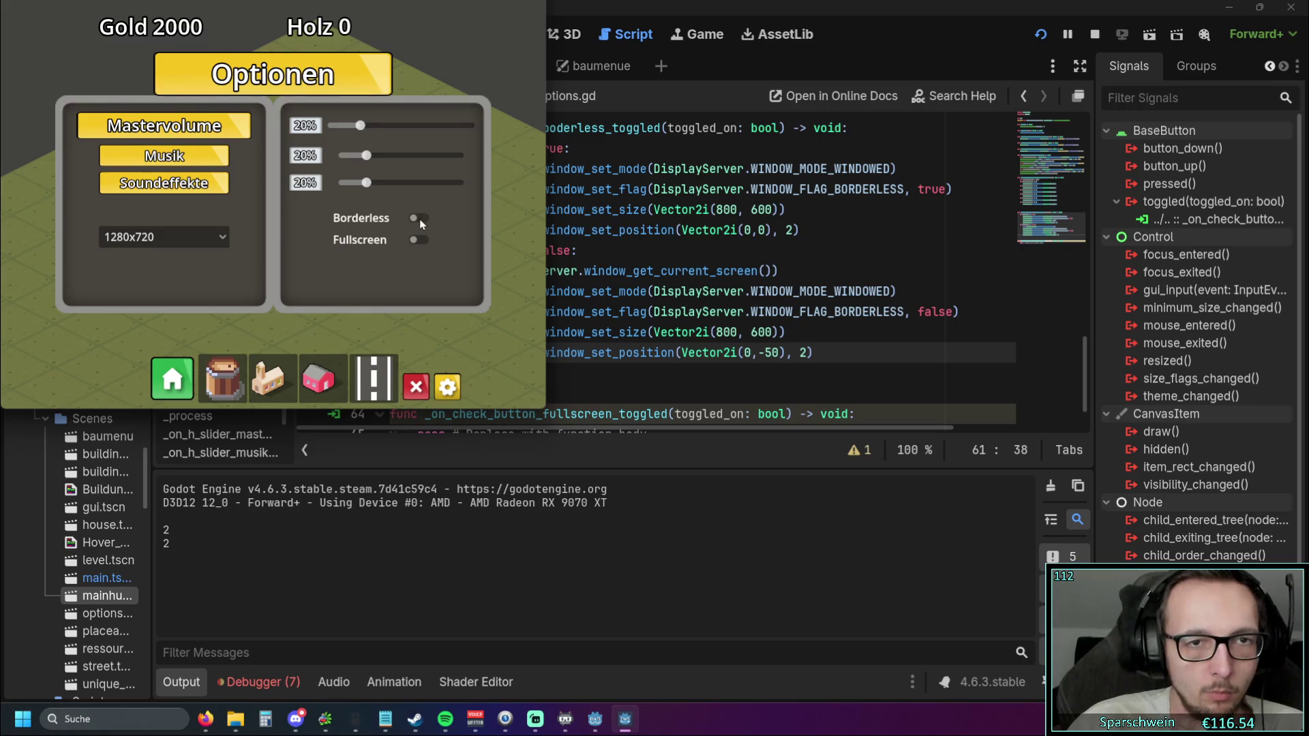
double_click(418, 189)
click(860, 371)
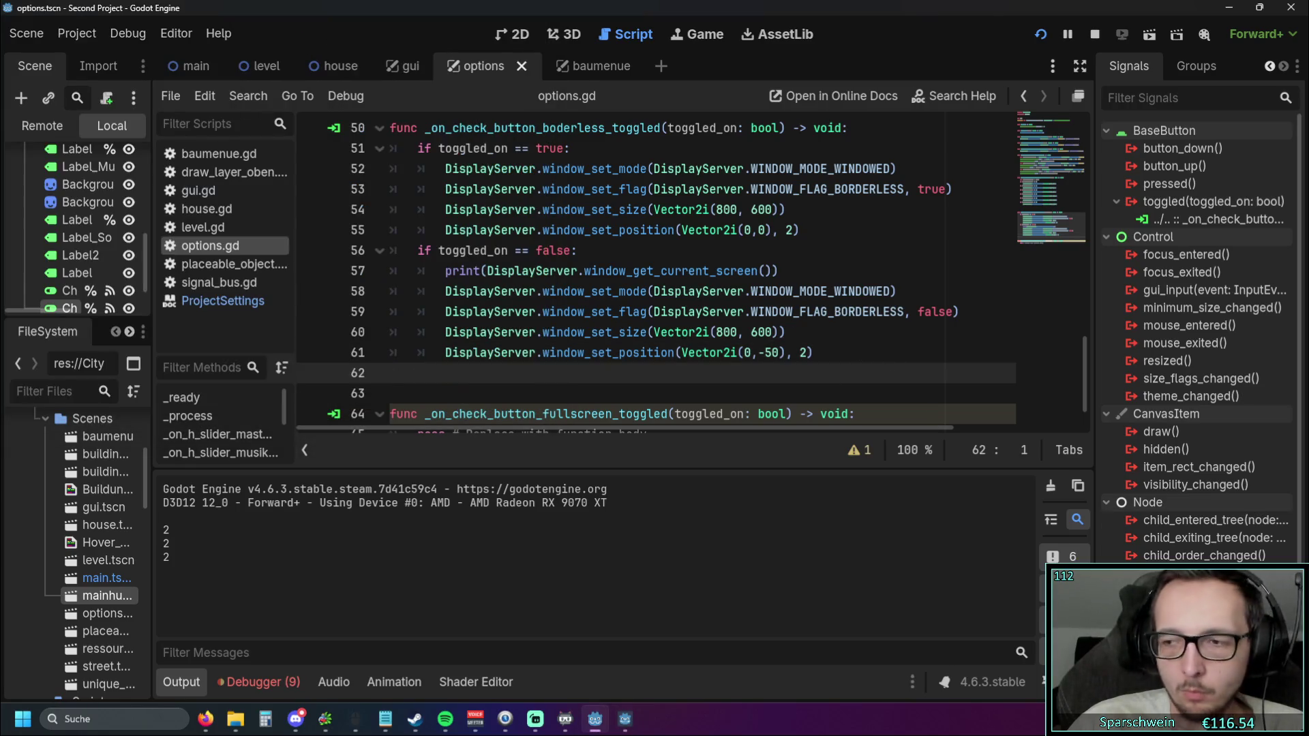
Stop the game, change line 61's y offset from -50 to 0, and run the project
key(alt+F4)
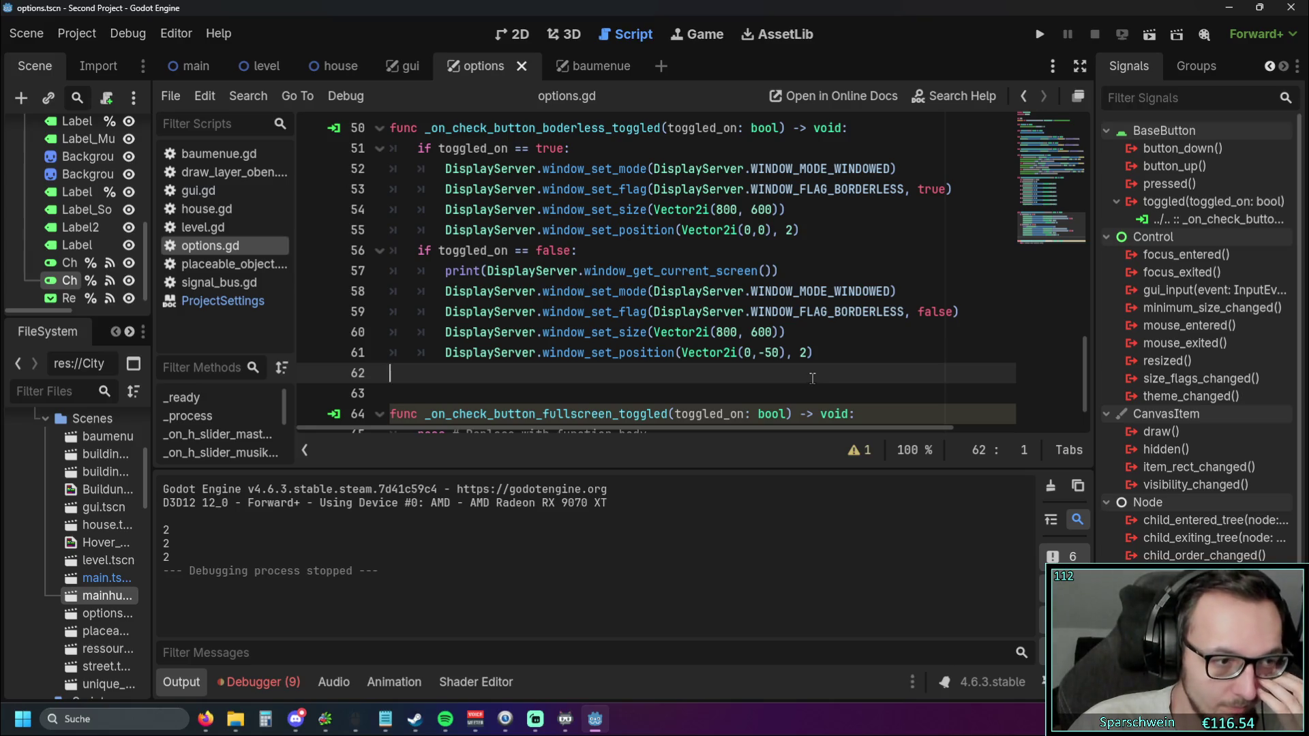
drag(785, 353, 759, 353)
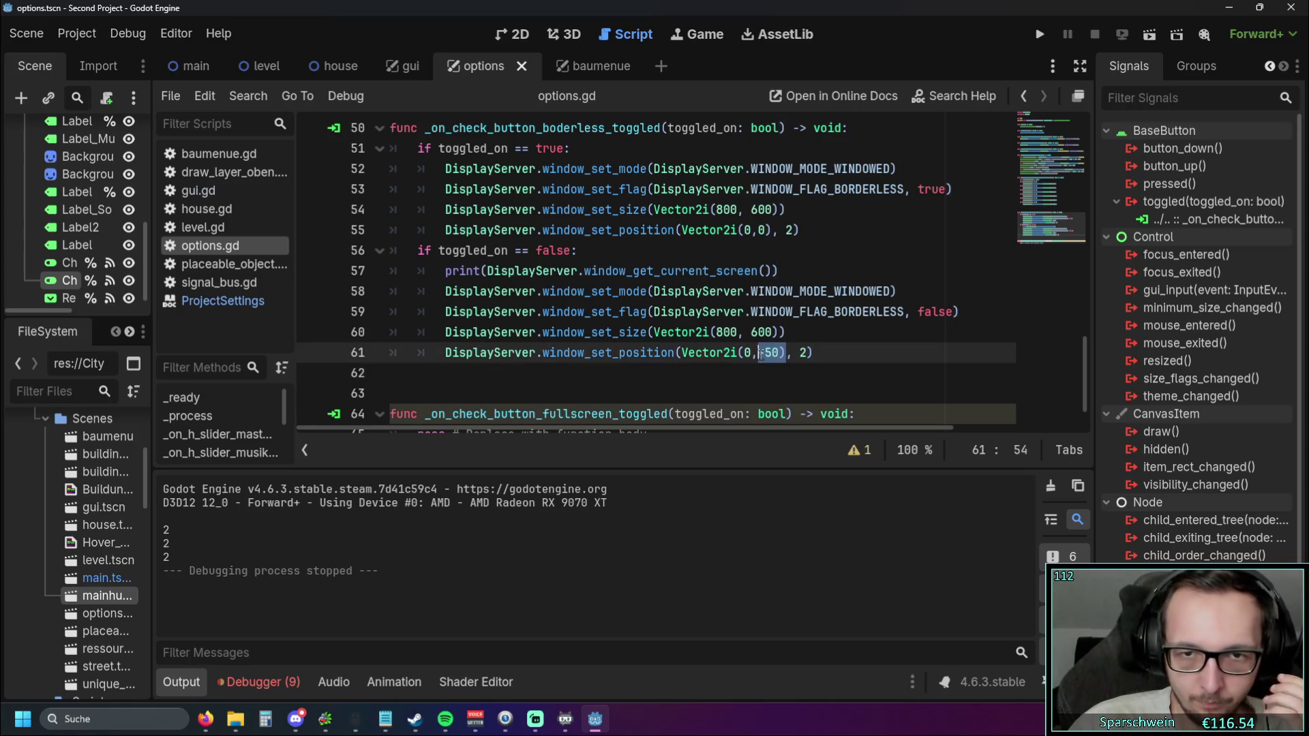
text(0)
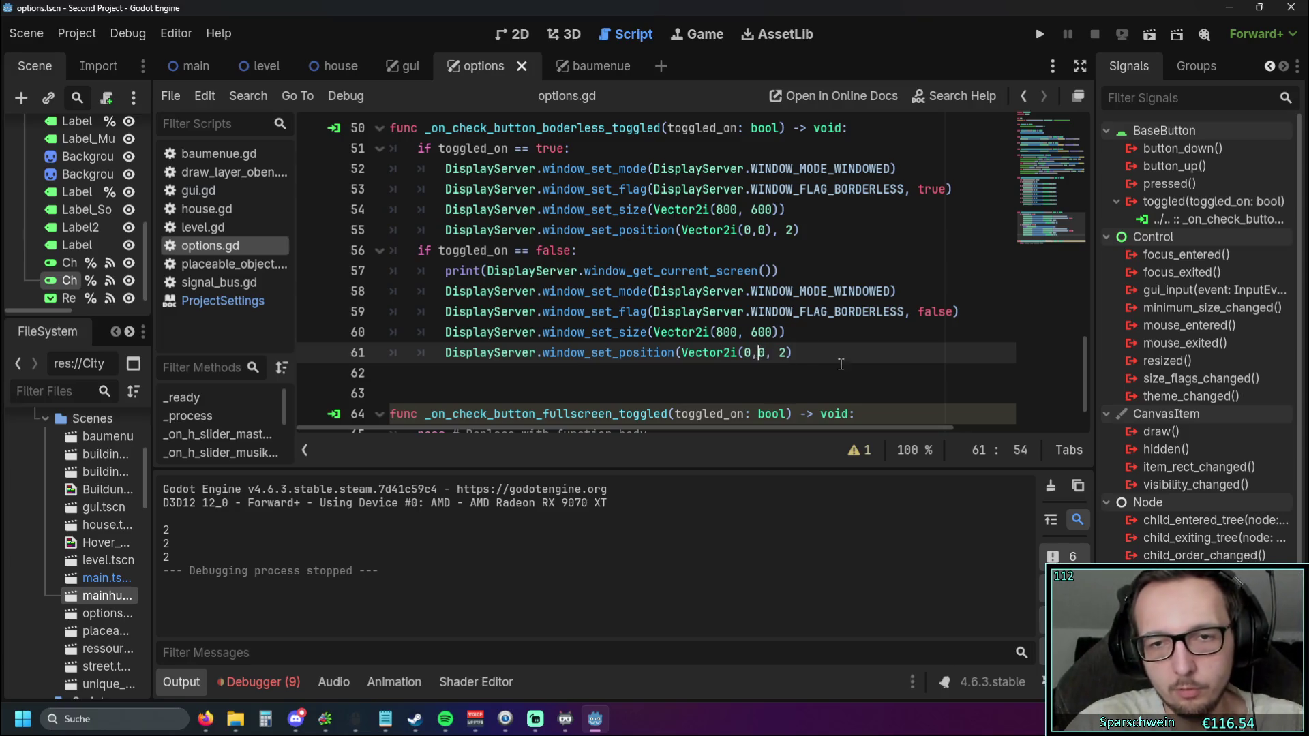
click(1032, 38)
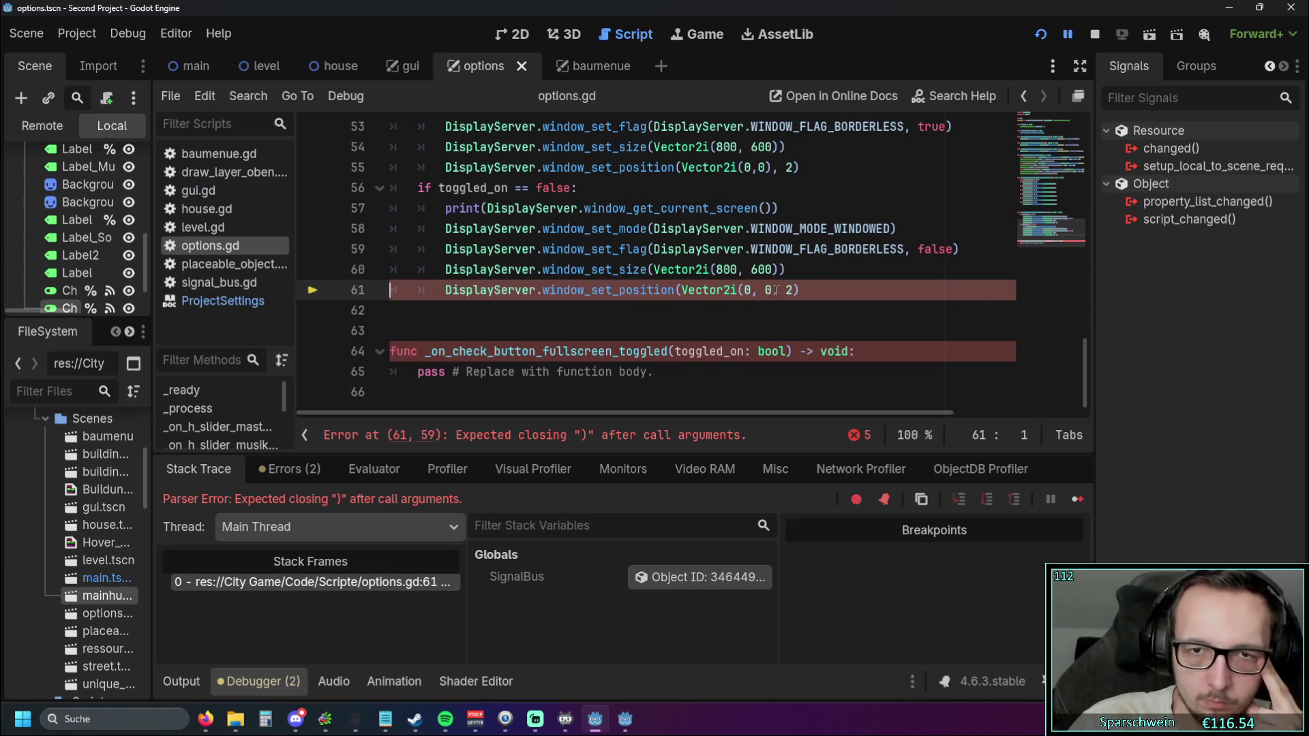
Add the missing closing parenthesis on line 61, rerun with F5 and open the options panel
click(775, 291)
text())
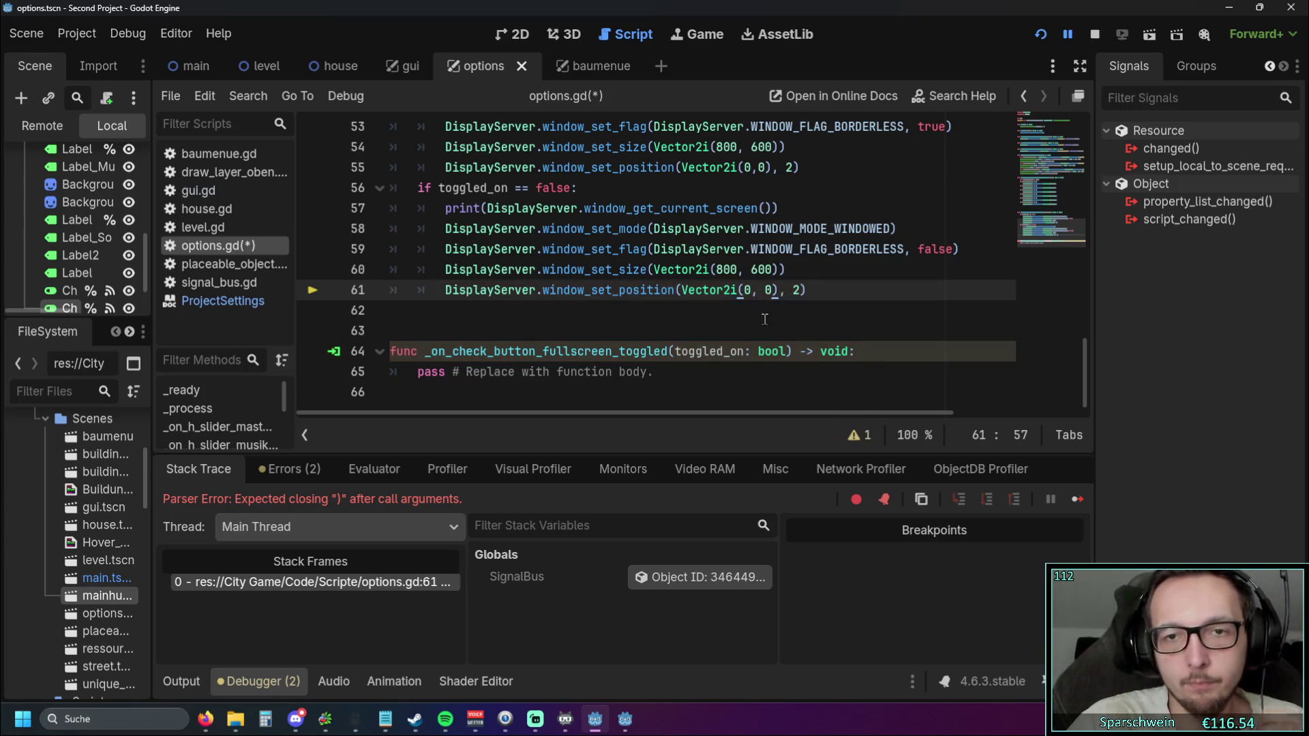
key(Down)
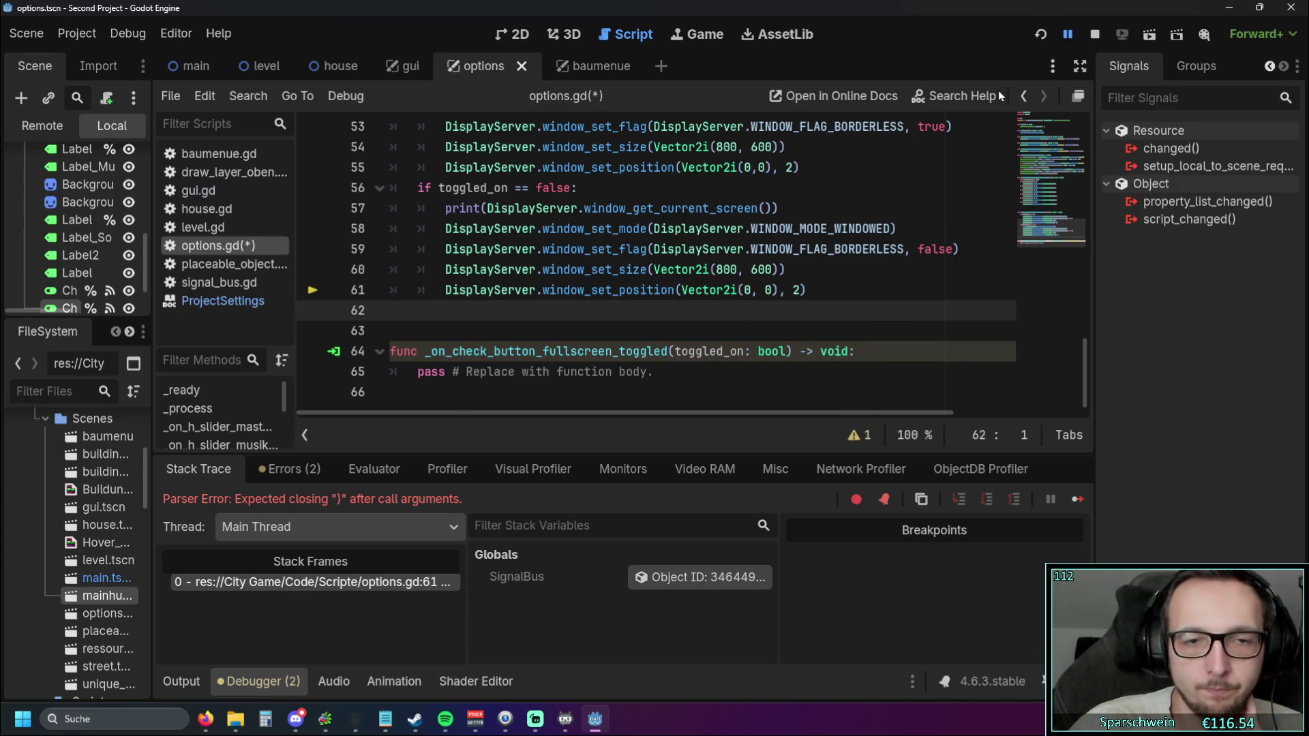
key(F5)
click(609, 469)
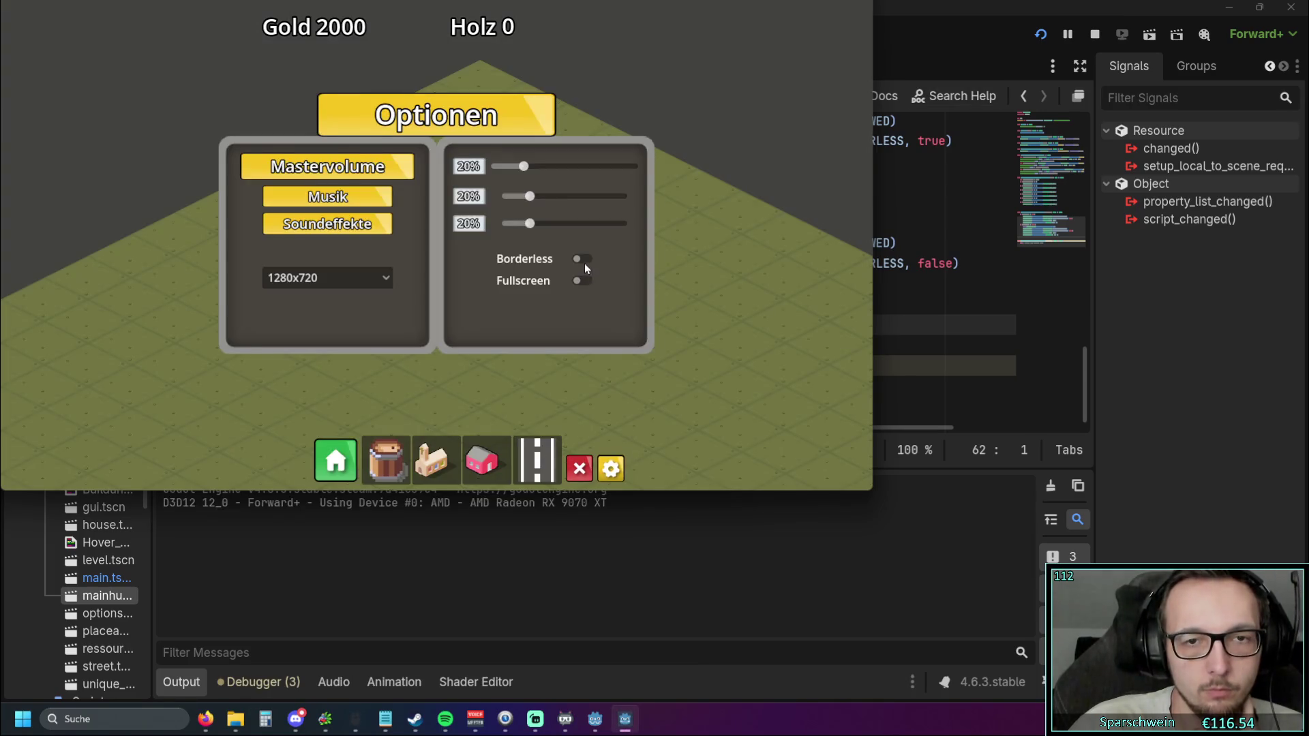
Switch the game's Borderless option on and off repeatedly to check window placement
click(582, 260)
click(420, 196)
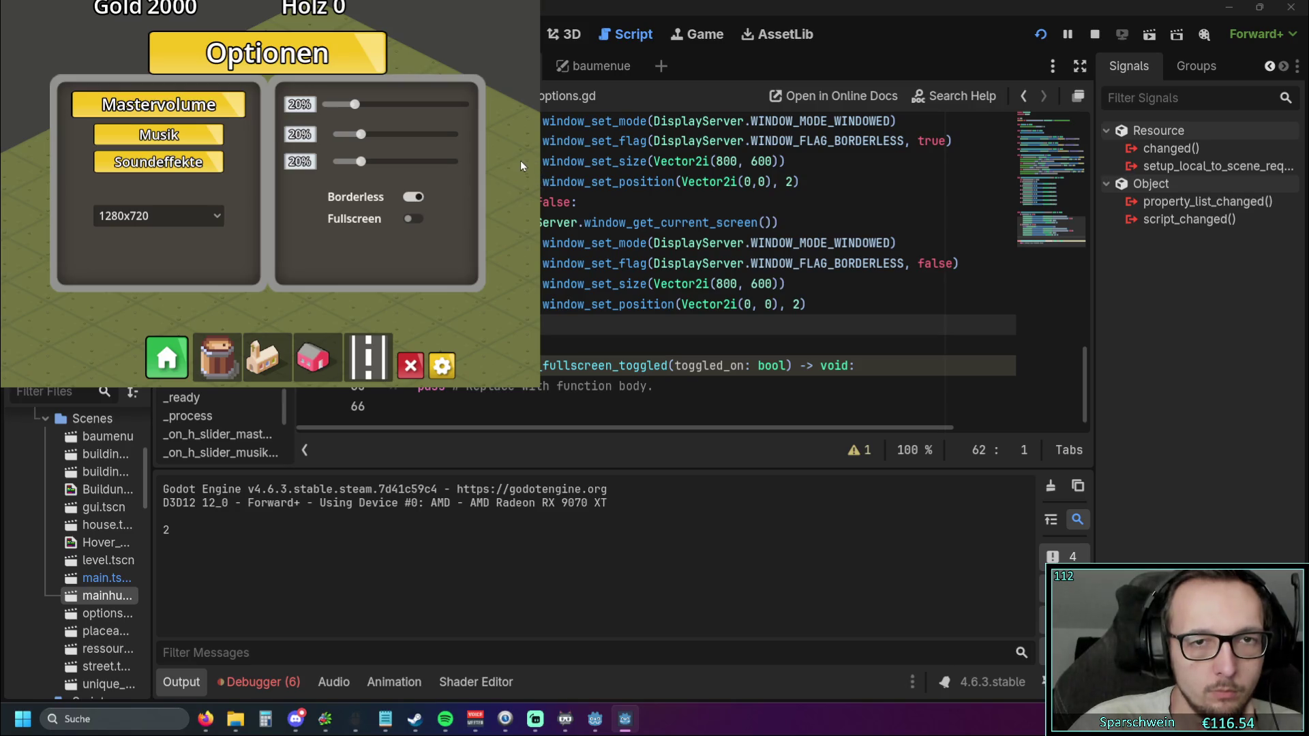
click(417, 203)
click(424, 220)
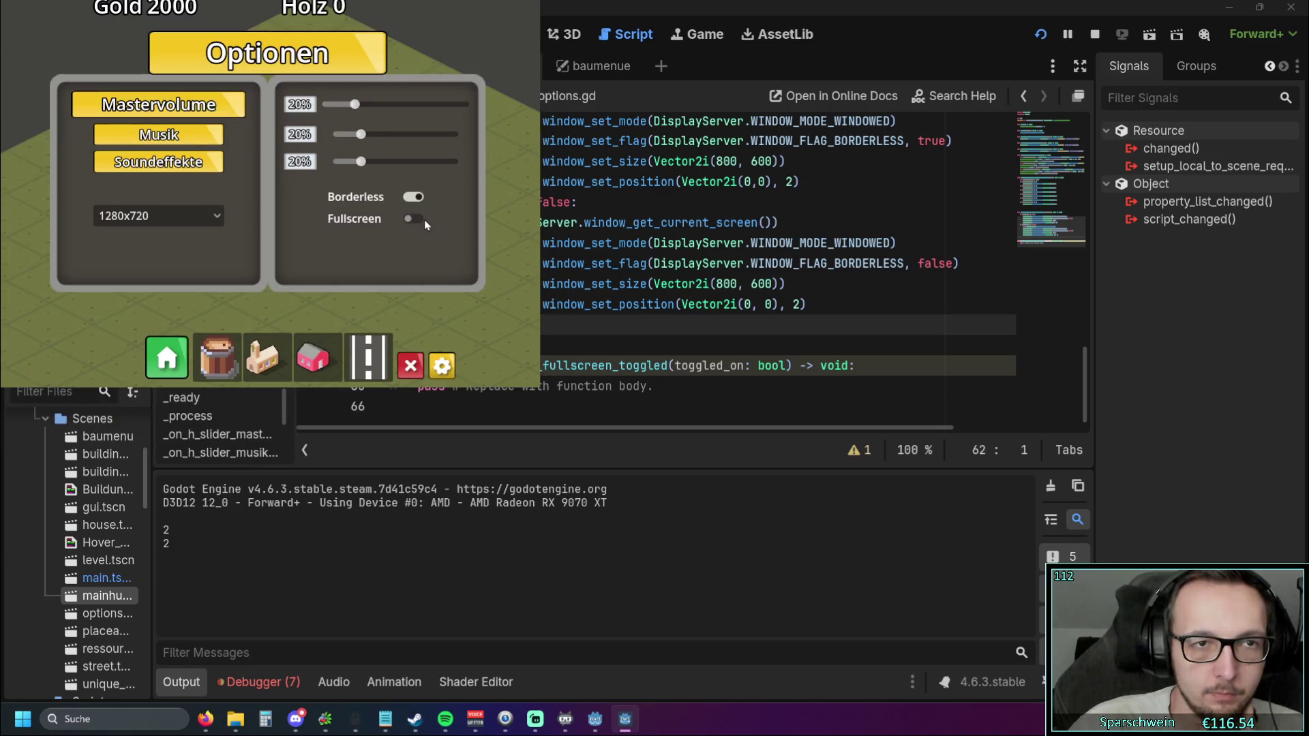
click(418, 200)
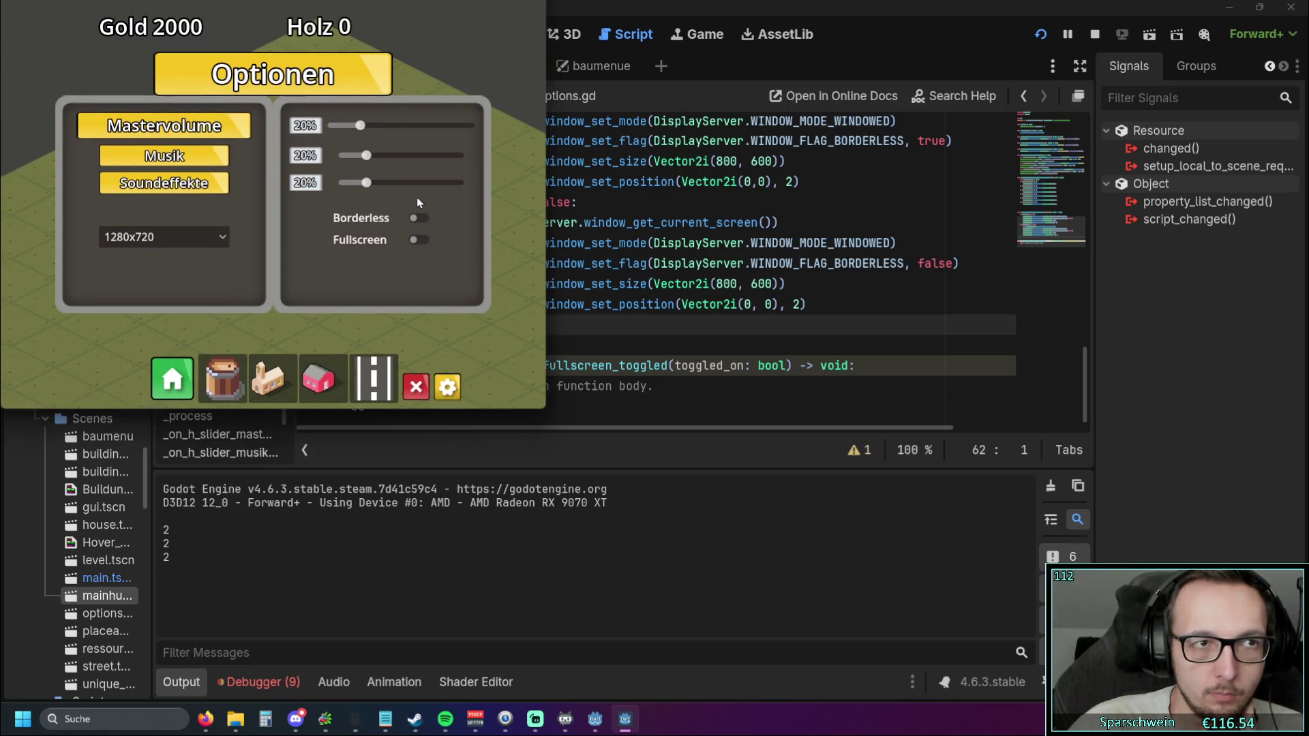
click(422, 216)
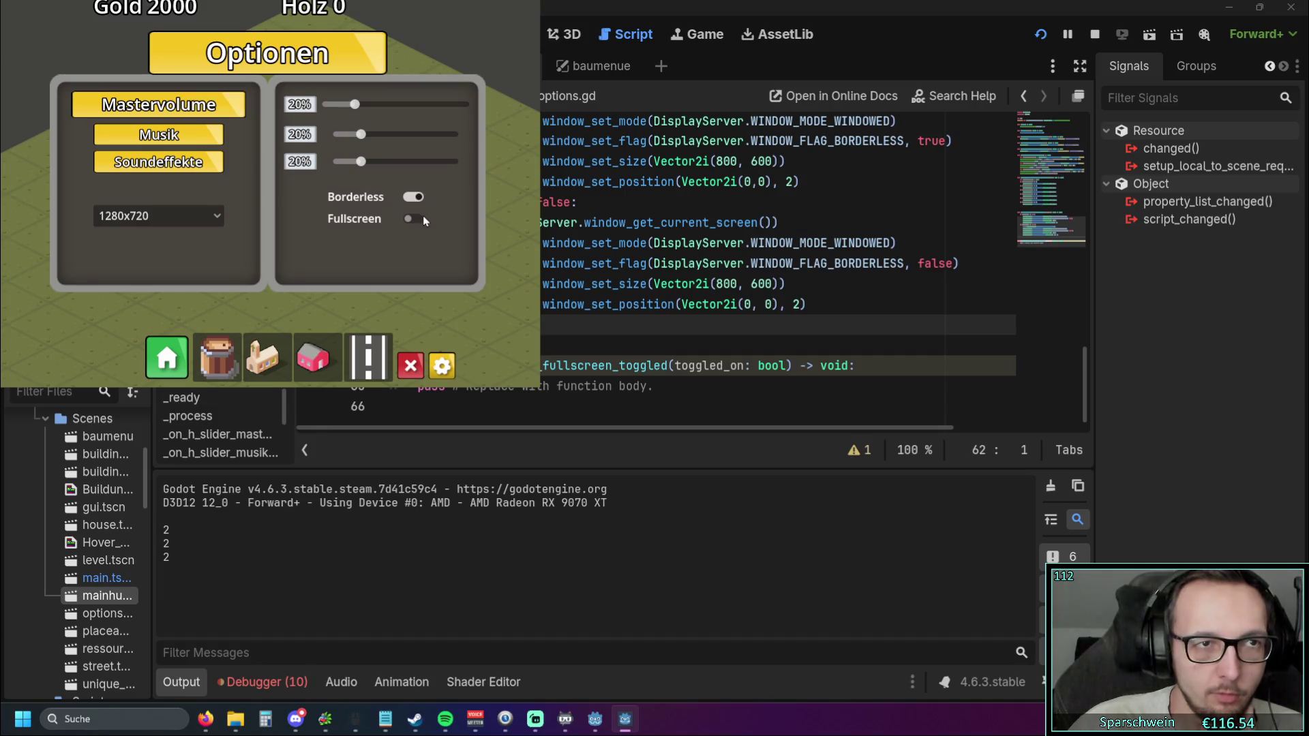
click(419, 202)
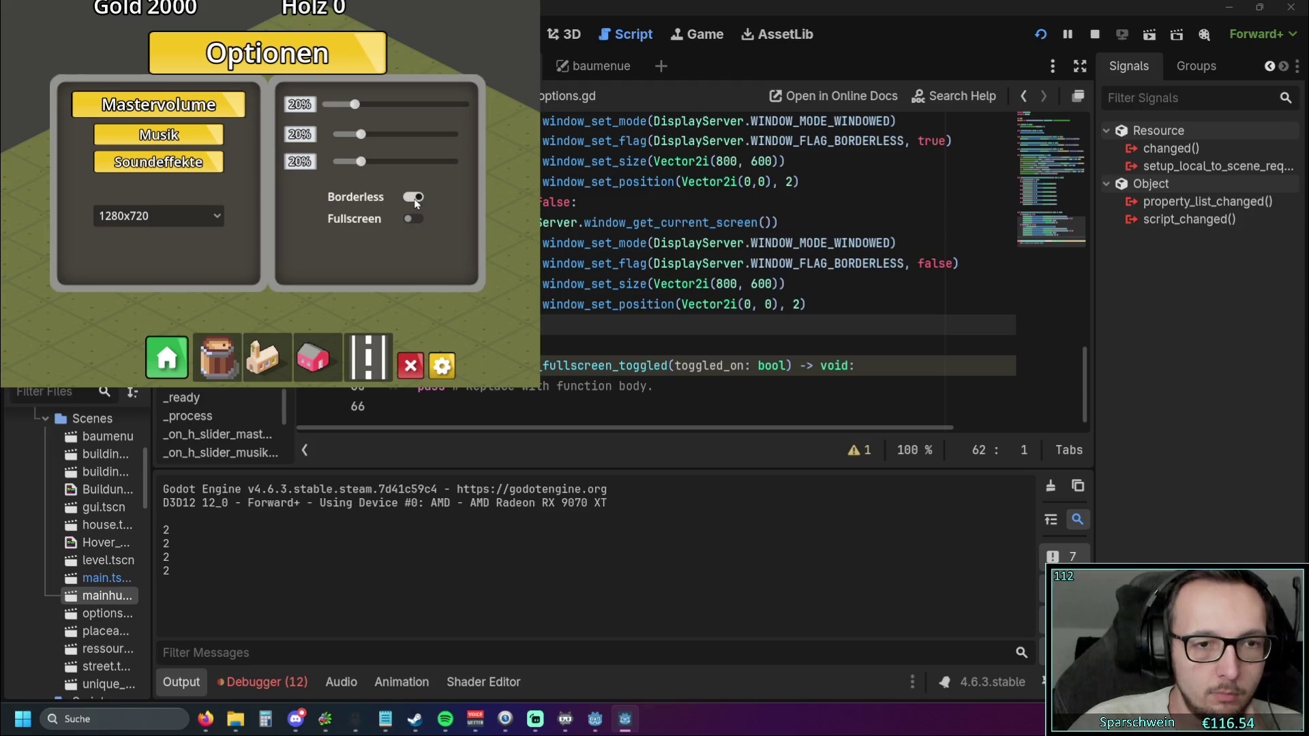
click(415, 199)
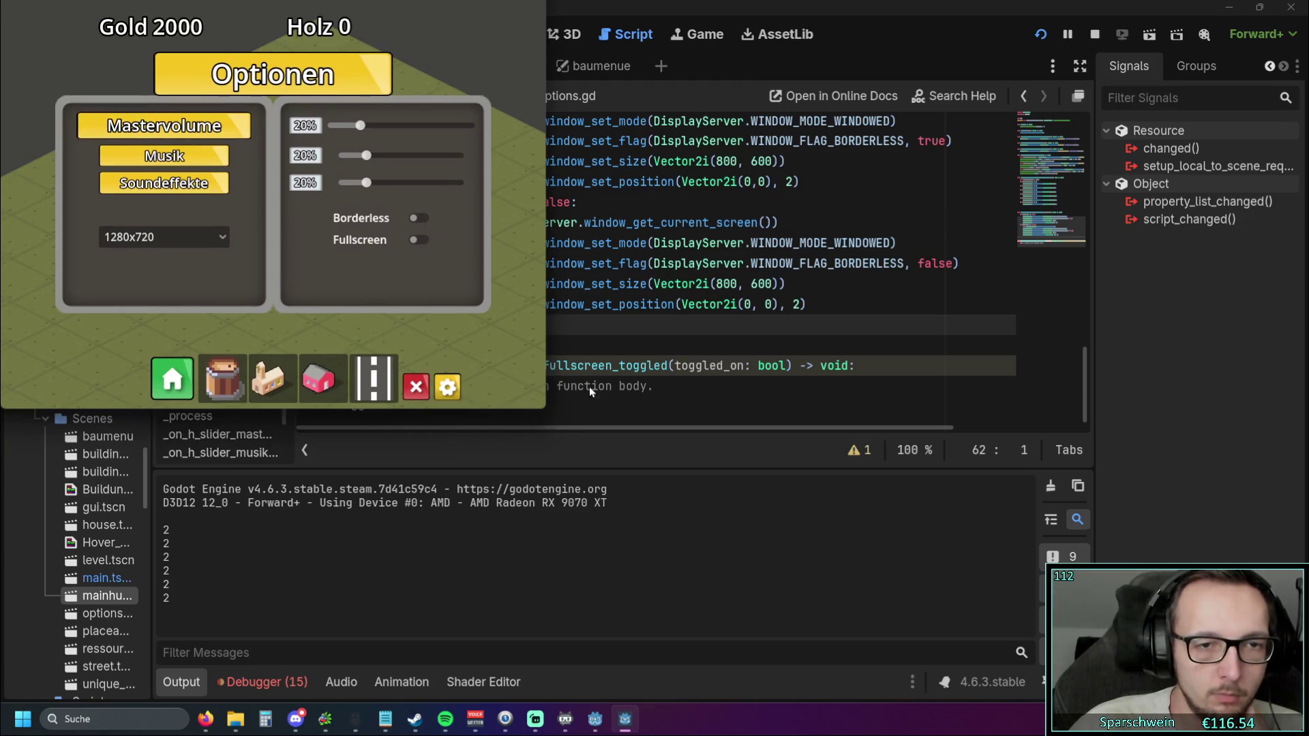
Close and reopen the options panel, toggling Borderless a few more times in between
click(417, 387)
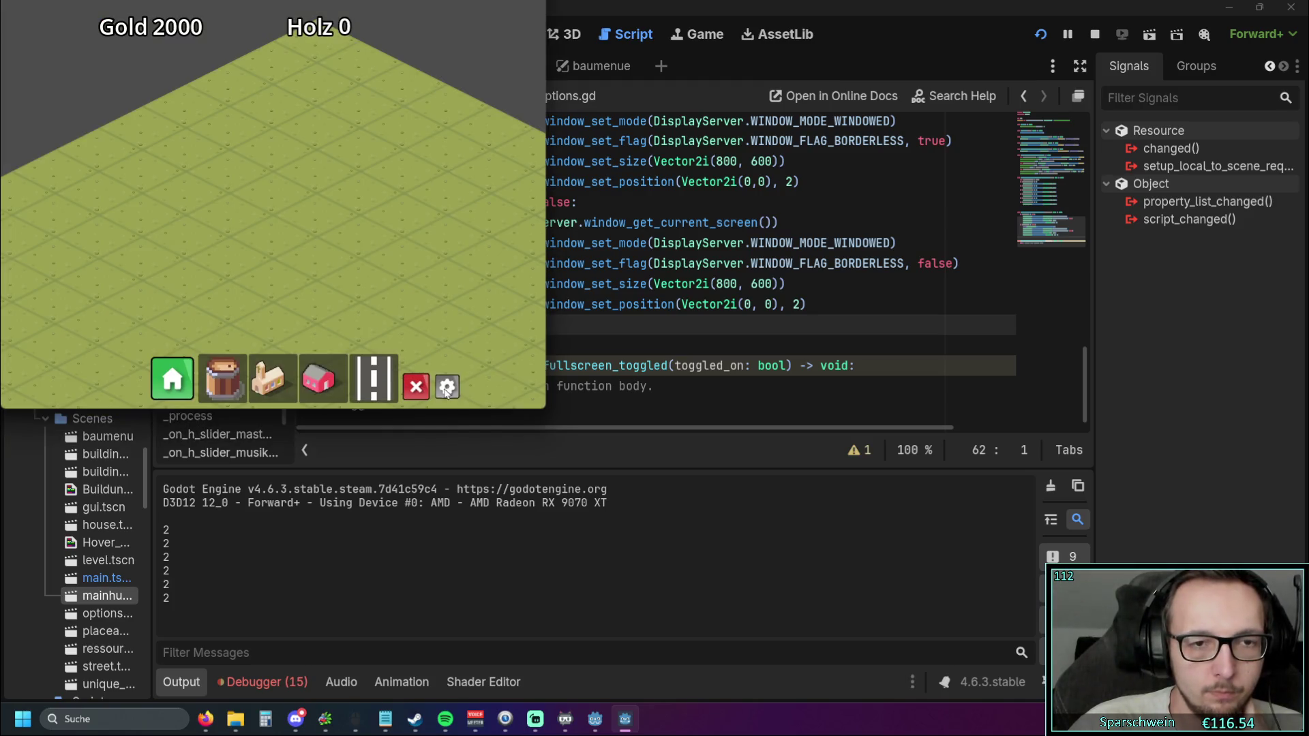
click(447, 388)
click(445, 388)
click(446, 389)
click(418, 218)
click(416, 198)
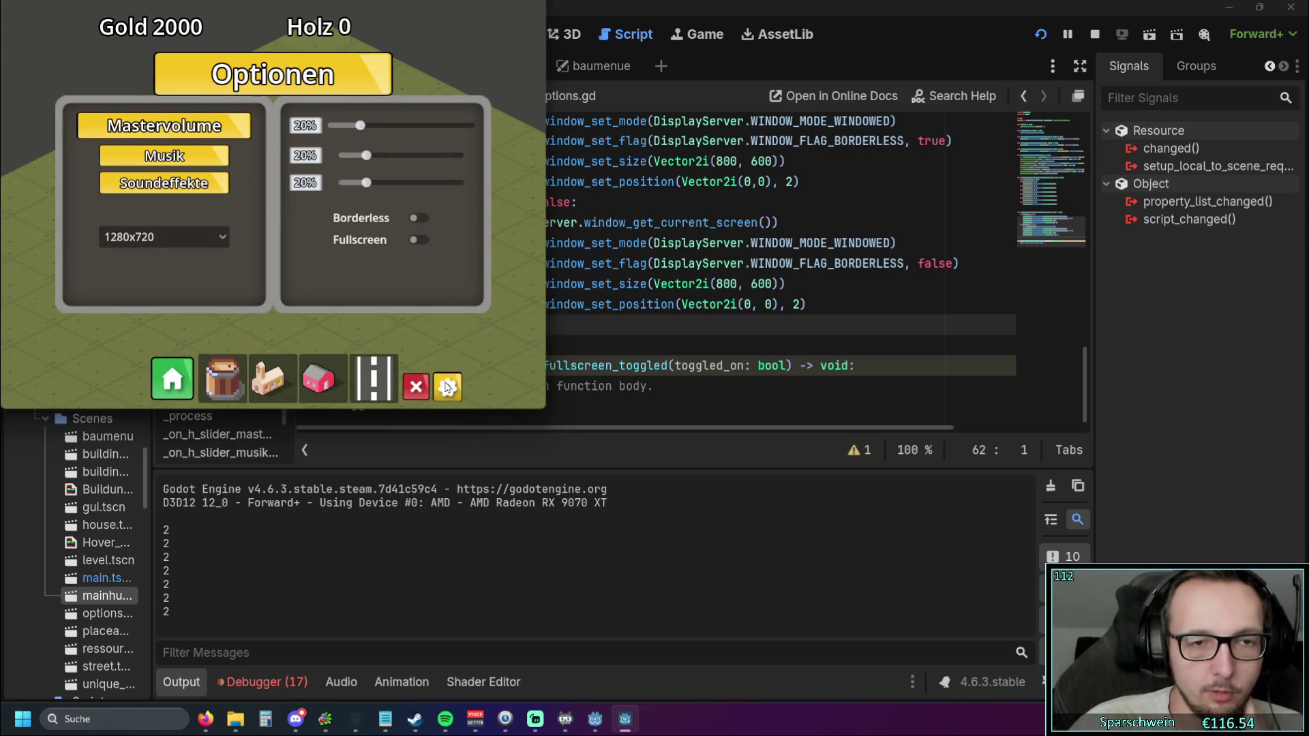
click(448, 386)
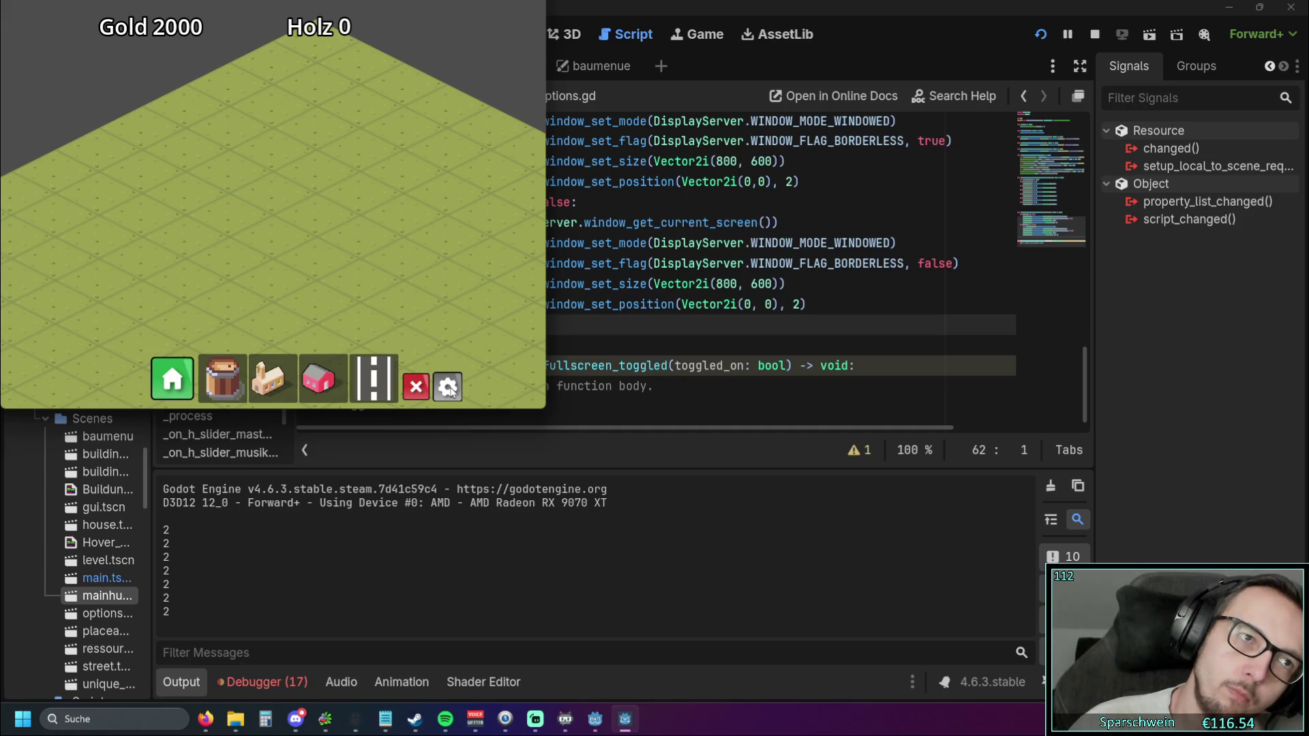
click(450, 390)
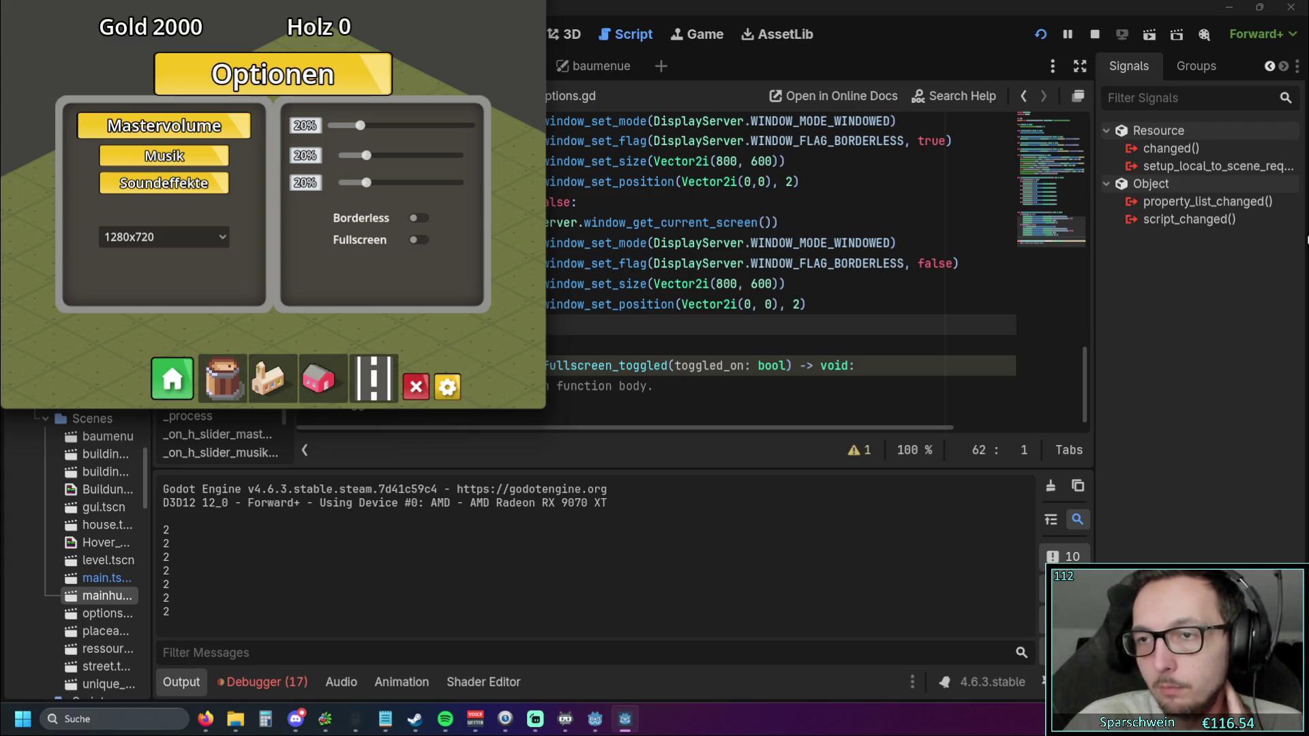
Turn Borderless on, reopen the panel several times, turn it off and stop the game
click(365, 217)
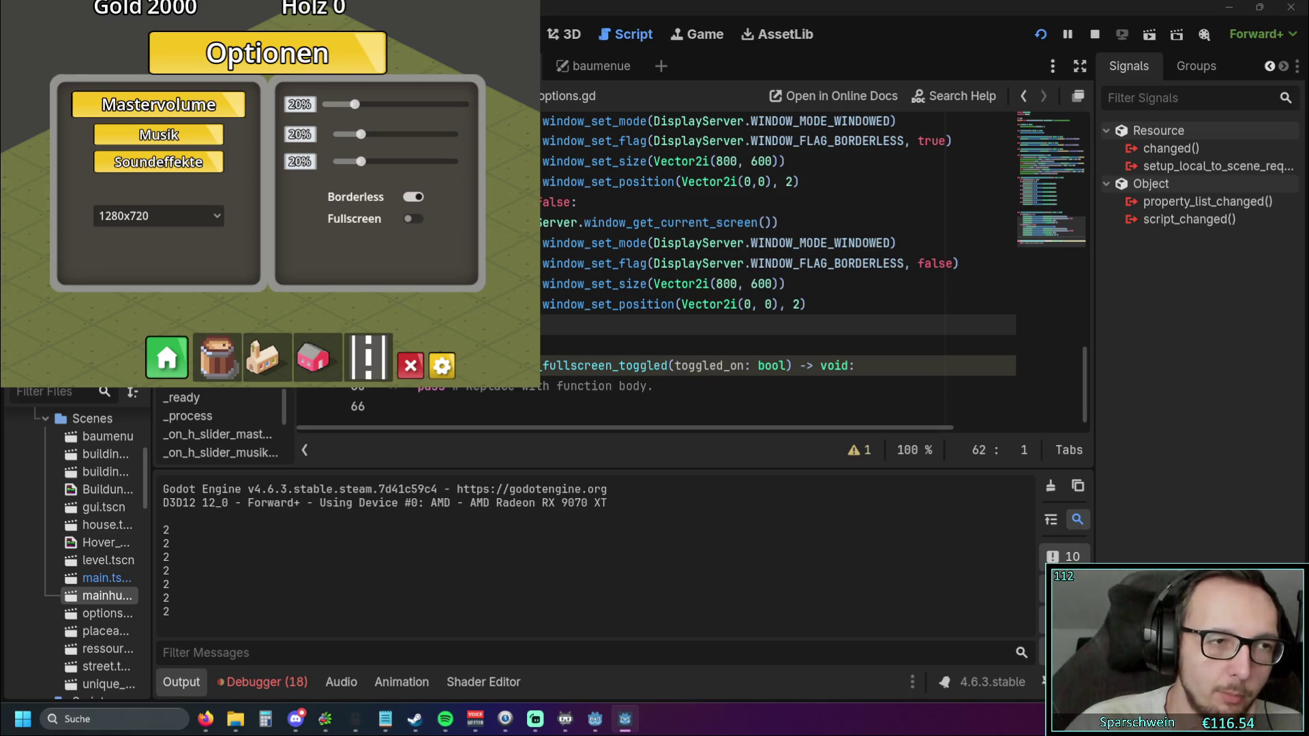
click(441, 366)
click(441, 366)
double_click(441, 366)
double_click(442, 366)
double_click(442, 366)
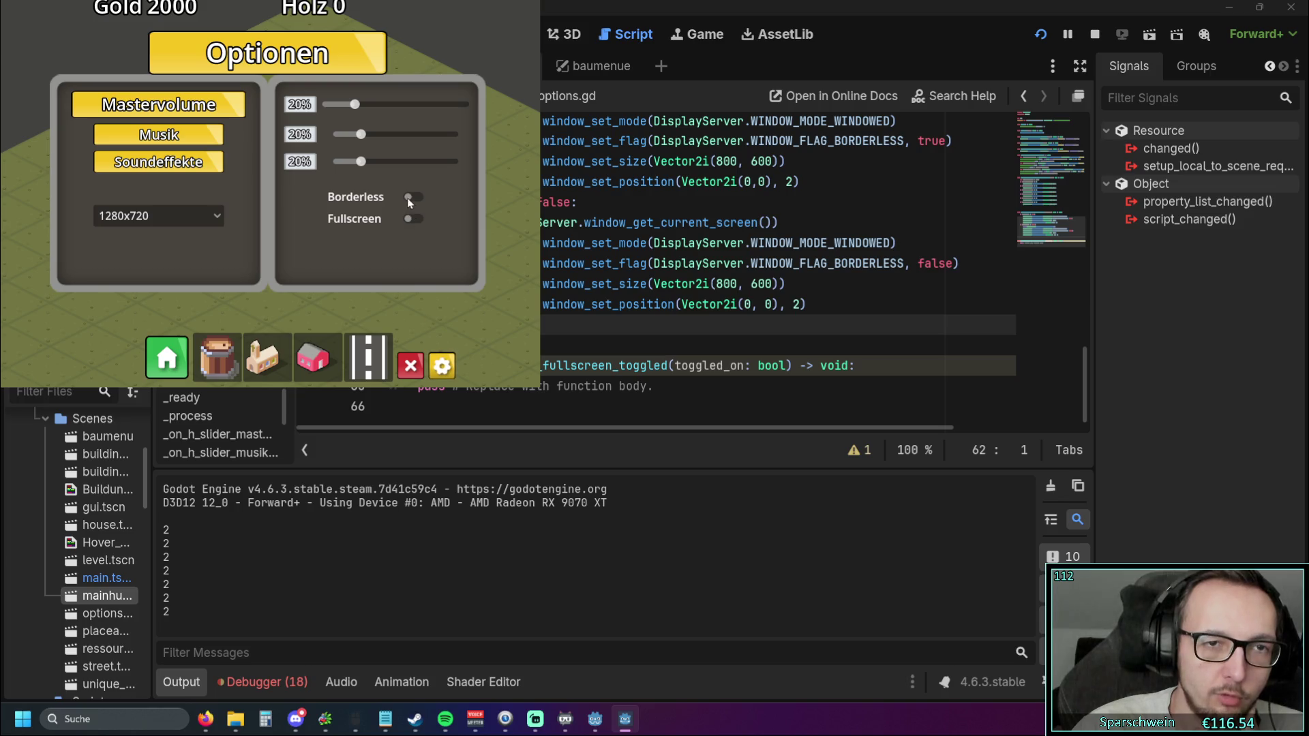
click(407, 197)
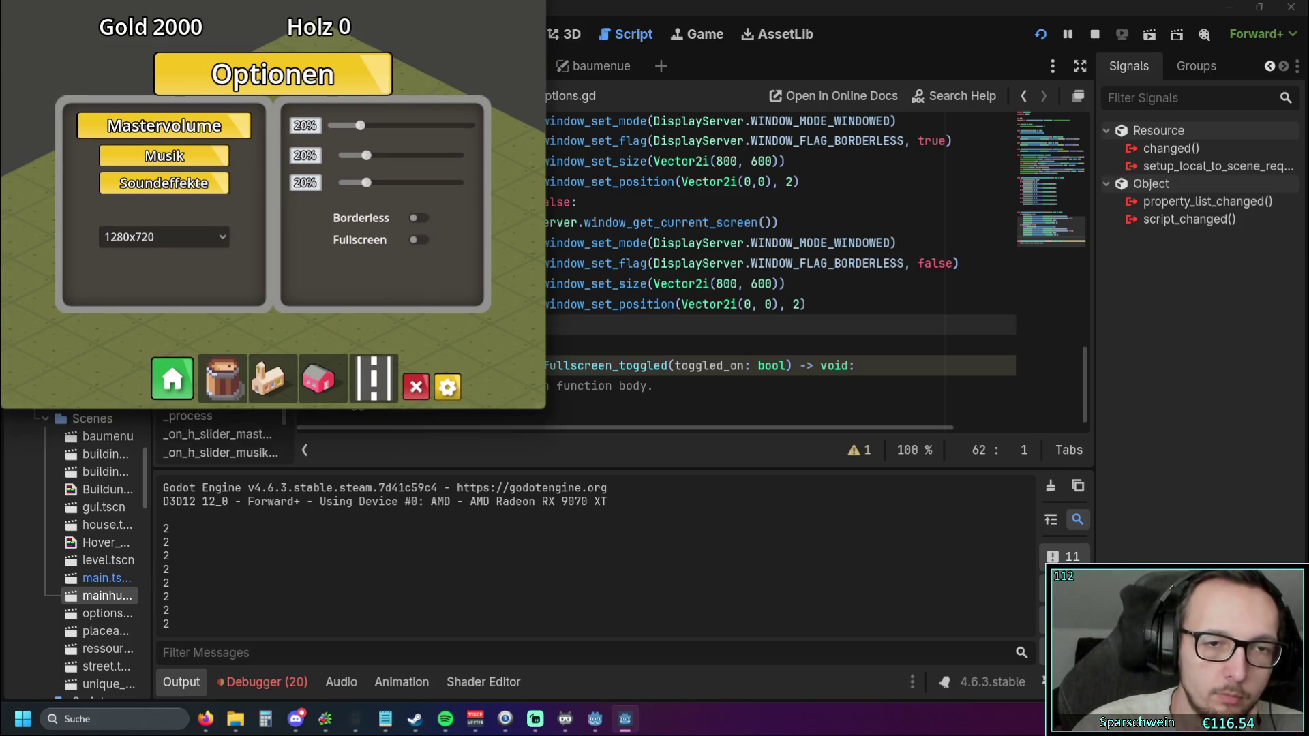
key(alt+F4)
click(518, 338)
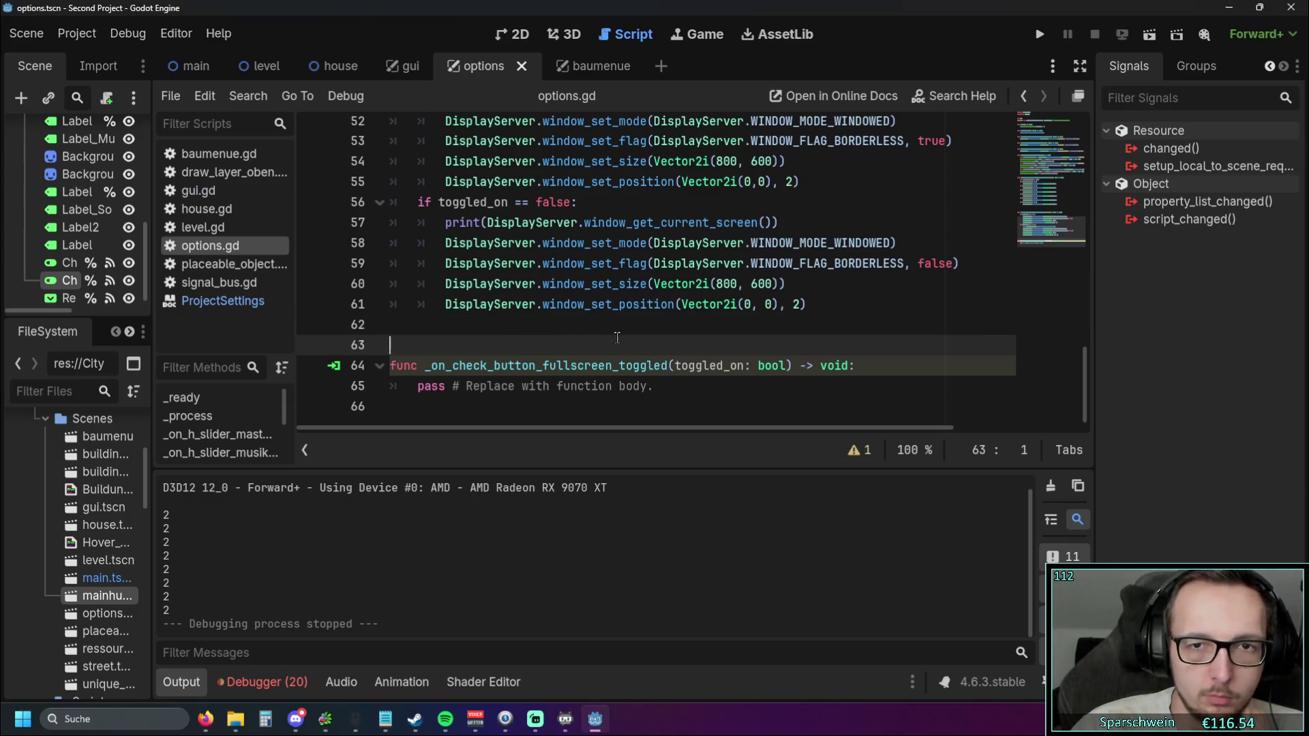
Inspect the window_set_position calls on lines 55 through 61 of the borderless handler
scroll(617, 338, up, 1)
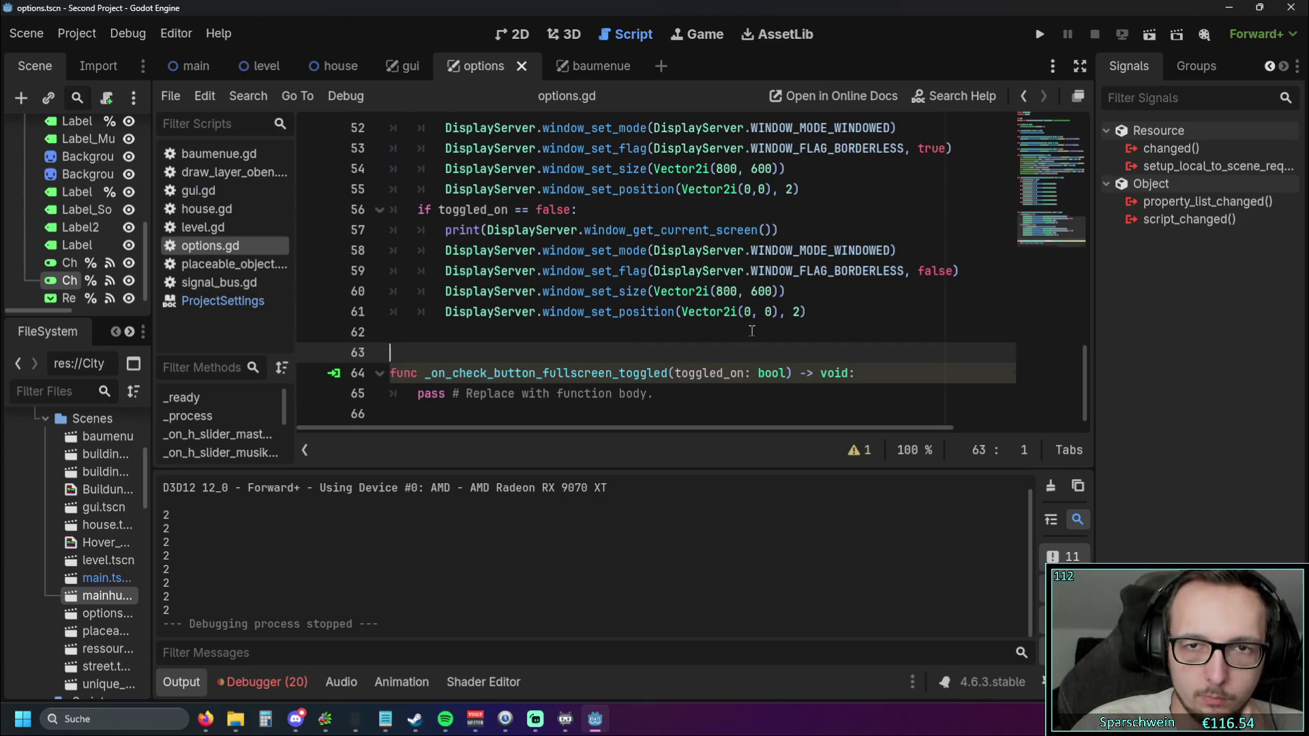
scroll(747, 327, up, 1)
click(750, 251)
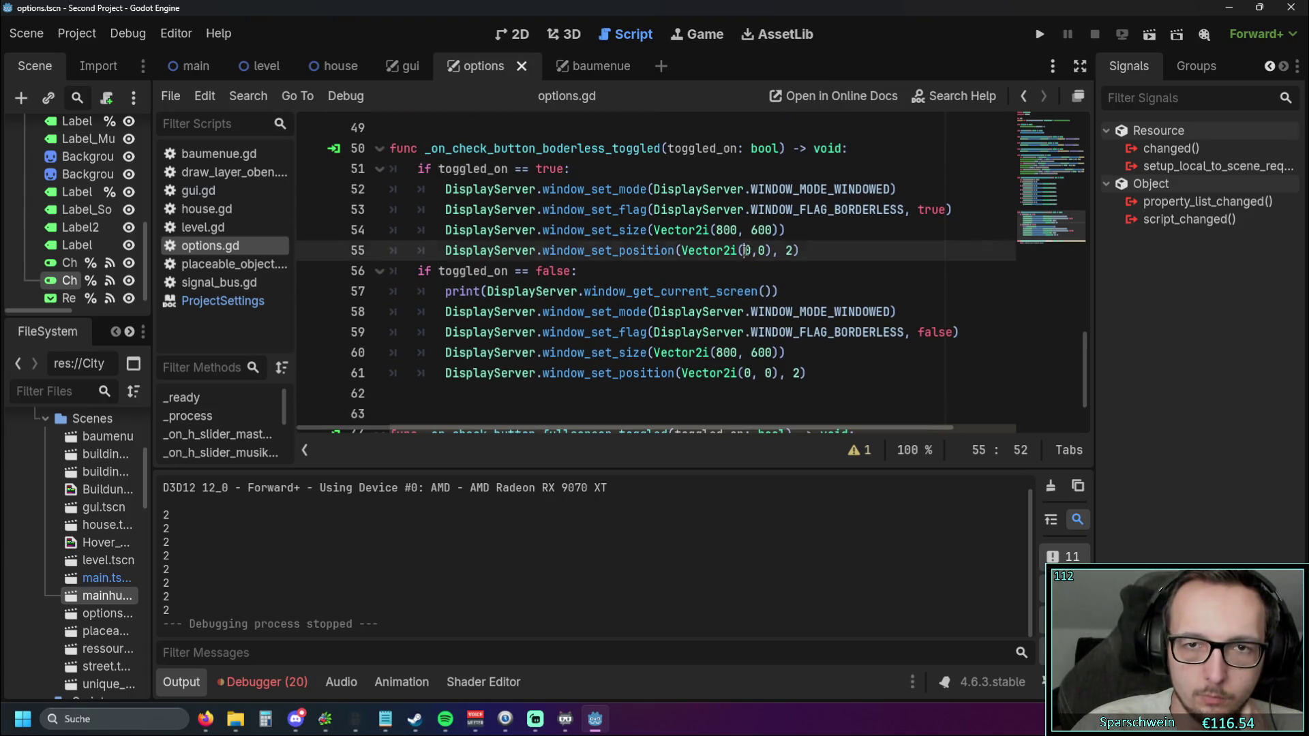
click(751, 332)
scroll(750, 293, down, 1)
scroll(752, 286, up, 1)
scroll(750, 289, down, 1)
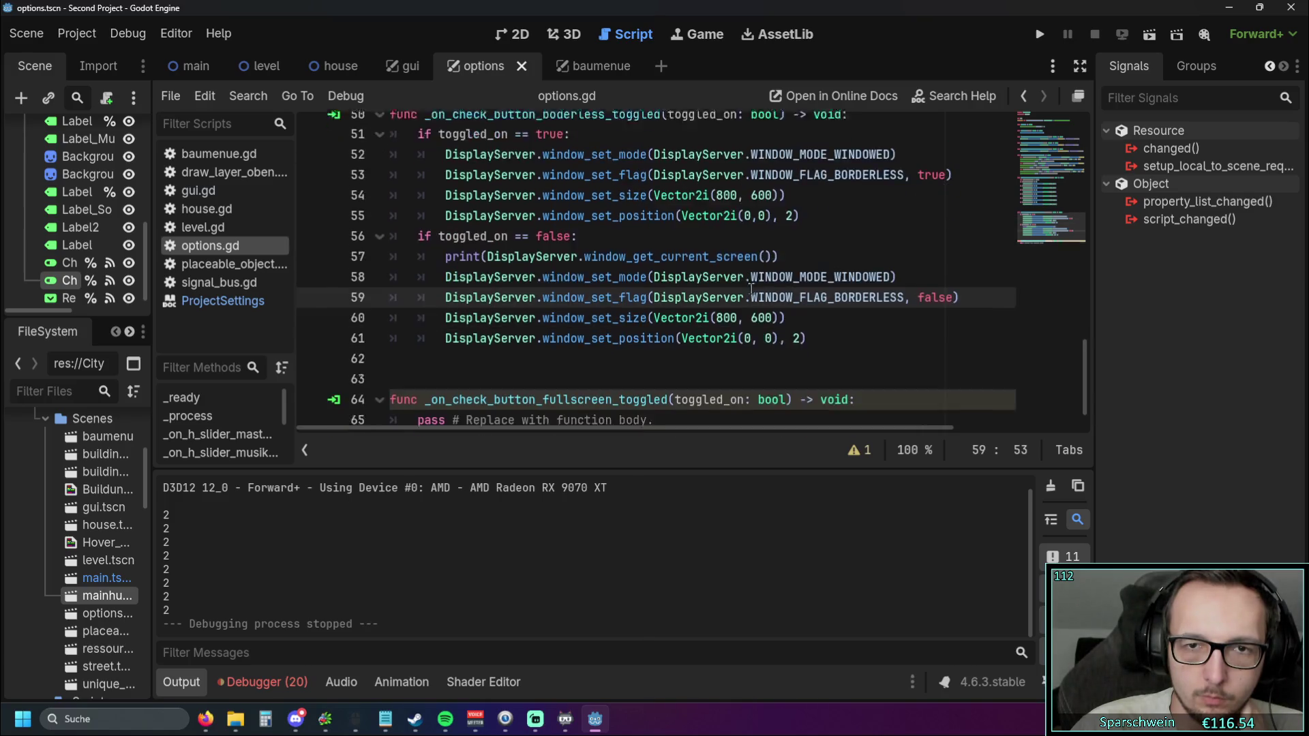
click(740, 331)
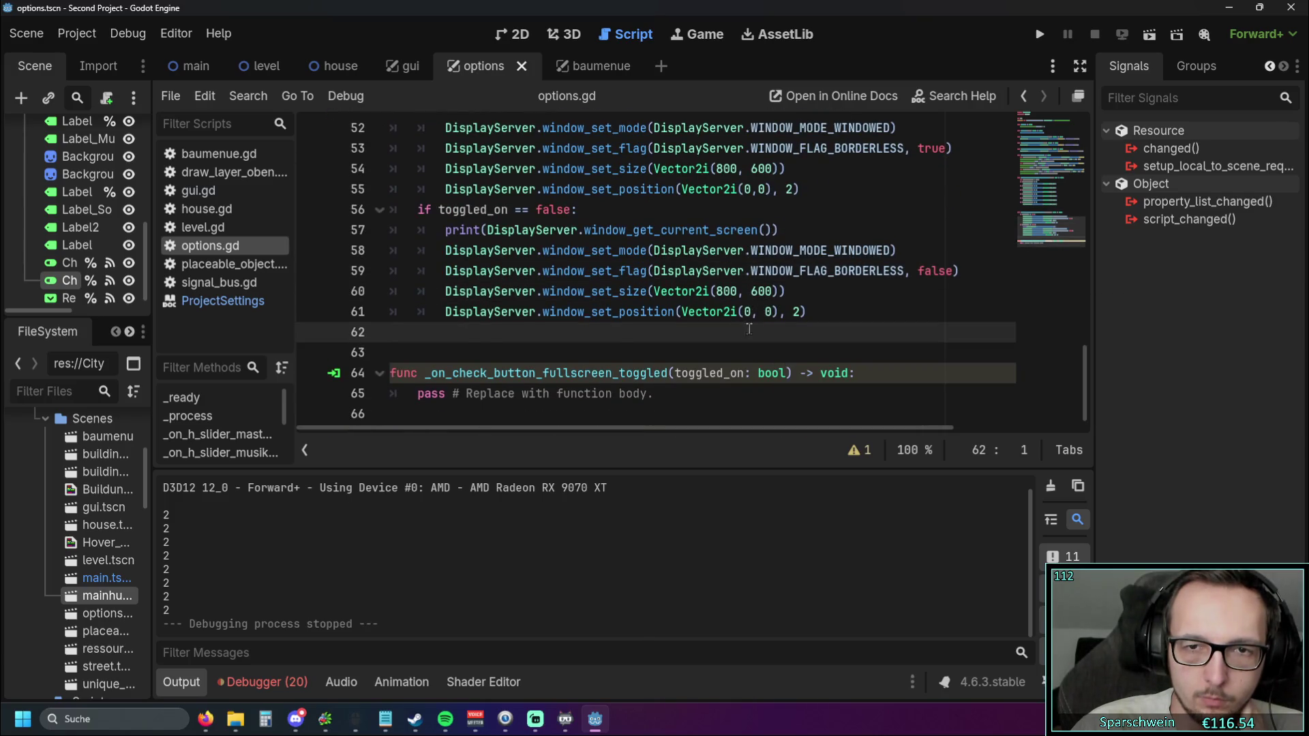
Change the screen argument from 2 to 3 on lines 61 and 55
click(801, 314)
key(BackSpace)
text(3)
scroll(802, 316, up, 1)
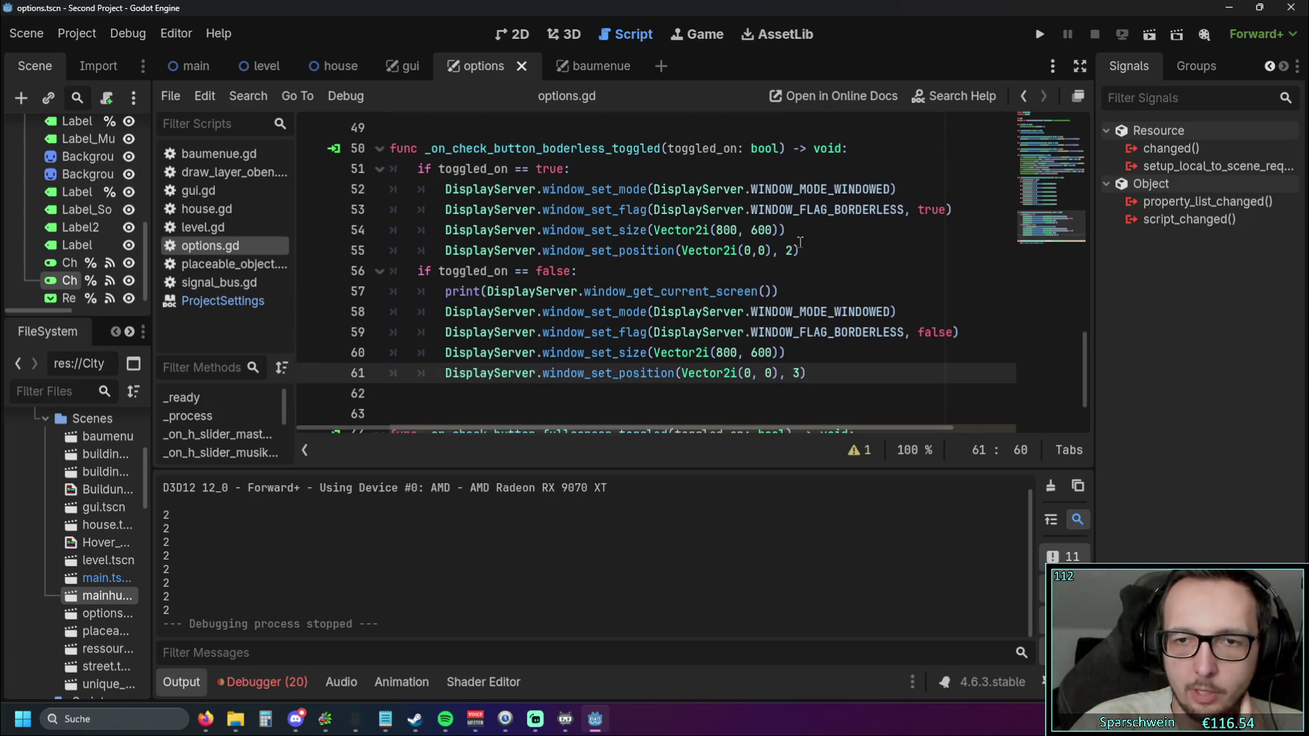
click(795, 251)
key(BackSpace)
text(3)
click(825, 211)
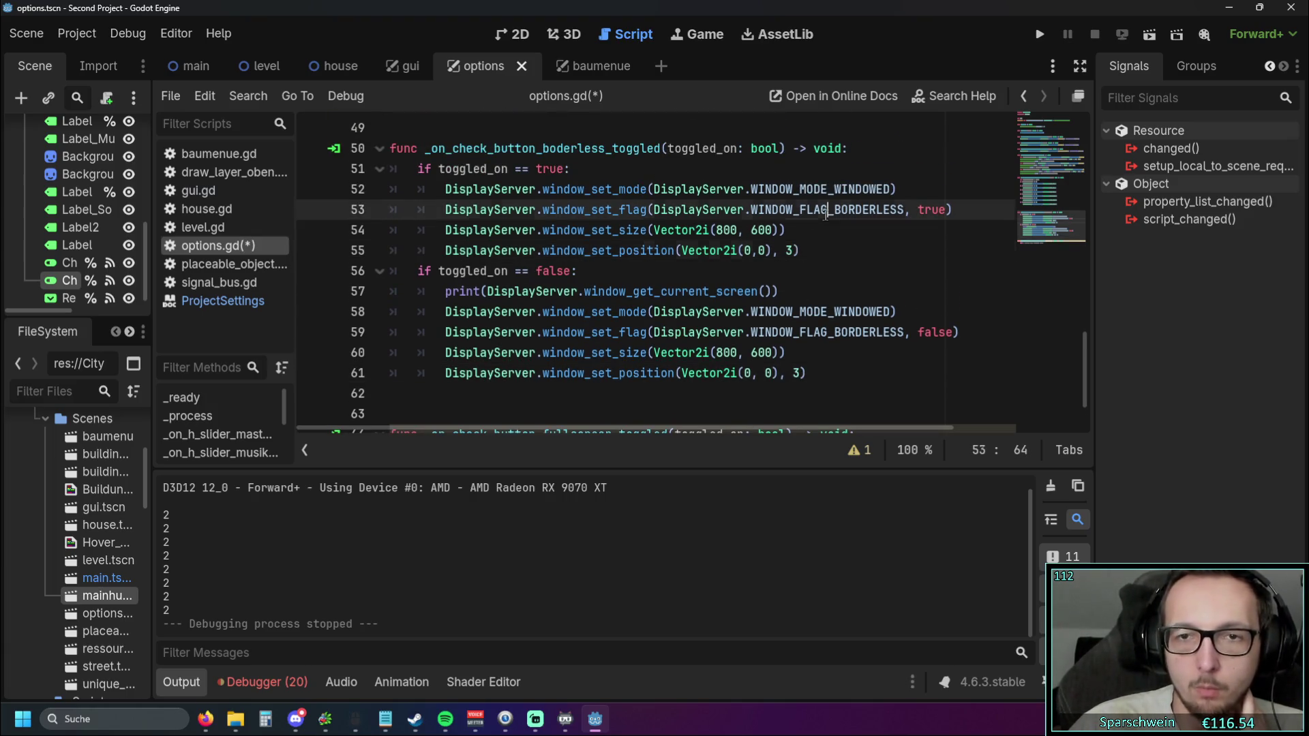
Run the project with screen 3 and toggle Borderless on, off and on again
click(1034, 37)
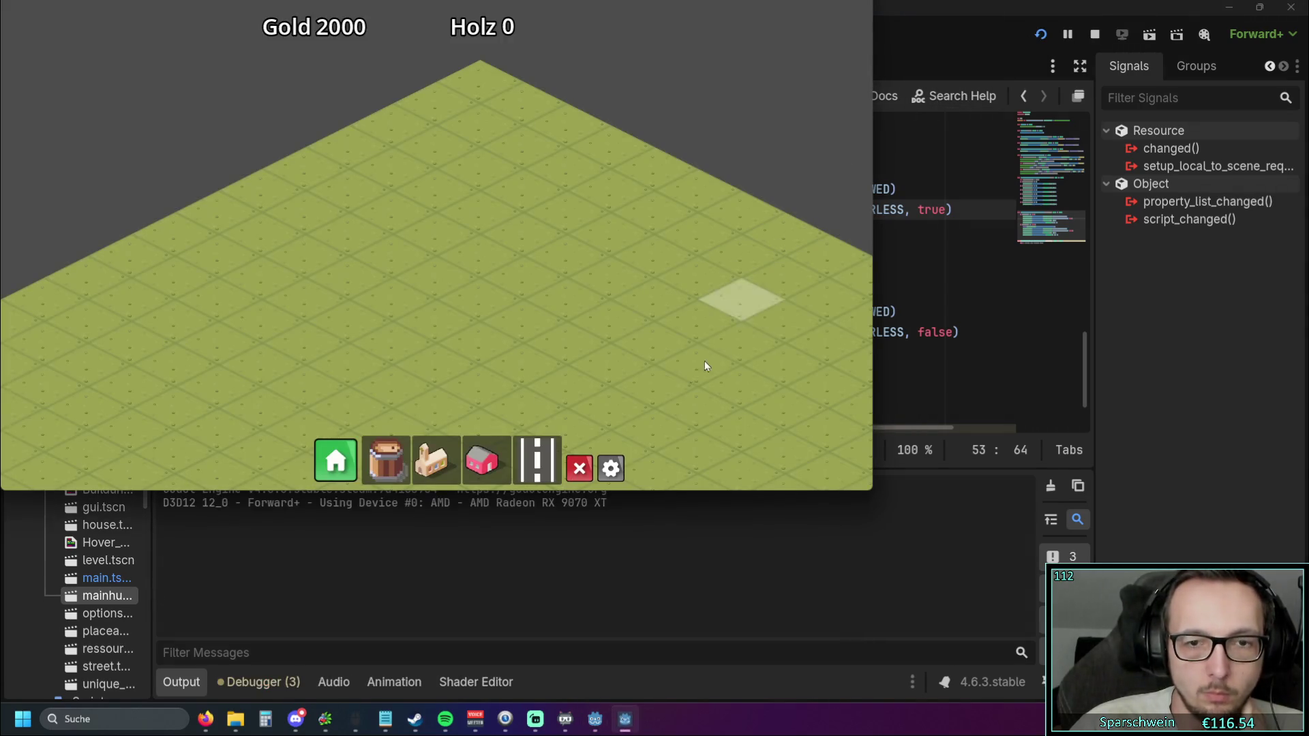
click(614, 468)
click(583, 260)
click(413, 197)
click(416, 217)
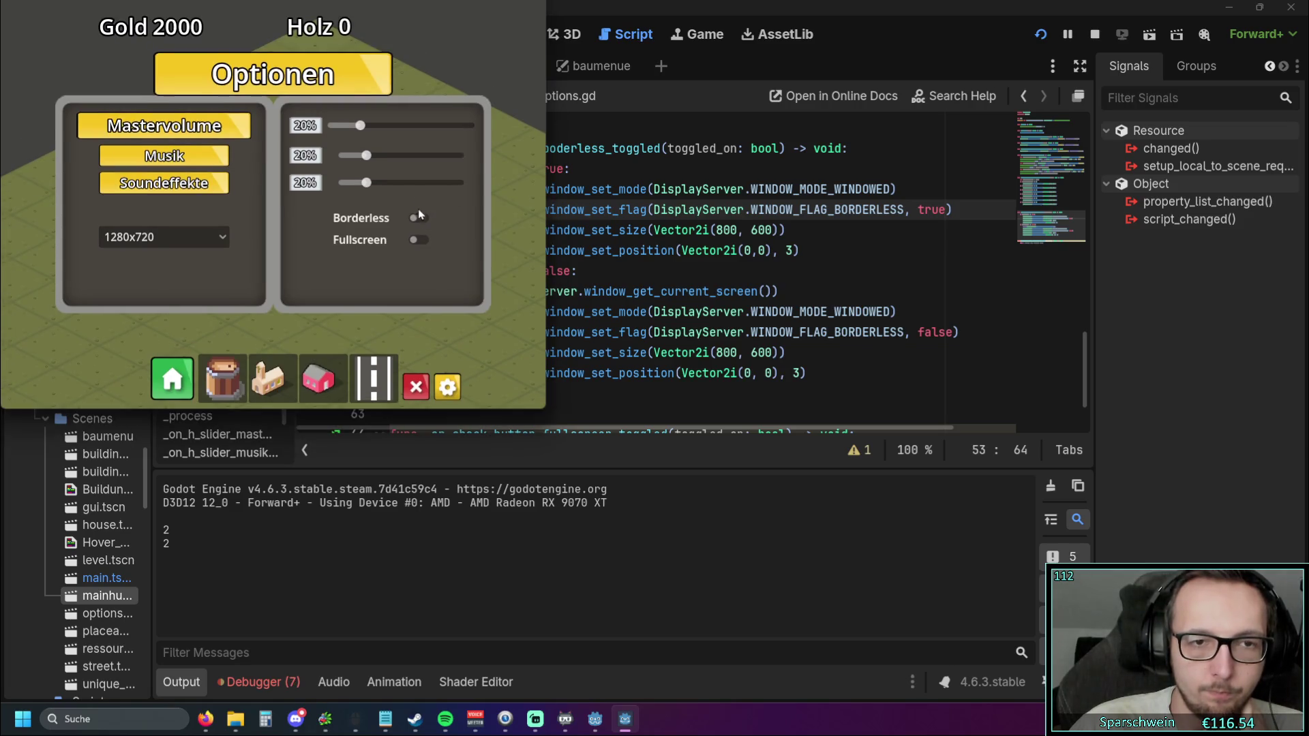
Activate the game's demolish mode, close the options panel and stop the game
click(411, 366)
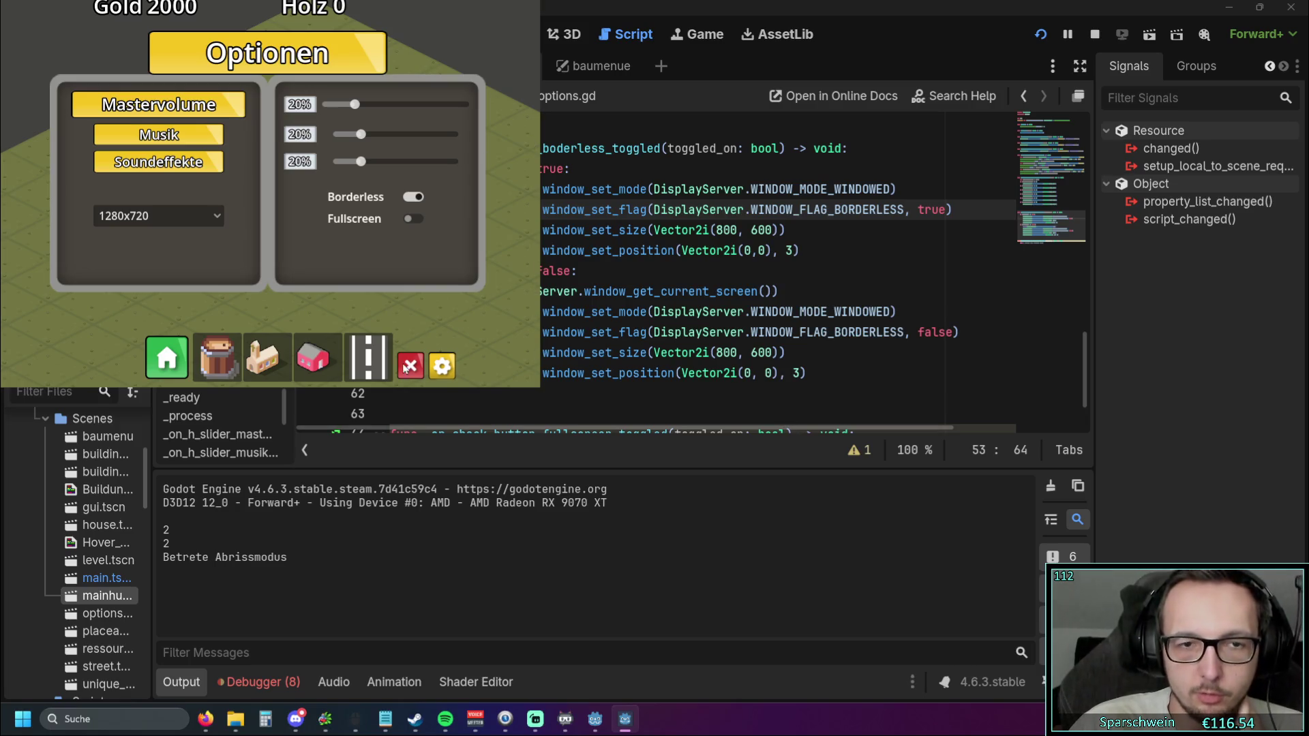
click(443, 371)
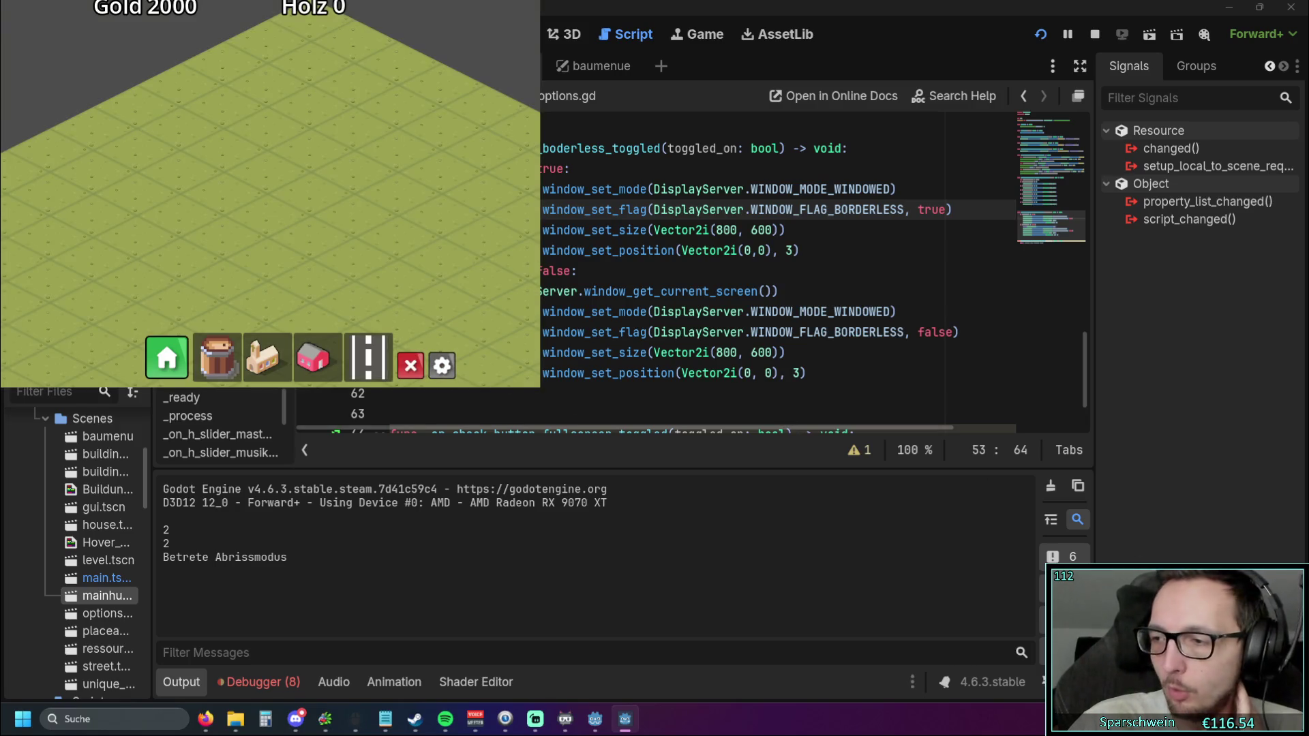
key(alt+F4)
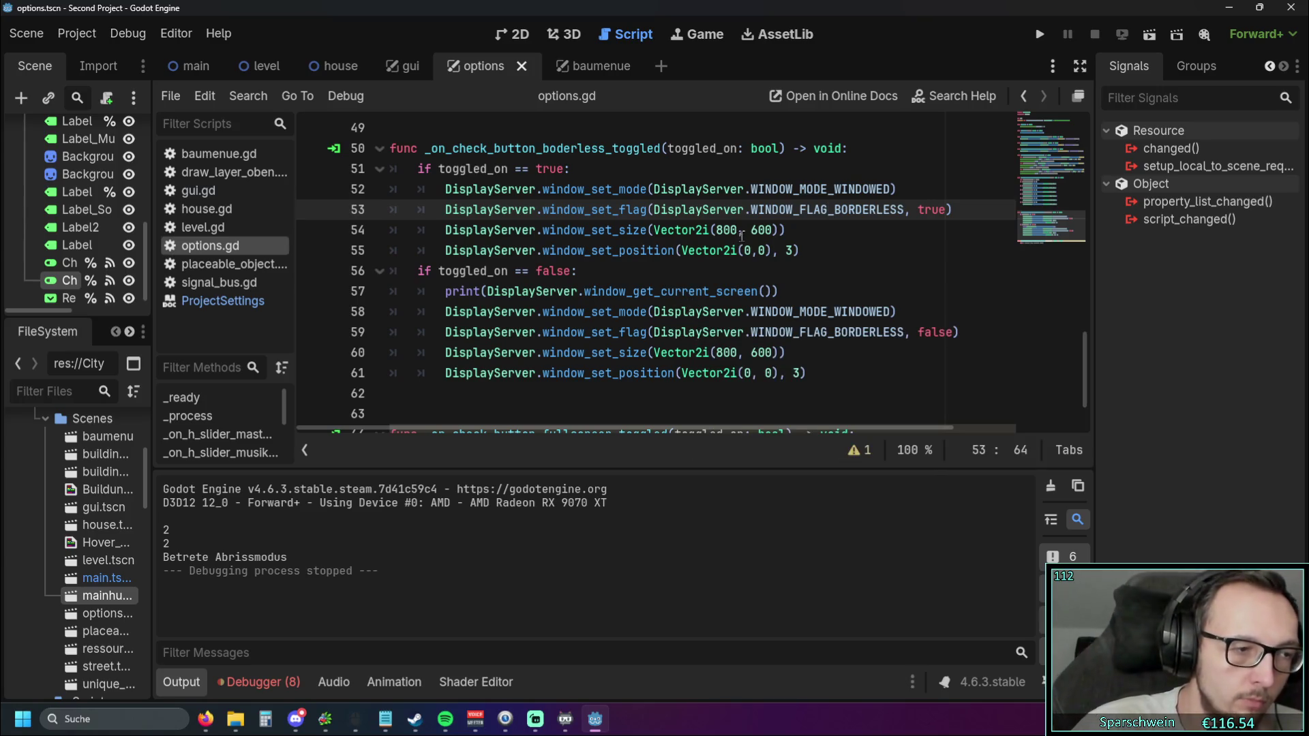
mouse_move(735, 225)
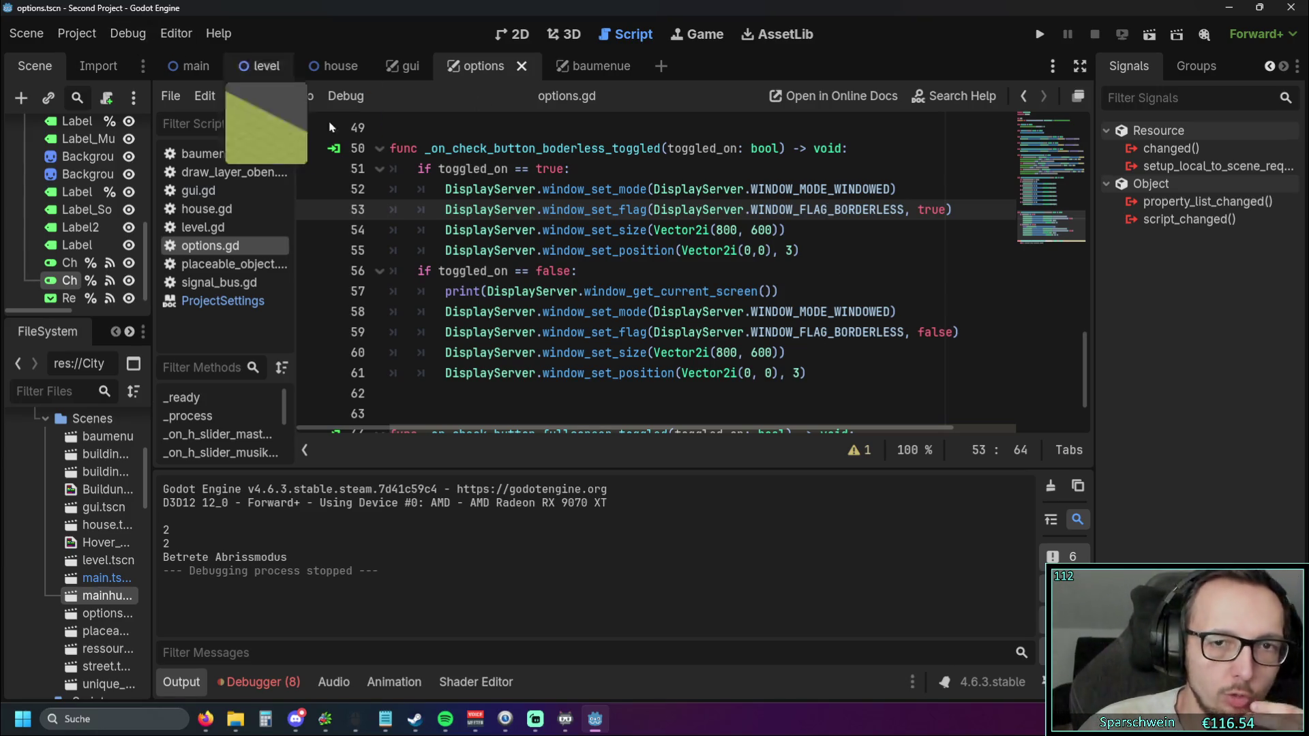
Remove the screen argument from lines 61 and 55, then test-run the game briefly
click(804, 380)
key(BackSpace)
key(BackSpace)
key(BackSpace)
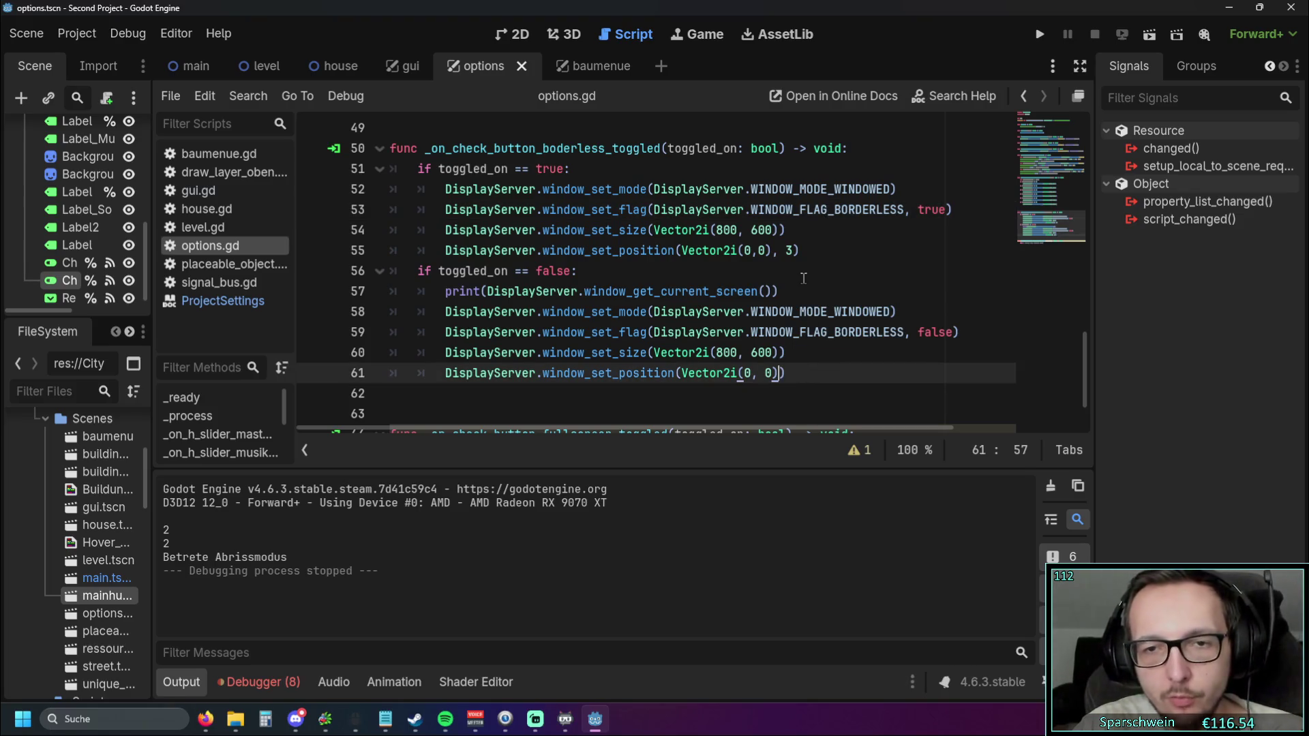
key(Up)
key(Up)
key(Up)
key(BackSpace)
key(BackSpace)
key(BackSpace)
click(824, 282)
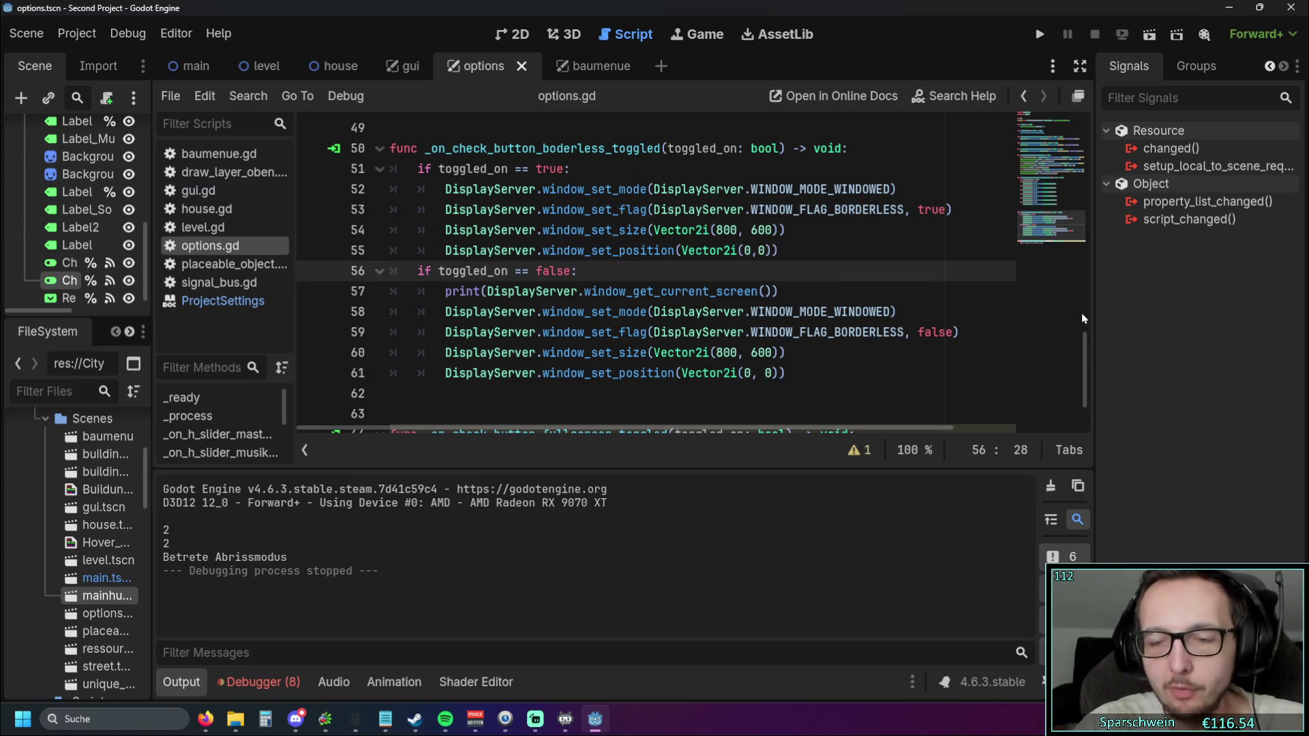
click(1031, 35)
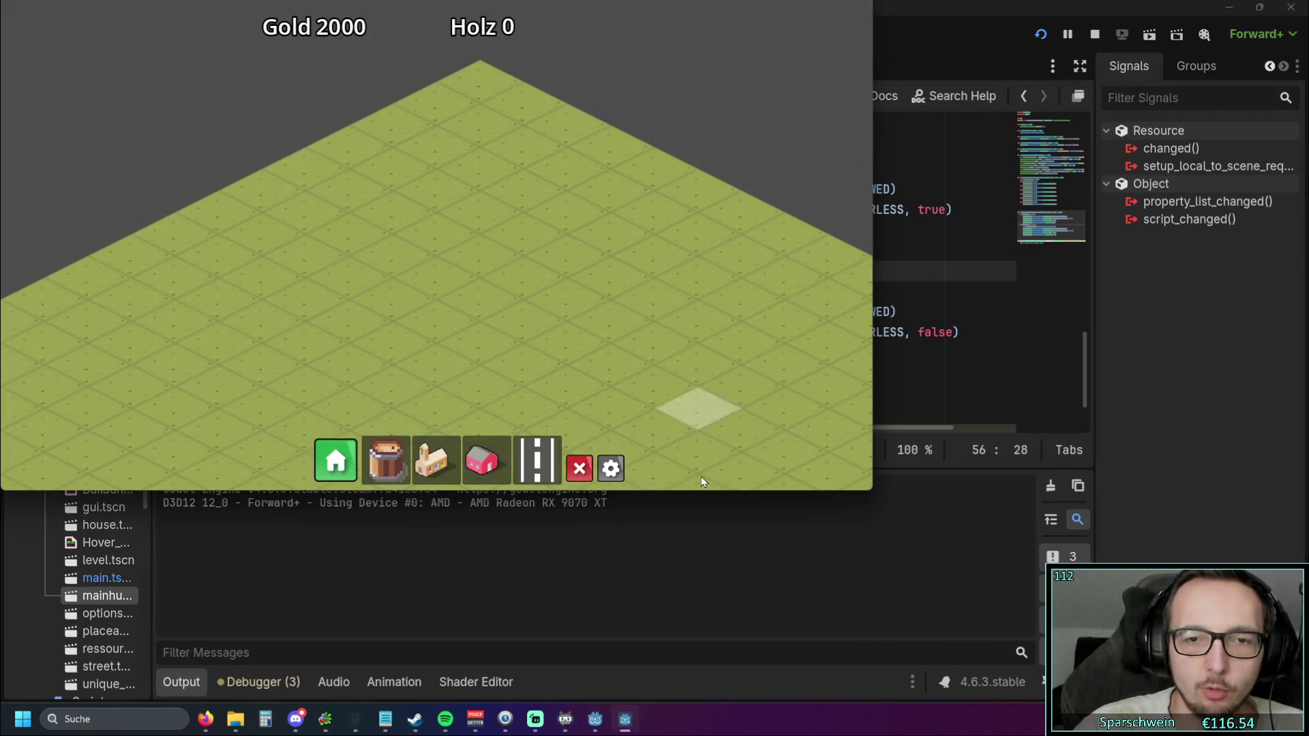
click(605, 470)
click(577, 263)
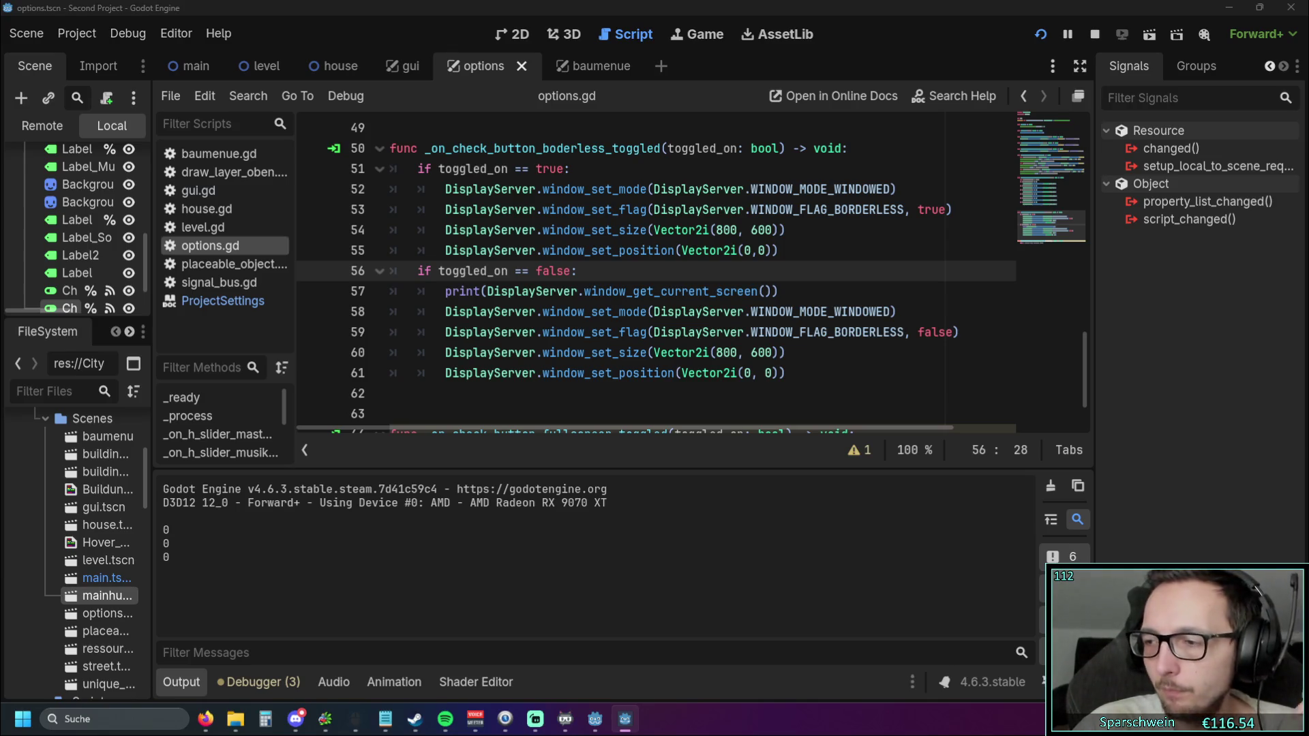
Add ', 2' as the screen argument on lines 55 and 61 and run the project
click(773, 261)
text(, 2)
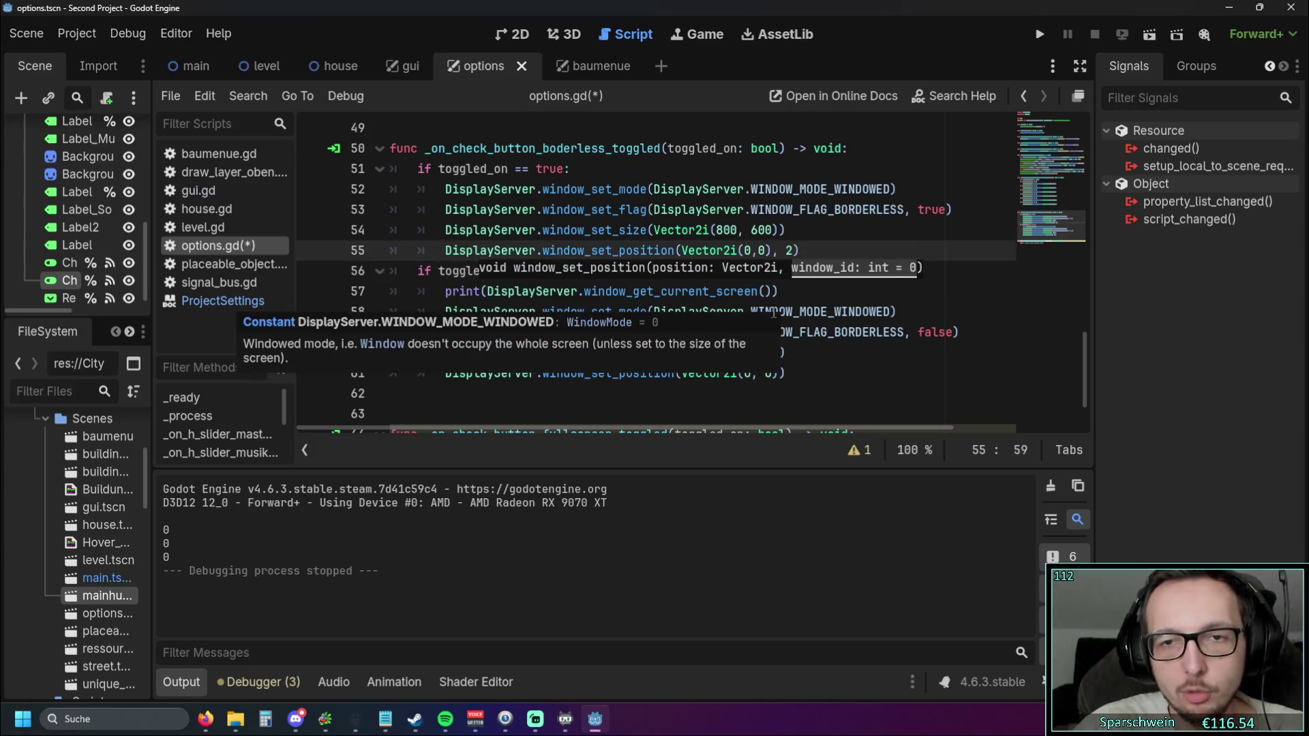
click(780, 373)
text(, 2)
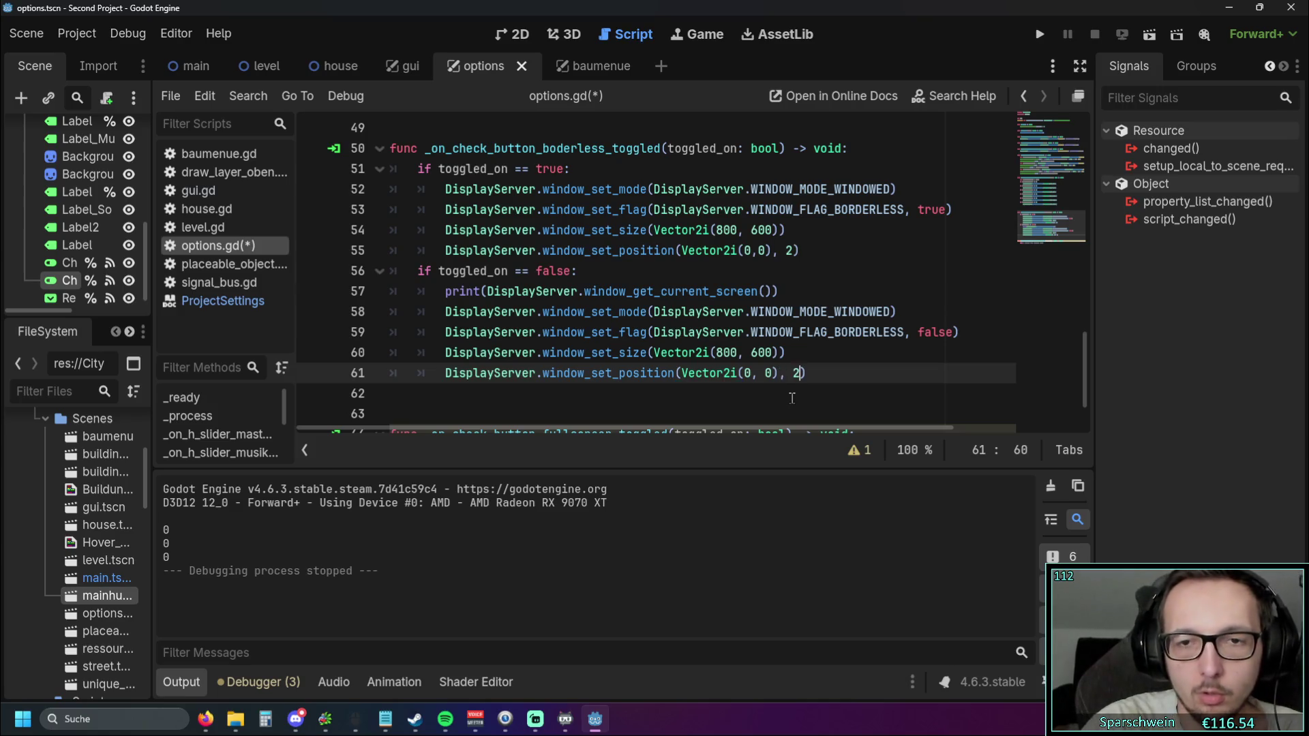
click(787, 332)
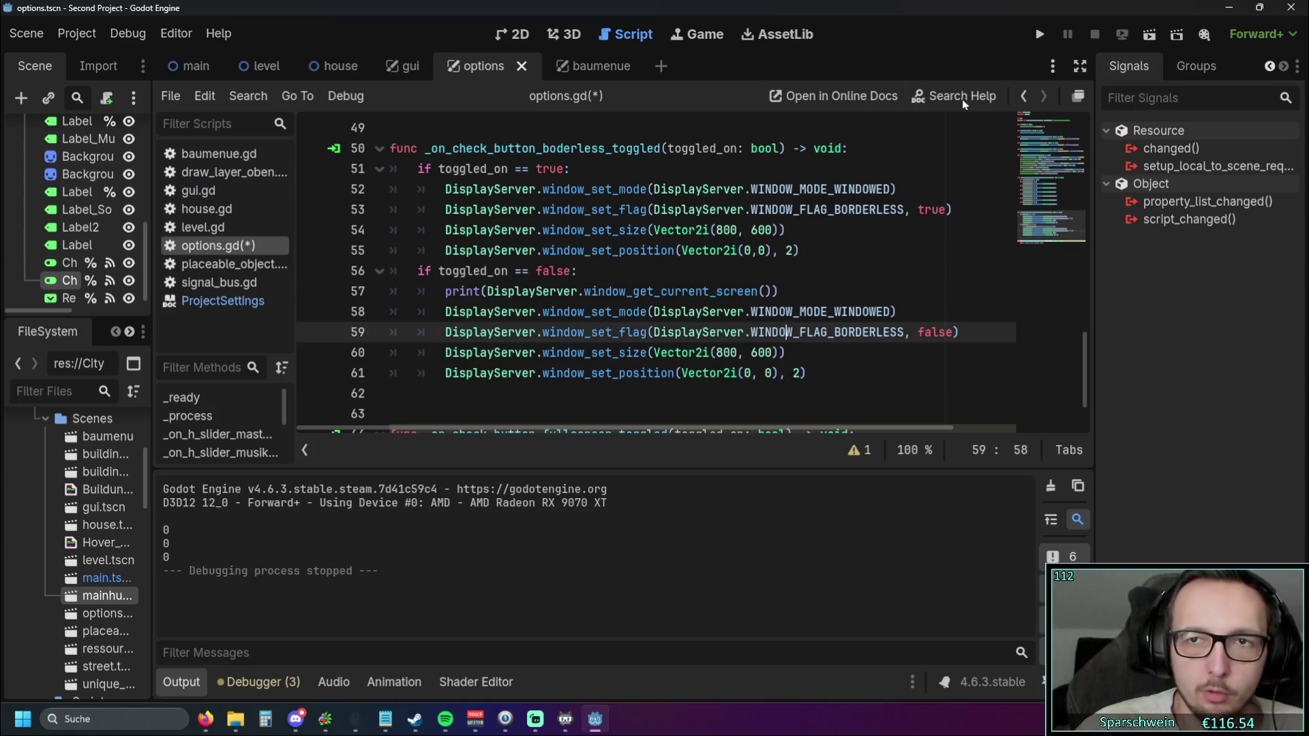
click(1039, 34)
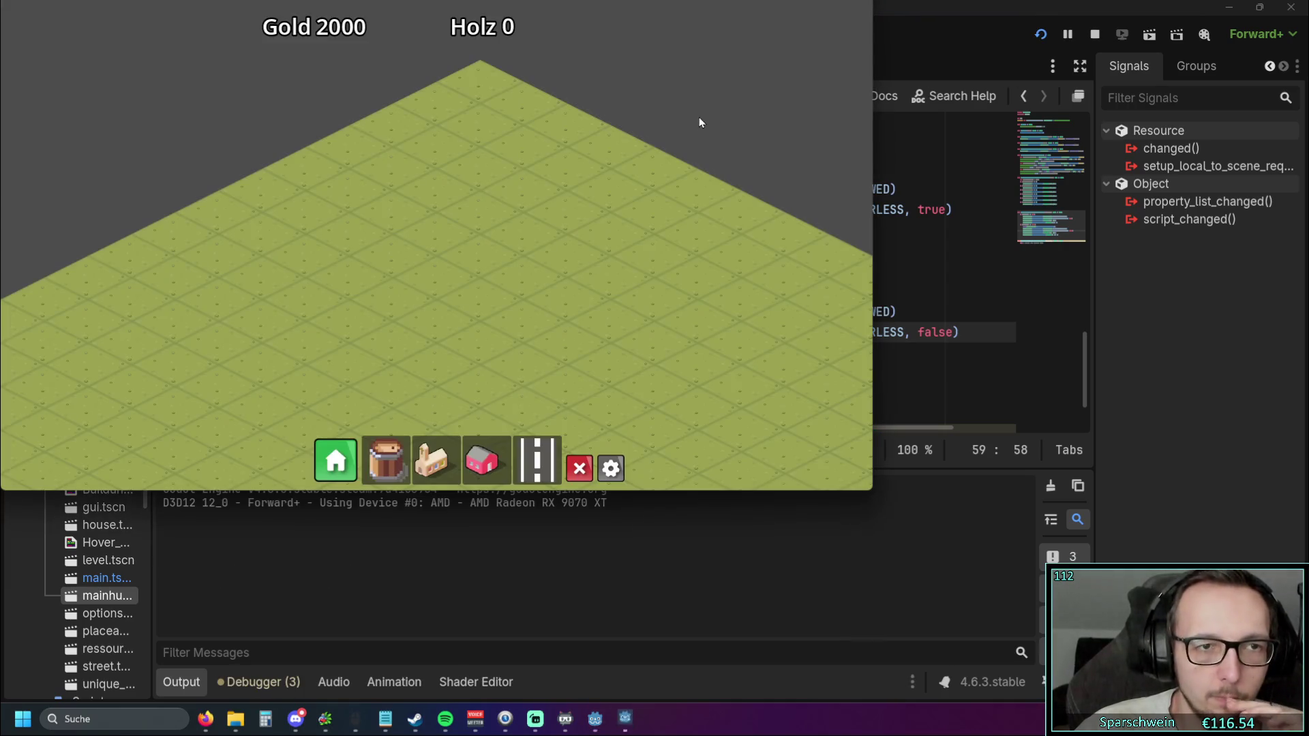
Open the in-game options menu and toggle Borderless on and off twice
click(611, 468)
click(581, 258)
click(417, 198)
click(415, 216)
click(418, 203)
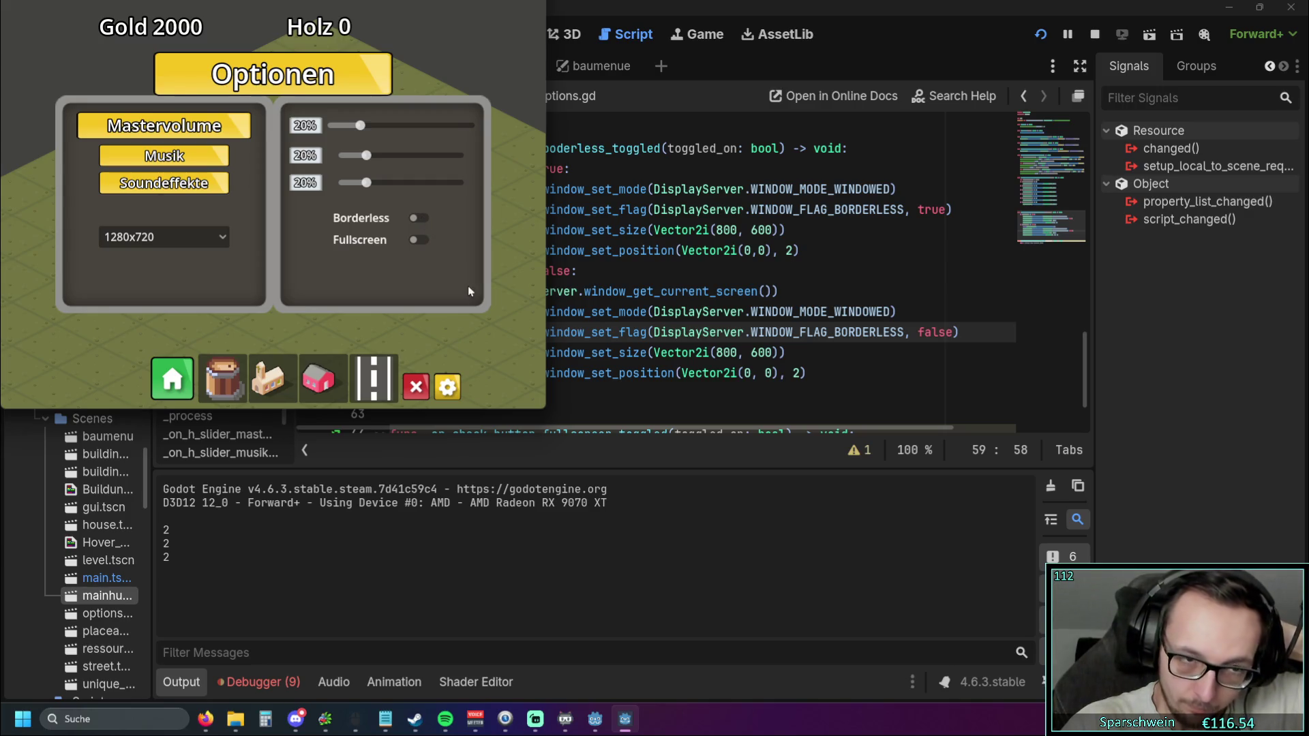
Close the options panel, close the game from its taskbar menu, and return to line 57
click(447, 389)
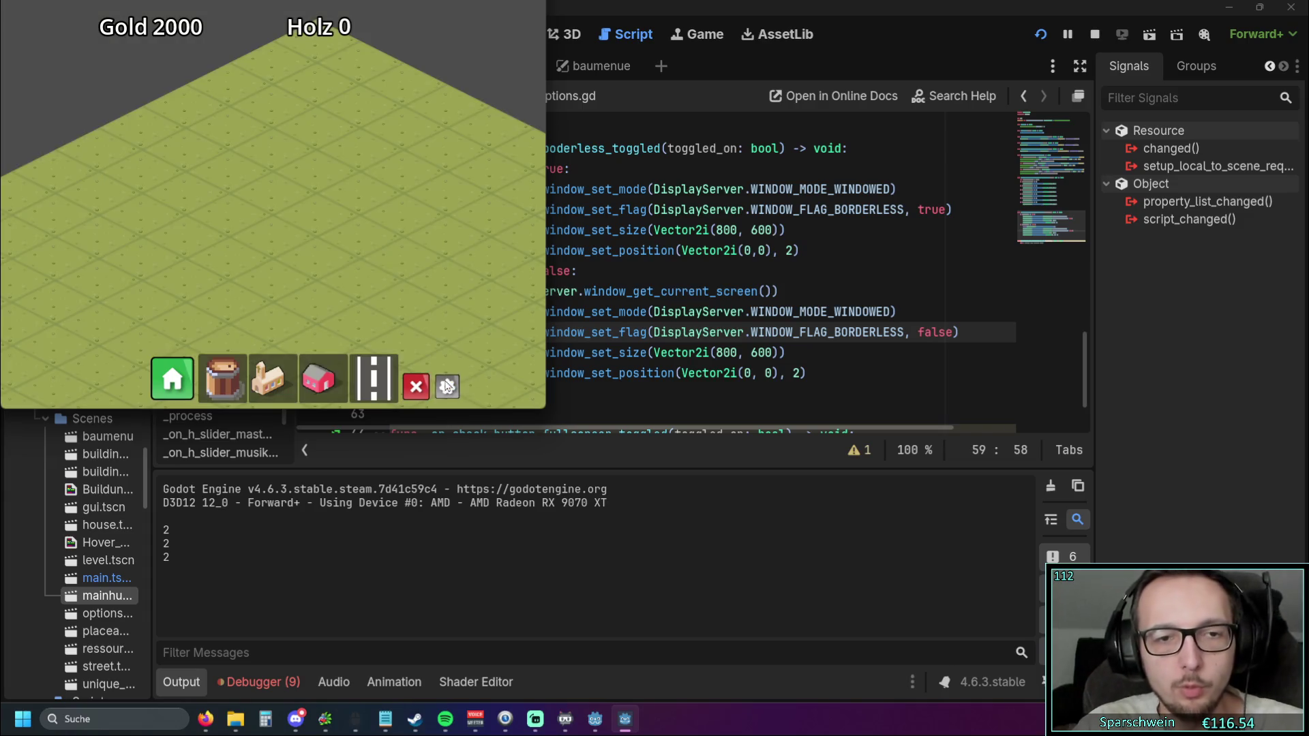
right_click(625, 719)
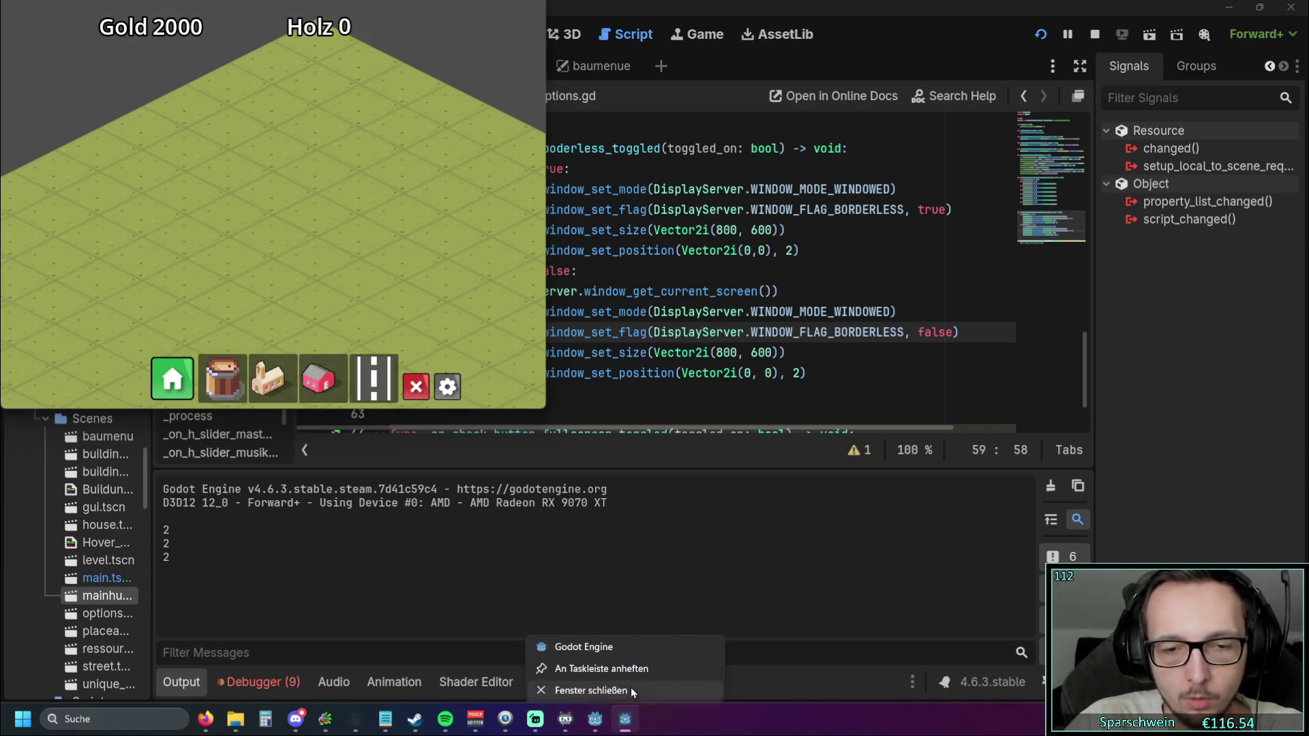
click(632, 689)
click(634, 395)
click(626, 291)
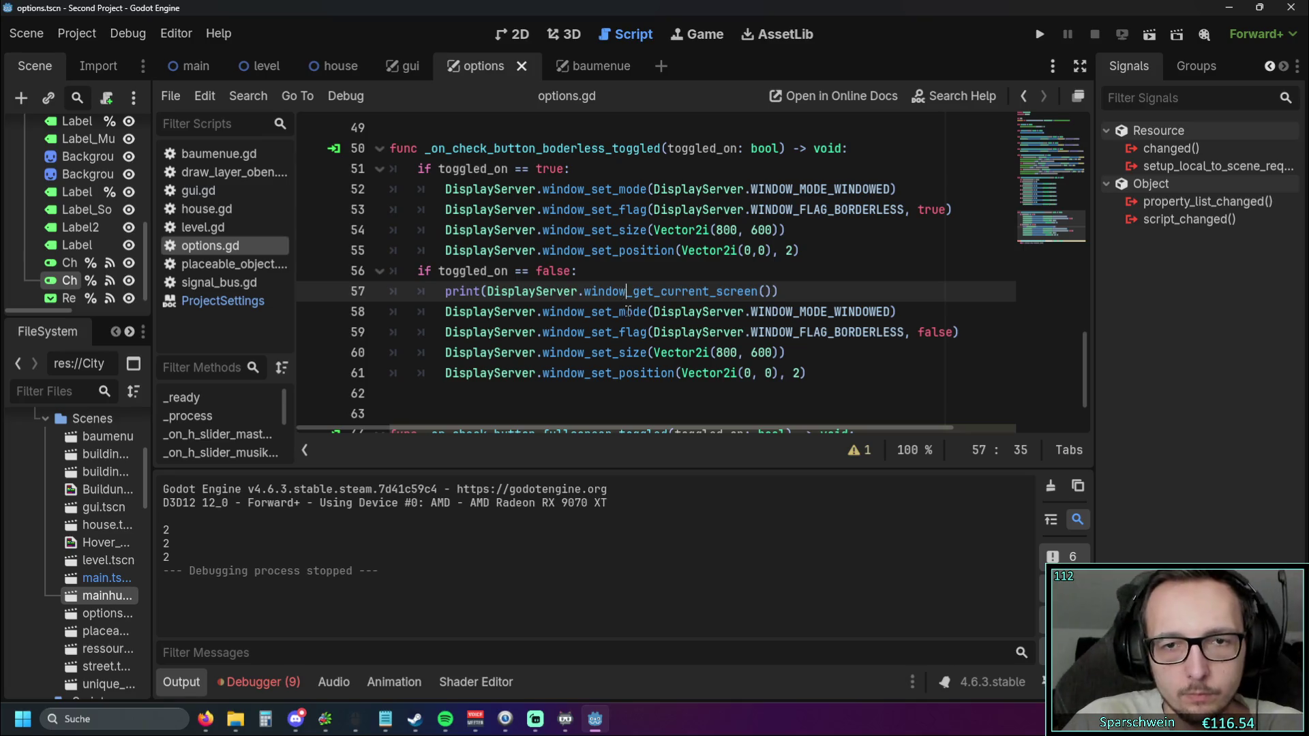
Select current_screen() after DisplayServer on line 57 for replacement
click(743, 373)
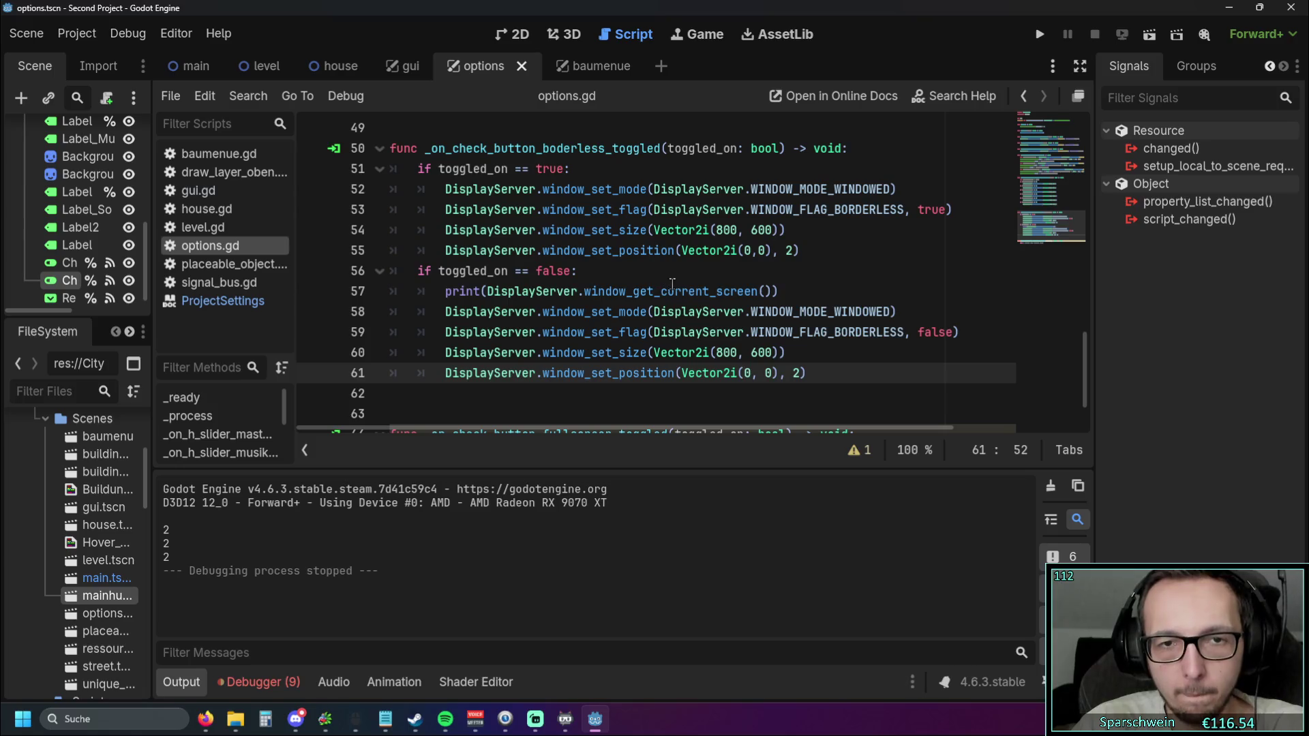
double_click(585, 291)
click(714, 308)
mouse_move(714, 308)
mouse_down()
mouse_move(633, 292)
mouse_move(775, 294)
mouse_up()
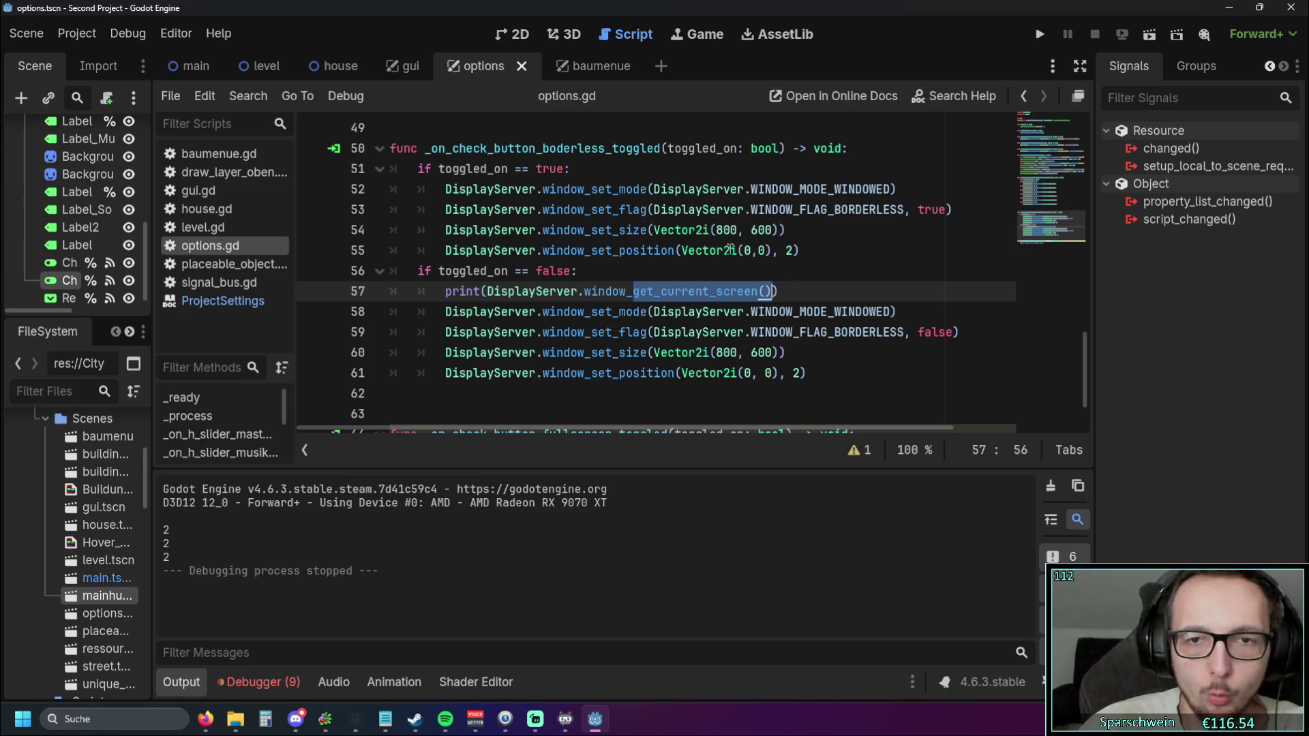
click(677, 291)
click(664, 291)
drag(665, 292, 772, 291)
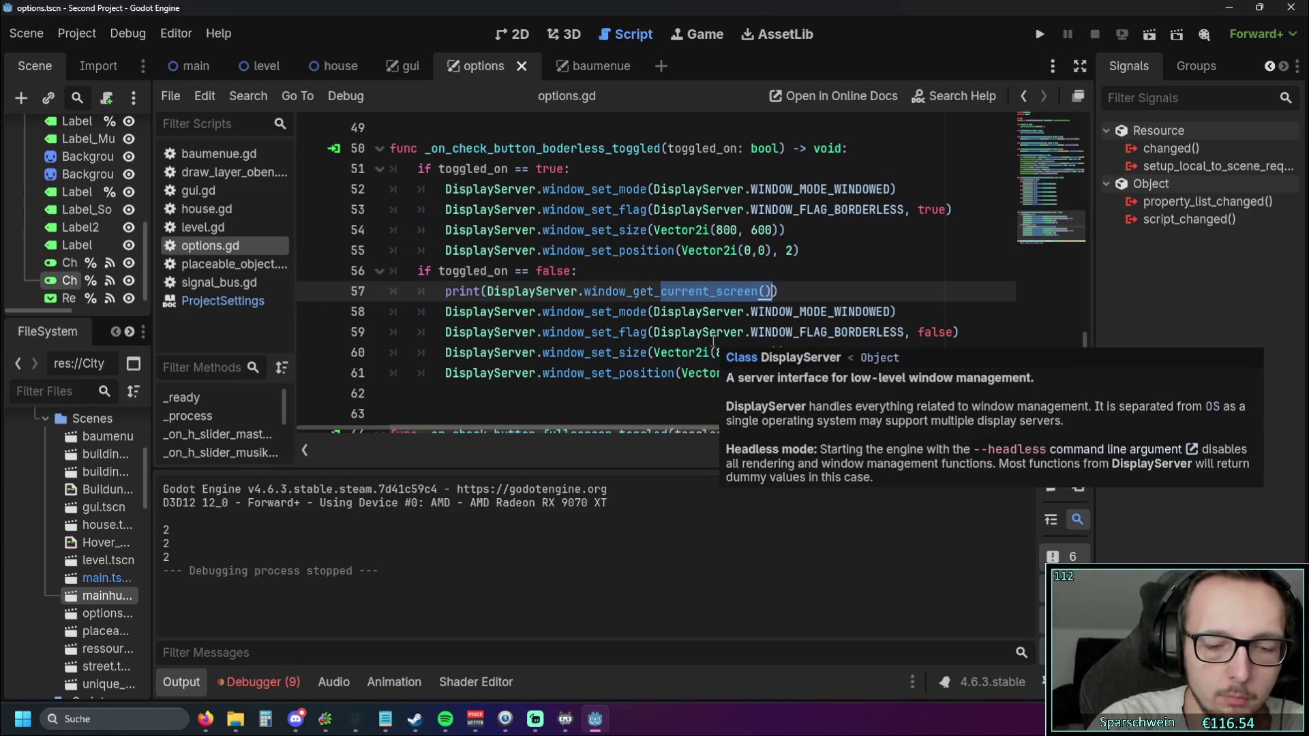
Replace it with get_primary_screen() from autocomplete and run the project
text(pri)
key(BackSpace)
key(BackSpace)
key(BackSpace)
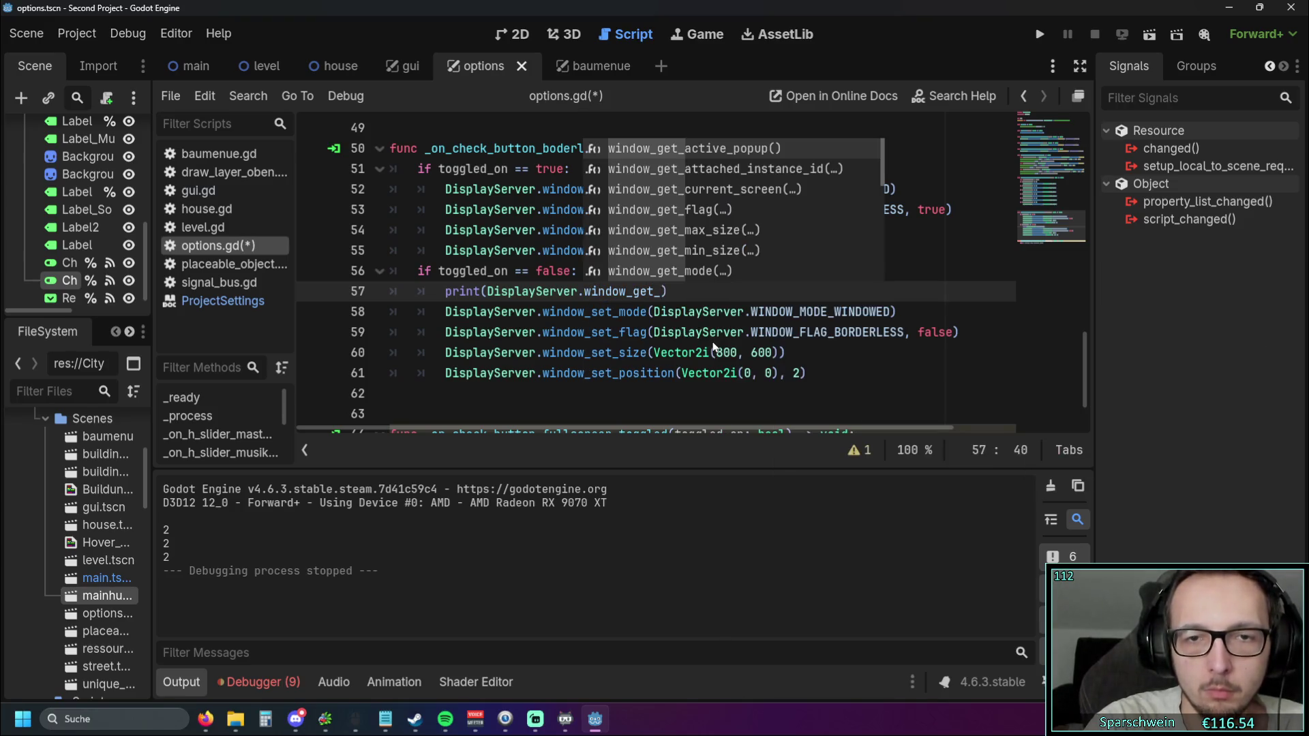
key(BackSpace)
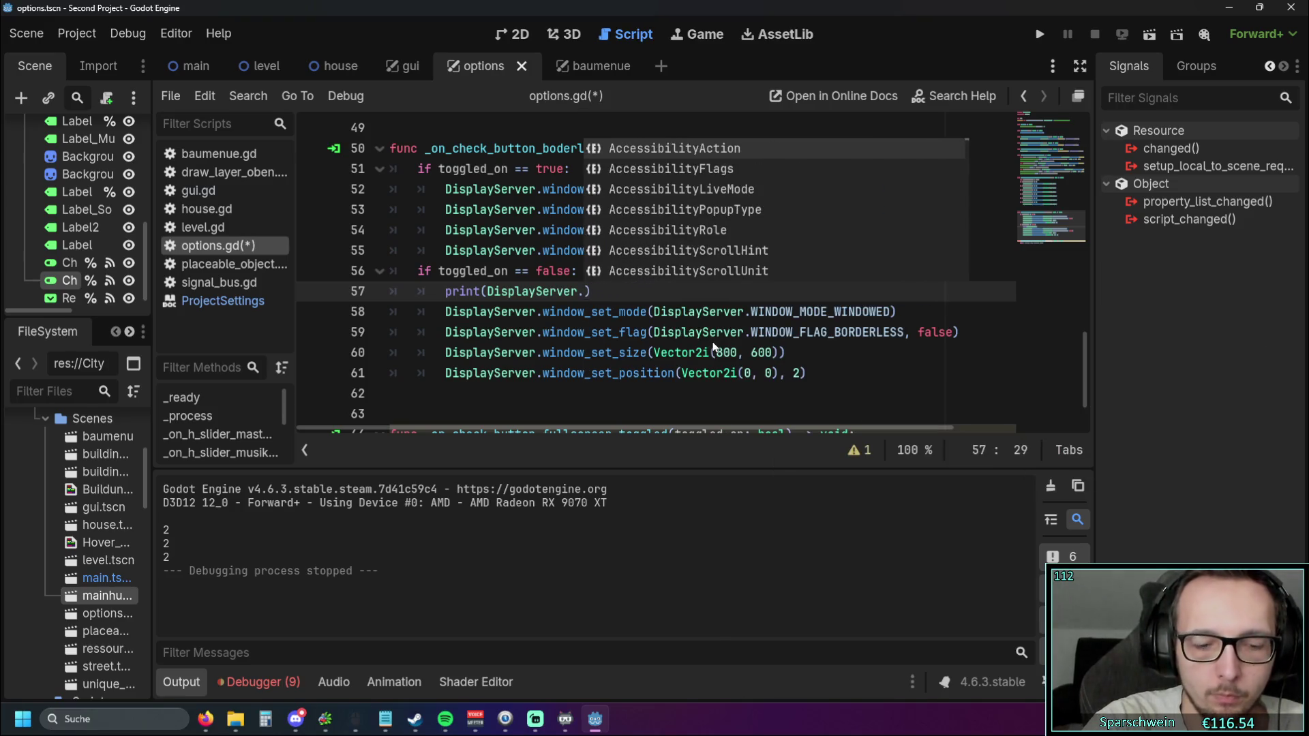
text(prim)
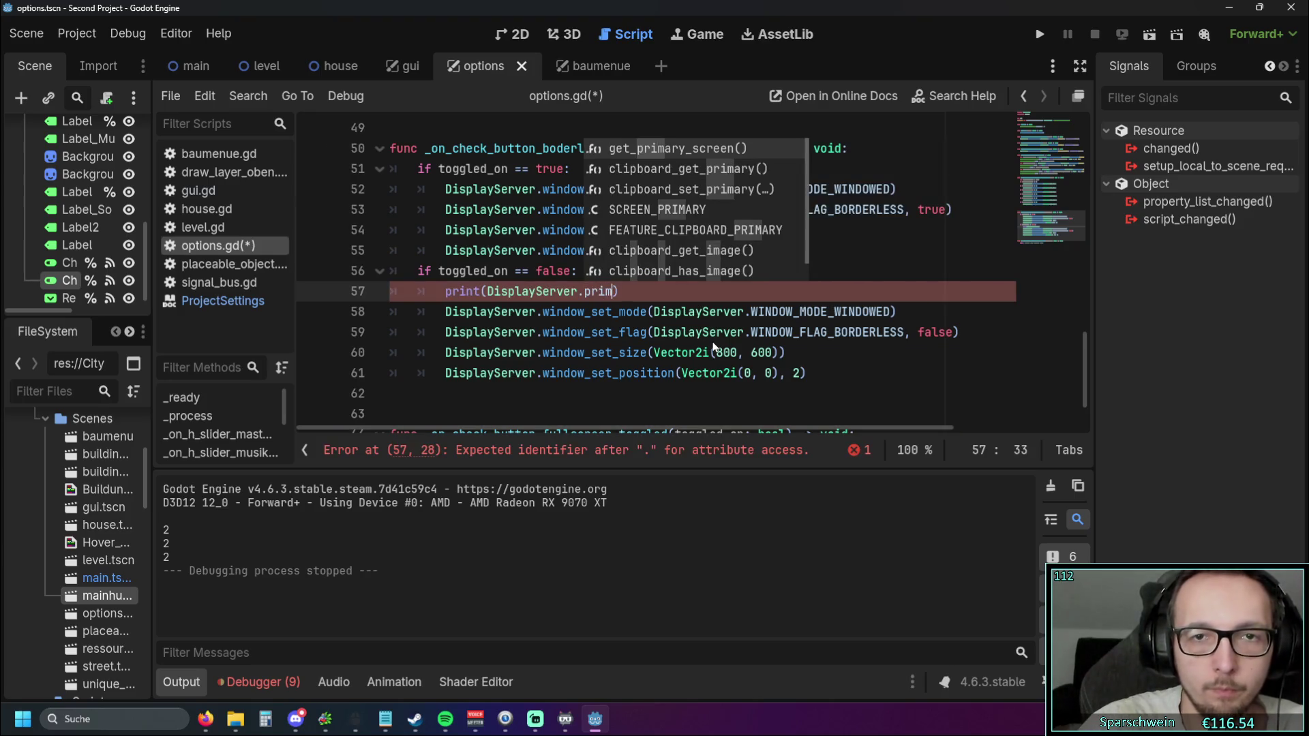
key(Return)
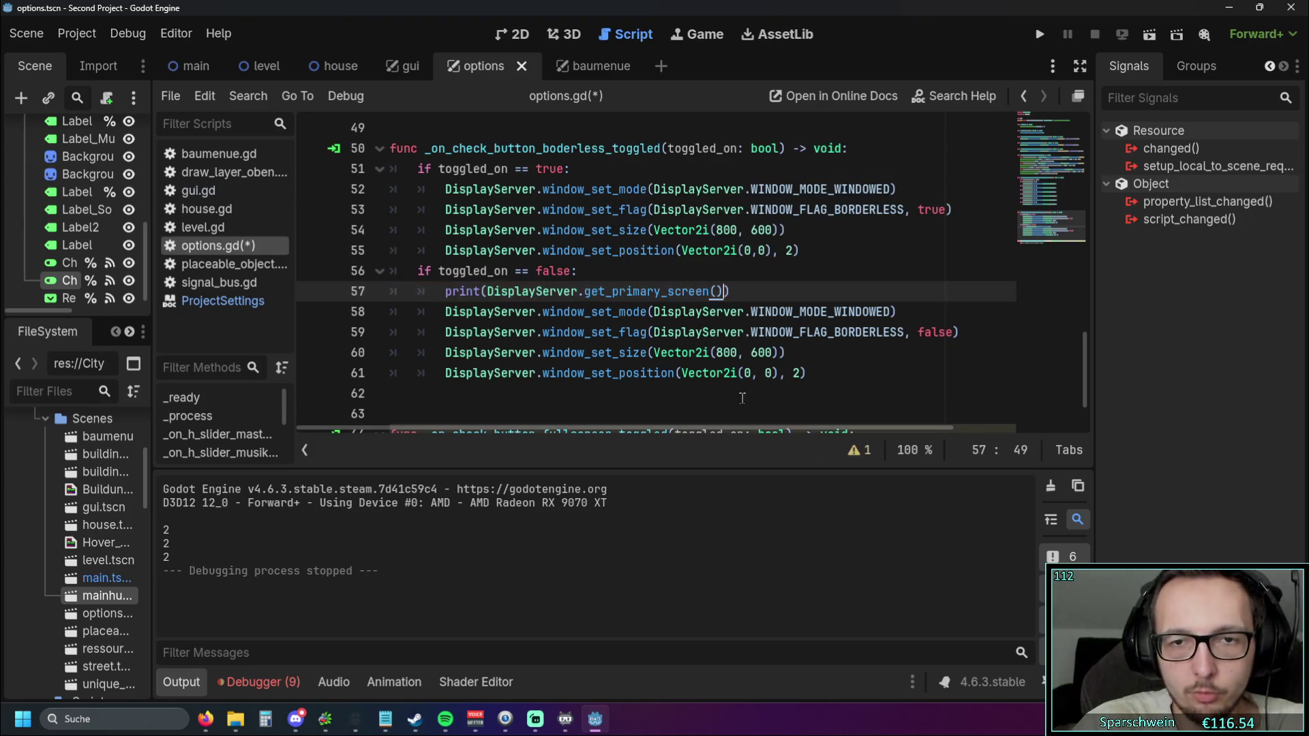
click(818, 393)
click(1042, 42)
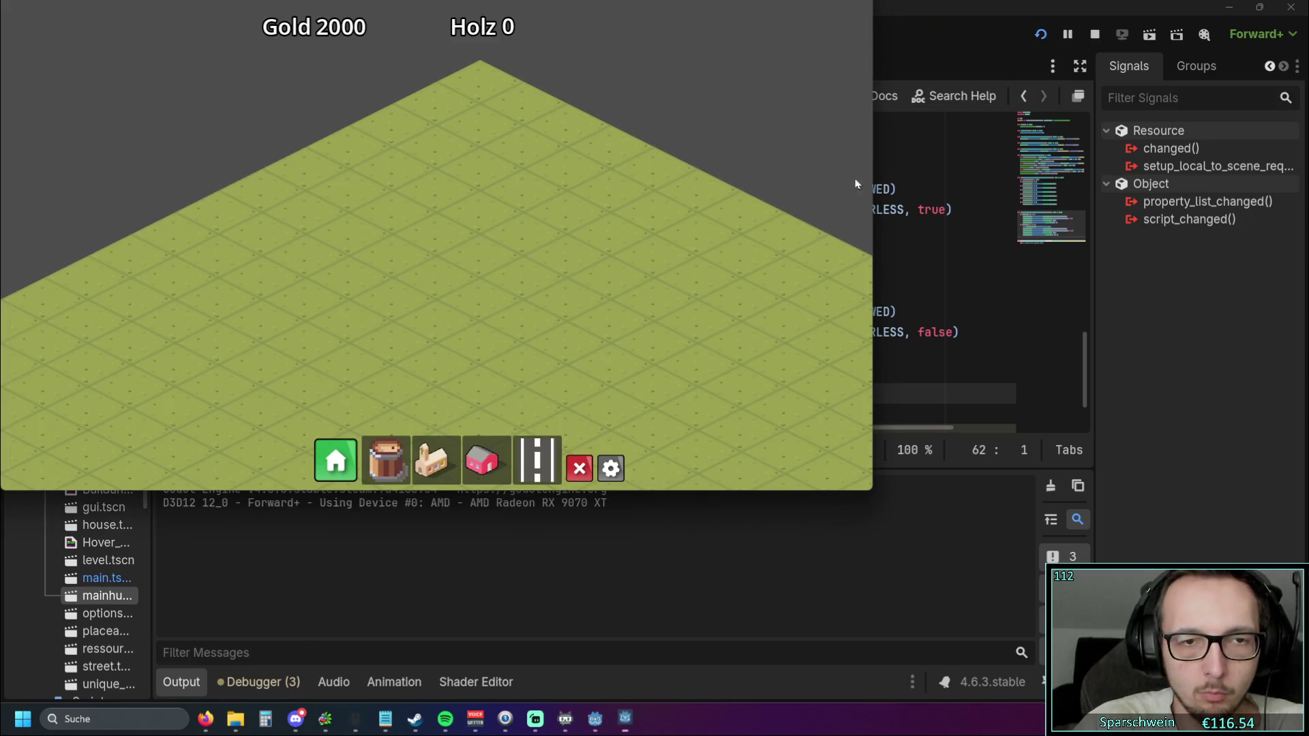
Toggle Borderless on and off once in the running game's options menu, then return to the script editor
click(611, 468)
click(579, 260)
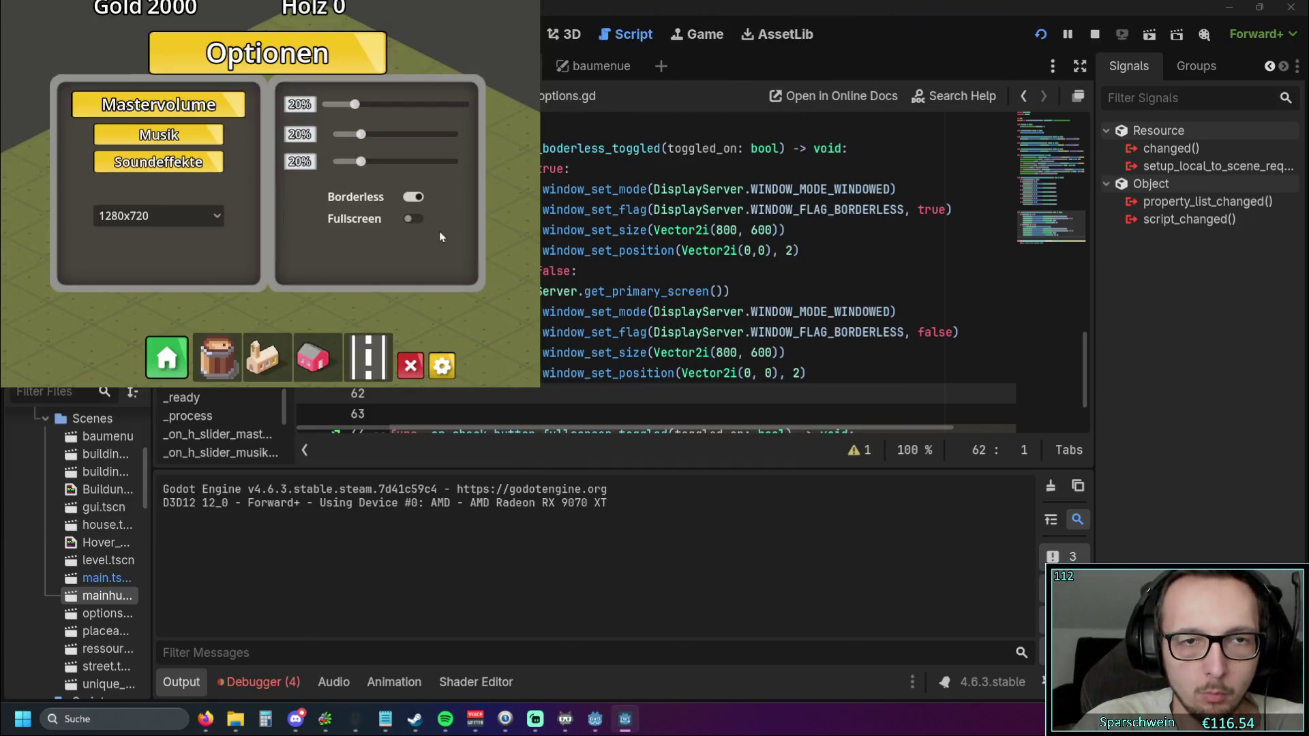
click(413, 199)
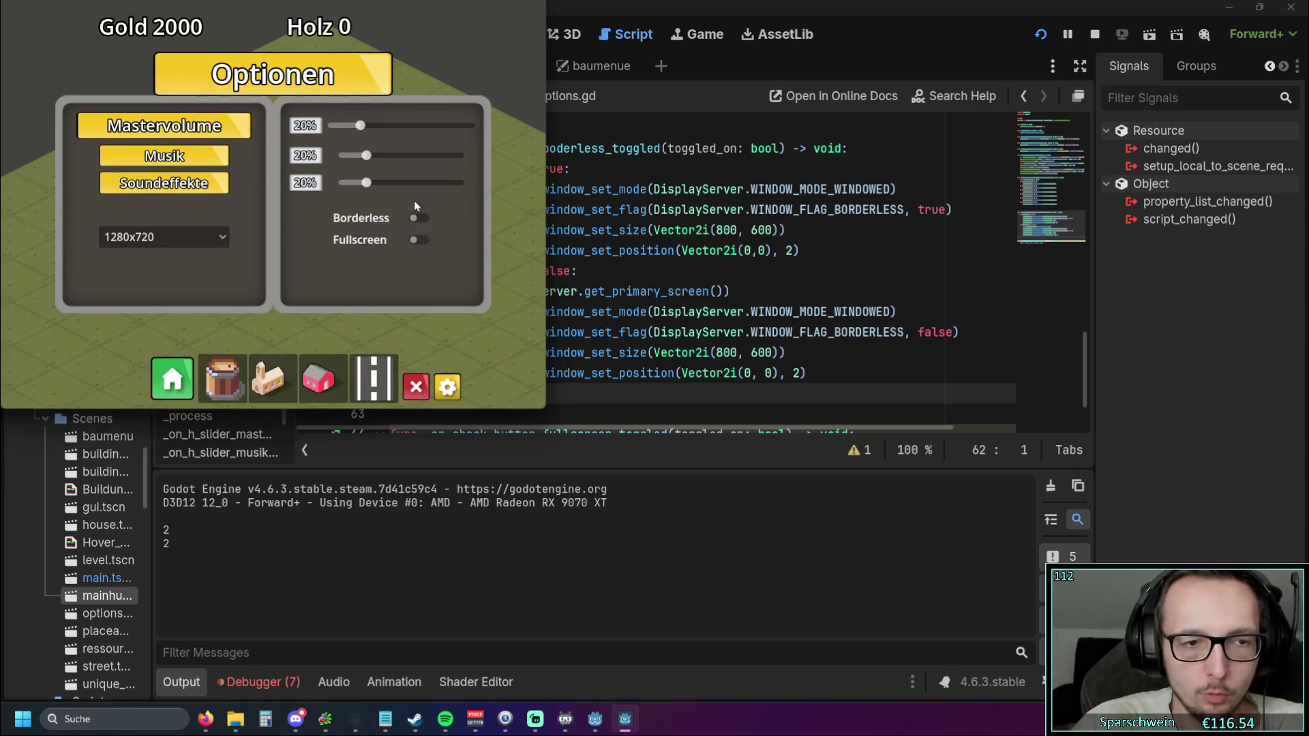
click(692, 271)
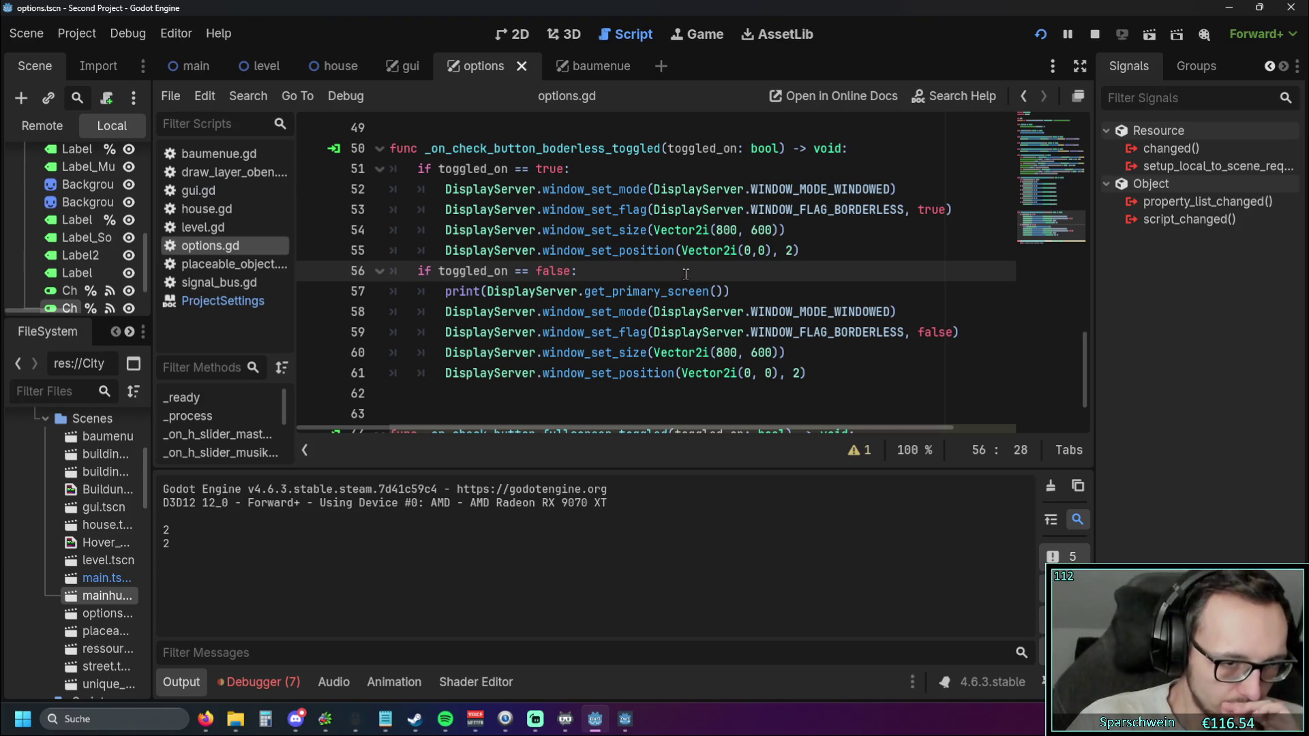
key(super)
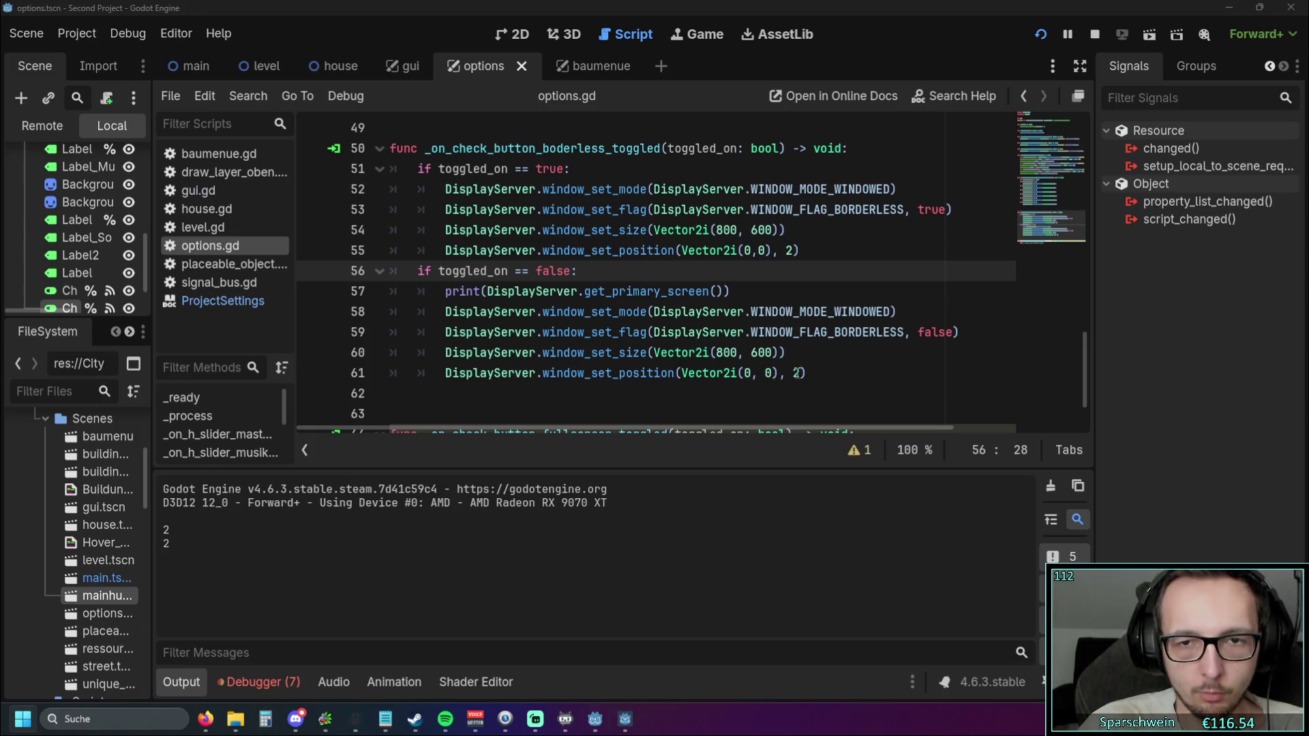
Change the trailing screen argument on lines 61 and 55 from 2 to 1
click(806, 372)
key(BackSpace)
key(BackSpace)
text(1)
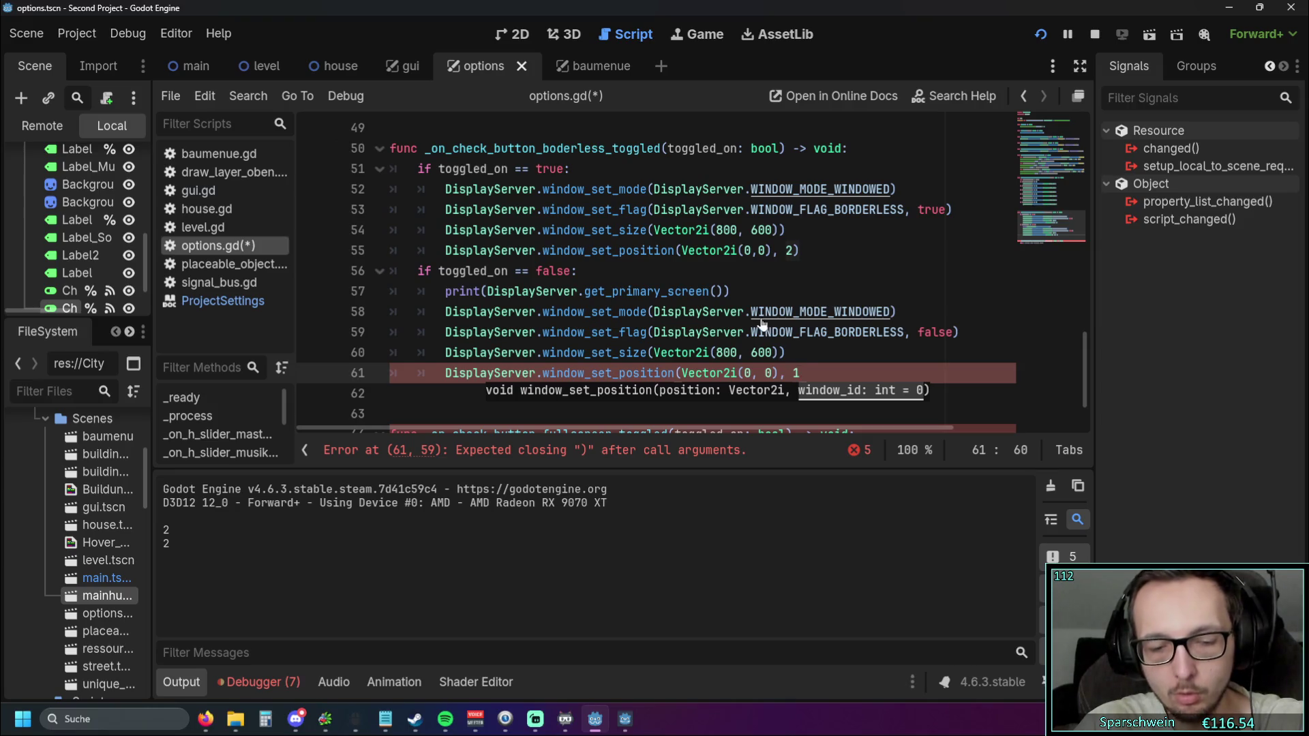
key(ctrl+z)
key(ctrl+z)
key(ctrl+d)
text(1)
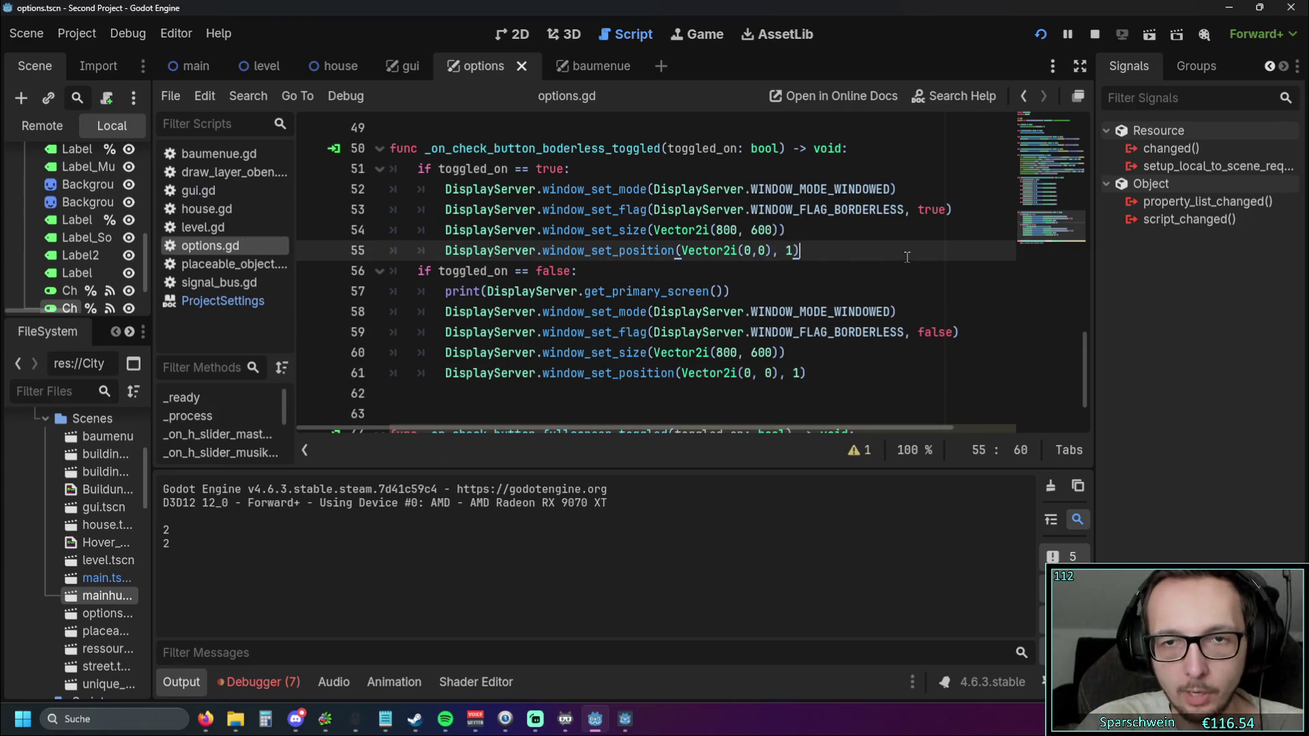
Restart the game, toggle Borderless on and off four times, then close the game window from the taskbar
click(1039, 39)
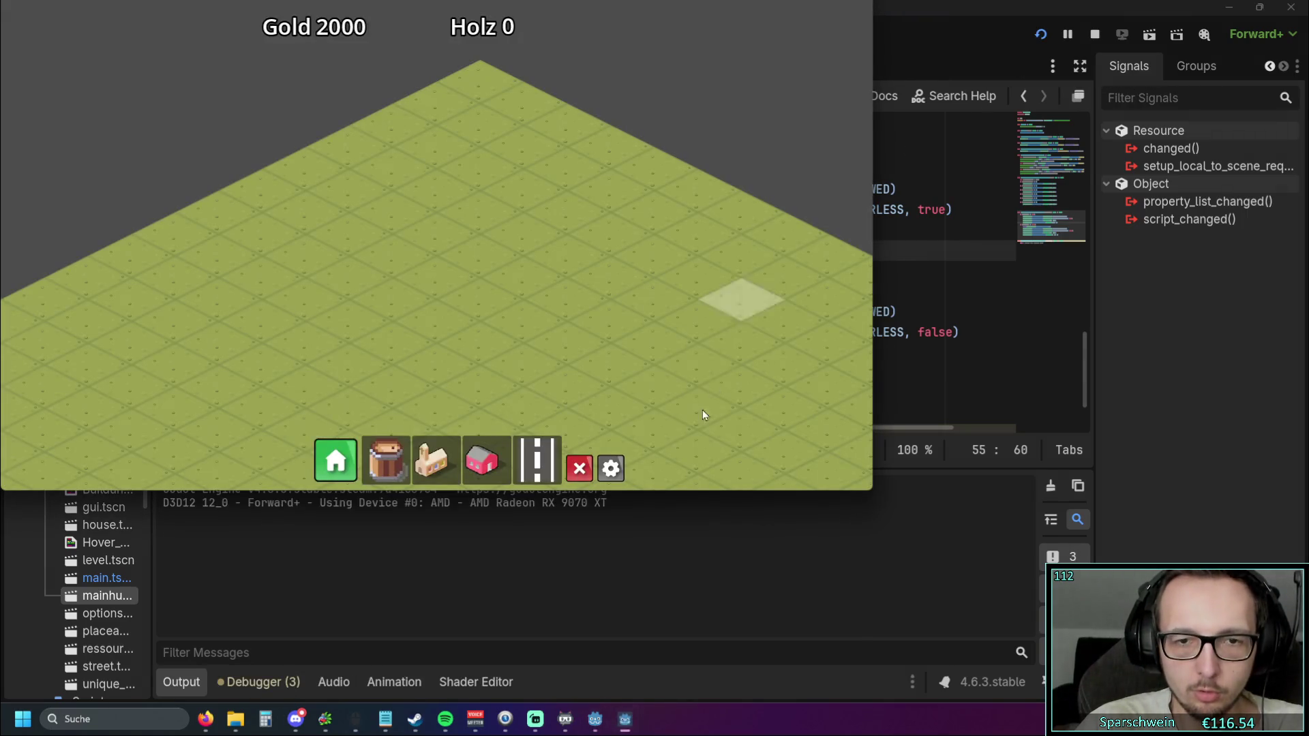
click(611, 468)
click(583, 258)
click(416, 195)
click(415, 217)
click(415, 198)
click(420, 218)
click(414, 198)
click(422, 219)
click(415, 198)
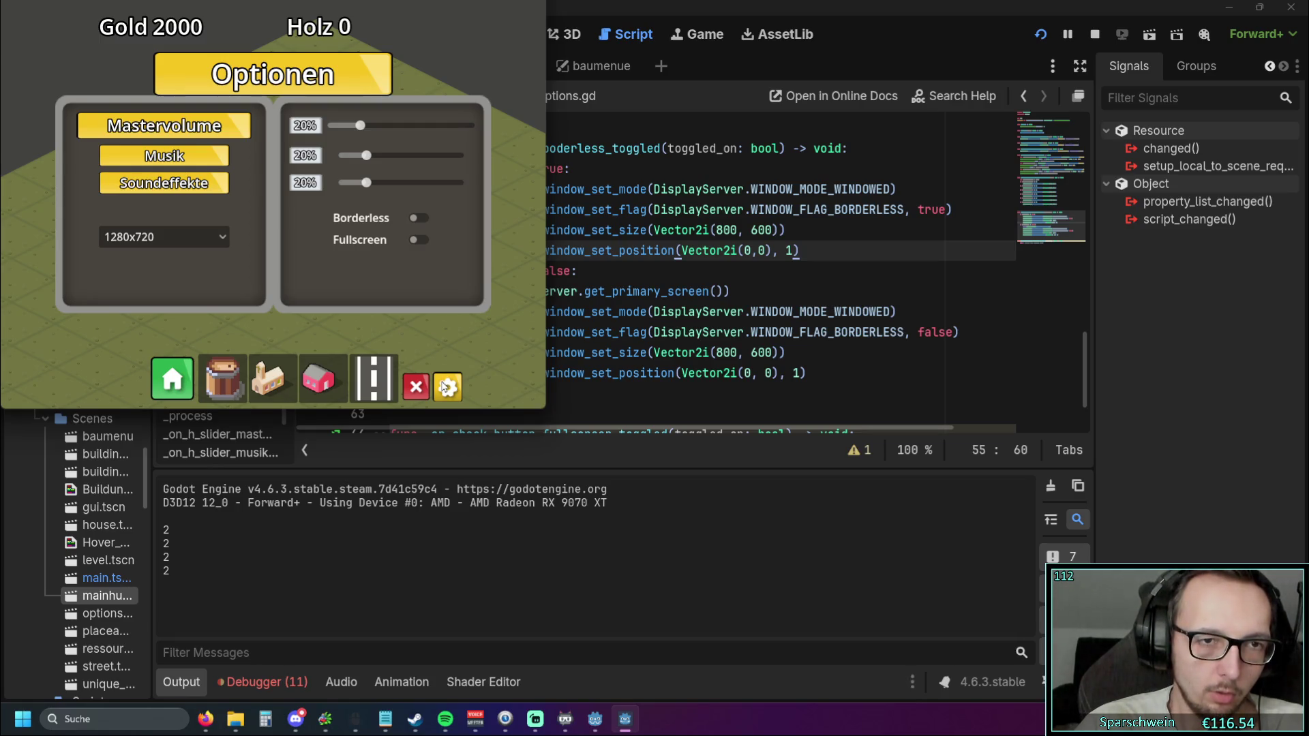
right_click(626, 720)
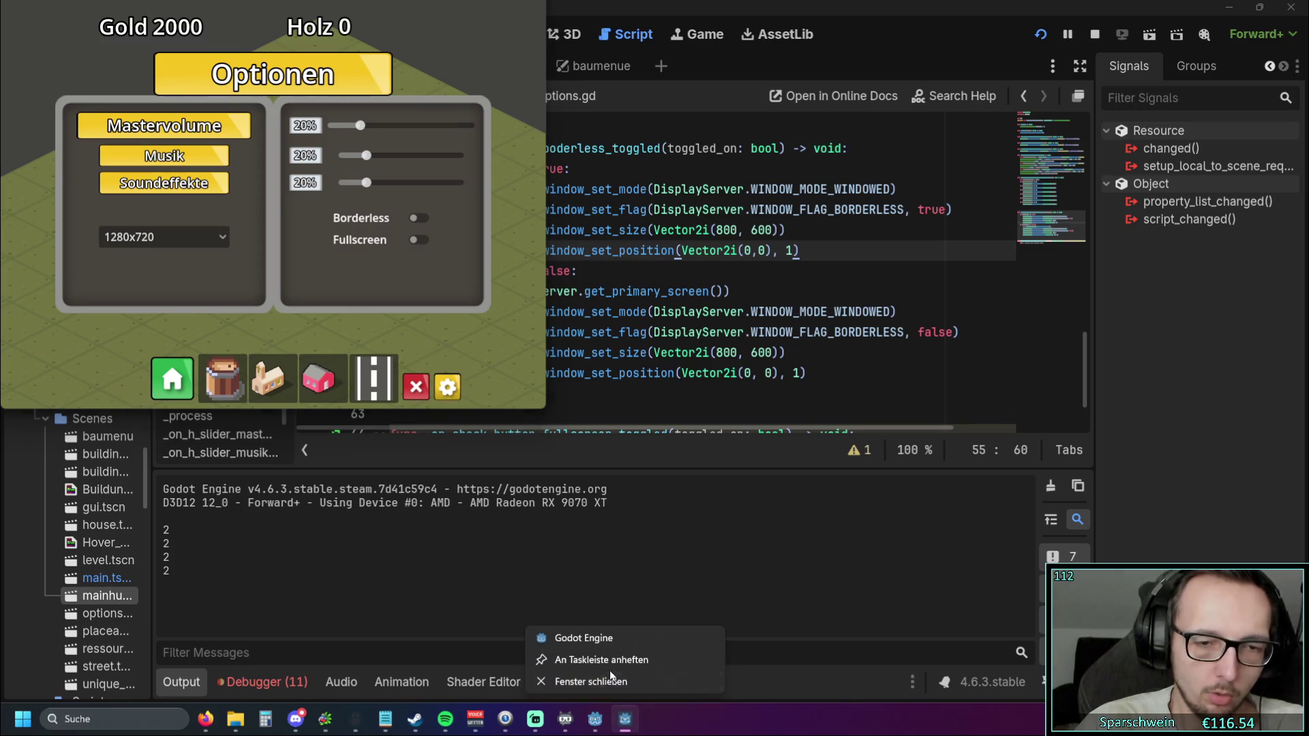
click(593, 680)
Set both screen arguments to 2, run the game, toggle Borderless in Optionen, then stop it
text(2)
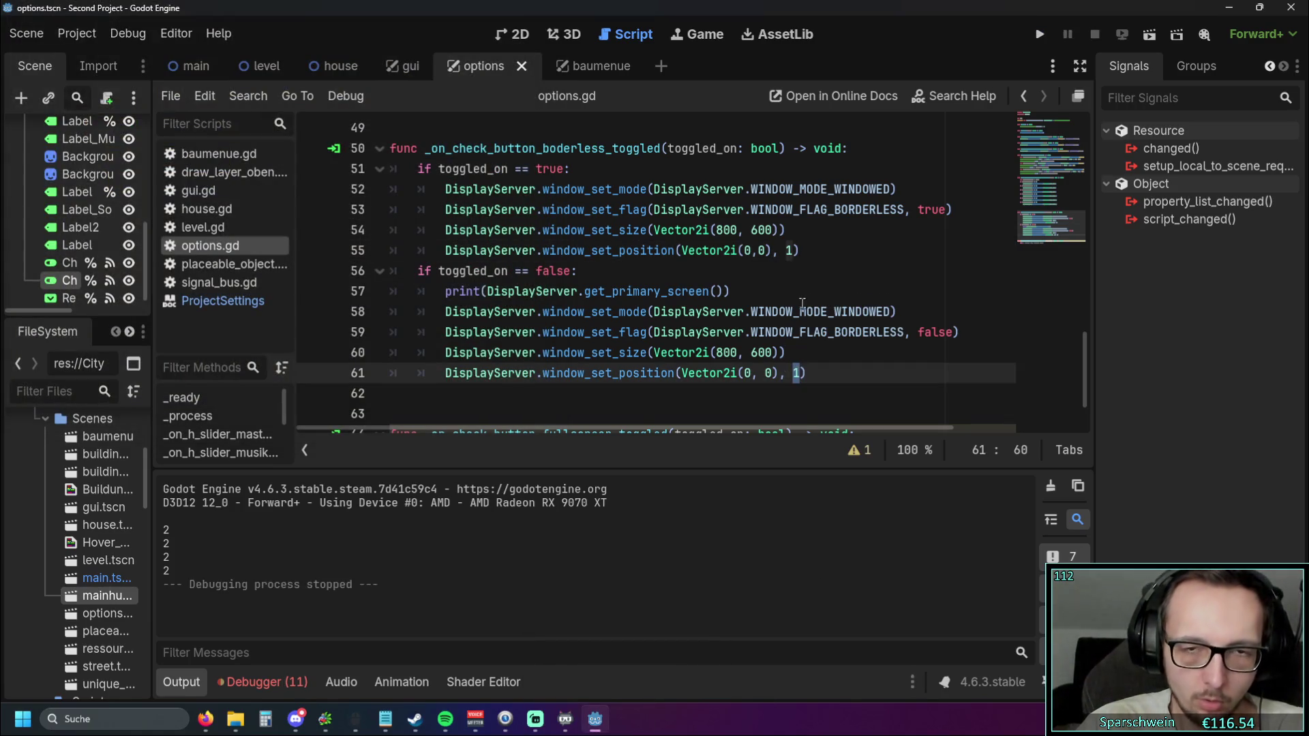
double_click(790, 250)
text(2)
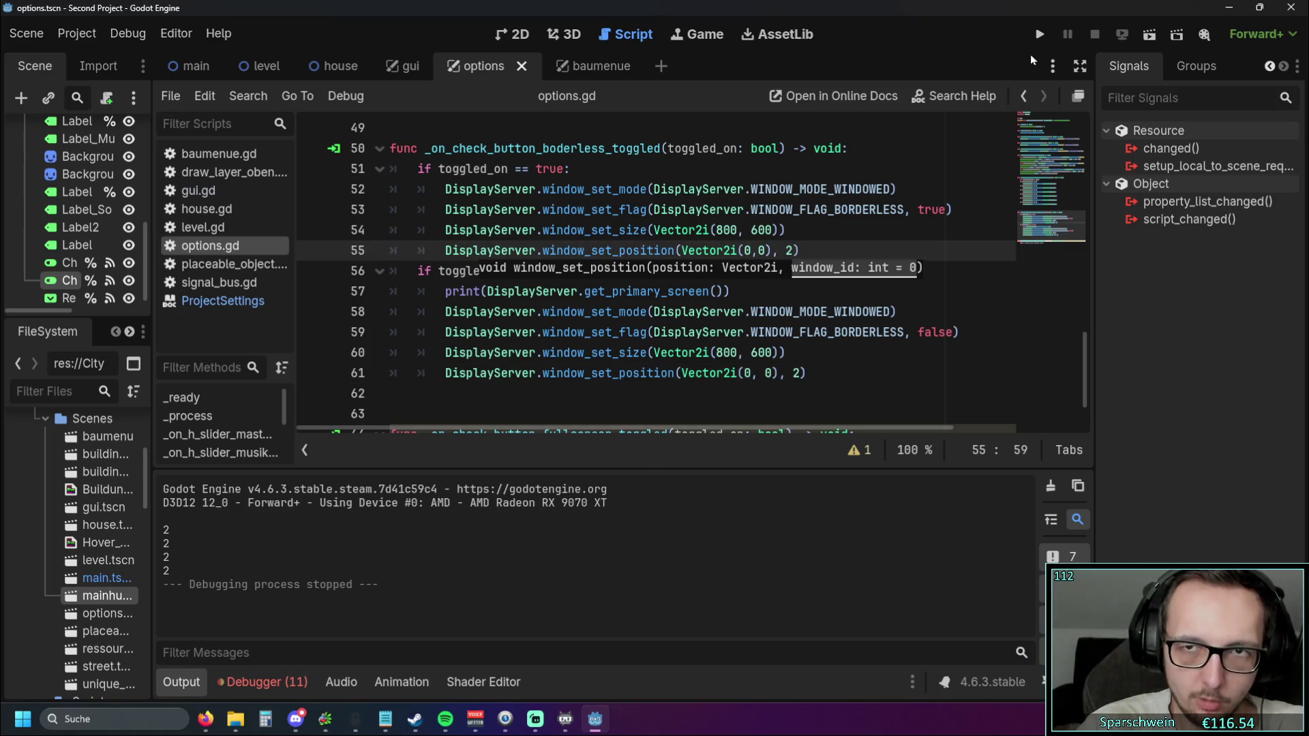
click(1040, 34)
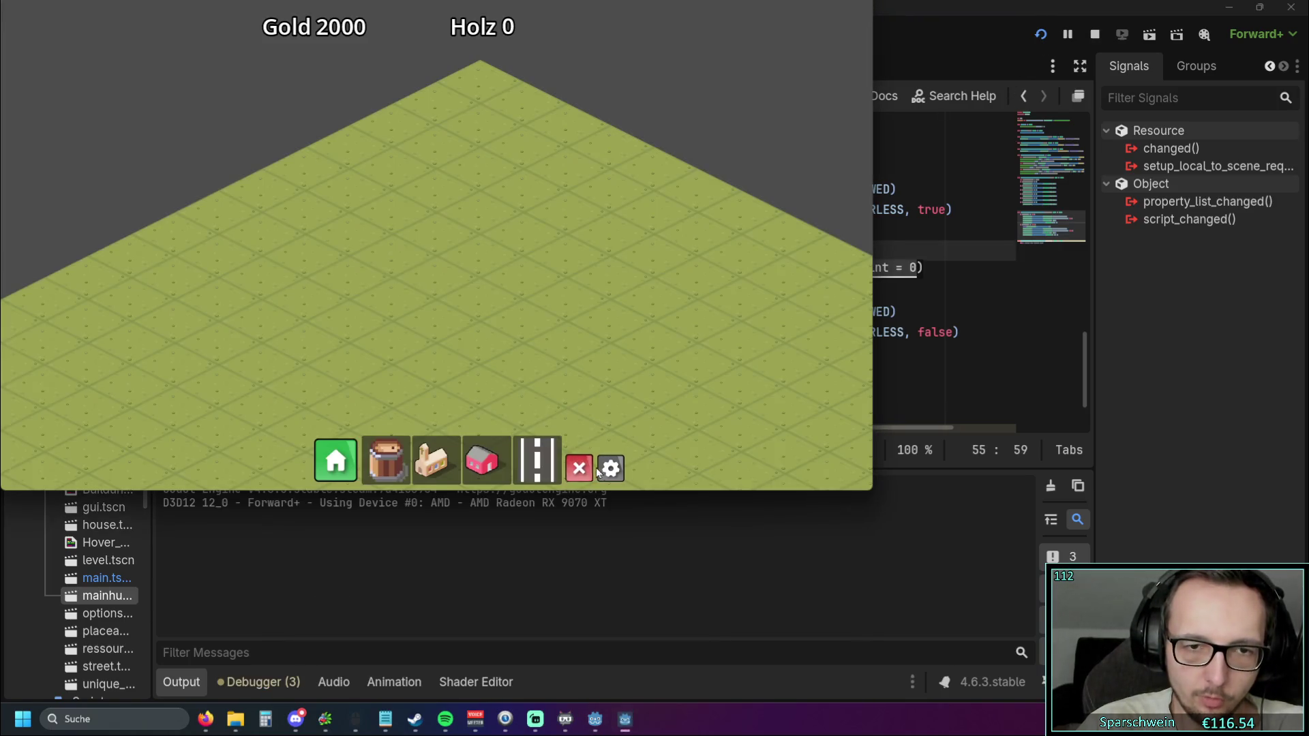
click(598, 470)
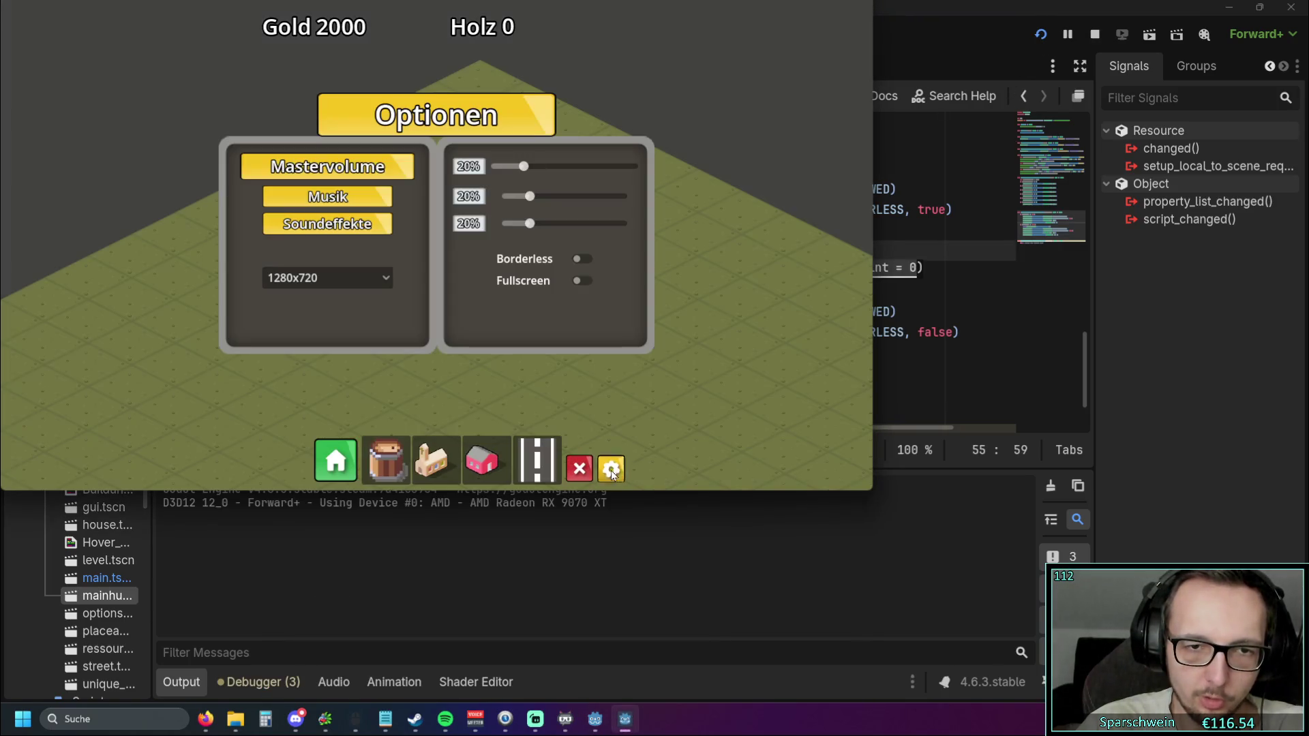
click(580, 258)
click(422, 218)
click(415, 203)
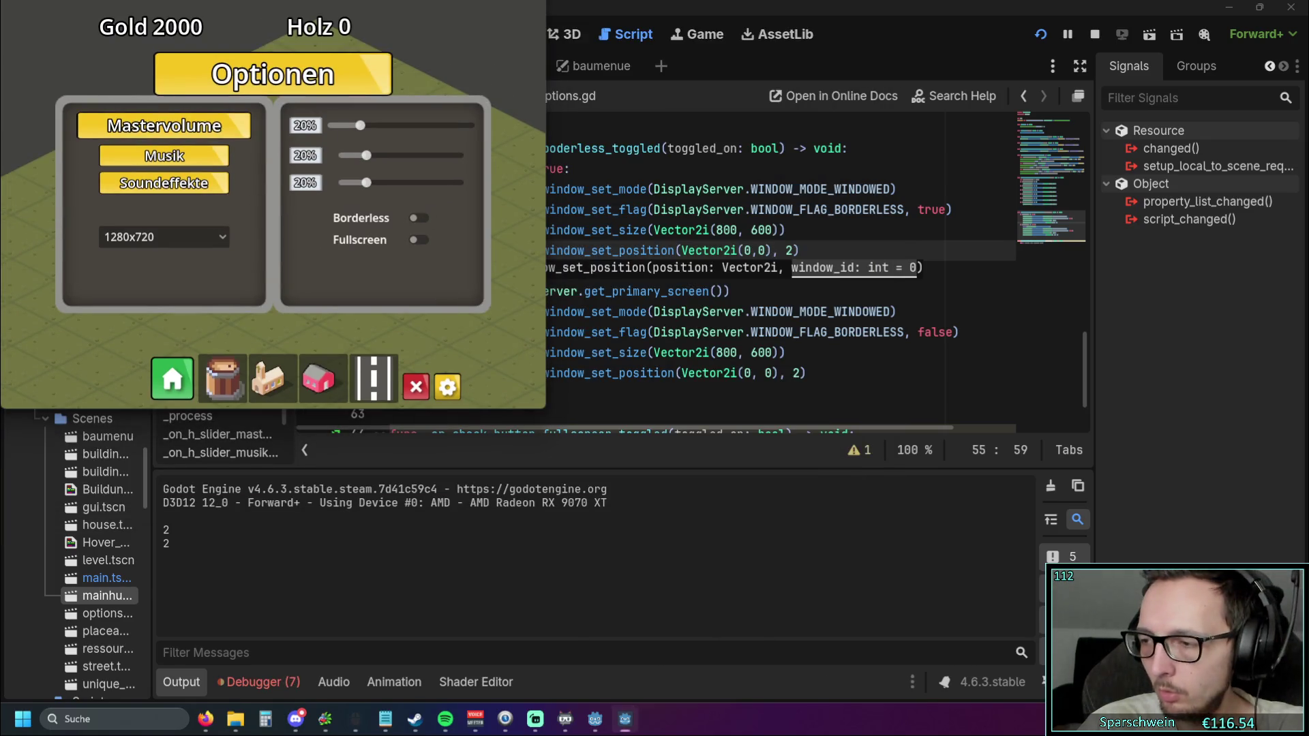
click(1095, 34)
Change the screen argument on lines 55 and 61 to 3
click(787, 250)
key(Delete)
text(3)
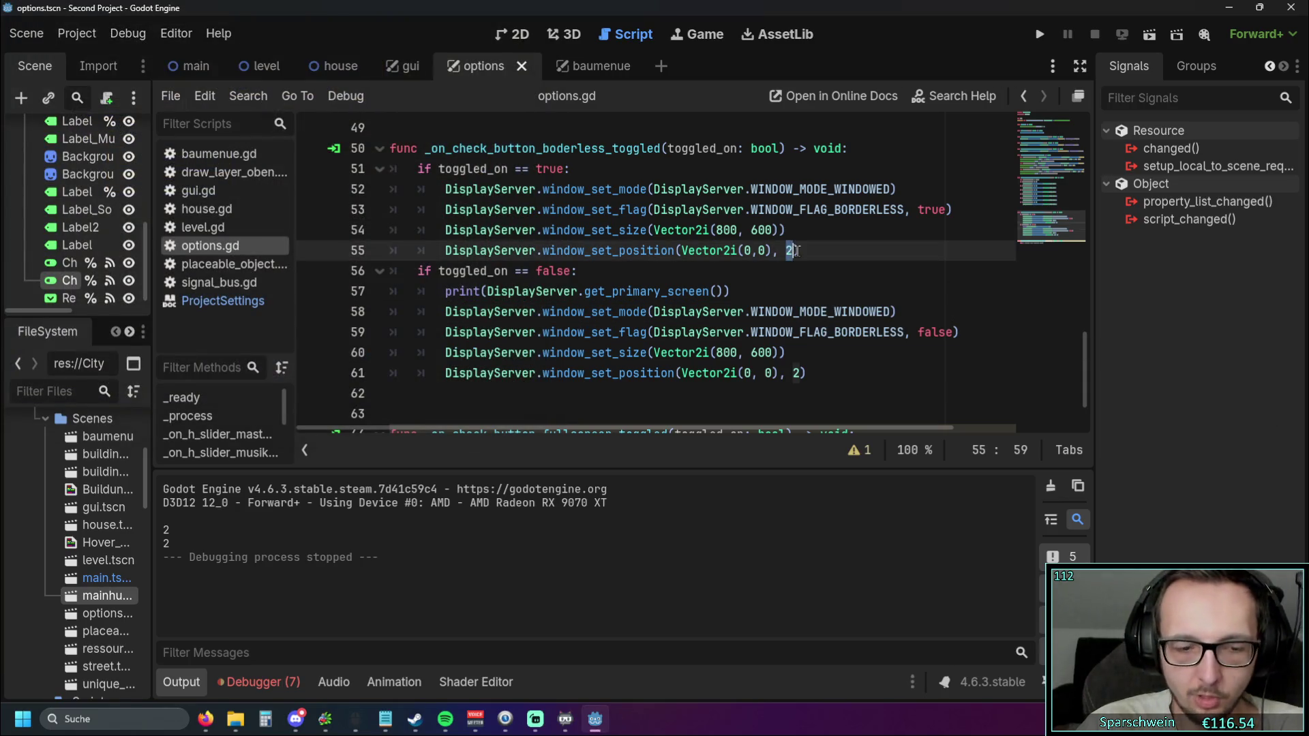
double_click(799, 373)
text(3)
click(850, 395)
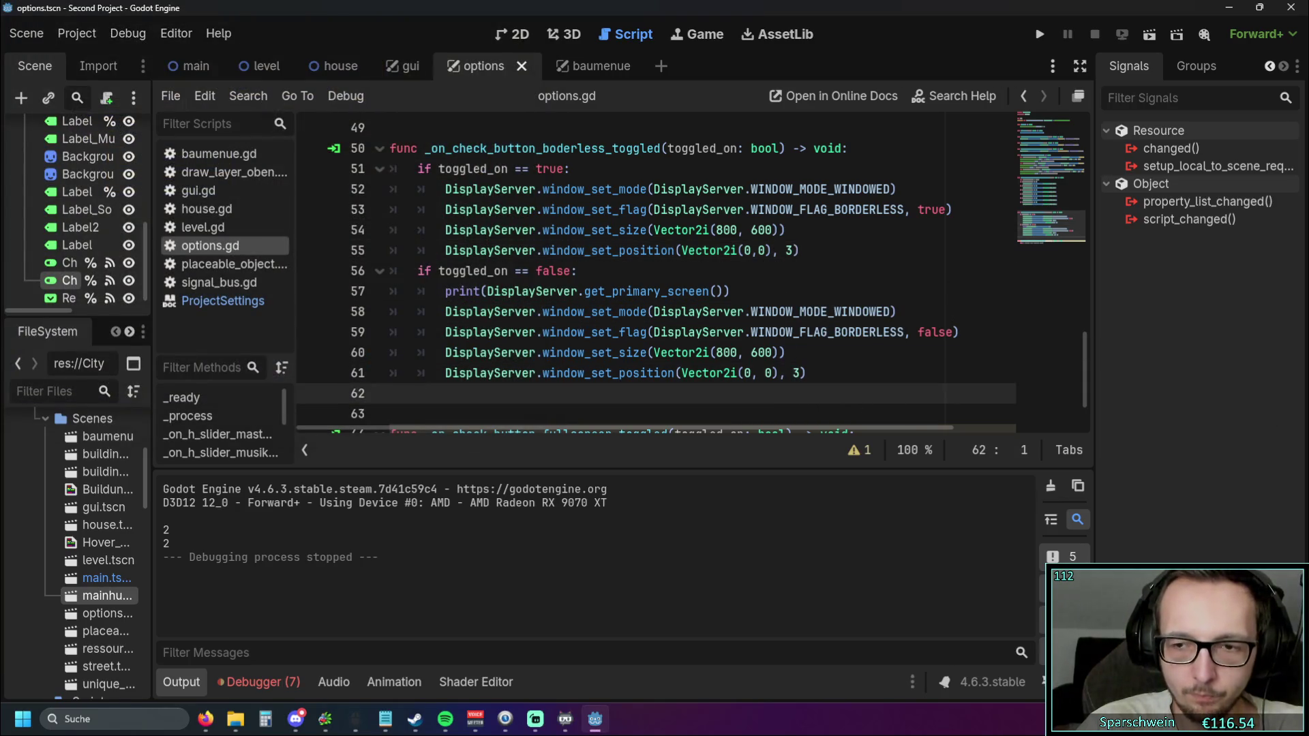
Run the game with screen index 3, toggle Borderless repeatedly, and stop it with F8
click(1038, 34)
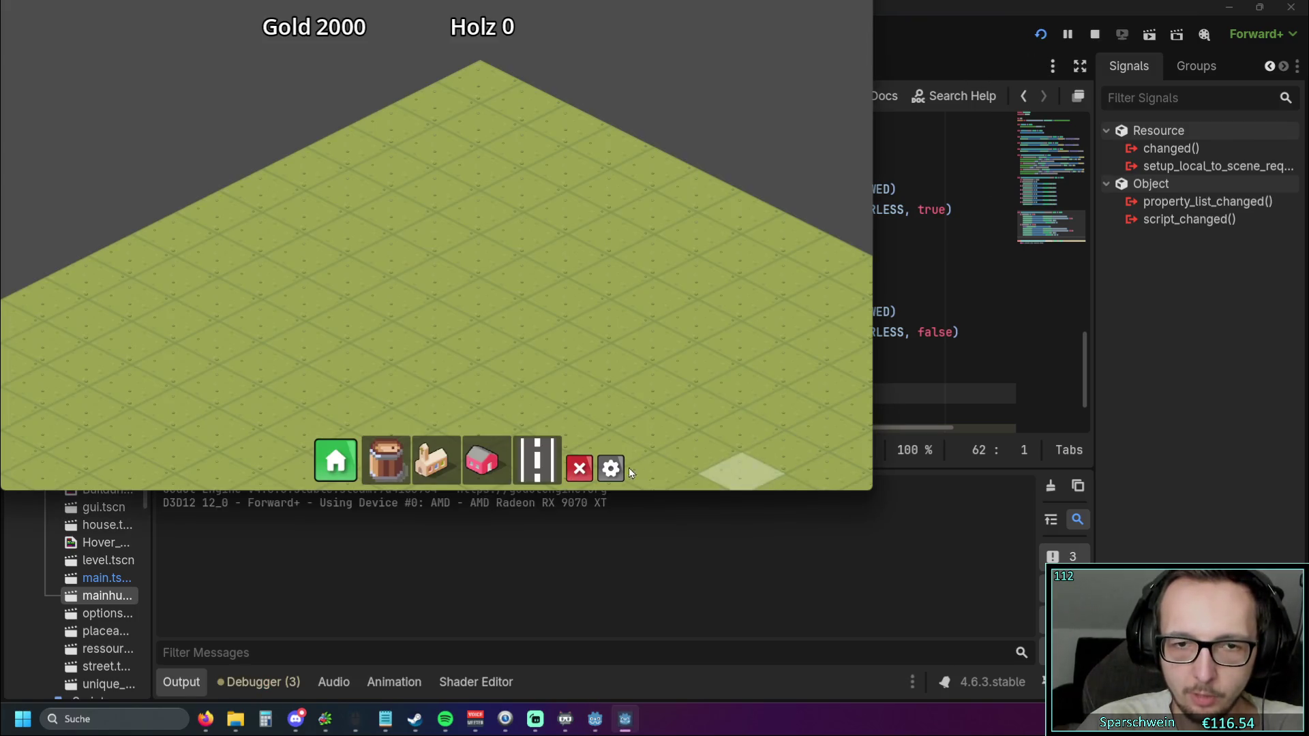
click(611, 468)
click(579, 259)
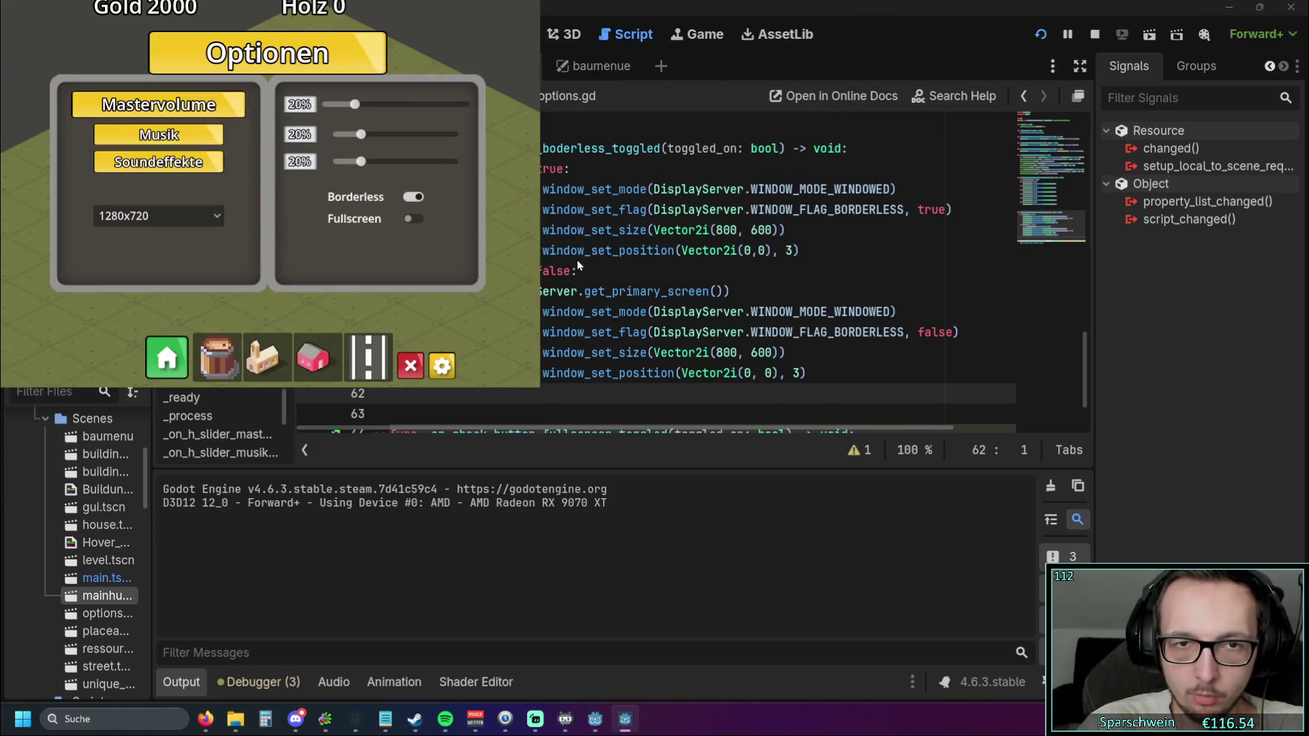
click(409, 196)
click(415, 215)
click(412, 197)
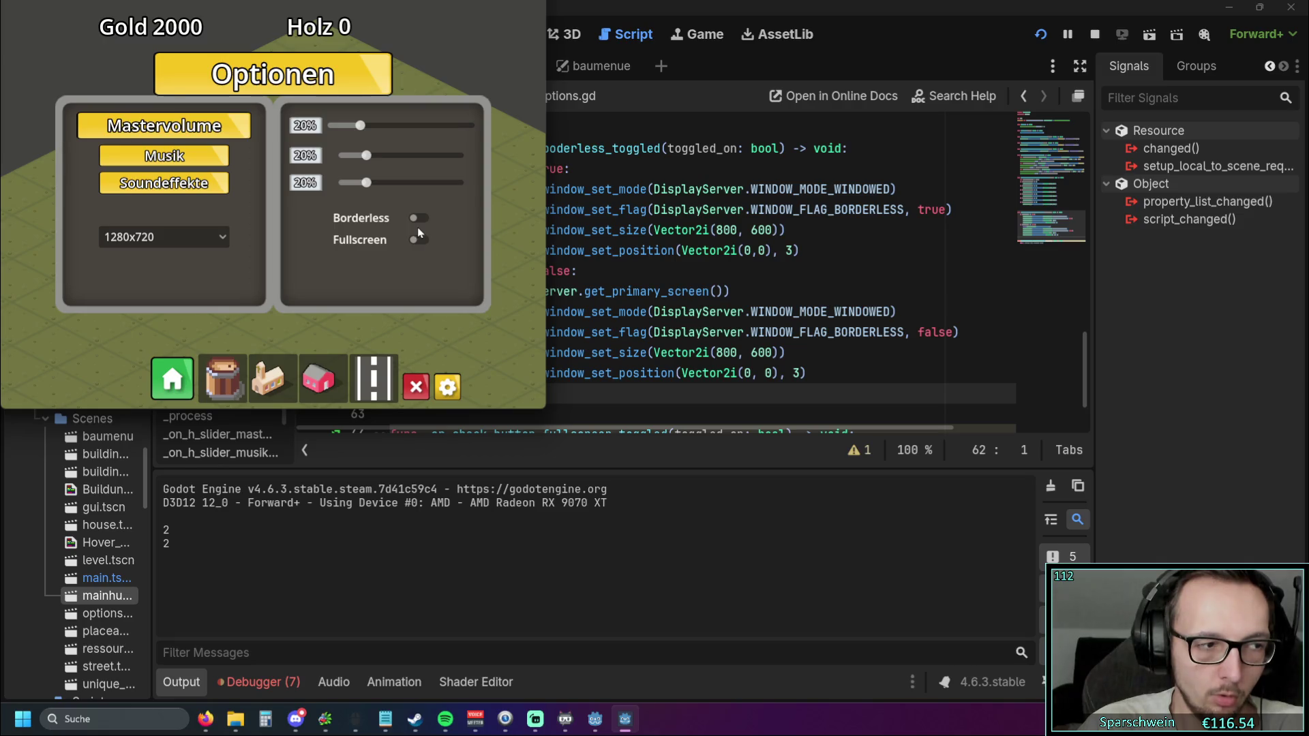
click(421, 219)
click(414, 199)
click(416, 215)
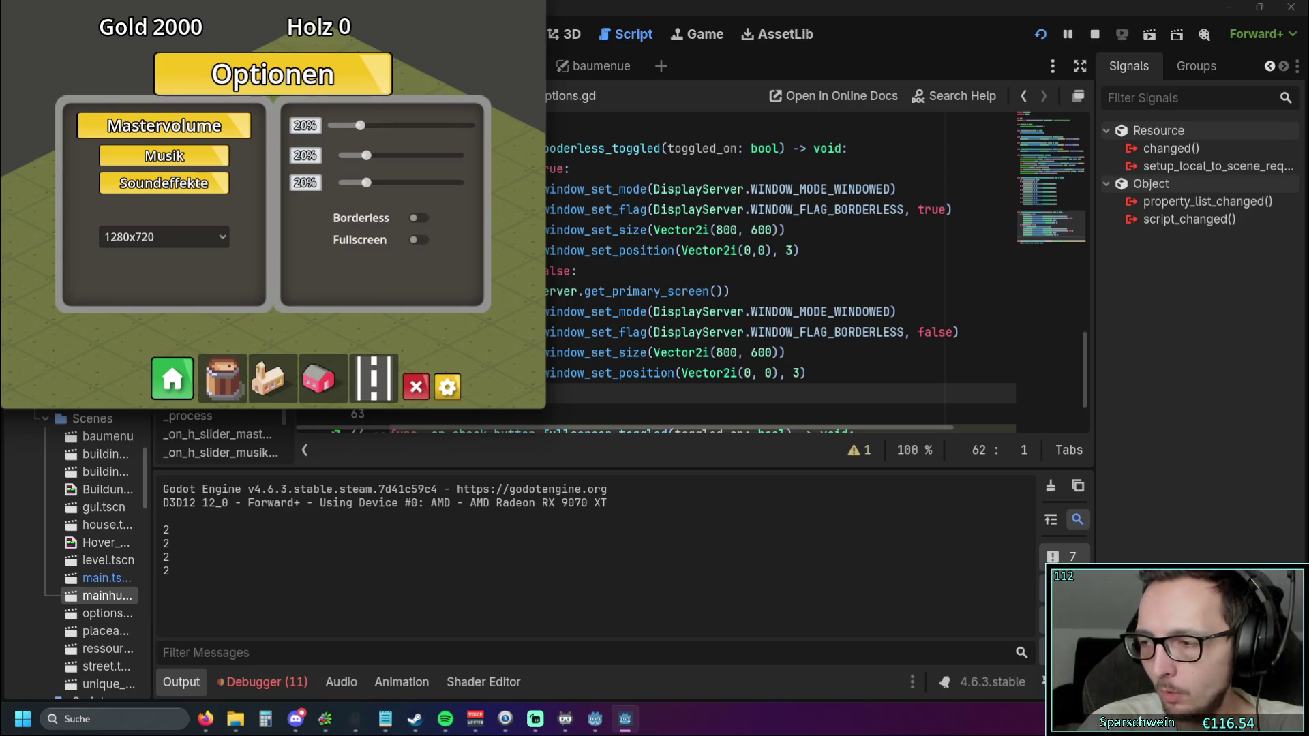
key(F8)
Change the screen argument on lines 61 and 55 to 4
click(794, 332)
click(795, 373)
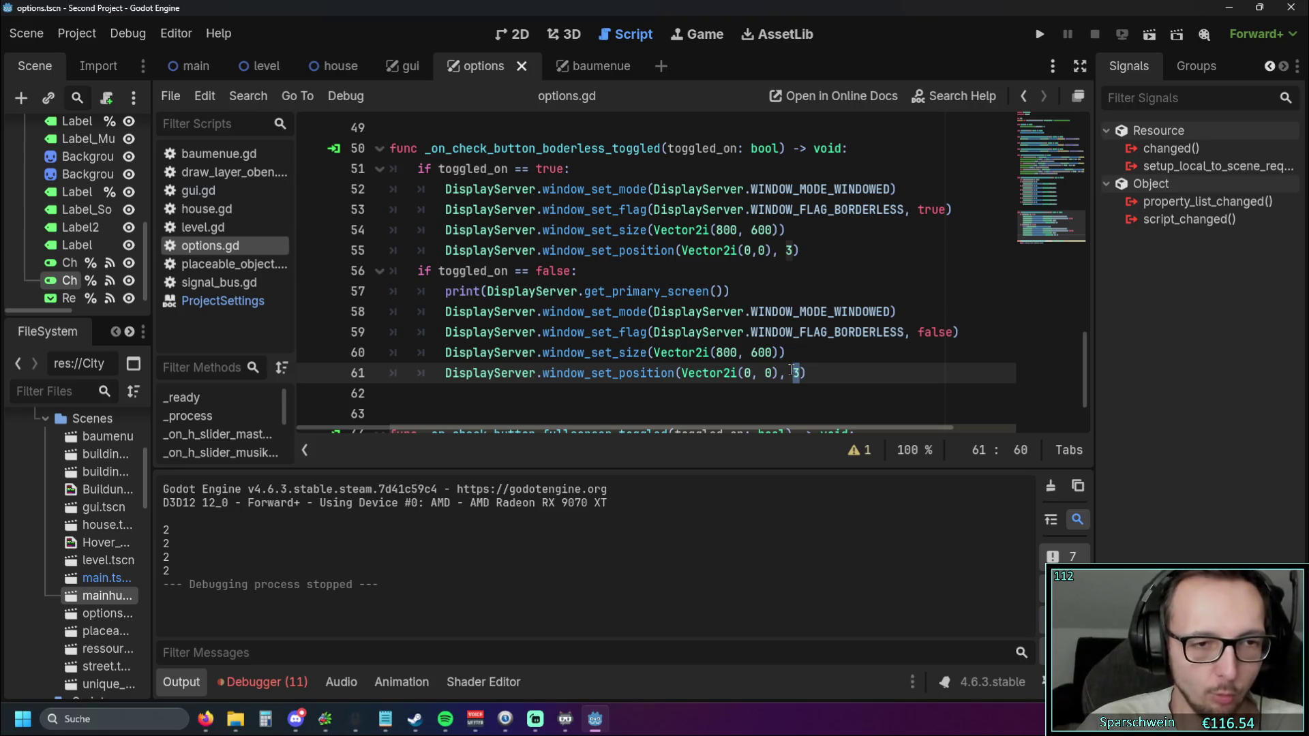
text(4)
double_click(789, 250)
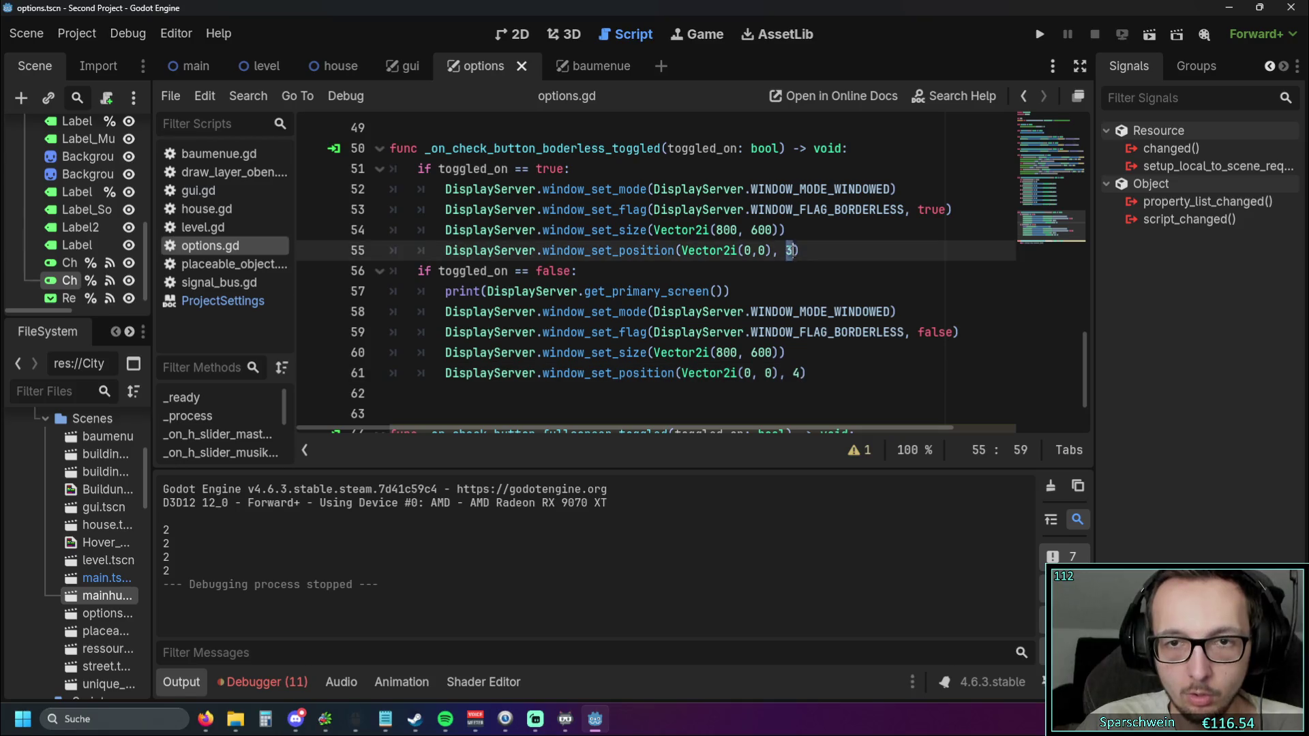
text(4)
key(Down)
key(Down)
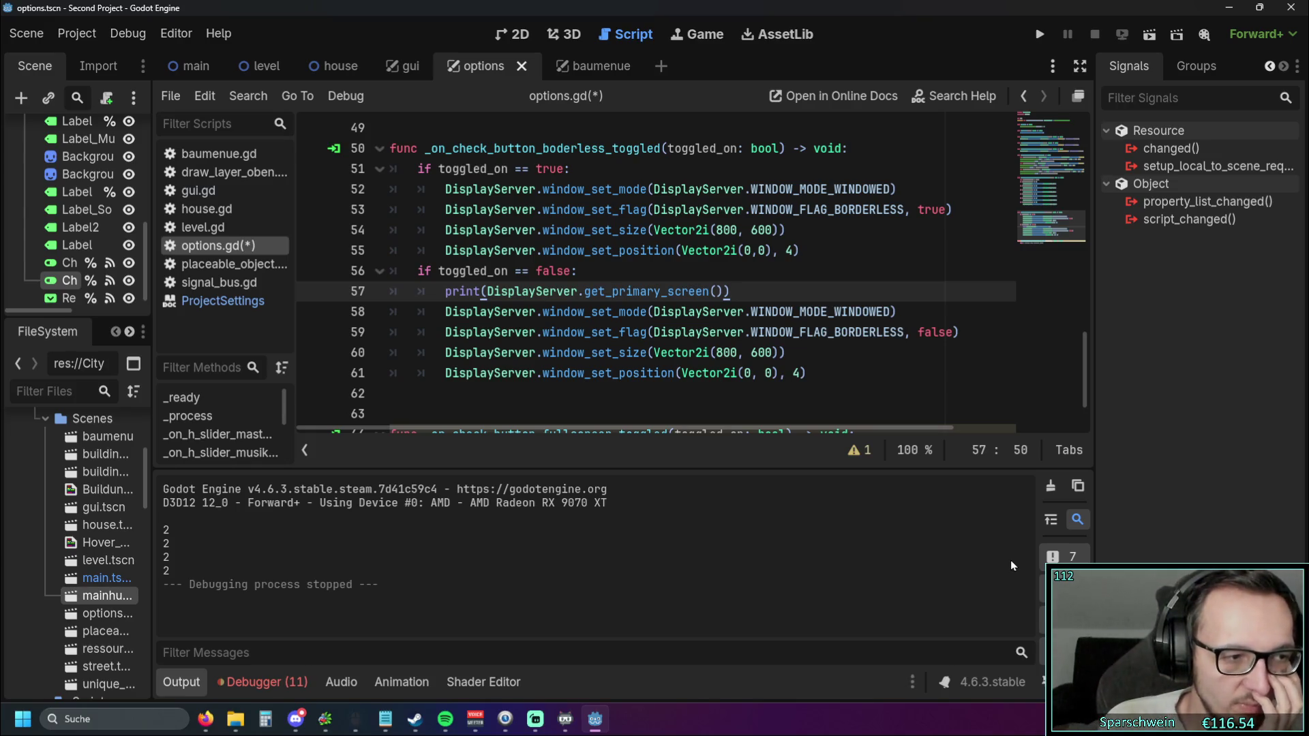
Replace the 4 on lines 55 and 61 with DisplayServer.get_primary_screen() copied from line 57
drag(729, 291, 385, 291)
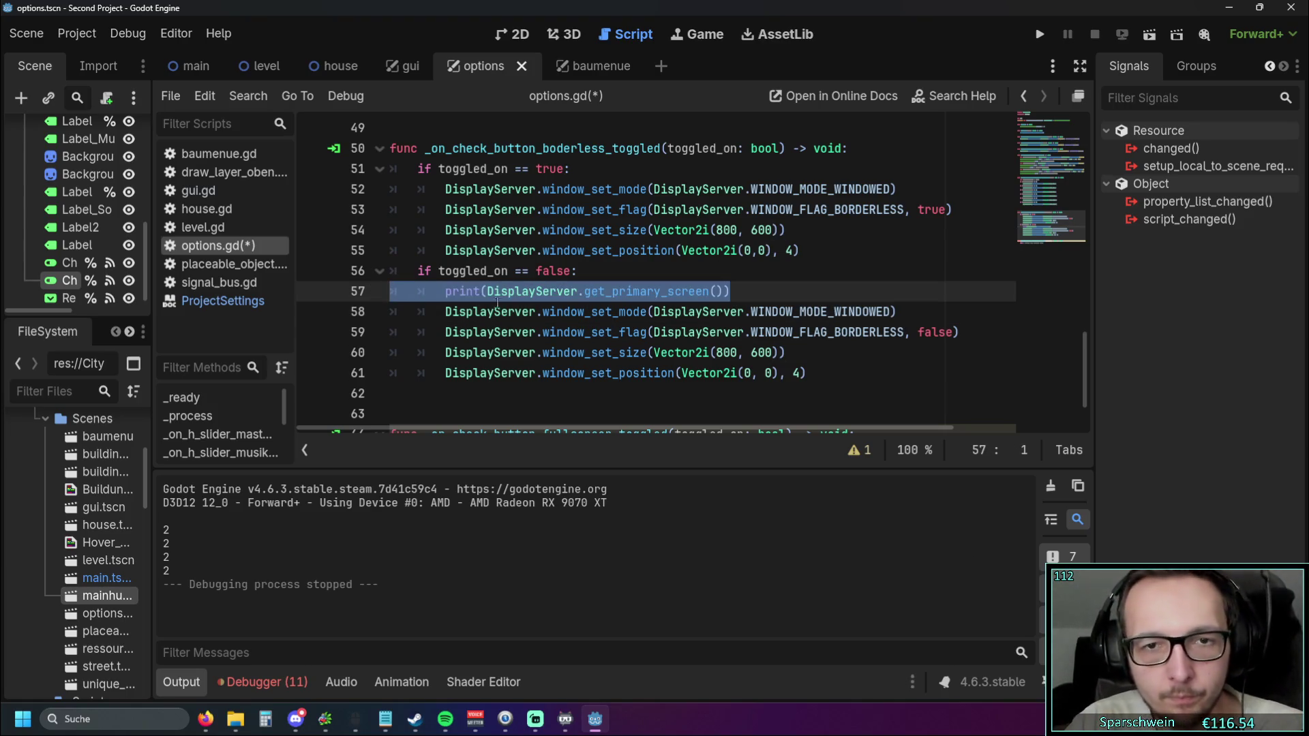
click(733, 298)
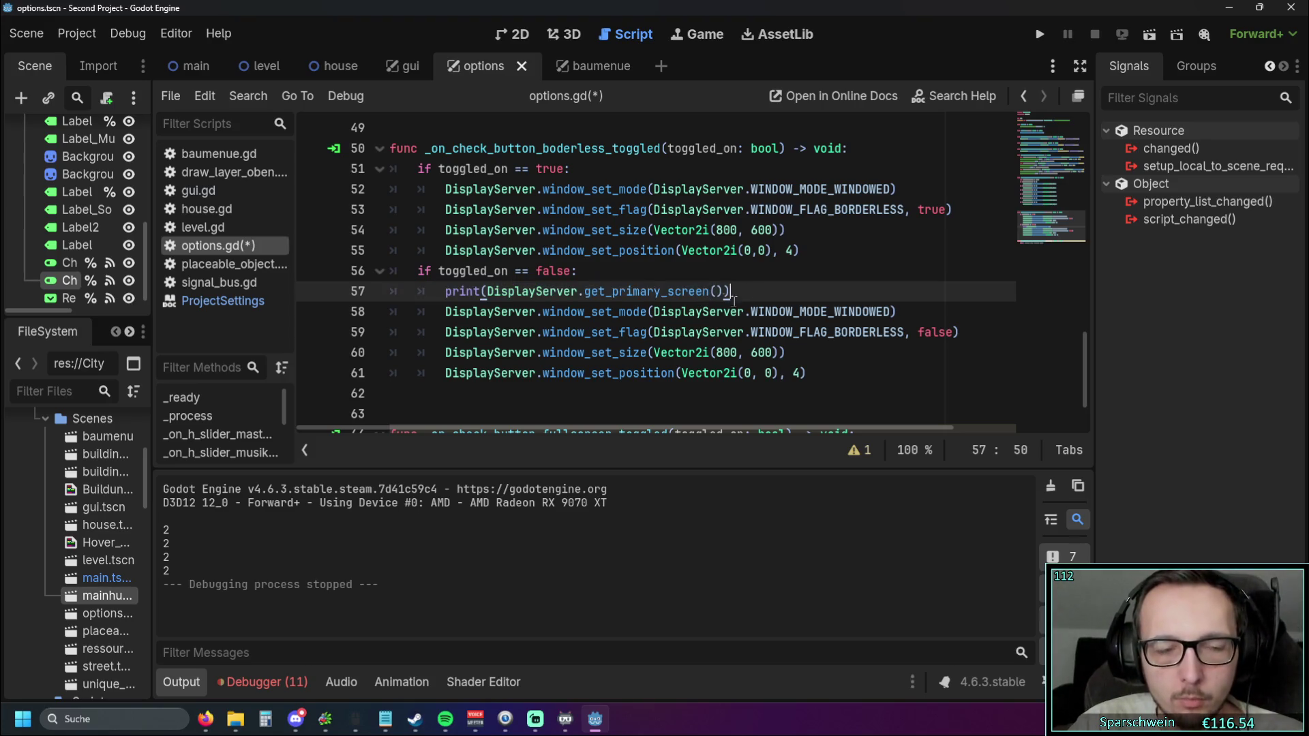
drag(757, 296, 385, 292)
key(ctrl+c)
drag(487, 291, 723, 293)
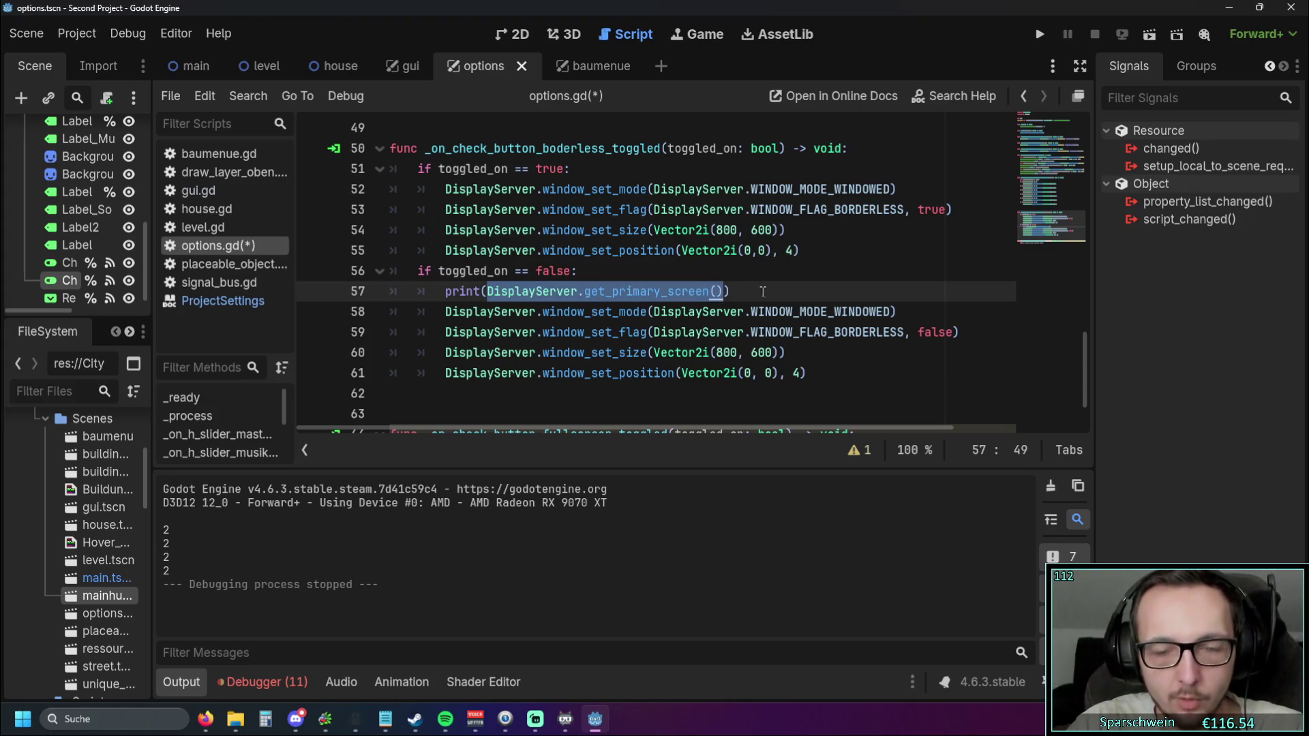
double_click(791, 250)
key(ctrl+v)
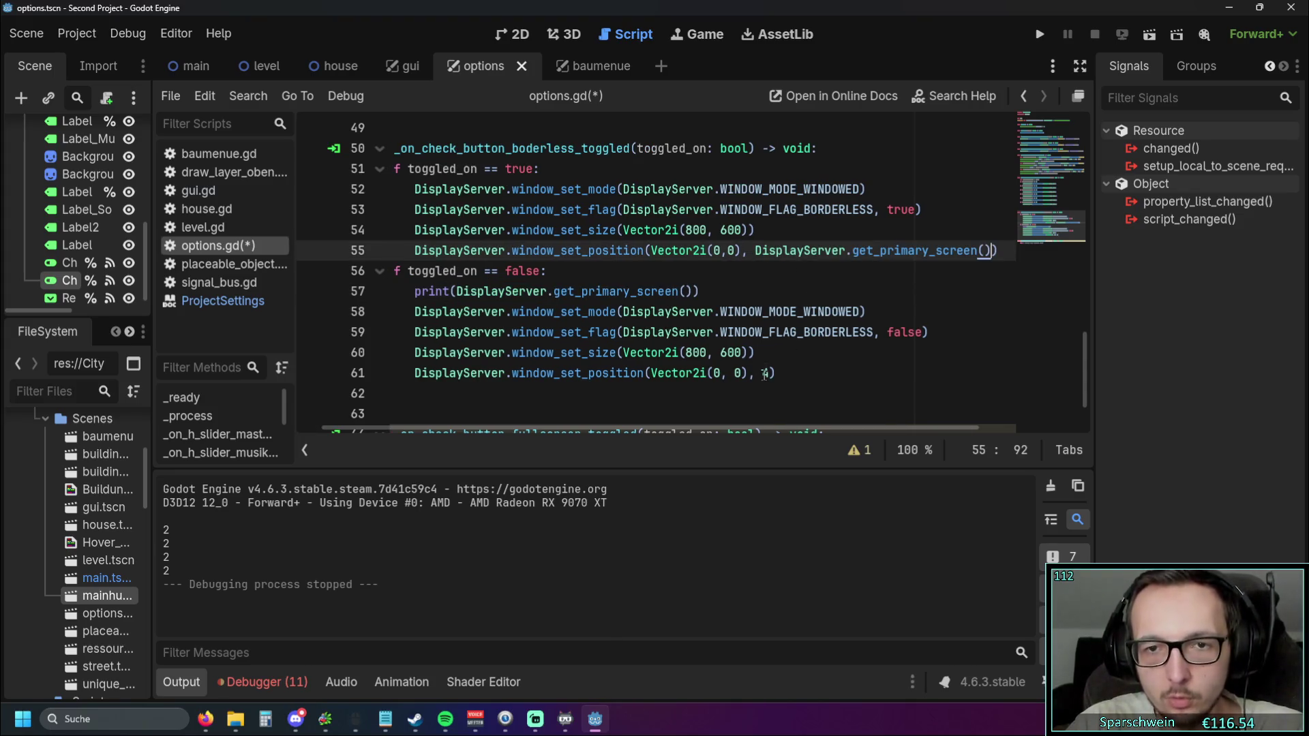
double_click(764, 373)
key(ctrl+v)
drag(729, 292, 323, 305)
click(732, 293)
Run the game, open Optionen, and toggle Borderless off and on several times
click(1040, 34)
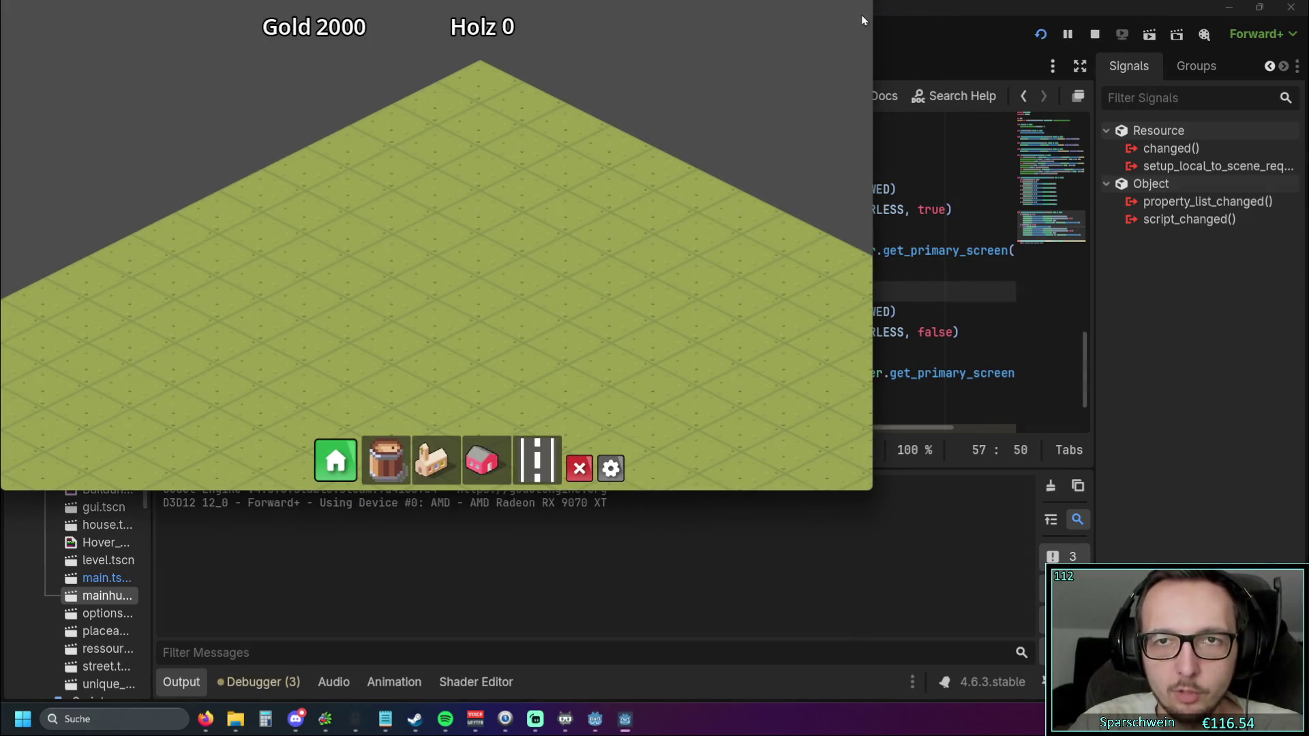
click(609, 469)
click(776, 223)
click(609, 471)
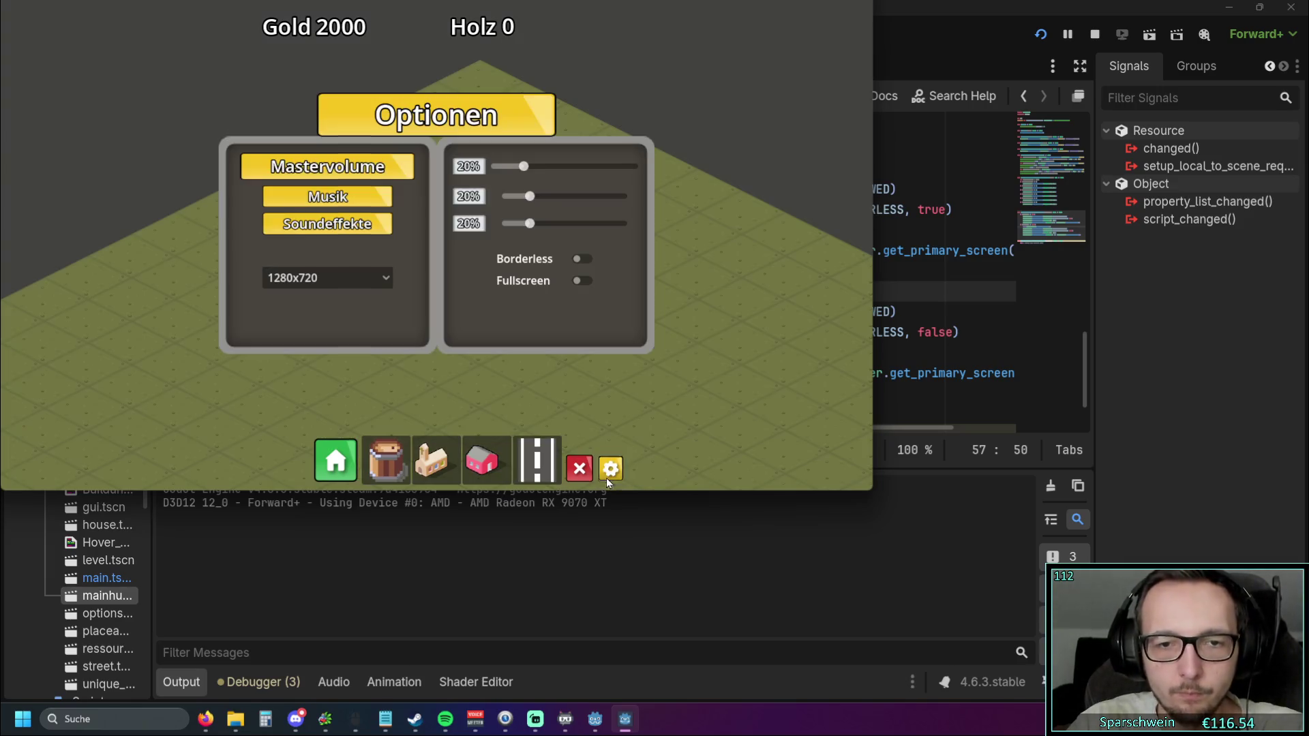
click(583, 259)
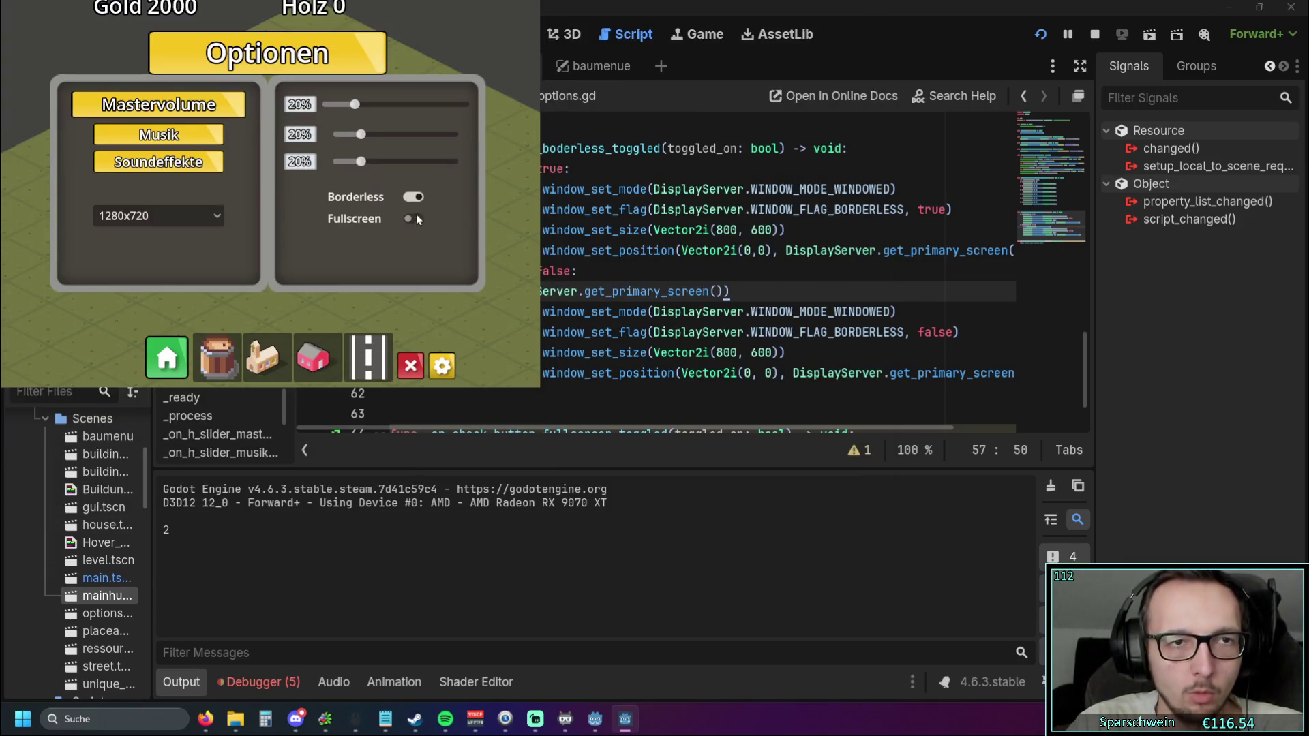
click(417, 215)
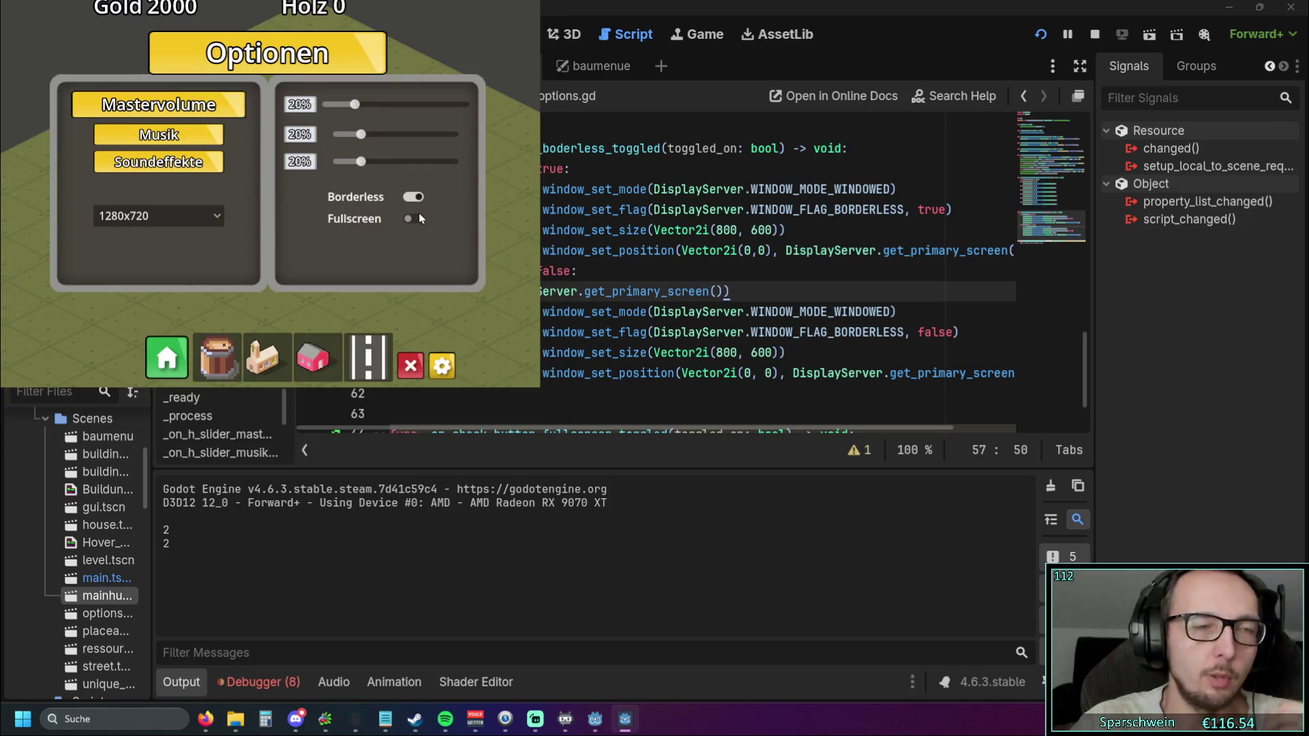
click(418, 218)
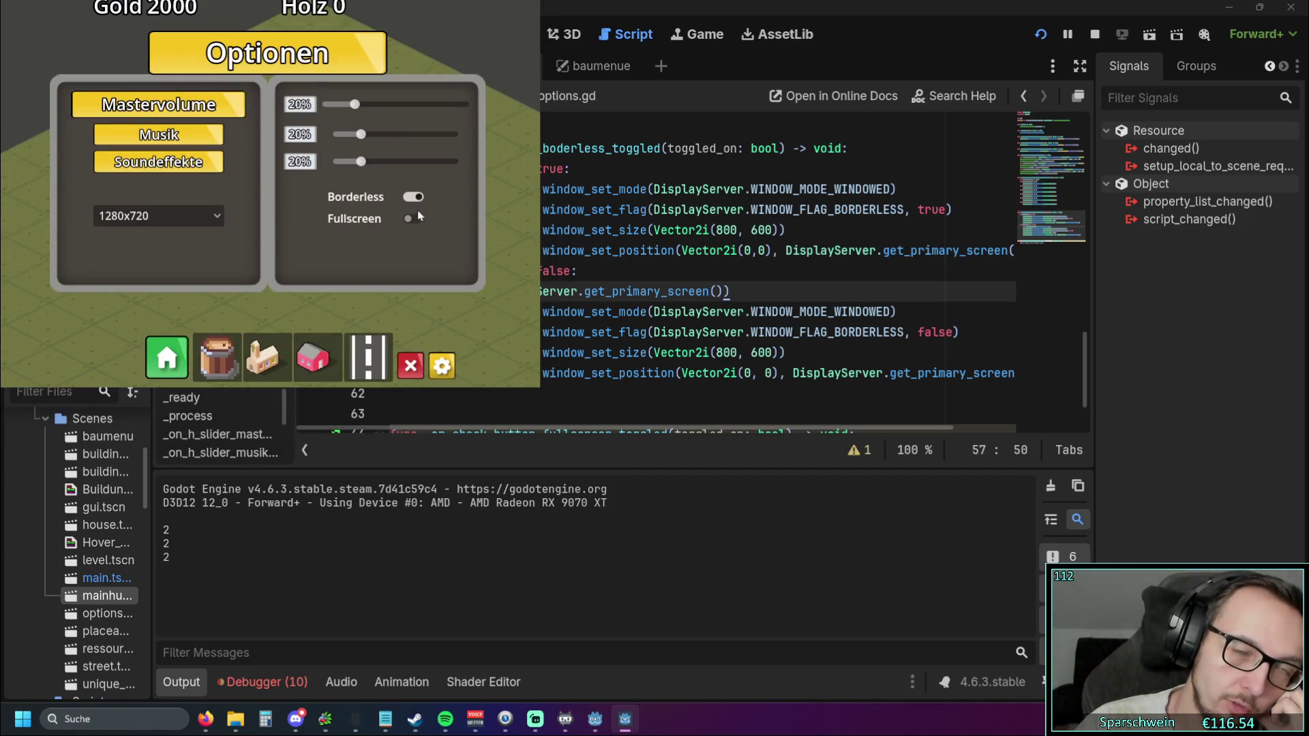
click(418, 219)
click(415, 199)
click(418, 217)
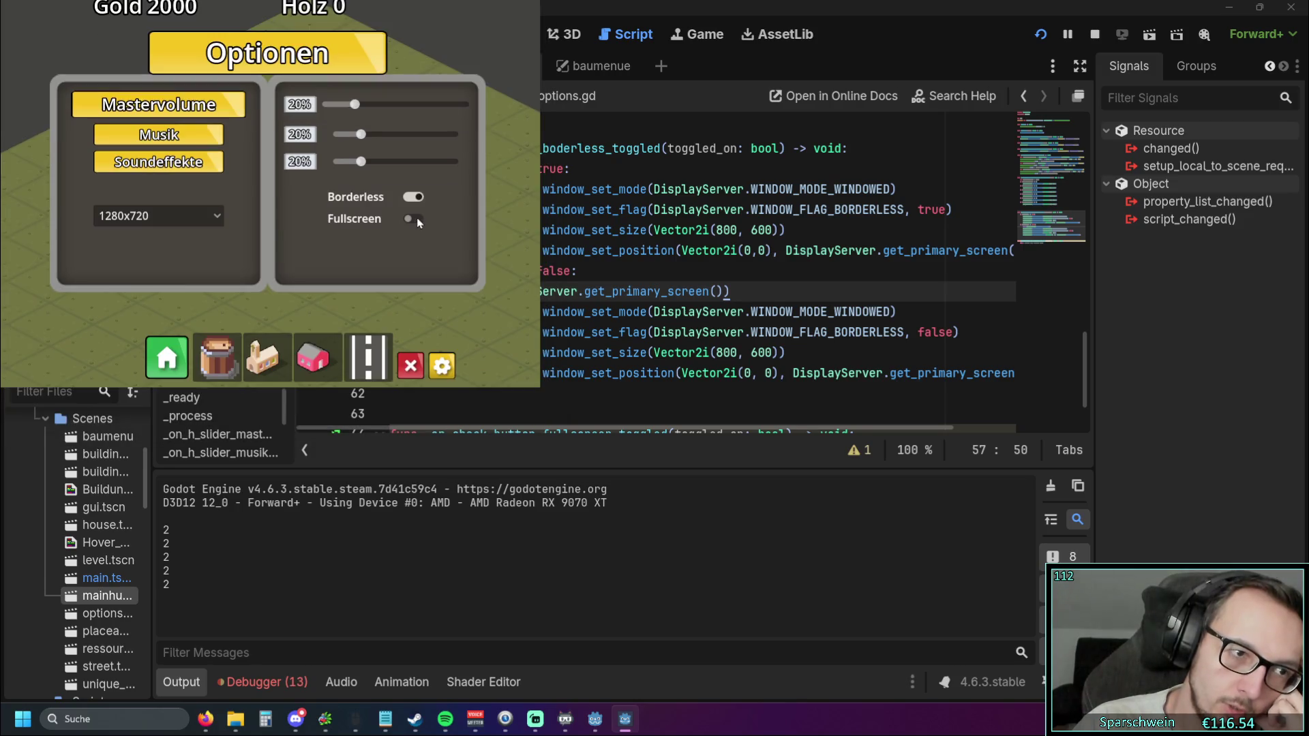
Close and reopen the Optionen panel, then quit the game with Alt+F4 and return to the script
click(439, 368)
click(439, 369)
click(449, 303)
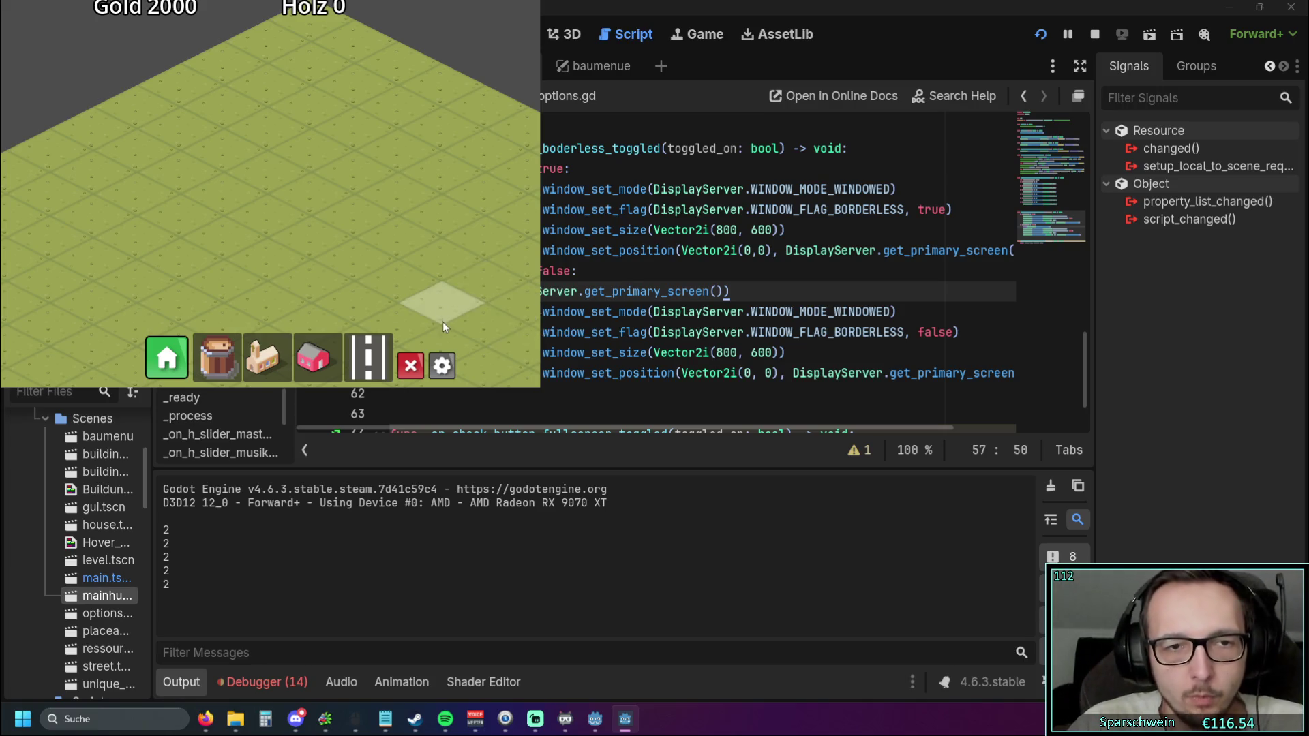
key(Escape)
key(Escape)
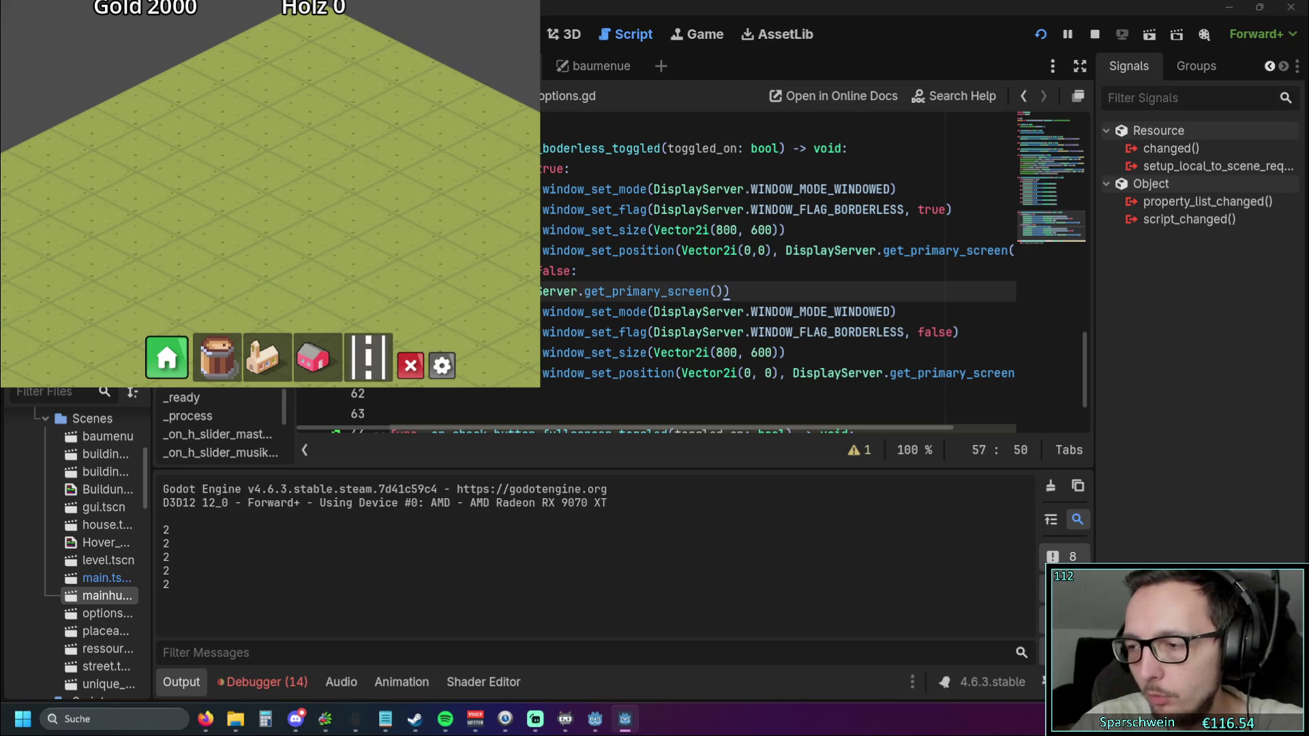
key(alt+F4)
click(857, 311)
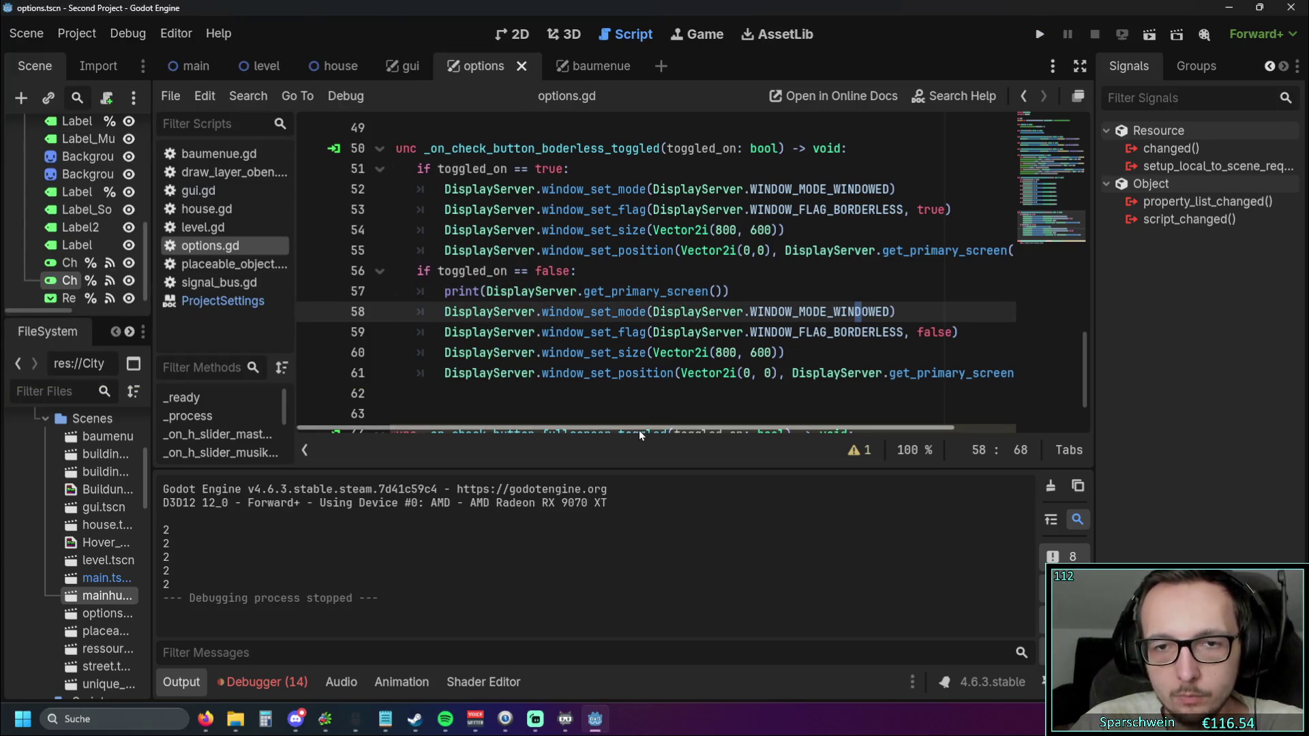
Replace get_primary_screen on line 55 with window_get_current_screen via autocomplete, fixing a wrong suggestion
drag(640, 430, 697, 431)
drag(835, 250, 885, 250)
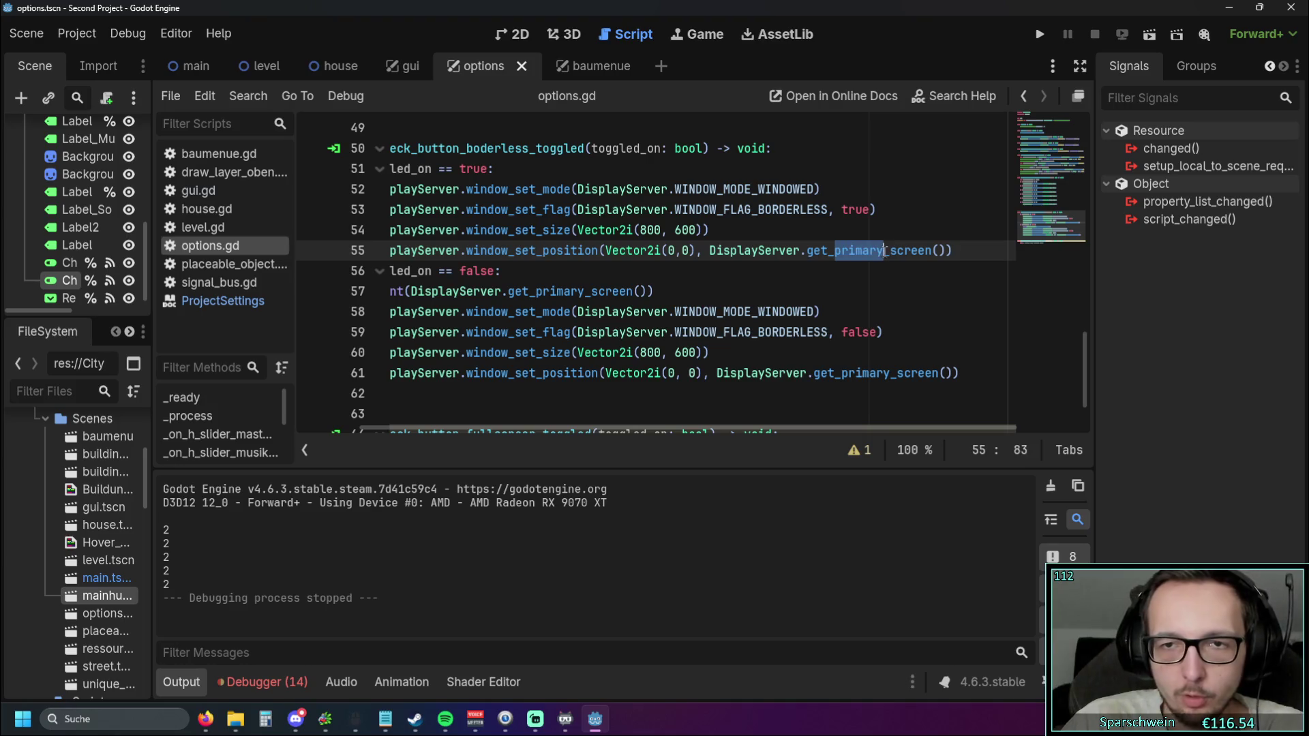
text(curr)
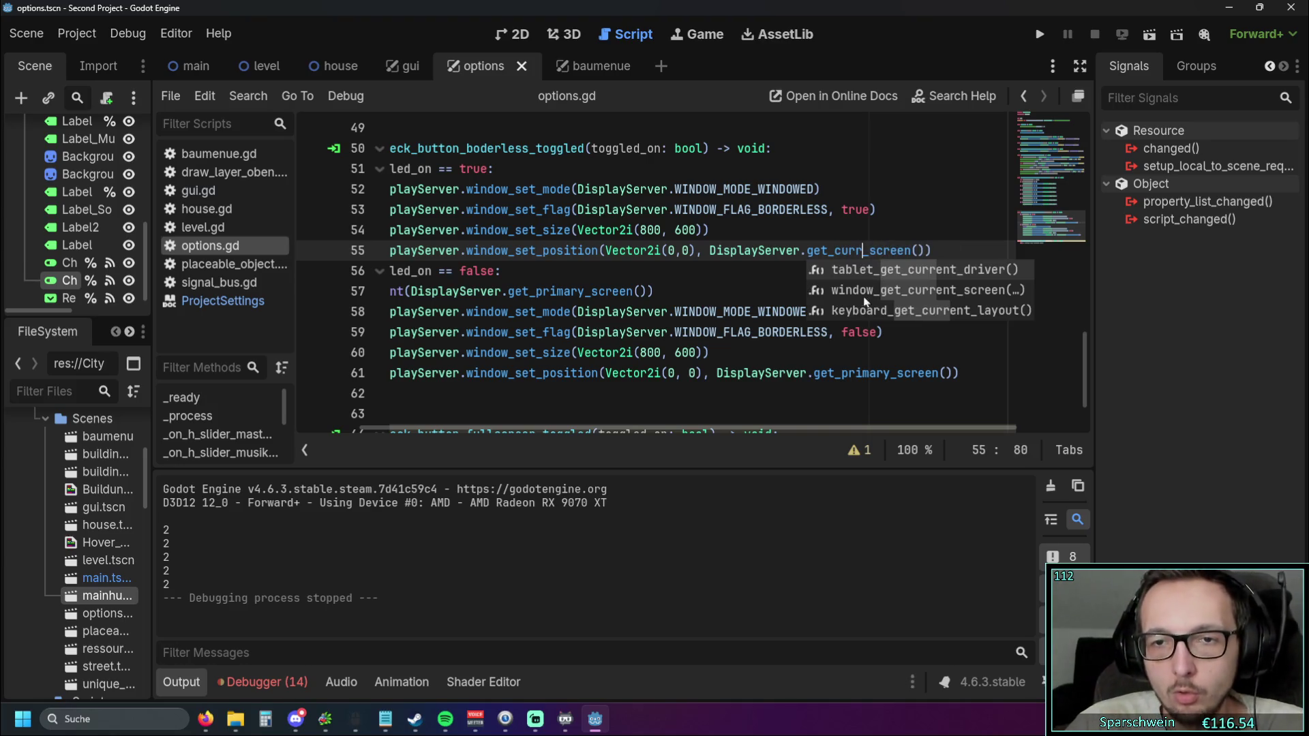
click(894, 271)
key(shift+Left)
key(shift+Left)
key(shift+Left)
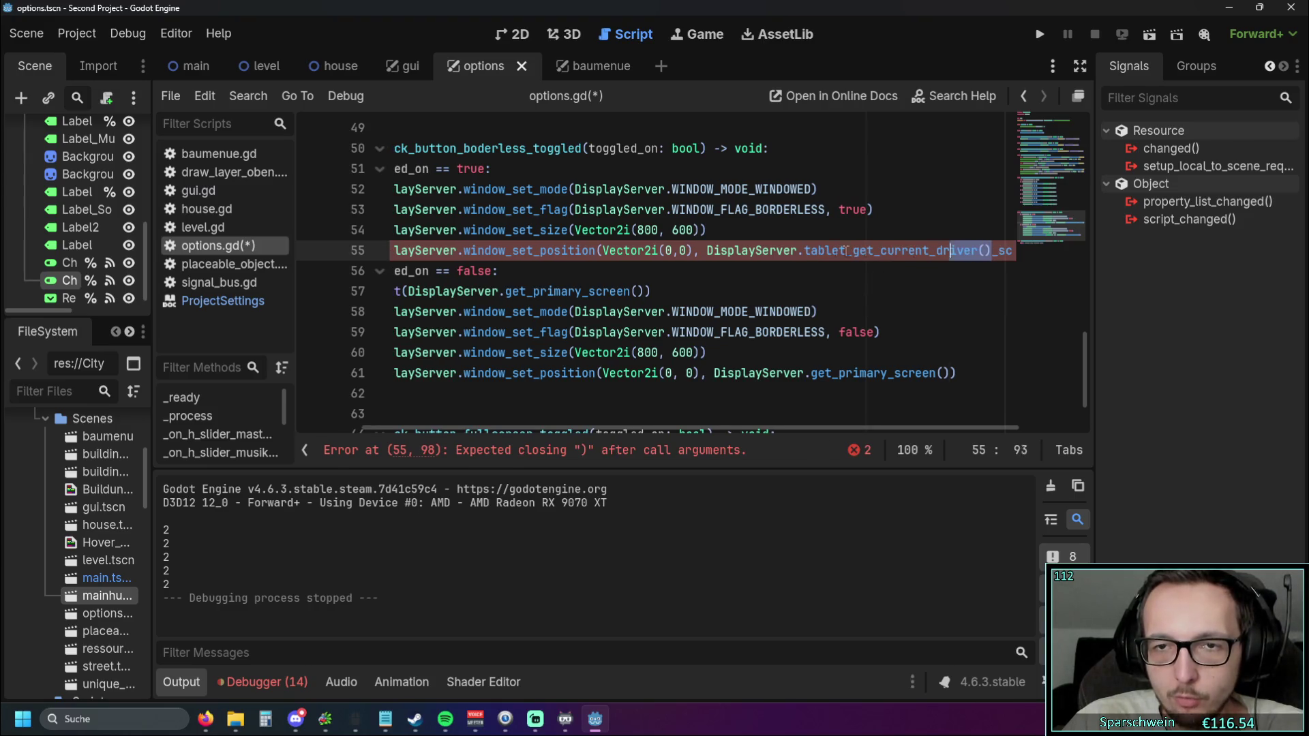
key(ctrl+shift+Left)
key(BackSpace)
click(857, 251)
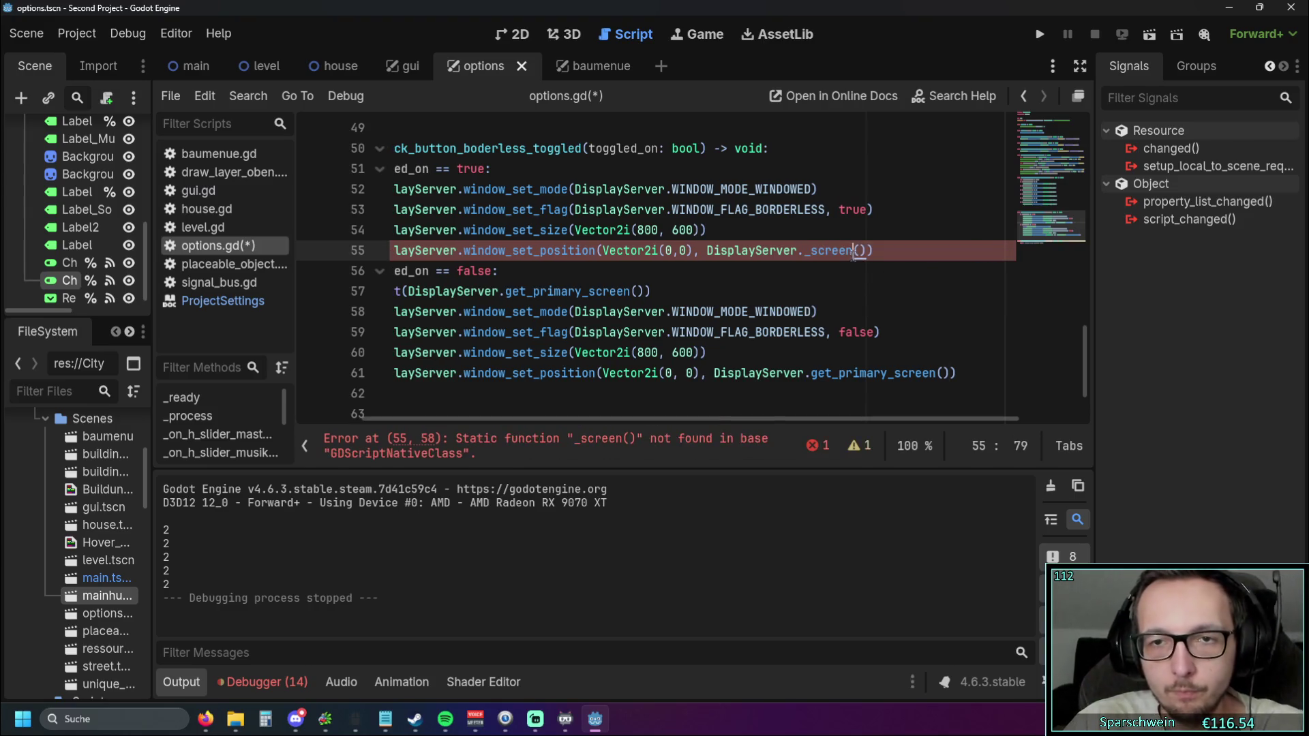
drag(855, 252, 805, 253)
text(curren)
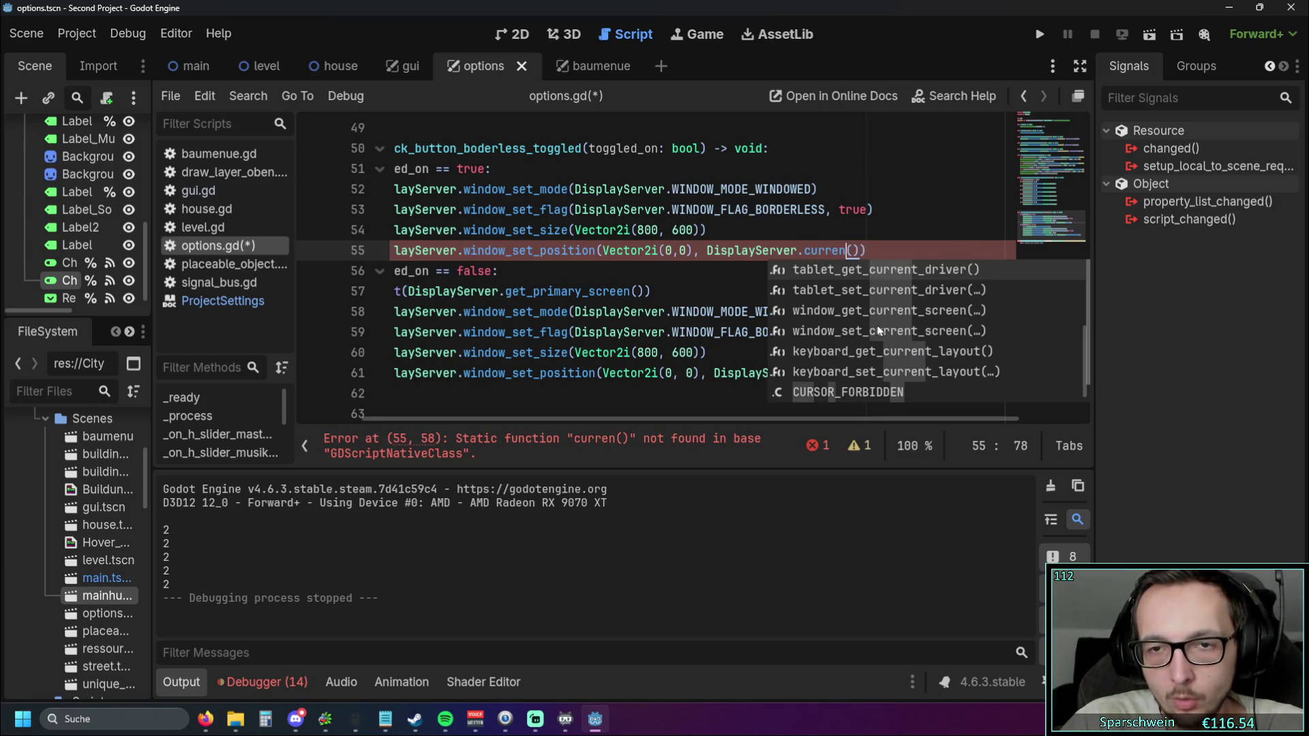
click(850, 315)
drag(804, 252, 980, 252)
Paste window_get_current_screen() over the get_primary_screen() call on line 61
drag(949, 373, 811, 377)
text(window_get_current_screen()
key(Up)
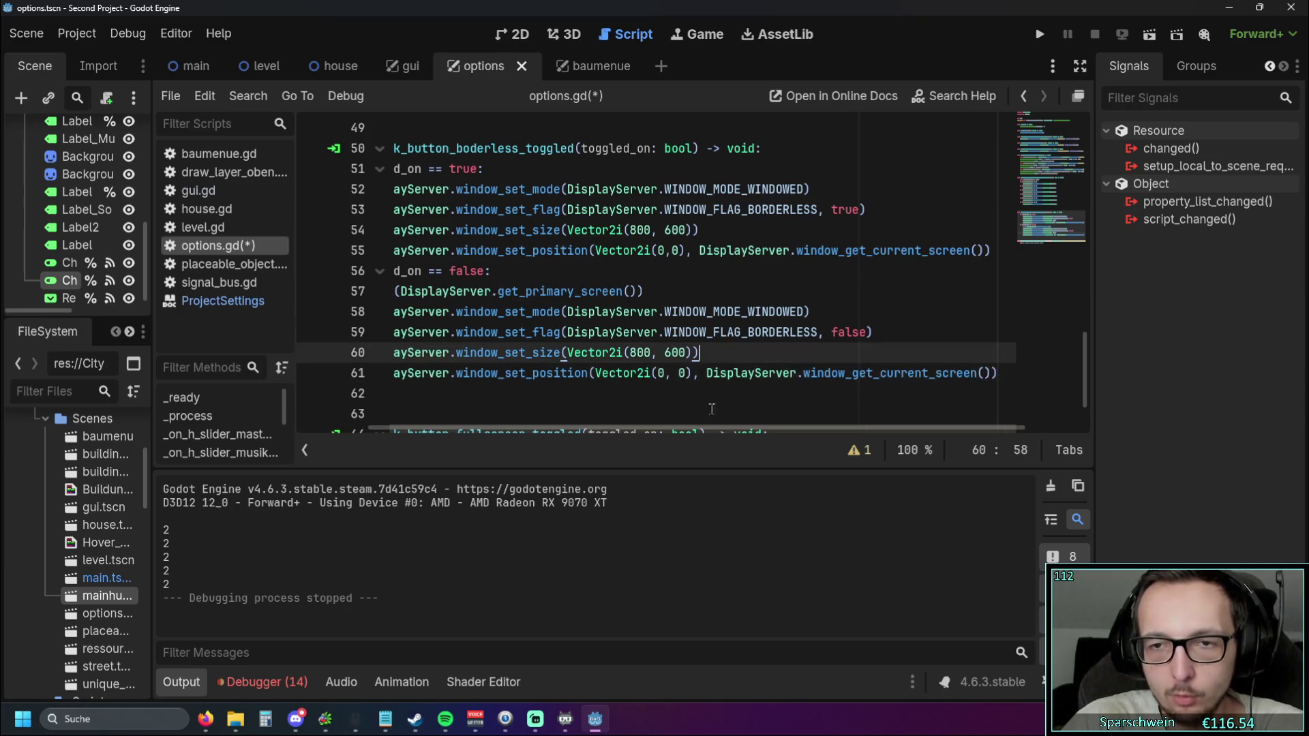
drag(689, 428, 608, 429)
click(846, 280)
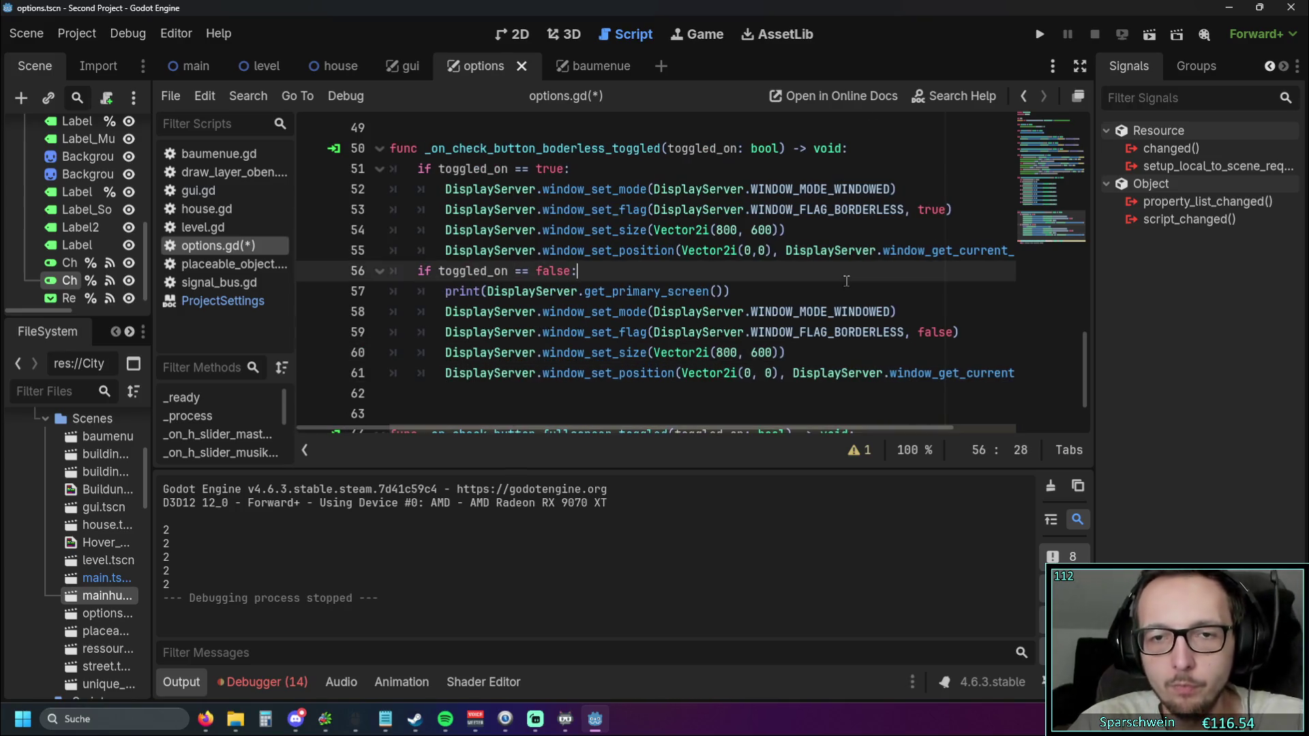
Run the game, toggle Borderless in the options panel, stop it, then run and stop once more
click(1039, 34)
click(611, 467)
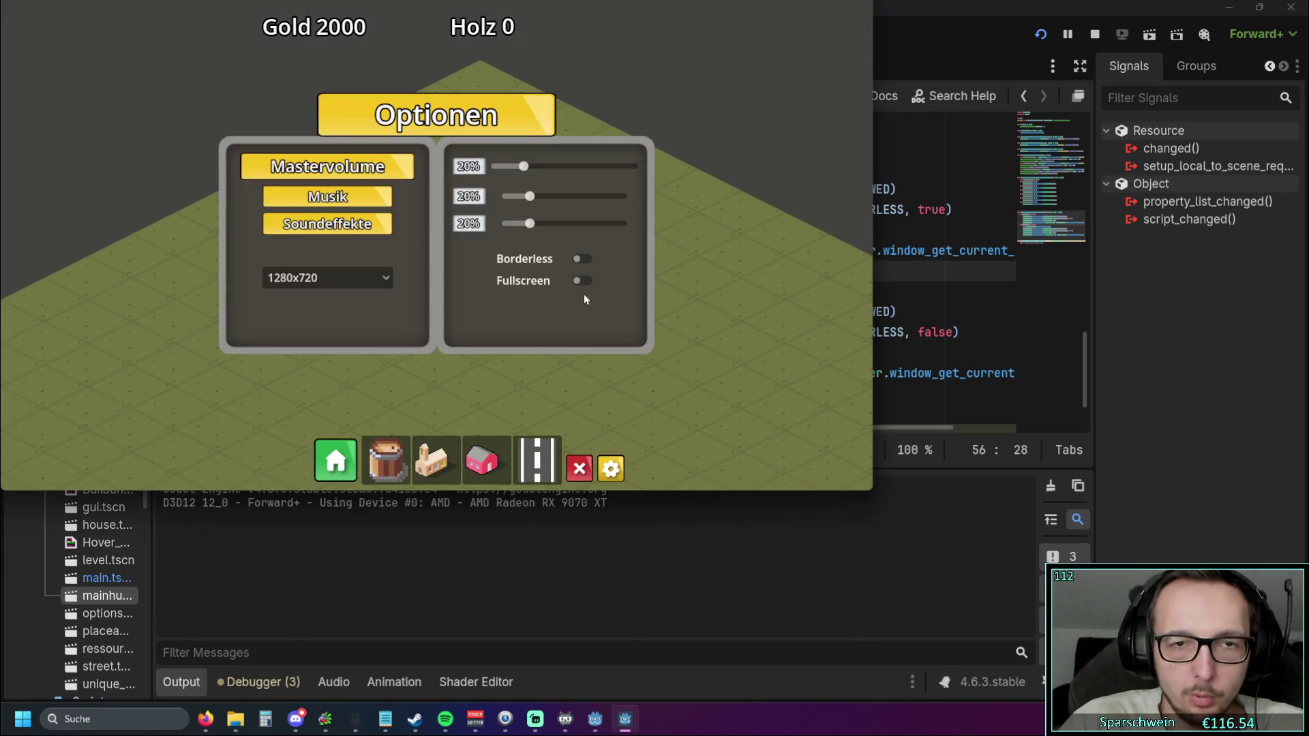
click(583, 278)
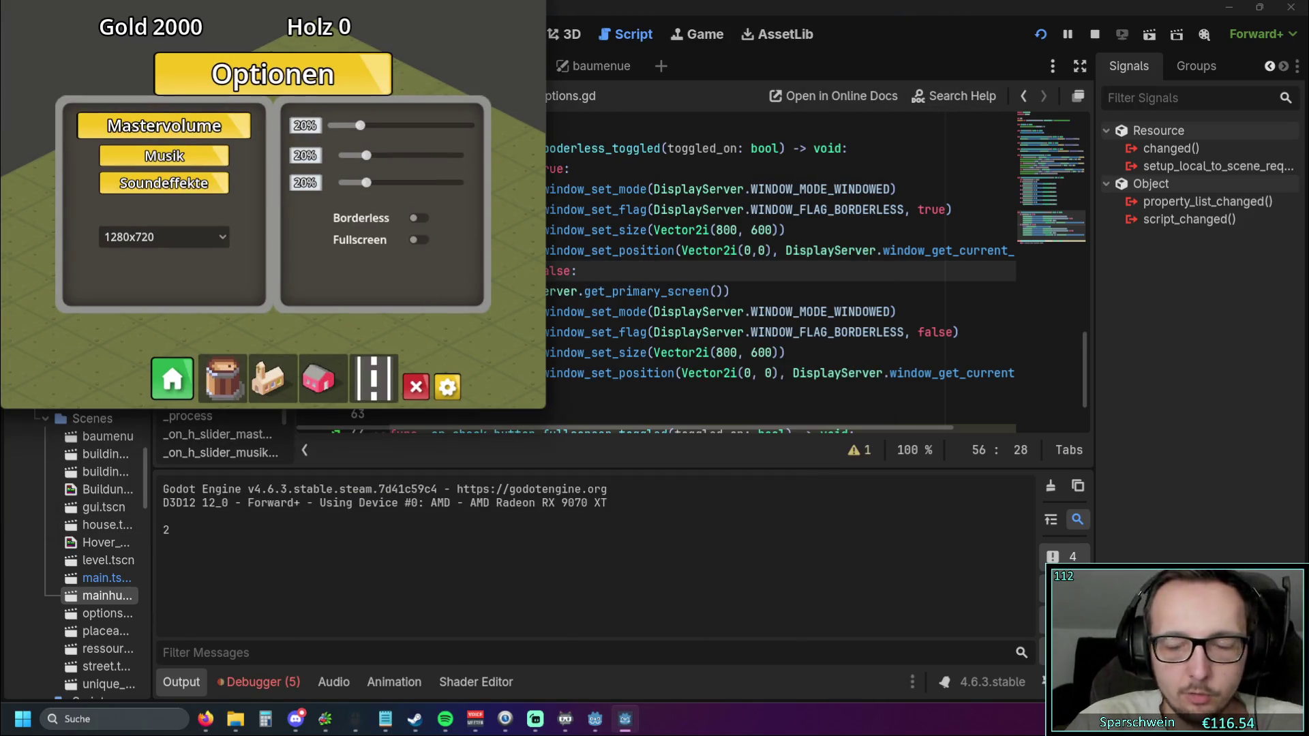
key(F8)
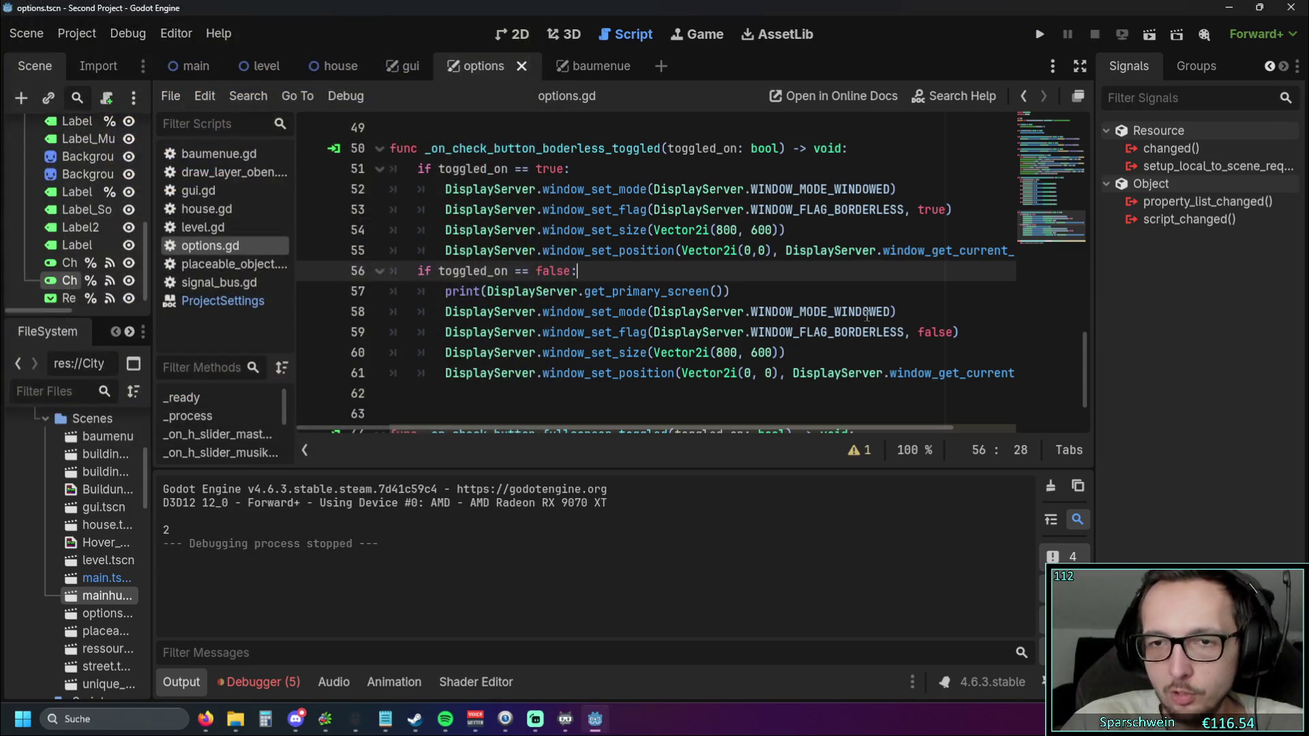
click(1039, 34)
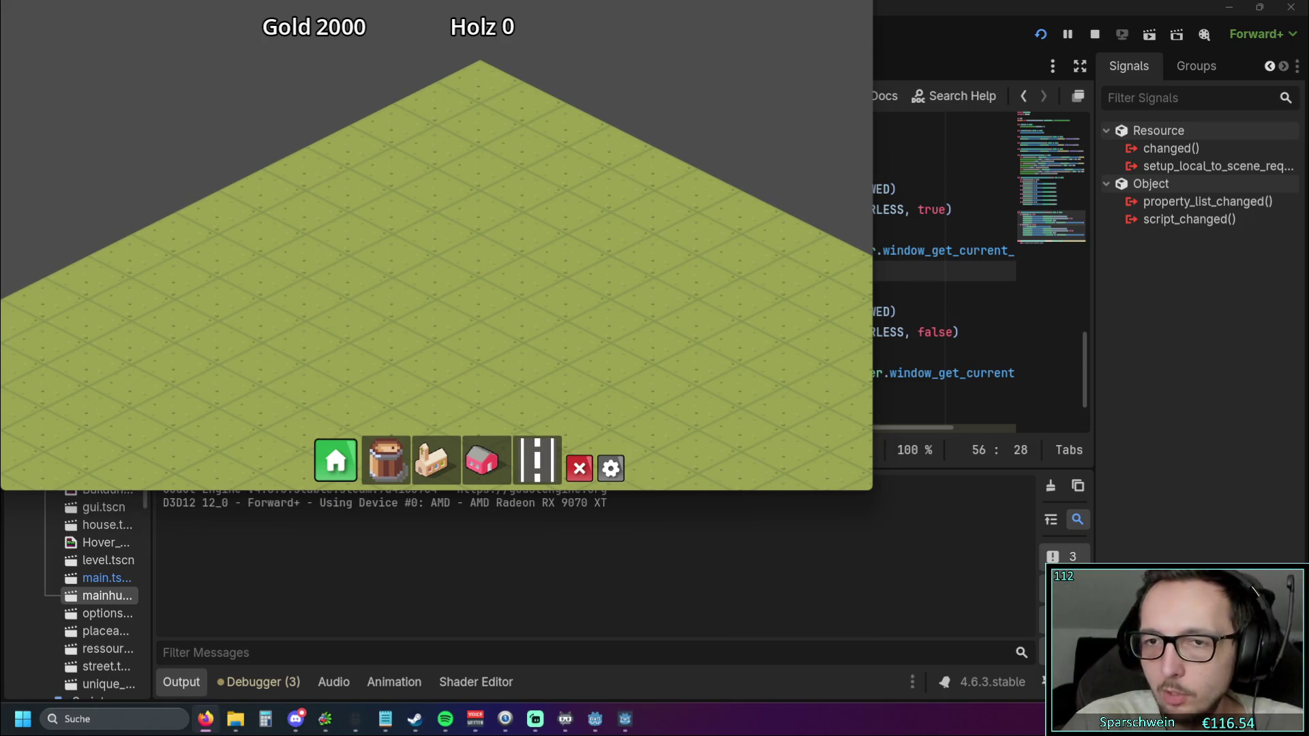
key(F8)
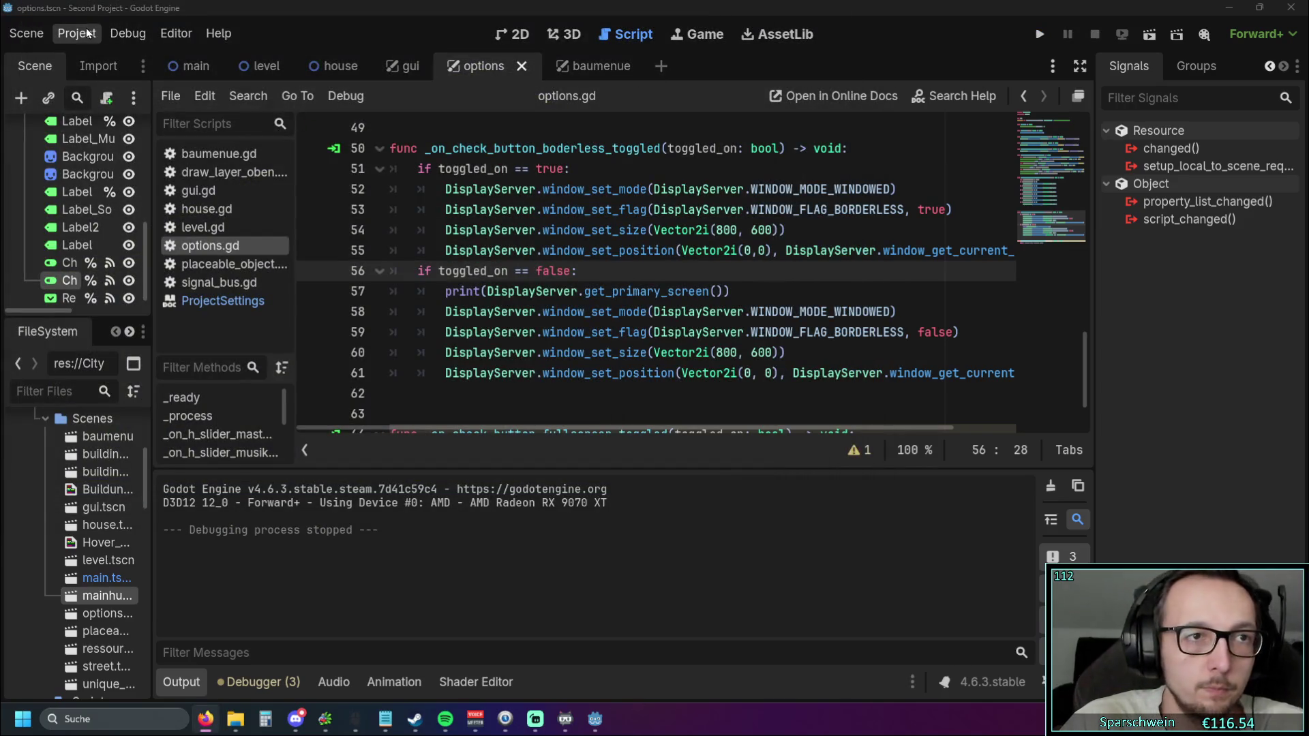
Inspect the initial window position in Project Settings, then close them
click(76, 33)
click(95, 57)
click(876, 326)
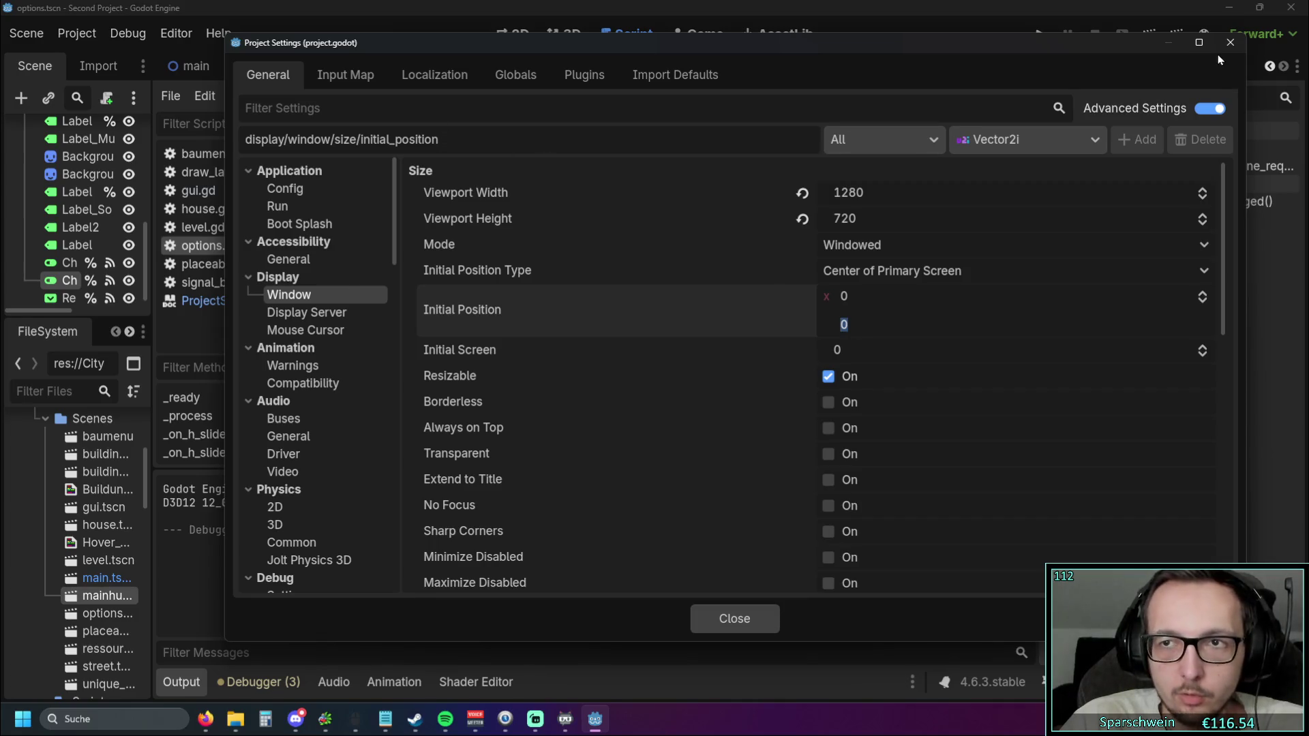
click(1230, 43)
Set Editor Settings' run Window Placement Rect to Custom Position and run the game
click(181, 35)
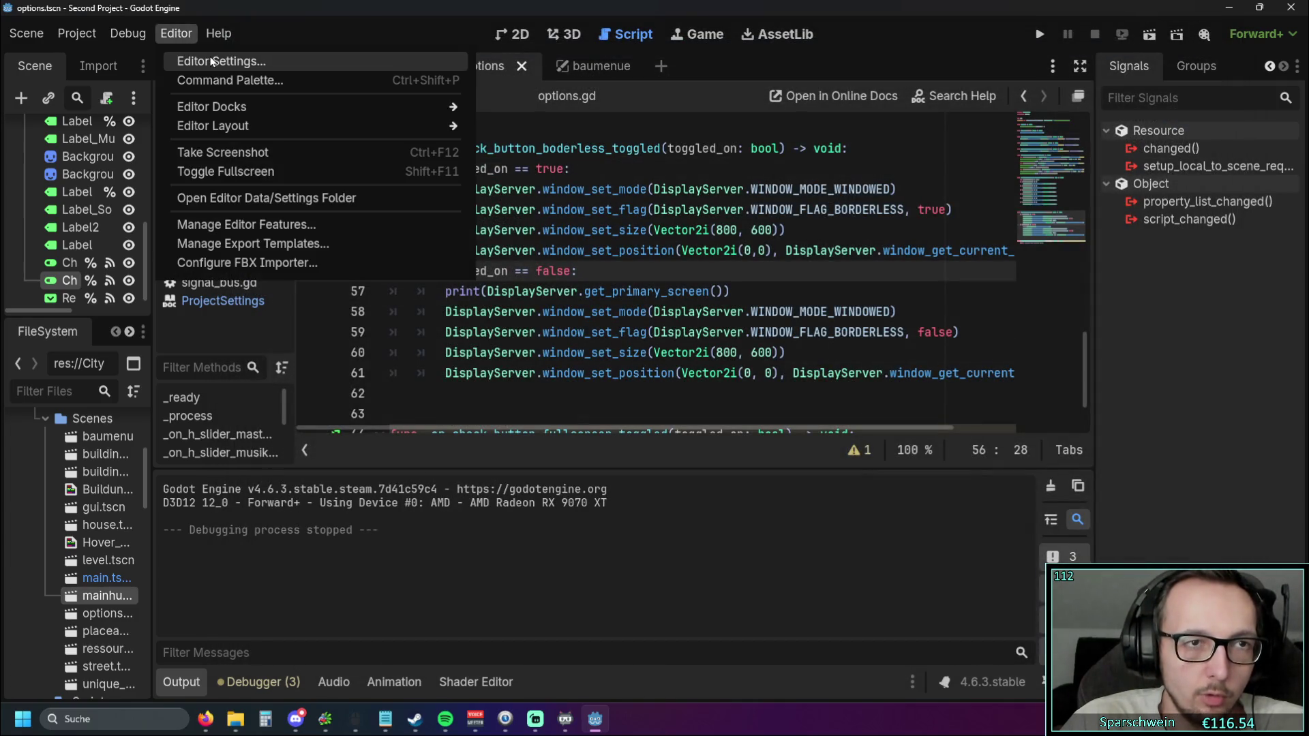
click(212, 62)
click(845, 176)
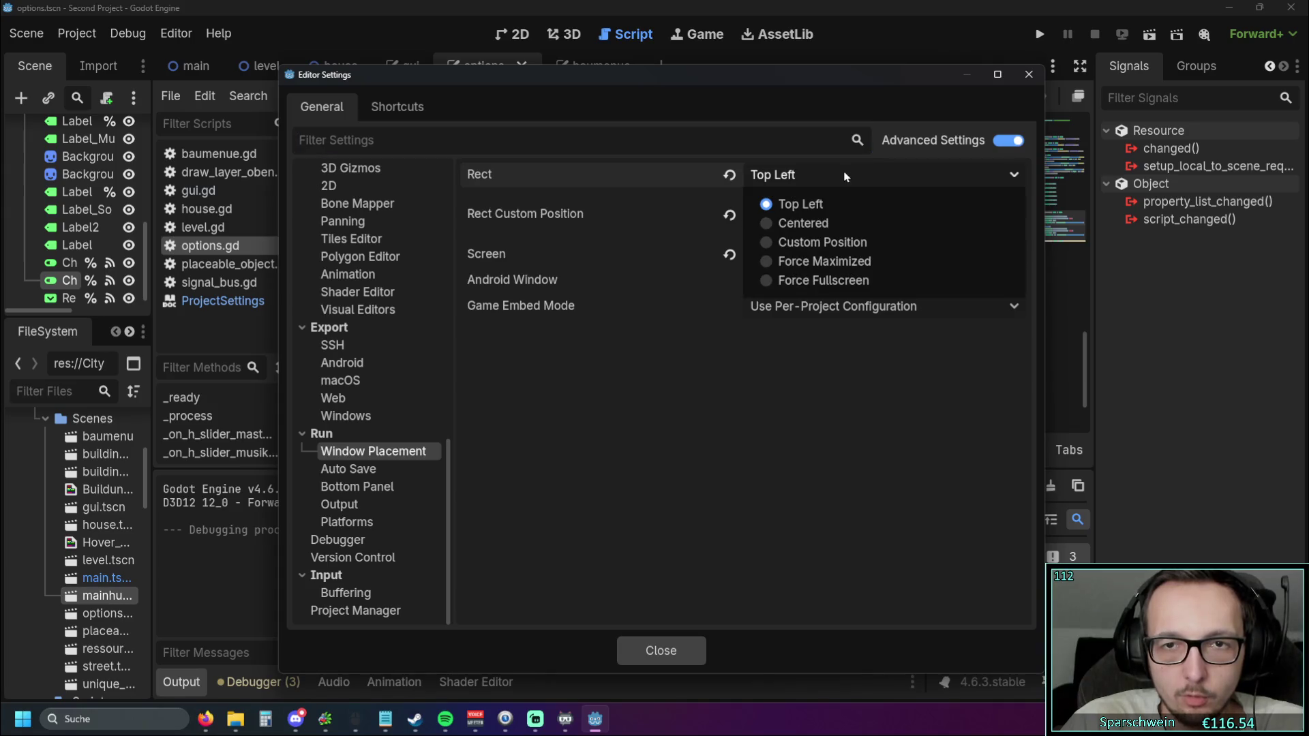
click(827, 223)
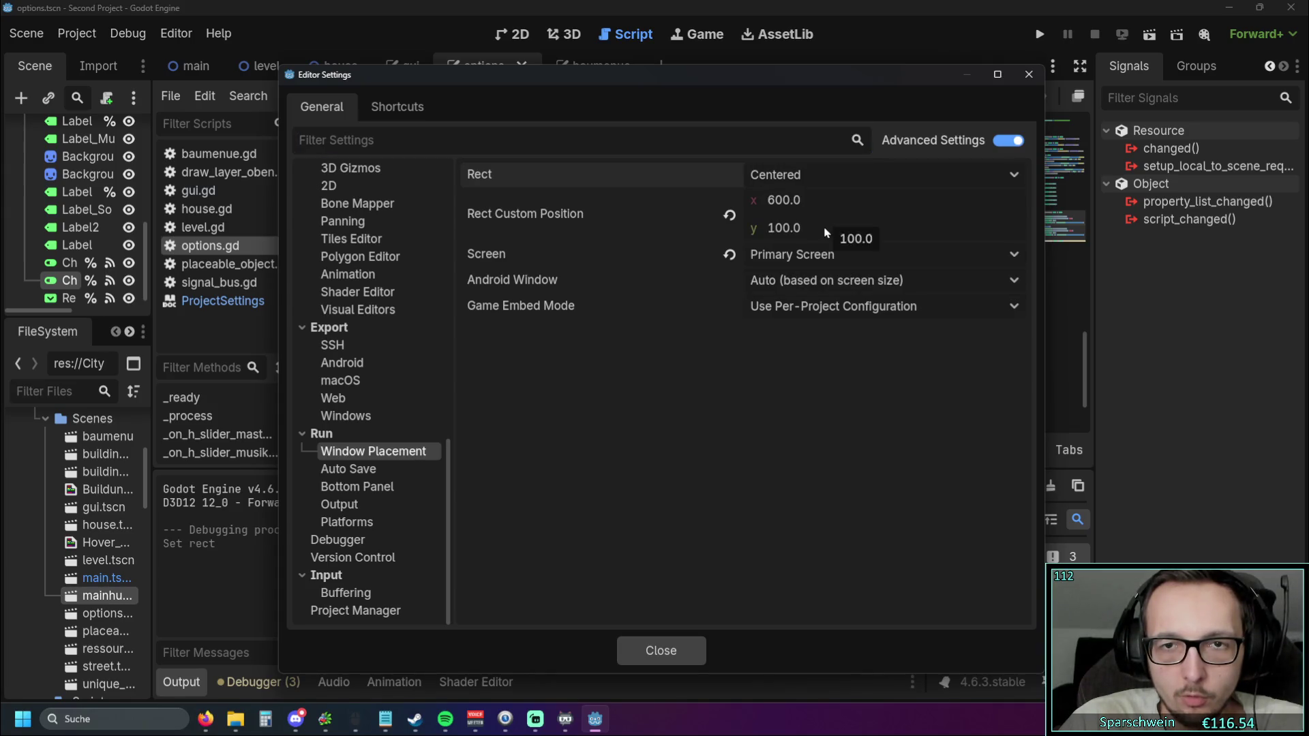
click(836, 178)
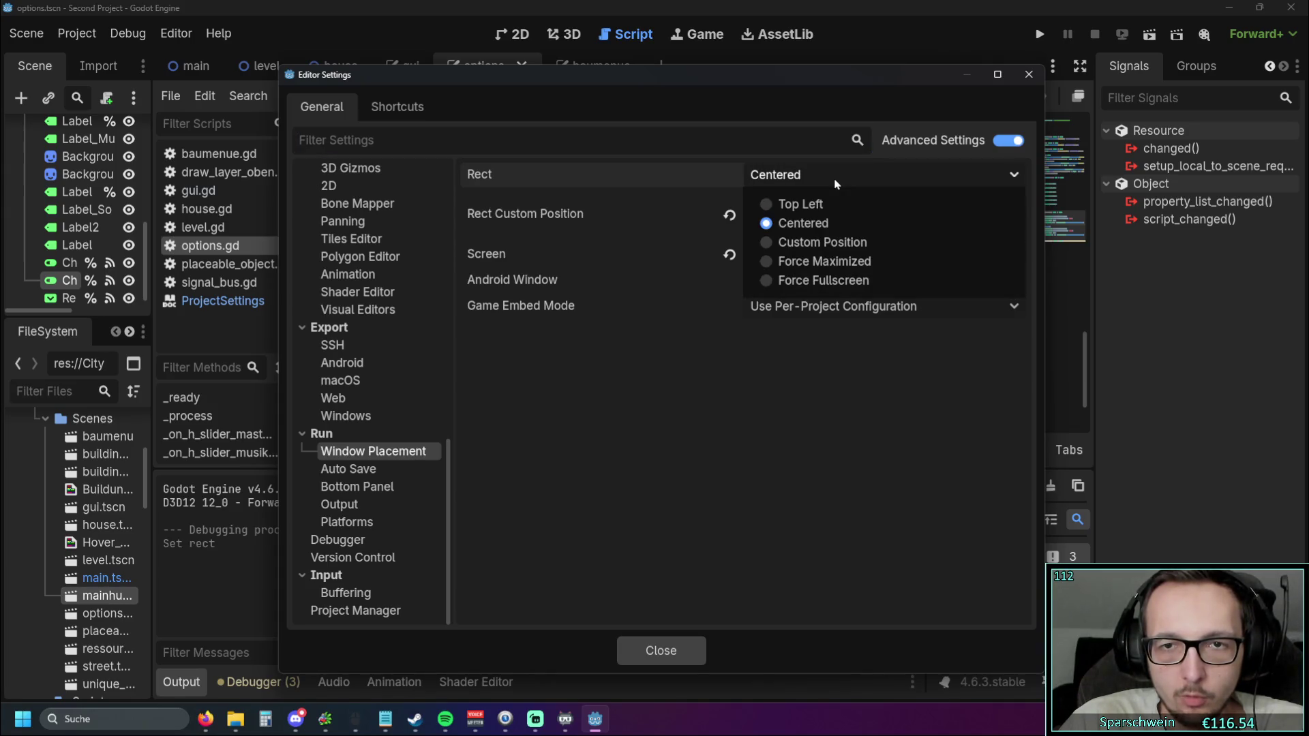
click(855, 245)
click(649, 651)
click(1039, 34)
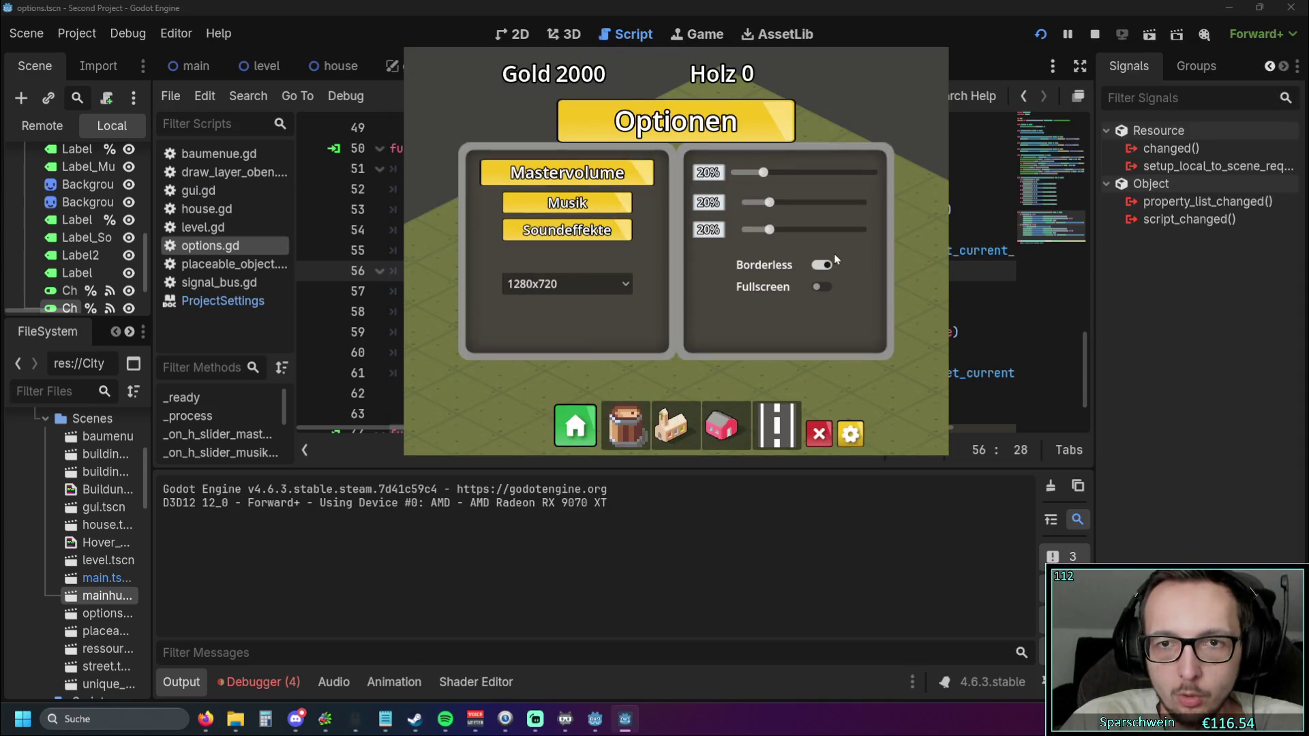
Toggle Borderless on and off twice, switching to the editor and back in between
click(828, 289)
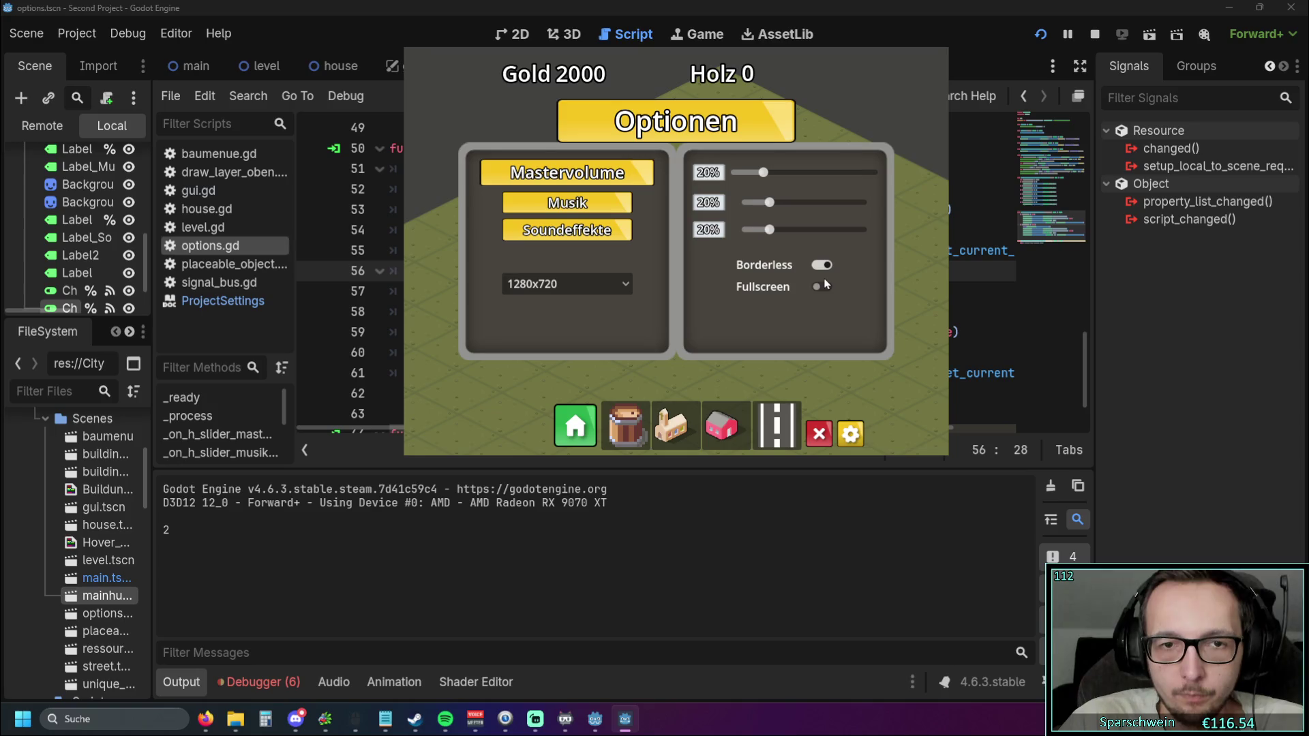
click(825, 273)
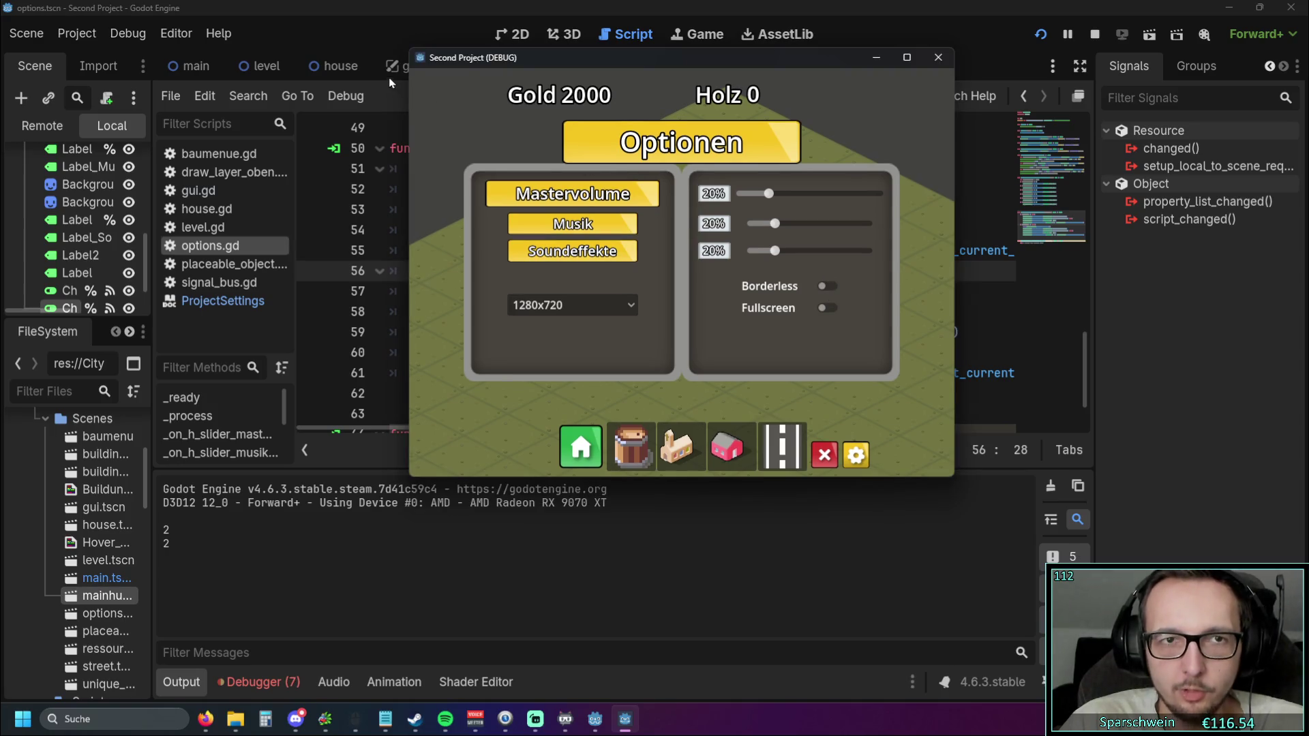
click(831, 288)
click(822, 265)
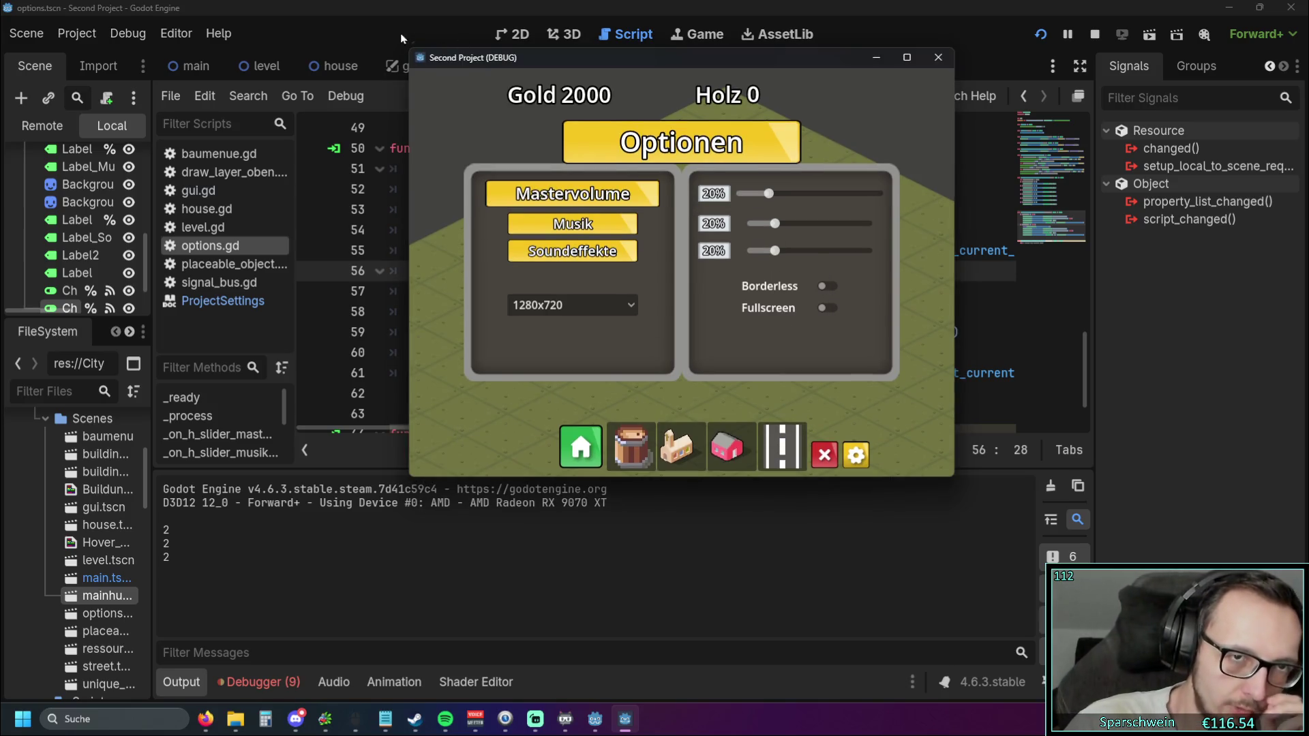
key(alt+Tab)
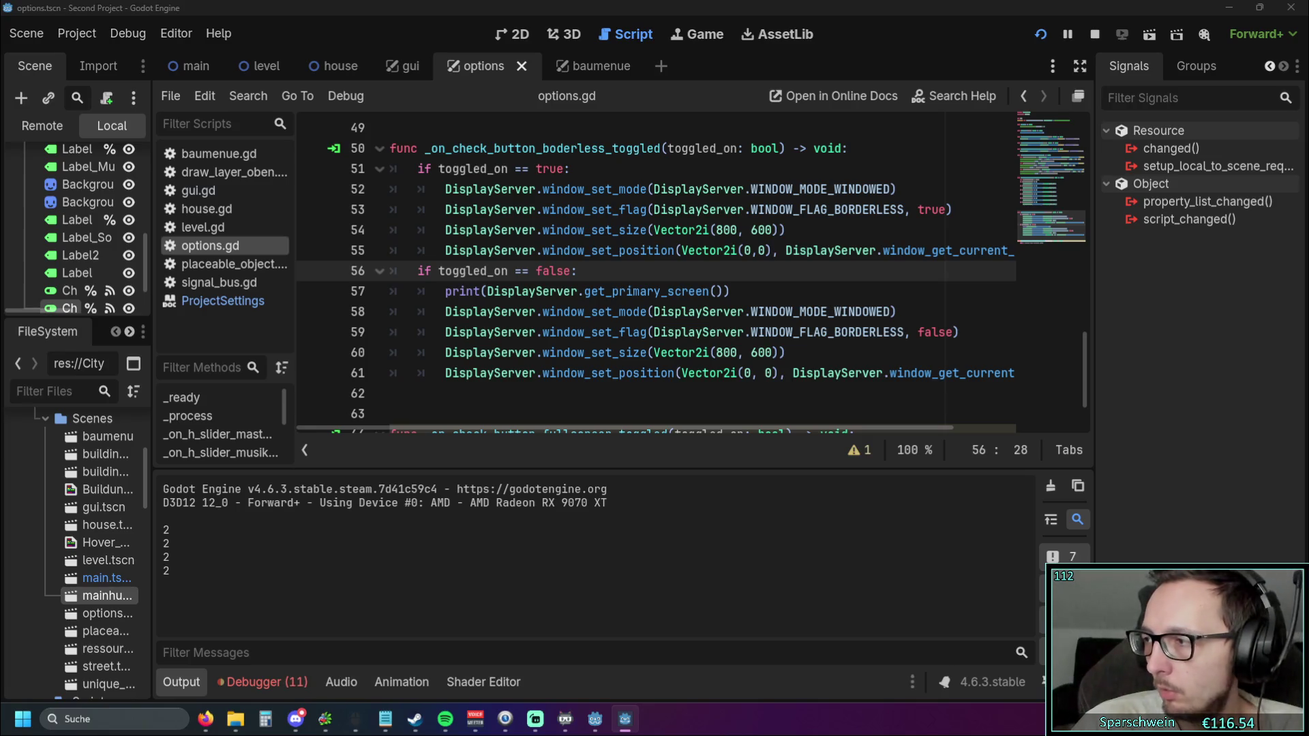
key(alt+Tab)
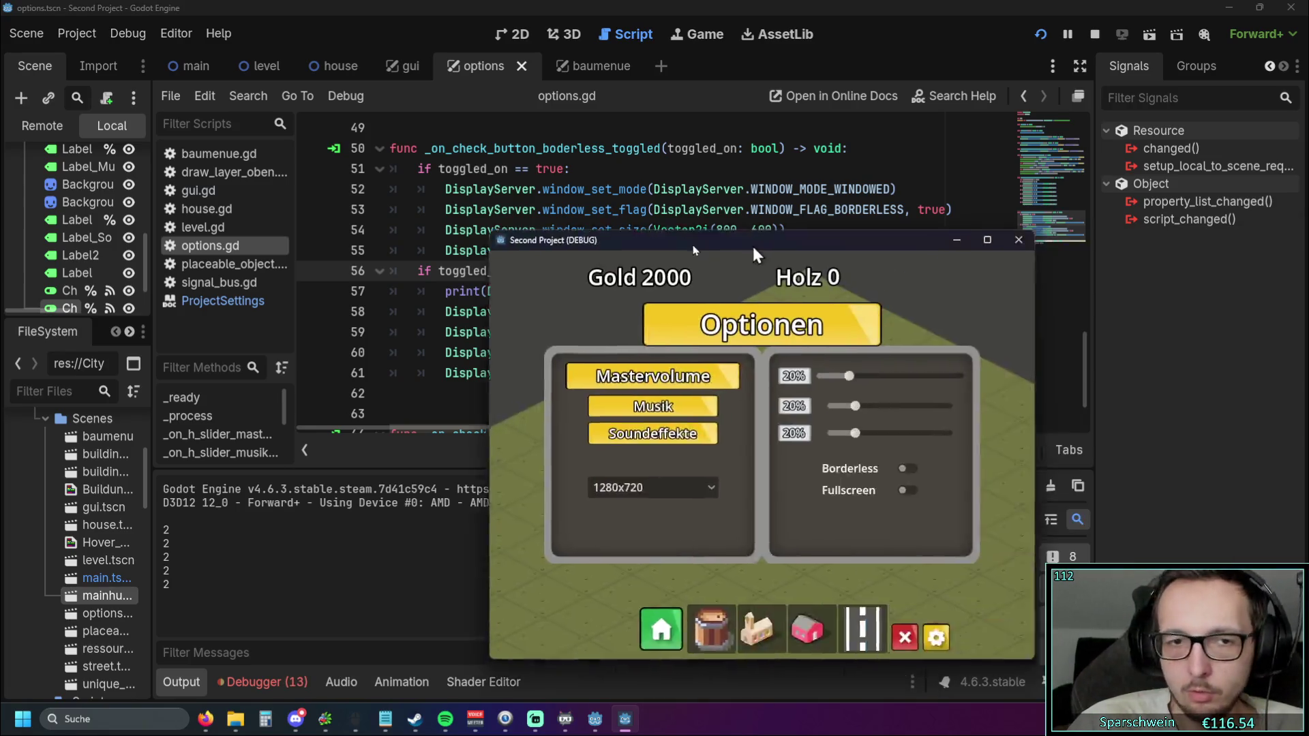
Toggle Borderless again, stretch the game window taller, retest Borderless, and stop with F8
click(689, 513)
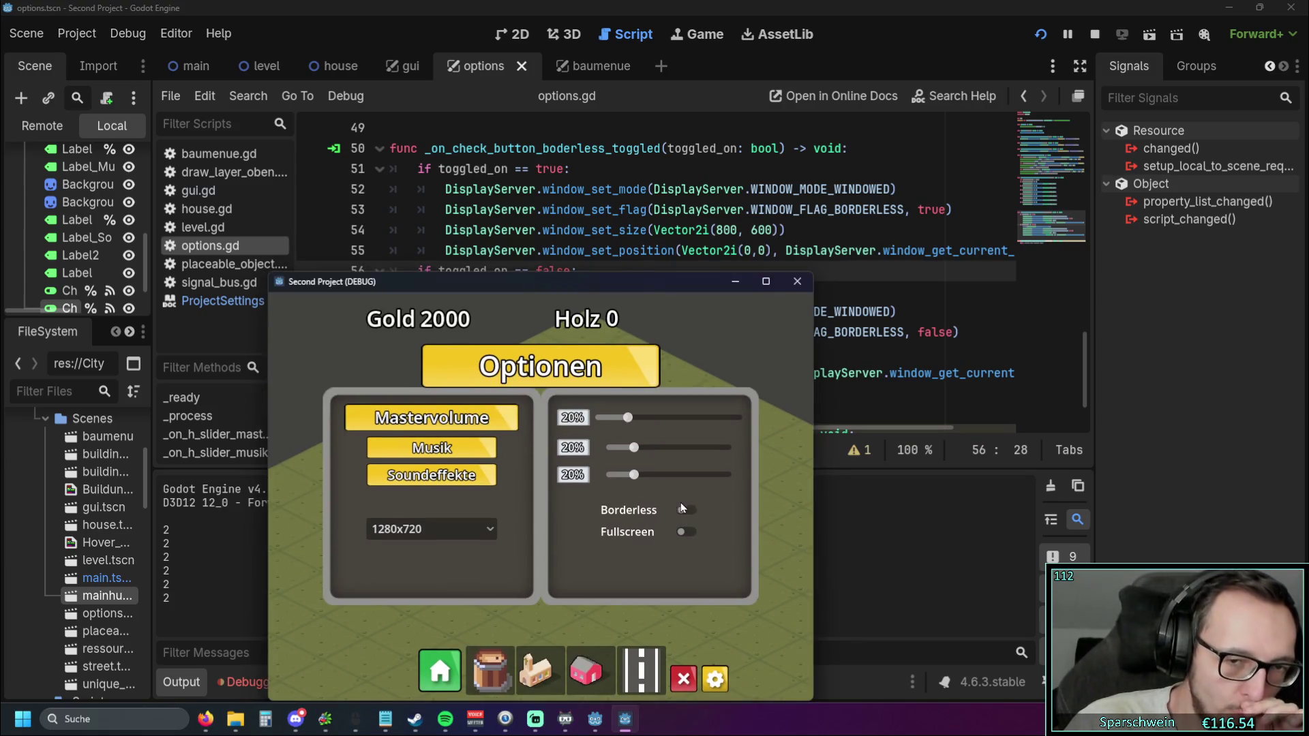
click(679, 492)
click(681, 507)
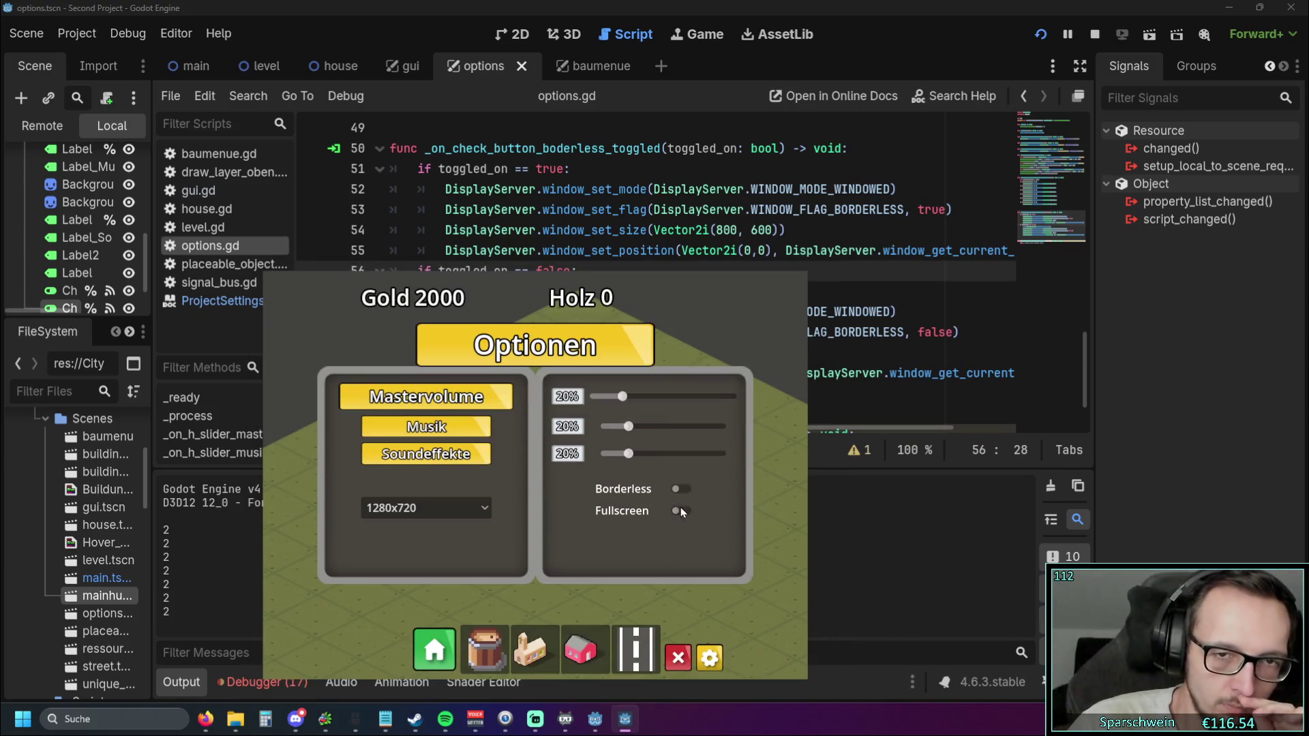
click(685, 488)
drag(619, 274, 620, 84)
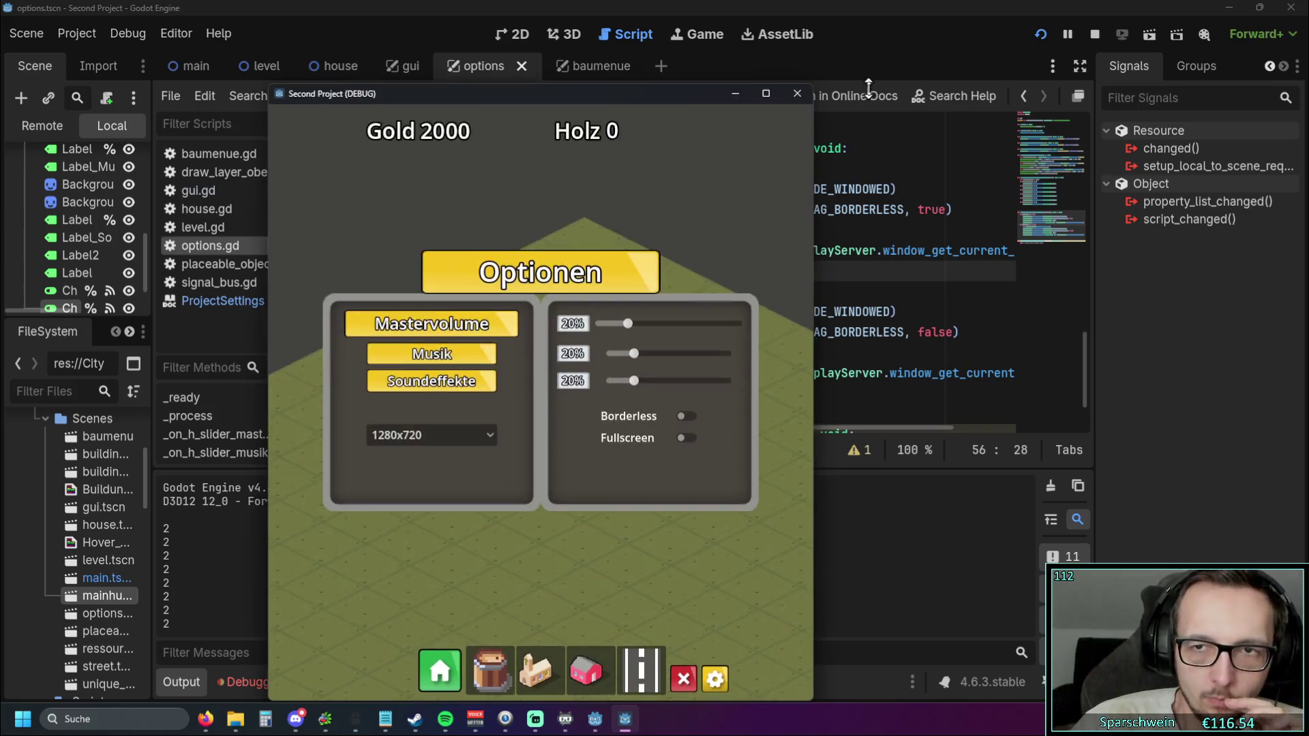
click(683, 418)
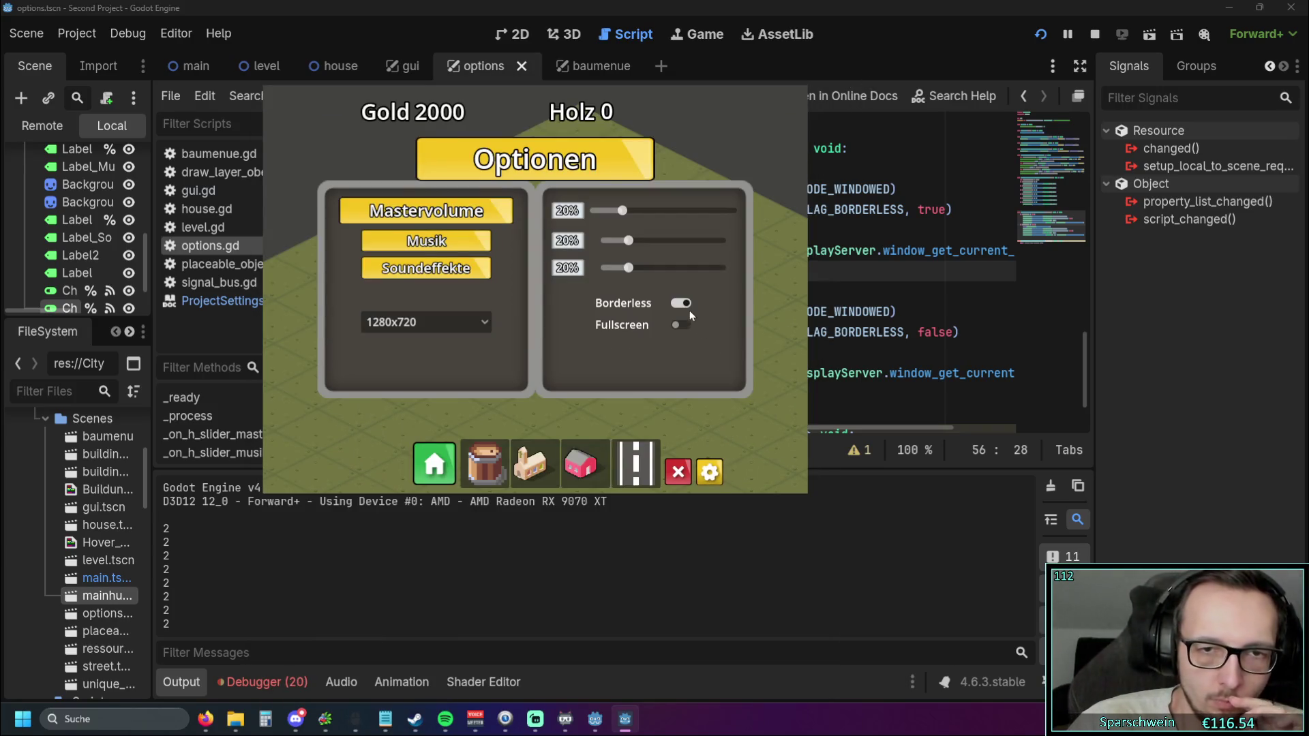
click(688, 307)
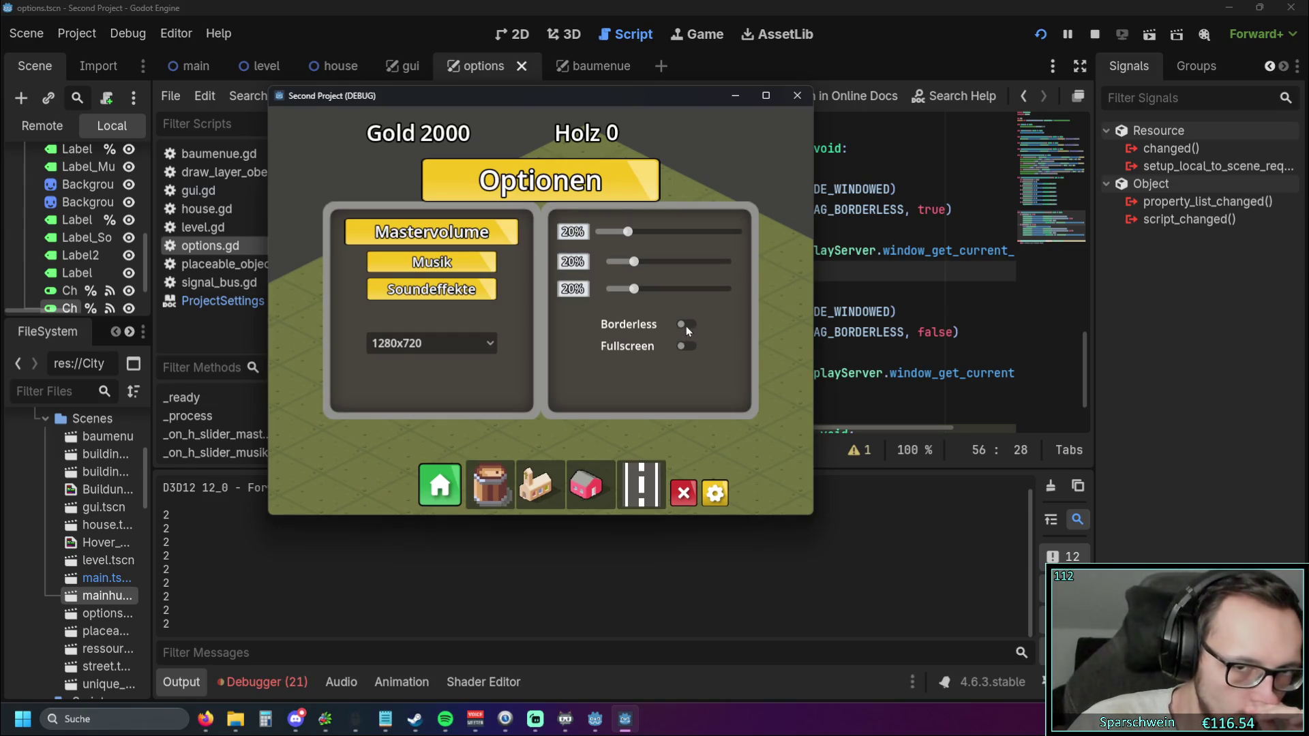
key(F8)
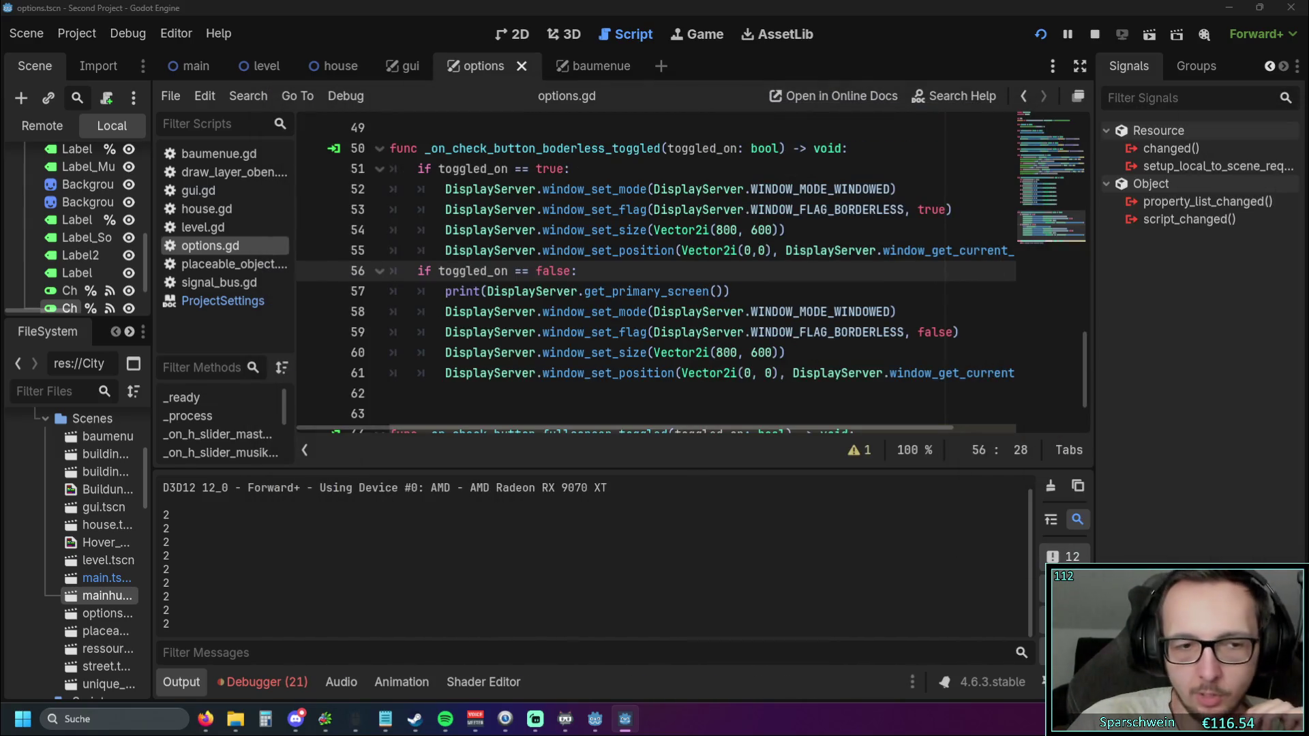
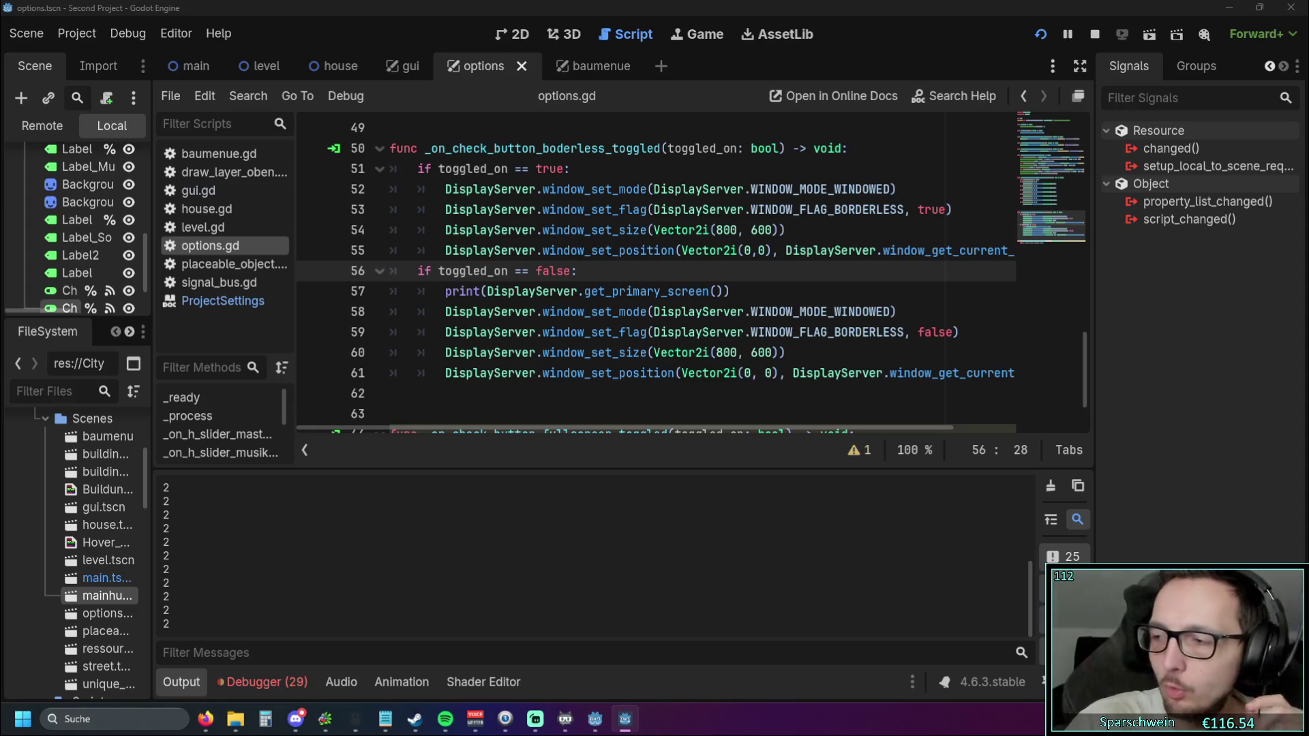
Stop the running city-builder game with F8 and bring up the Editor menu
key(F8)
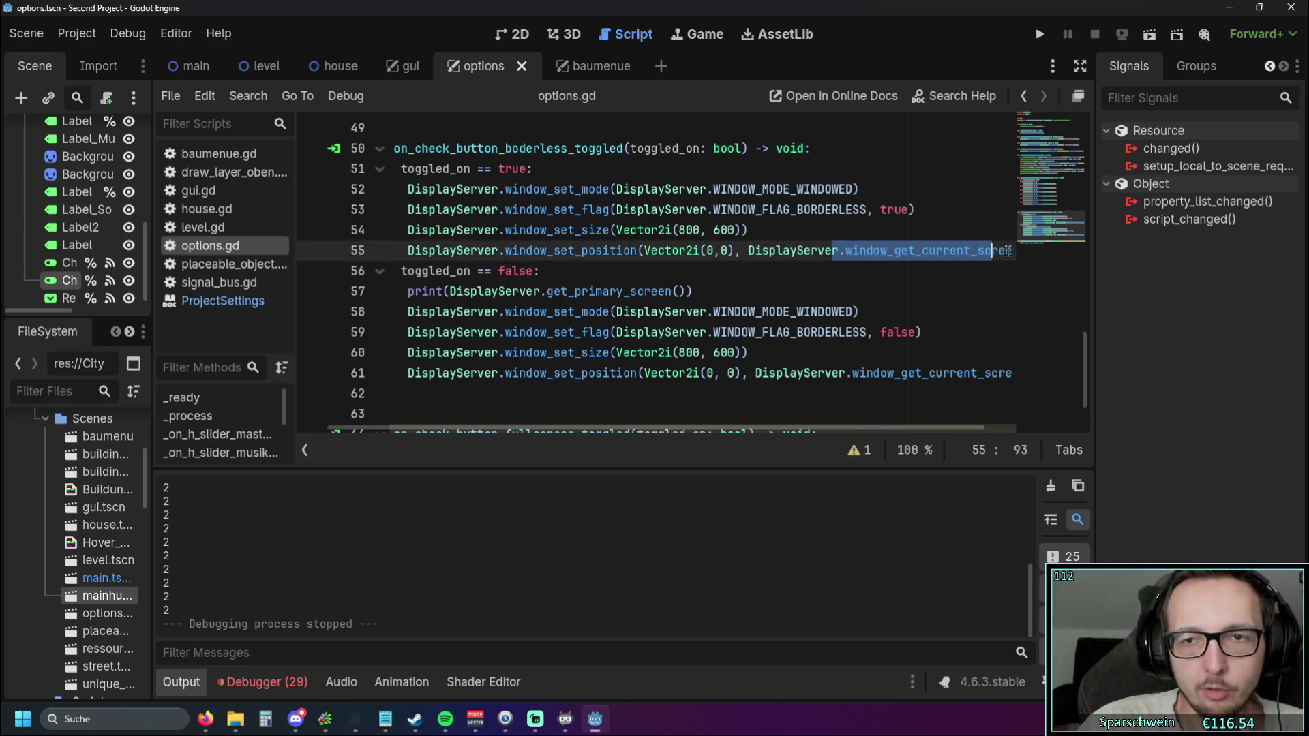
drag(531, 426, 437, 426)
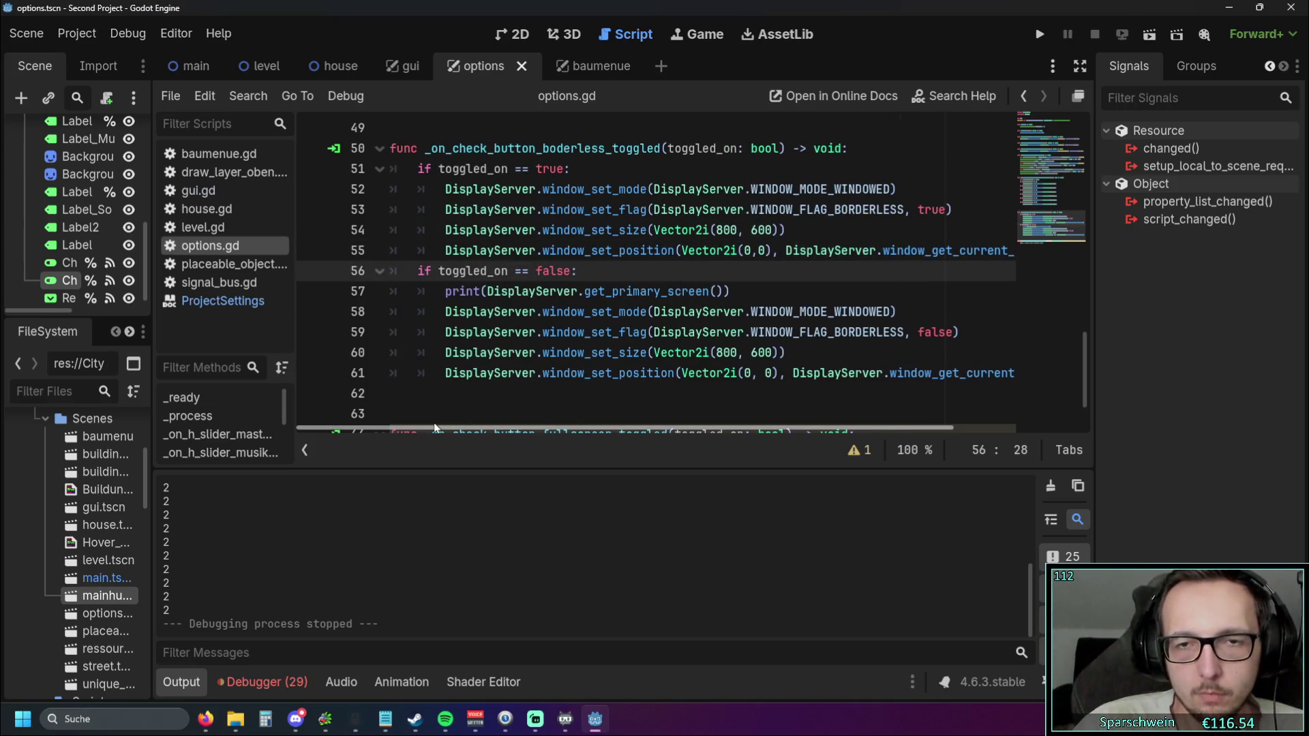
click(176, 34)
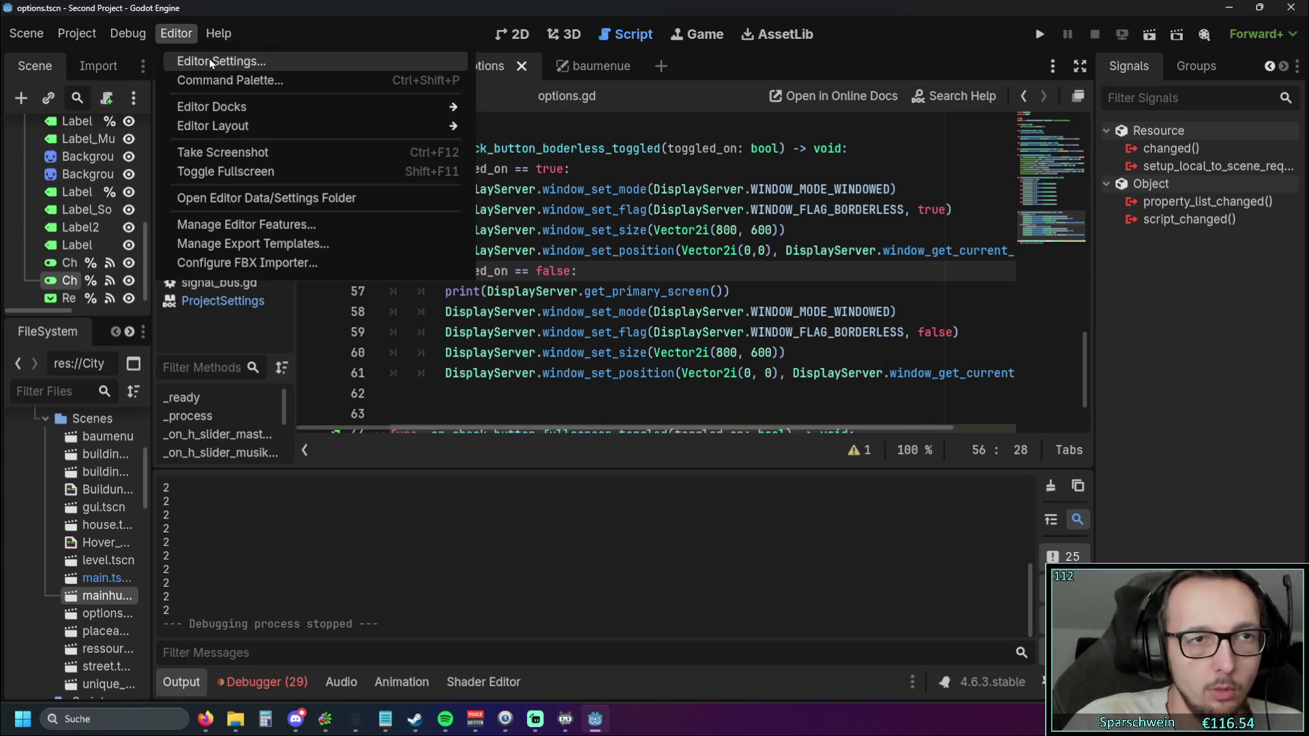
Set the Editor Settings Run > Window Placement Rect to Top Left
click(217, 57)
click(818, 178)
click(808, 202)
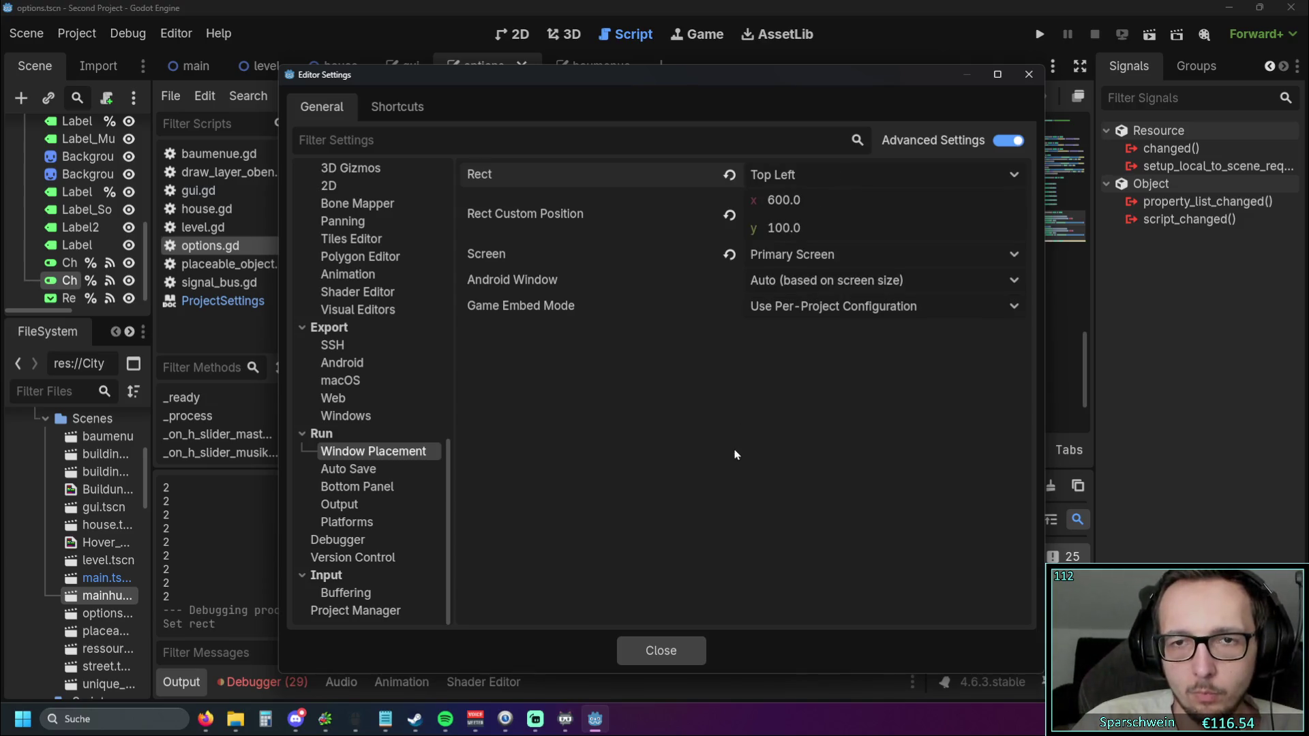
click(656, 643)
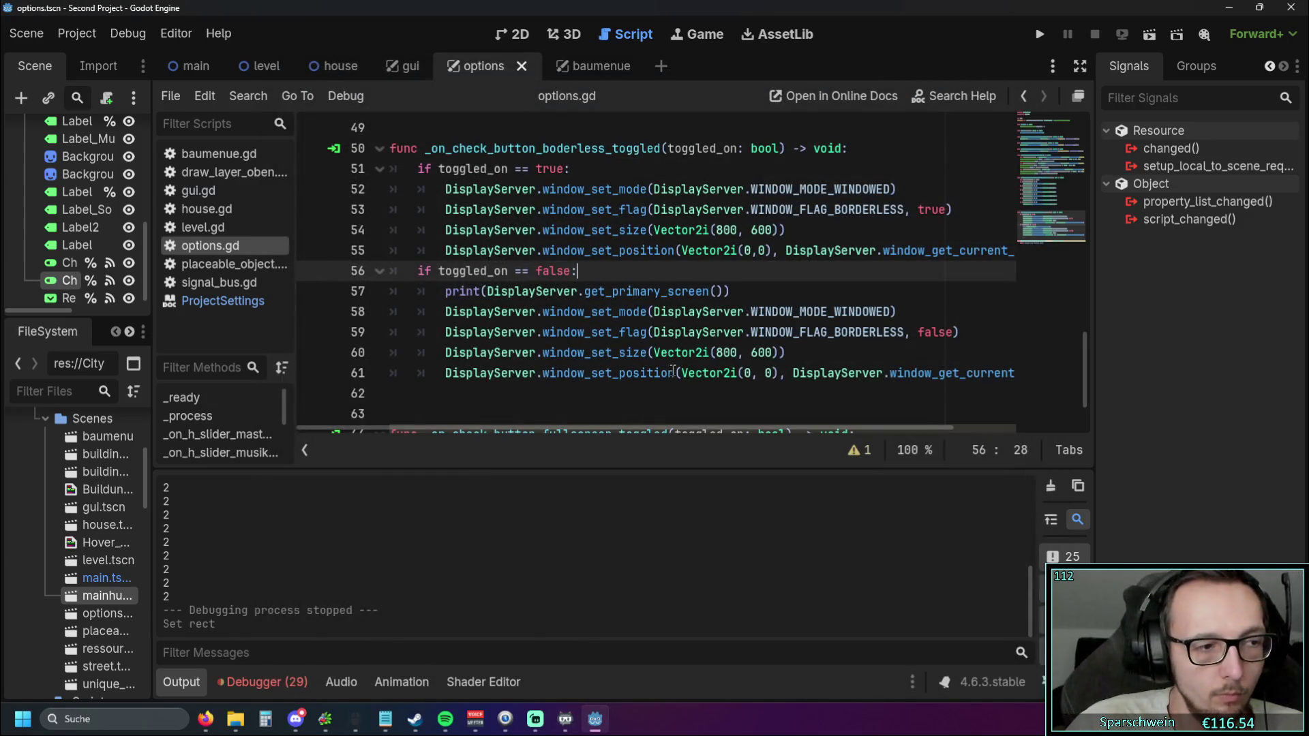
Dismiss the Vector2i documentation popup and run the project again
mouse_move(676, 372)
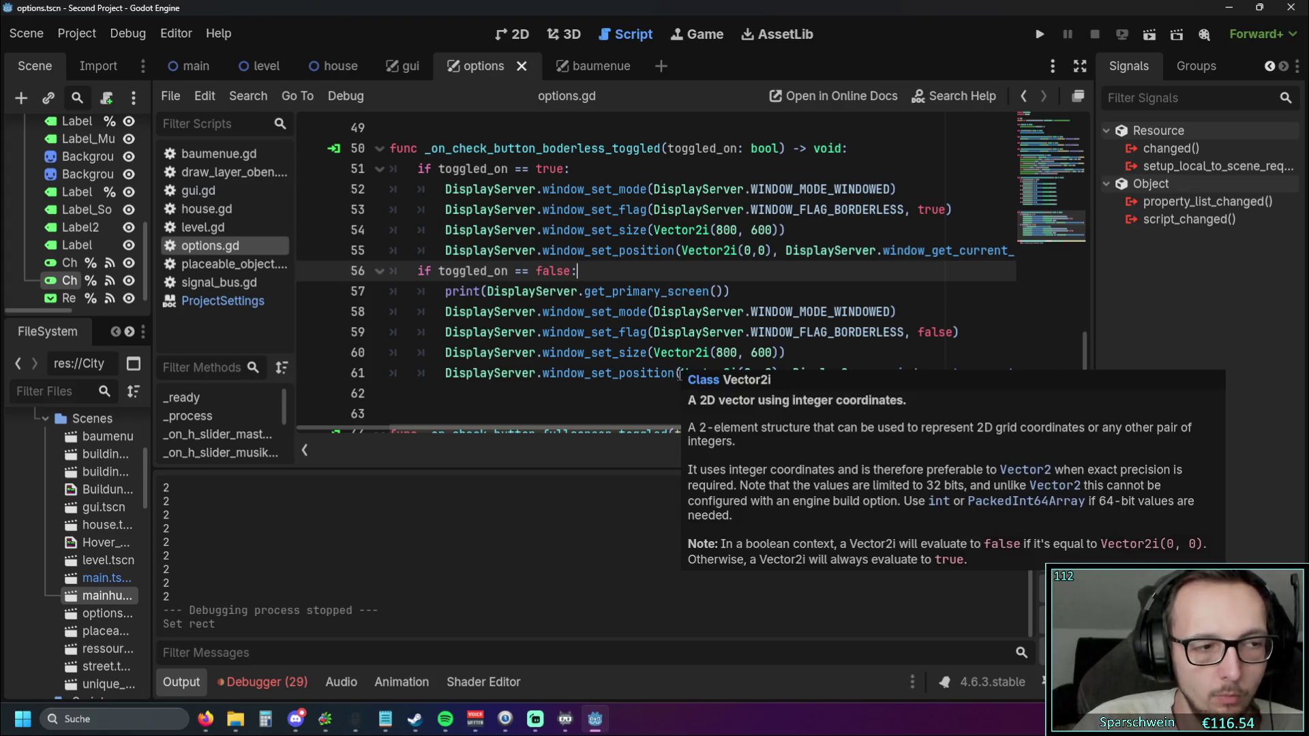
click(740, 292)
click(1036, 37)
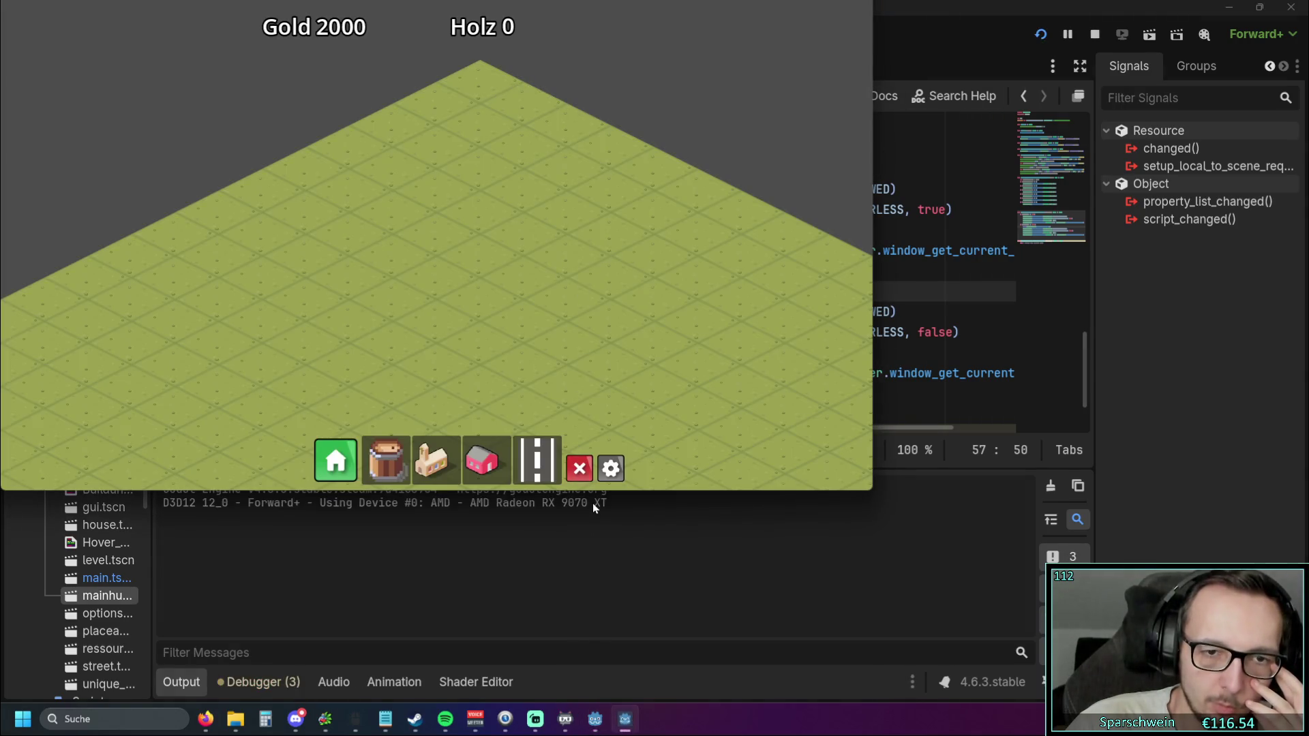
In the game's Optionen panel, toggle Borderless on and off repeatedly, ending on
click(608, 468)
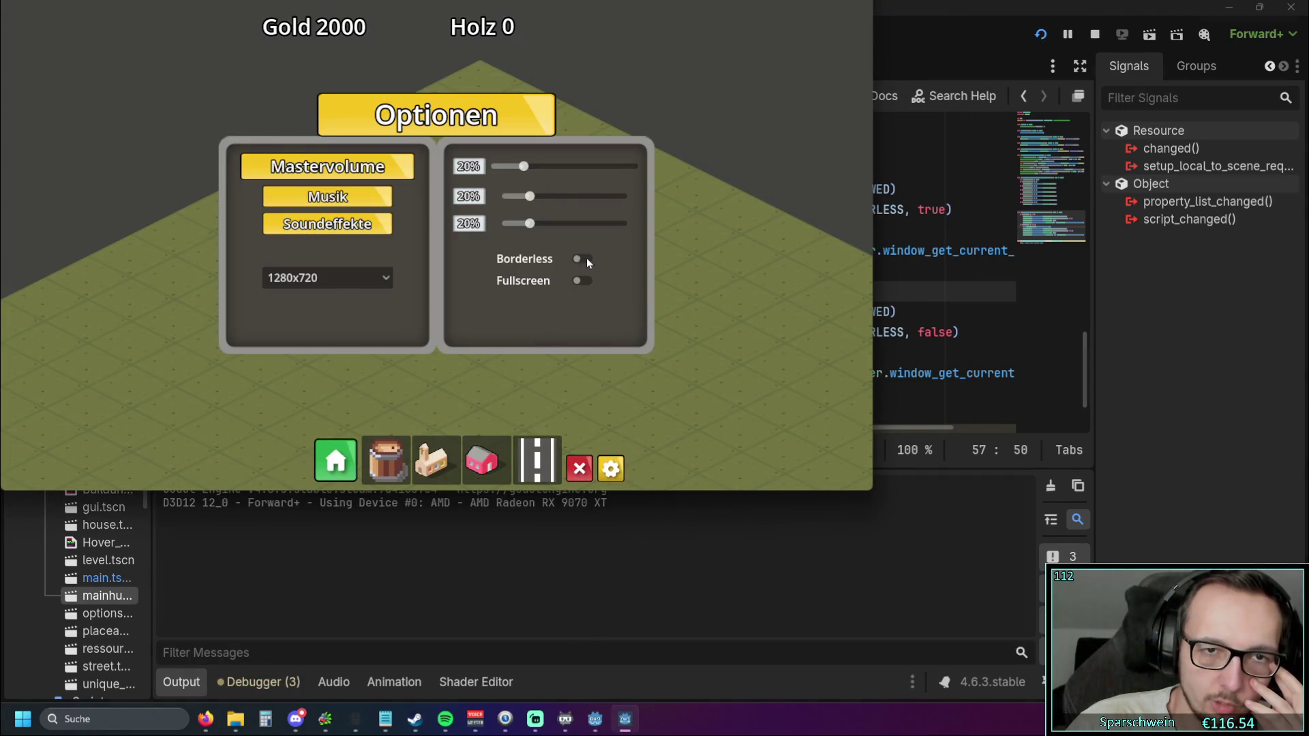
click(581, 259)
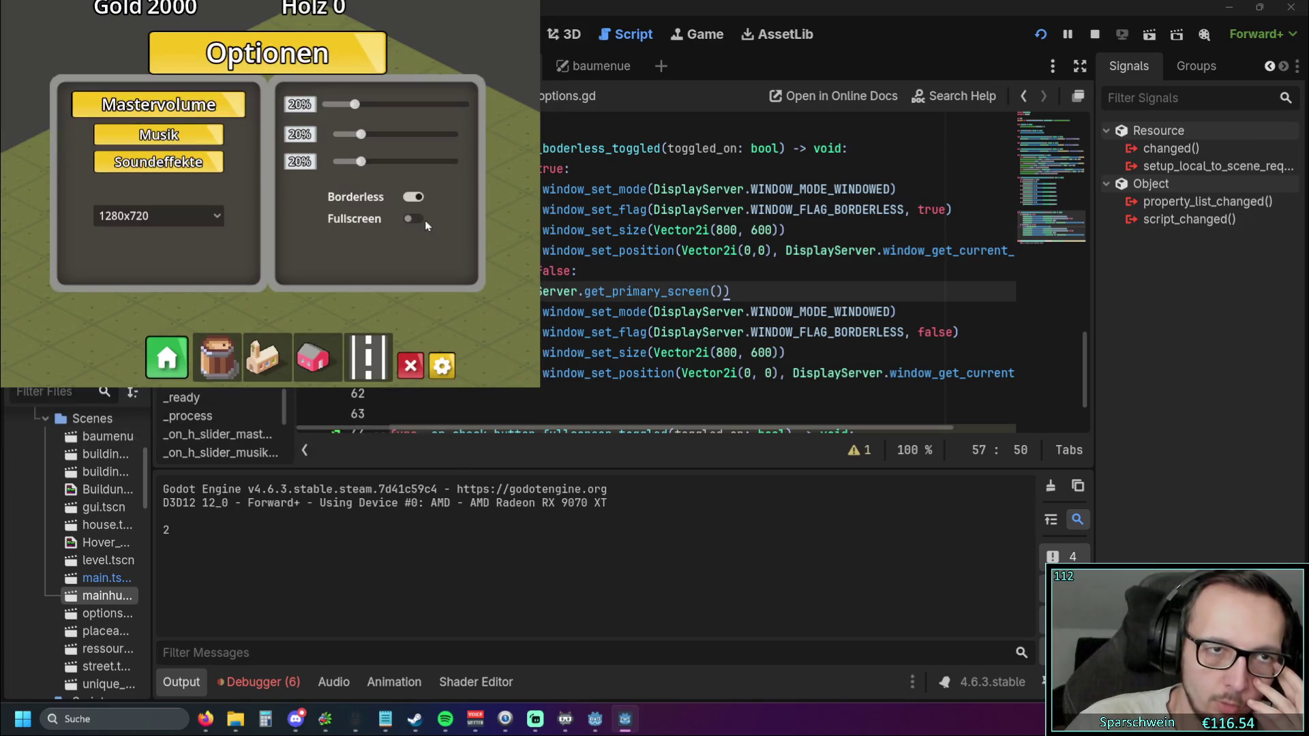
click(413, 216)
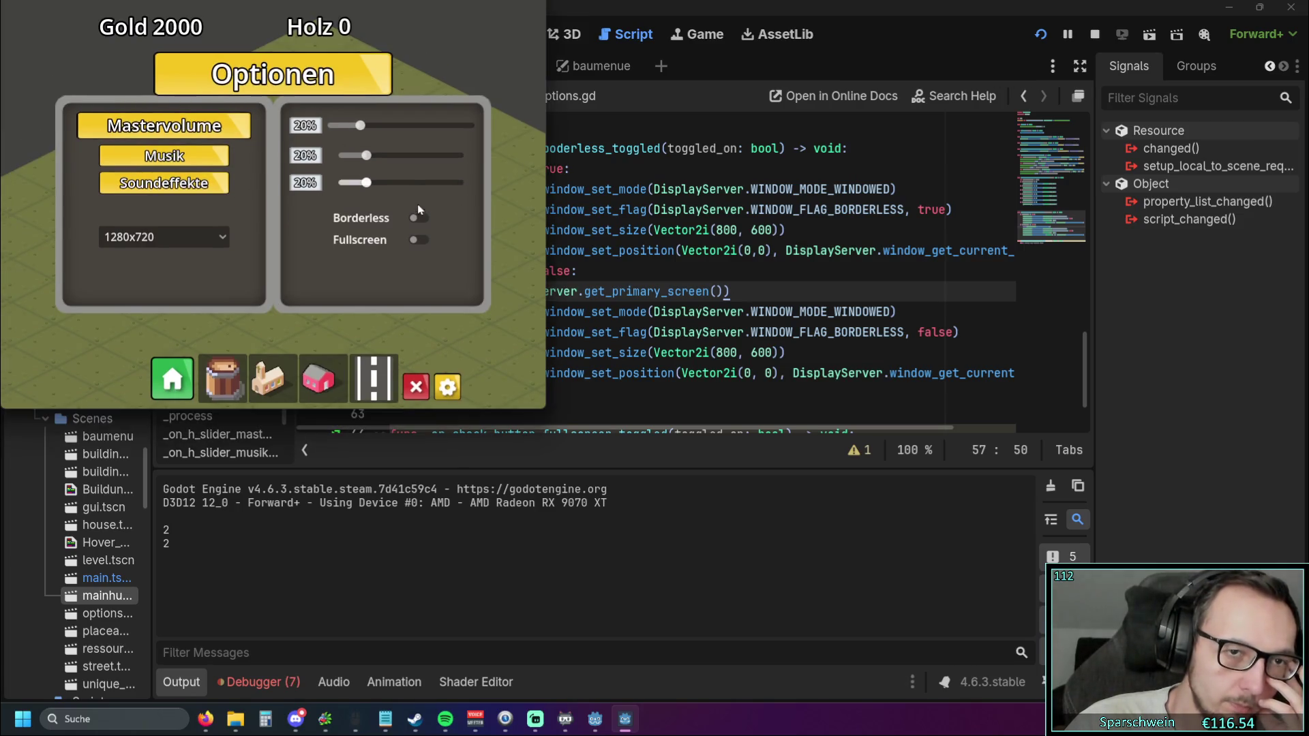
click(412, 217)
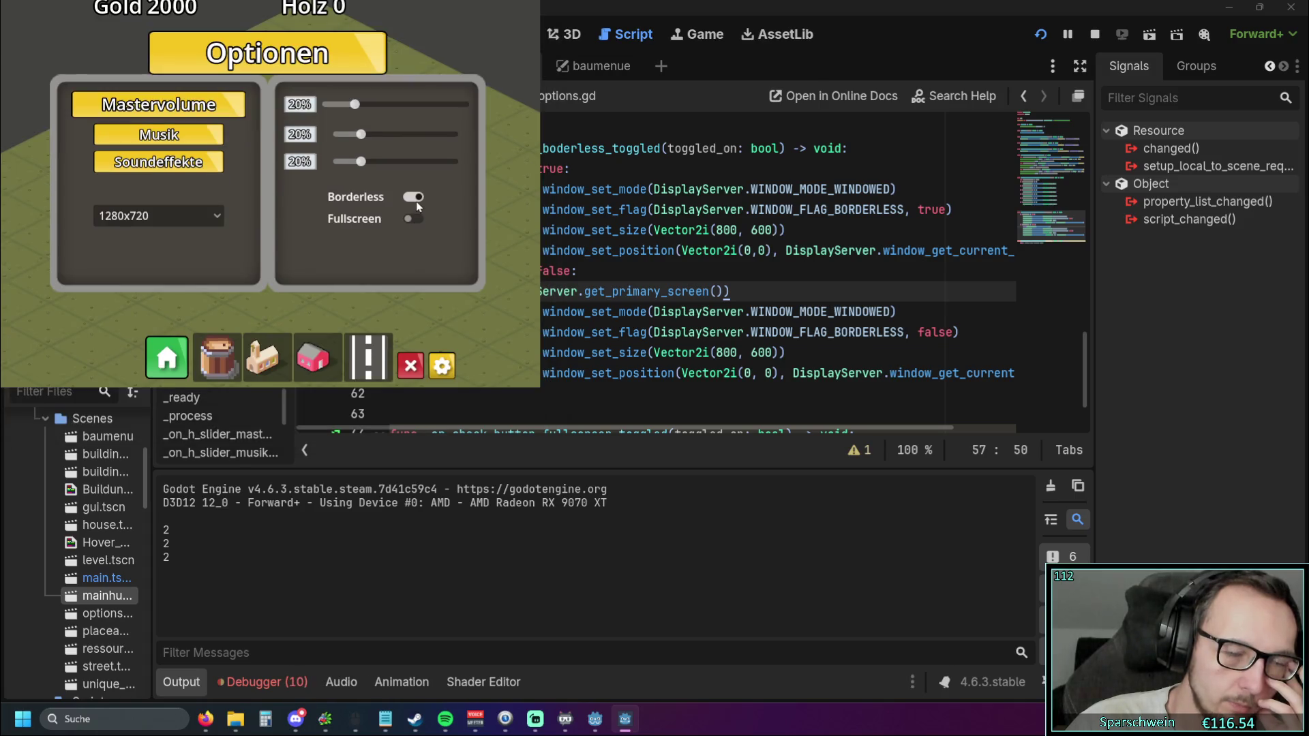
click(415, 199)
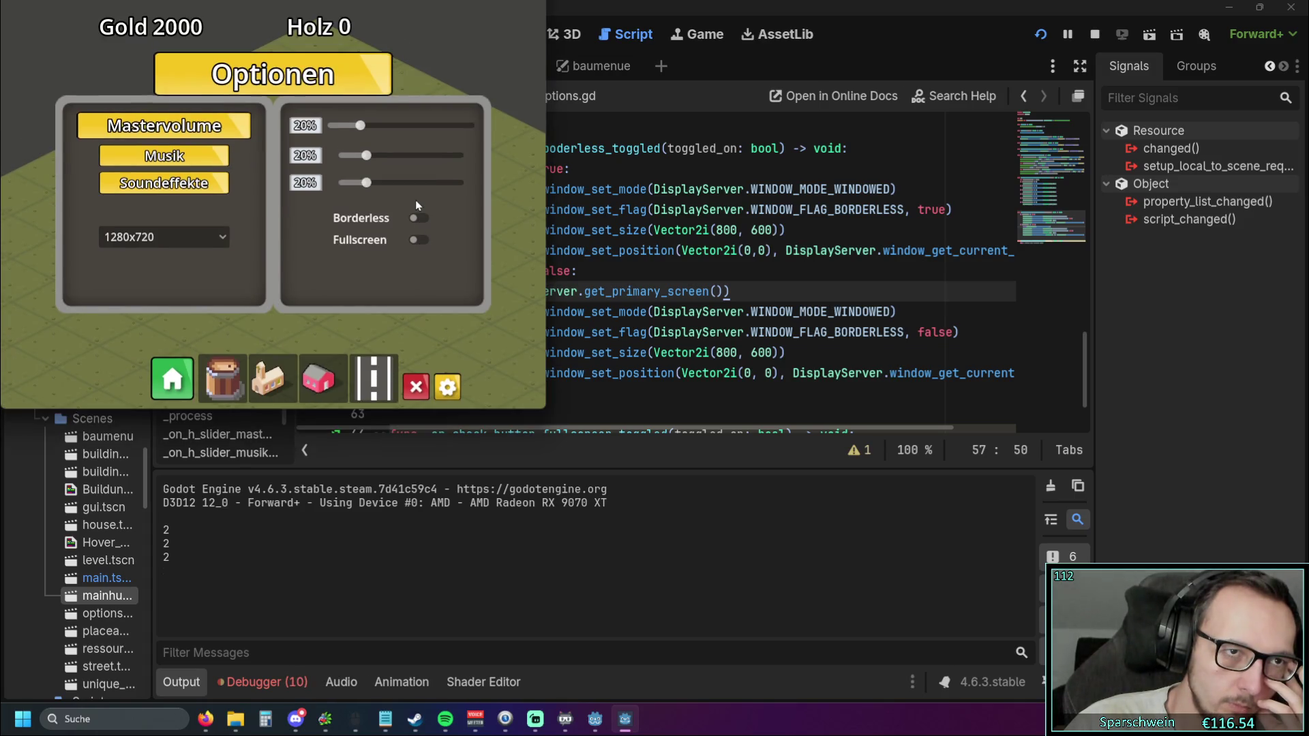
click(420, 223)
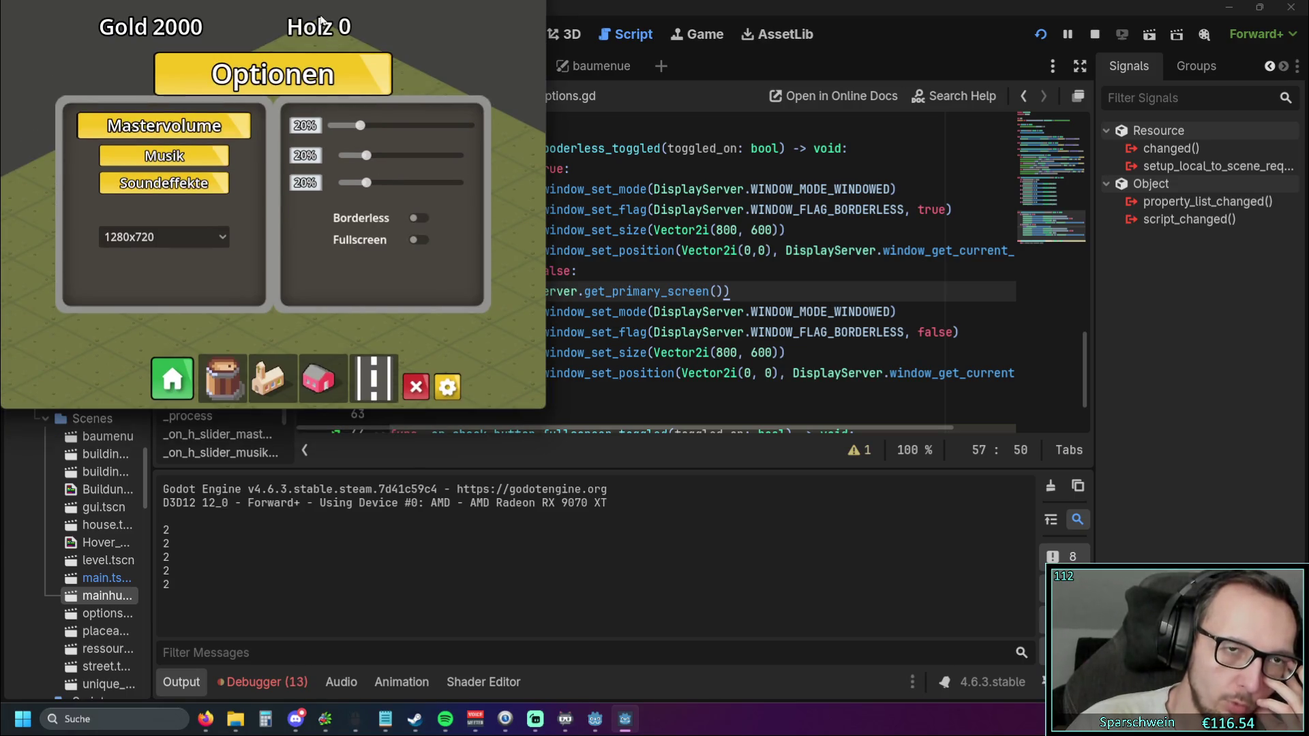
click(415, 218)
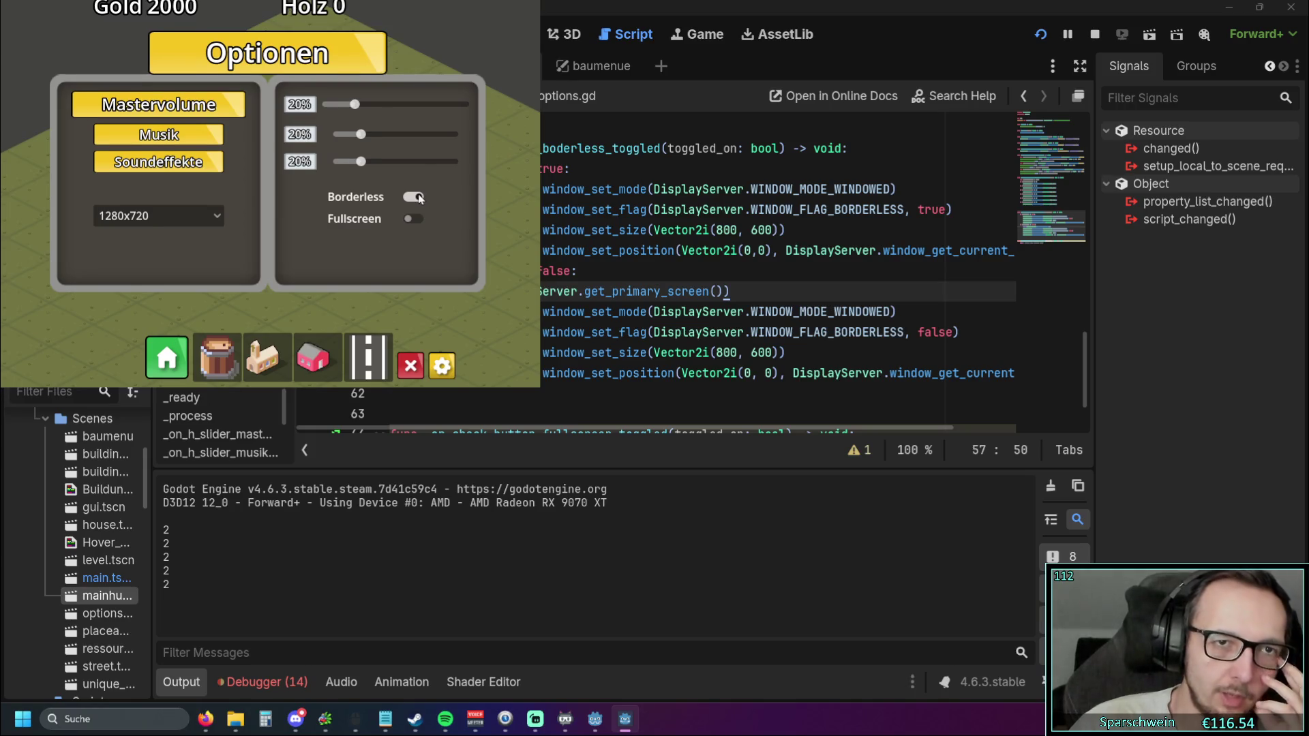
click(417, 196)
click(415, 218)
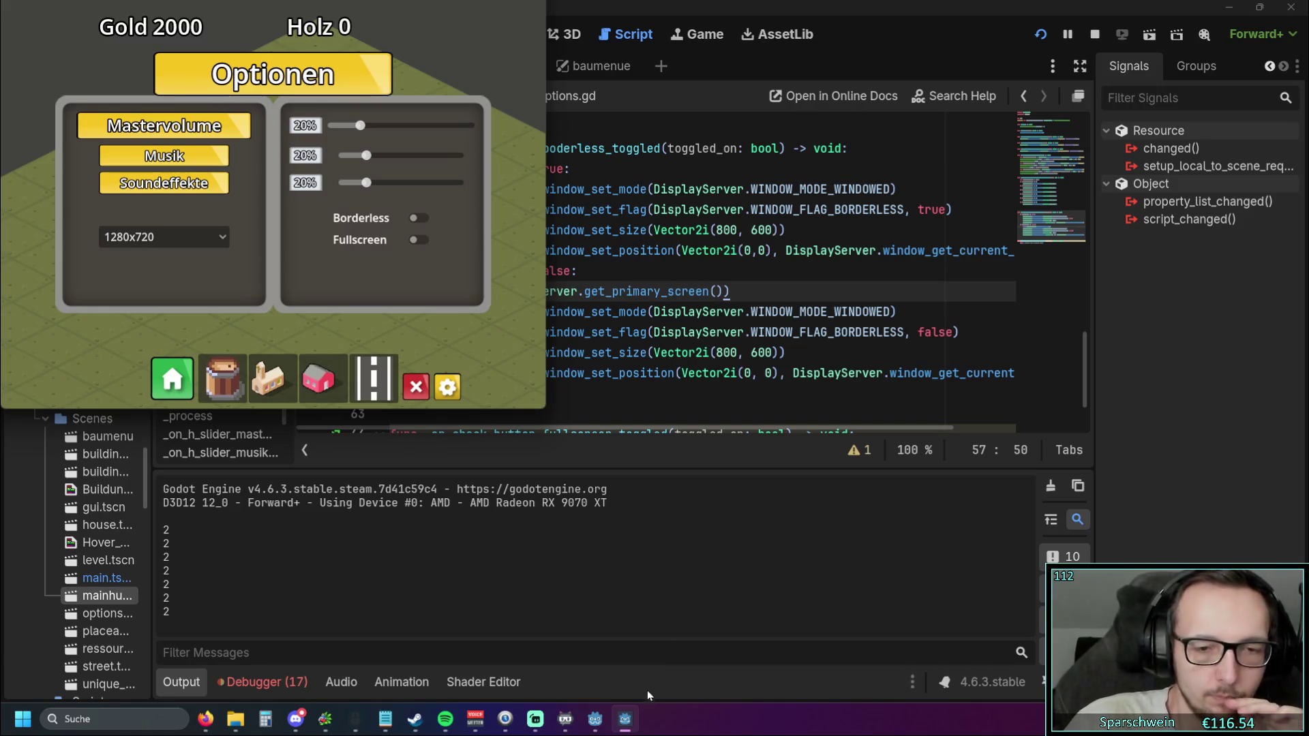
Close the game from its taskbar entry and launch it again
right_click(625, 720)
click(604, 681)
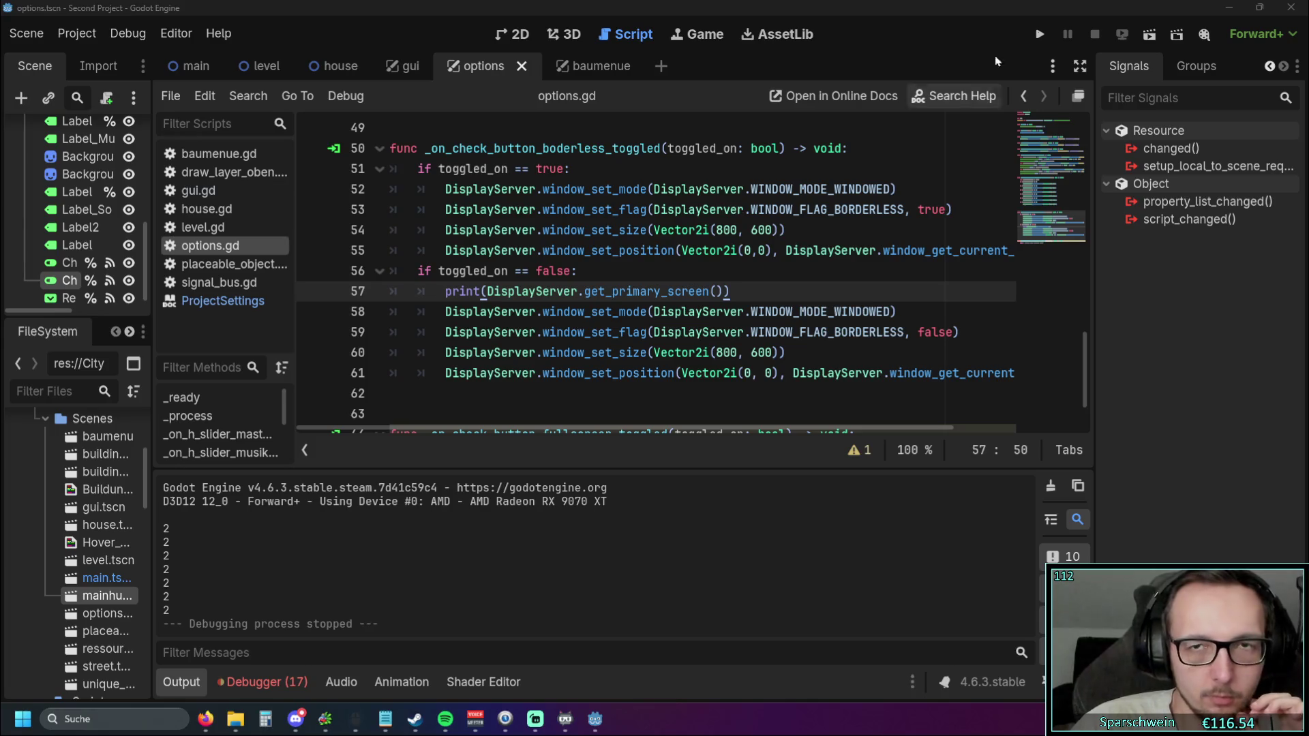
click(1040, 34)
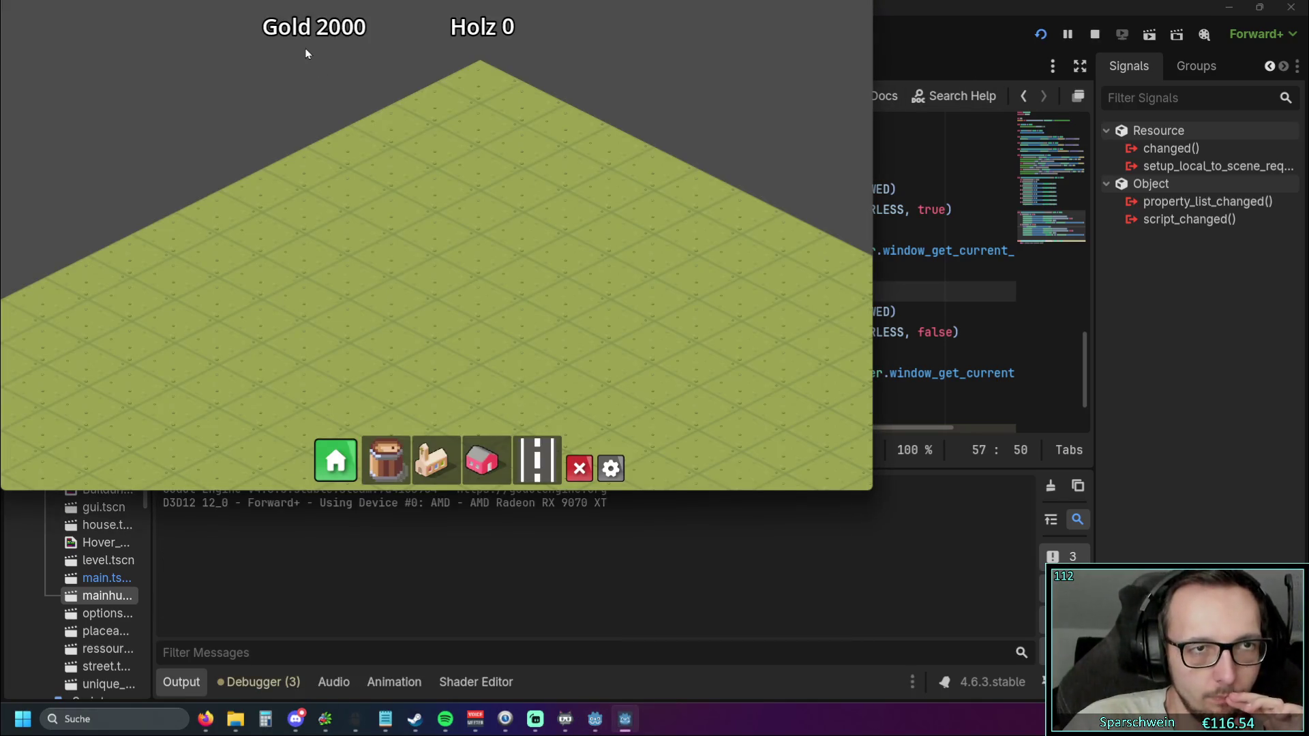
Open and close the in-game options, then widen the game window and shift it down-right
click(611, 469)
click(610, 472)
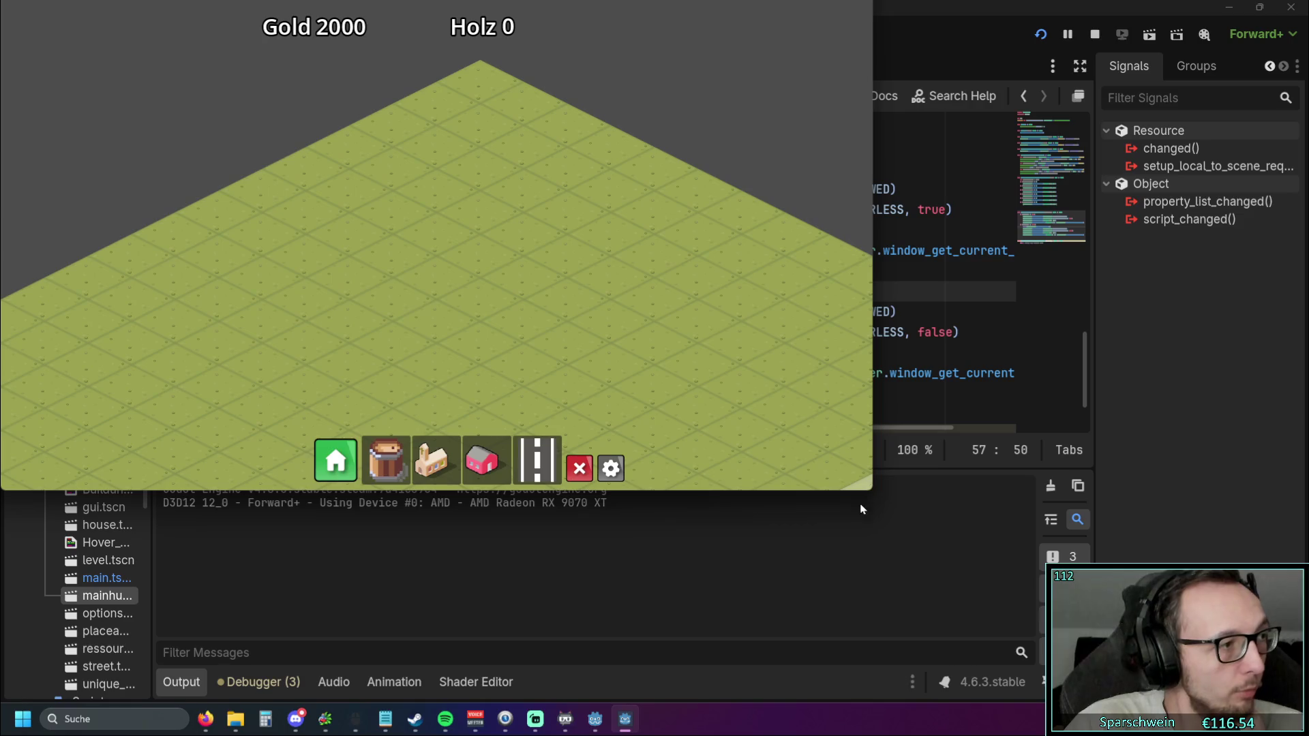
drag(873, 478, 1111, 477)
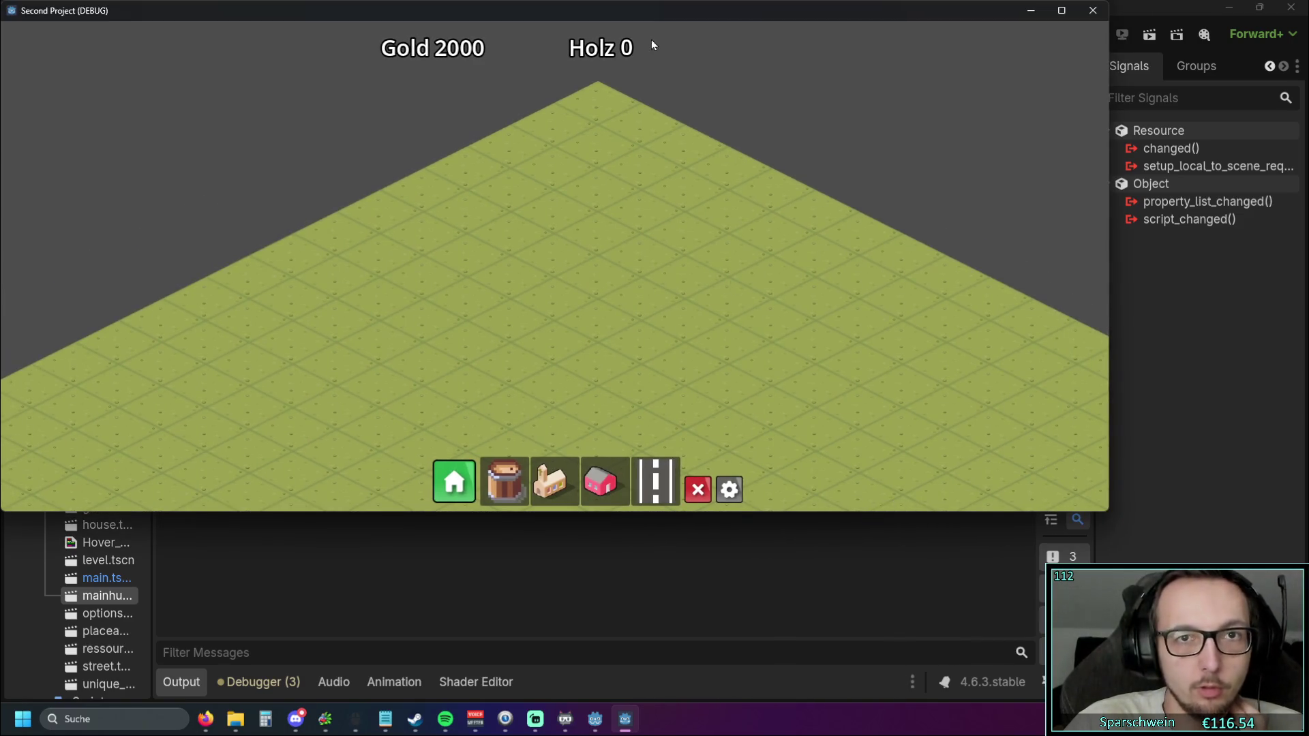
mouse_move(627, 63)
mouse_down()
mouse_move(637, 117)
mouse_move(649, 89)
mouse_up()
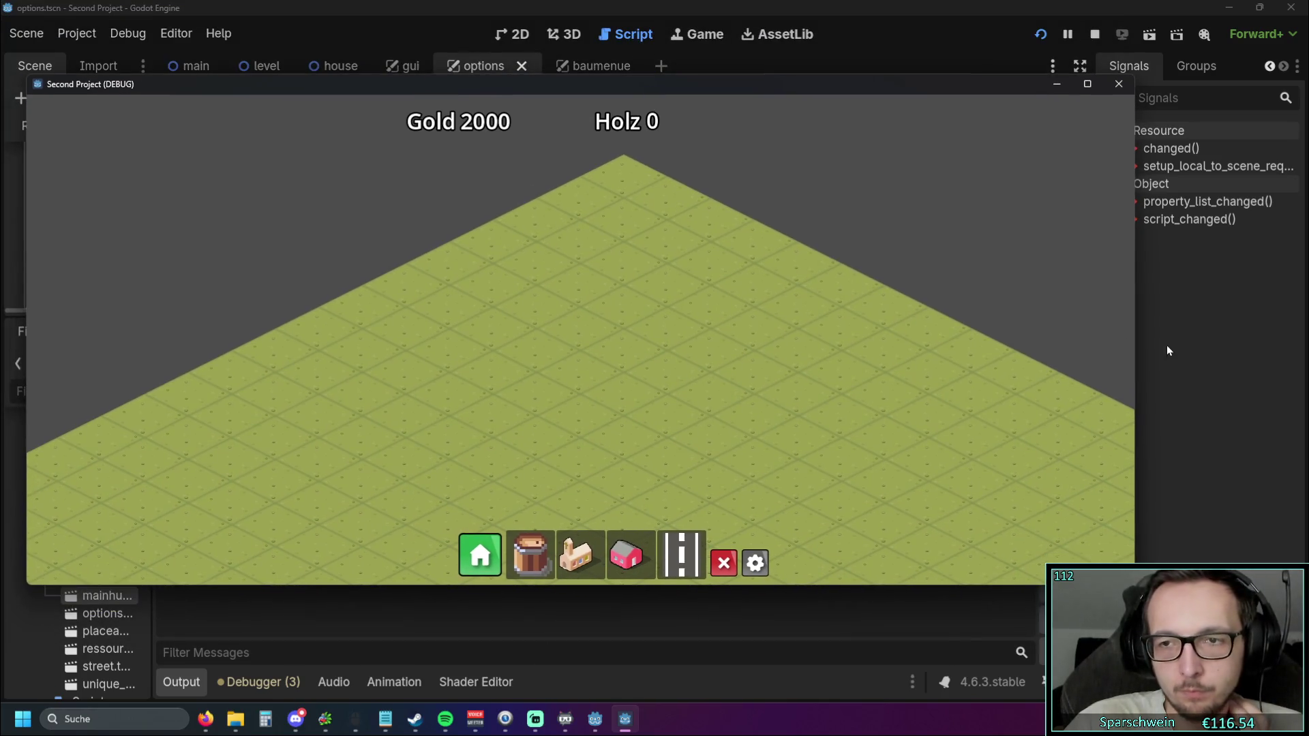
Set the game resolution to 1024x768, then to 1600x900
click(632, 563)
click(341, 372)
click(314, 402)
click(266, 388)
click(272, 448)
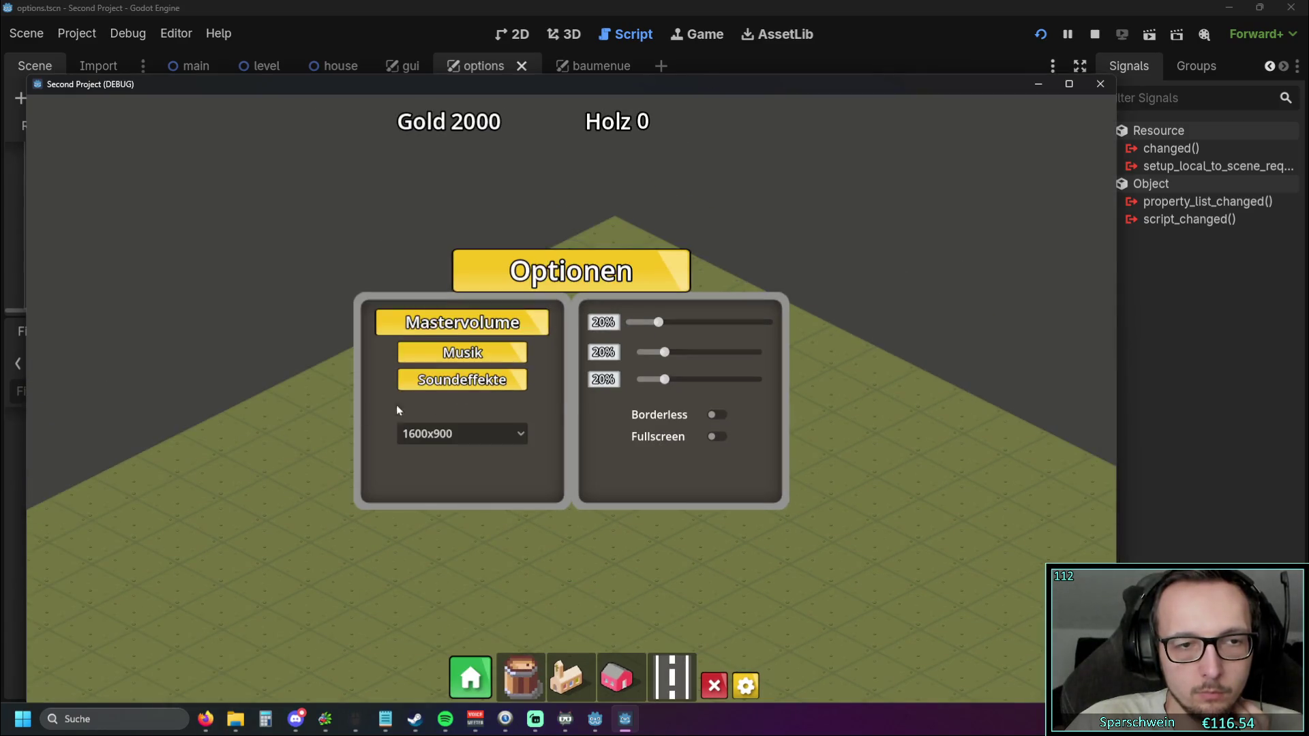
Toggle Borderless on and off several times, moving the window right in between
click(718, 414)
click(455, 291)
click(450, 314)
click(435, 293)
mouse_move(332, 93)
mouse_down()
mouse_move(513, 51)
mouse_move(875, 71)
mouse_up()
click(973, 294)
click(970, 275)
click(972, 294)
click(969, 275)
Move the window down, toggle Borderless on and off, then centre the window on screen
mouse_move(890, 67)
mouse_down()
mouse_move(1262, 223)
mouse_move(1099, 386)
mouse_move(1057, 405)
mouse_move(765, 112)
mouse_up()
click(844, 339)
click(844, 319)
mouse_move(1018, 340)
mouse_down()
mouse_move(646, 274)
mouse_move(561, 313)
mouse_up()
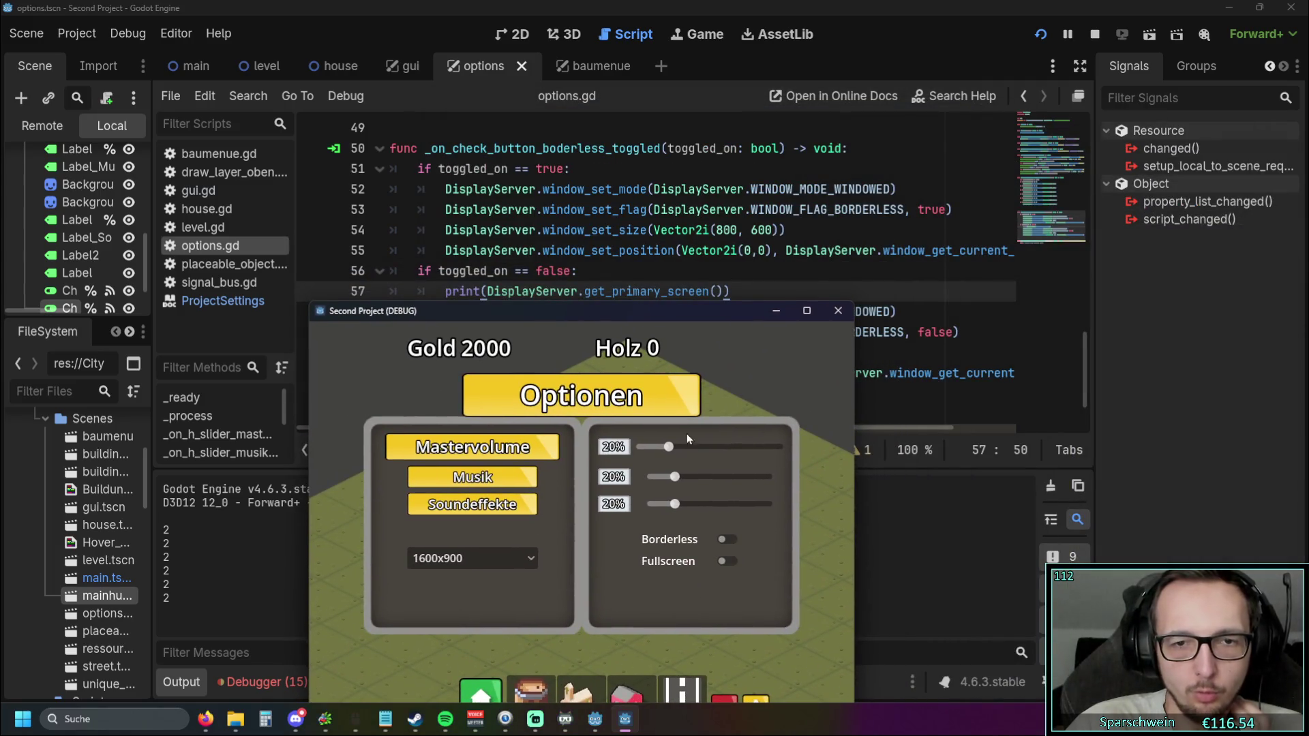
Toggle Borderless a few times, then set resolution to 1024x768 and toggle it again
click(724, 540)
click(723, 522)
click(724, 540)
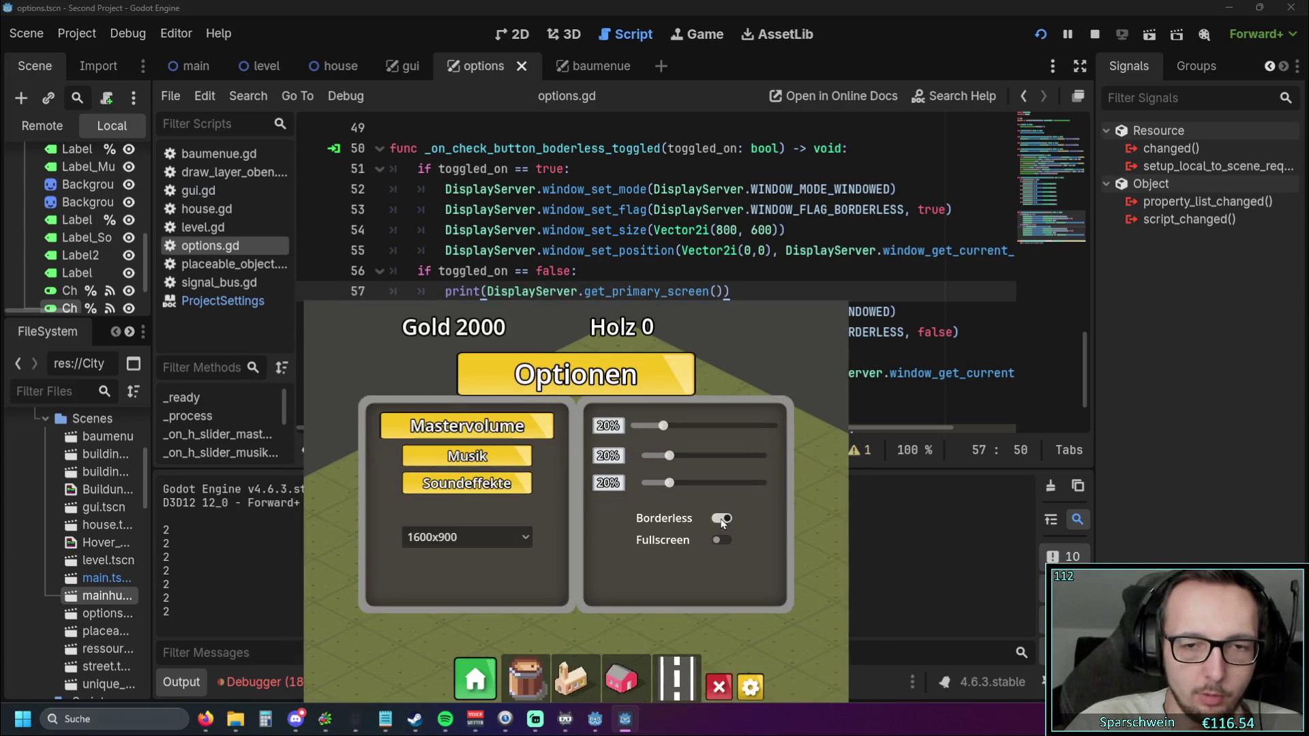
click(722, 541)
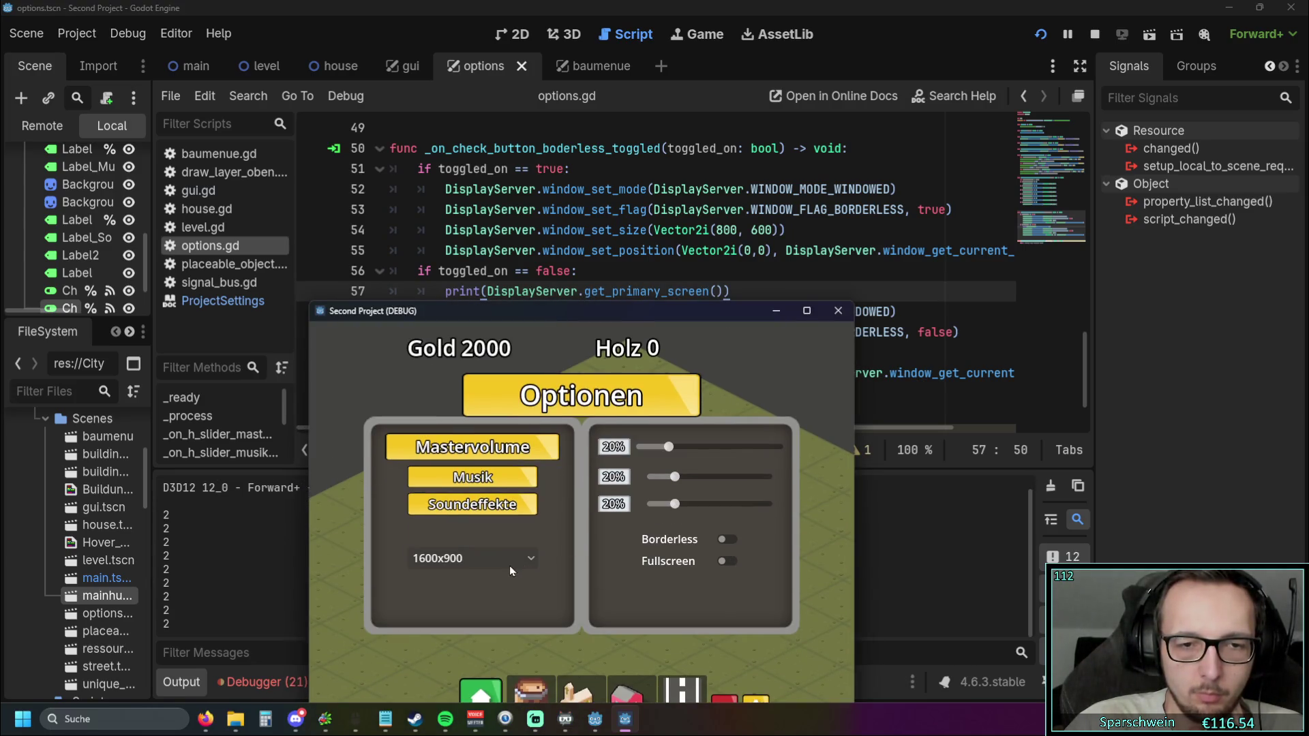
click(497, 566)
click(467, 580)
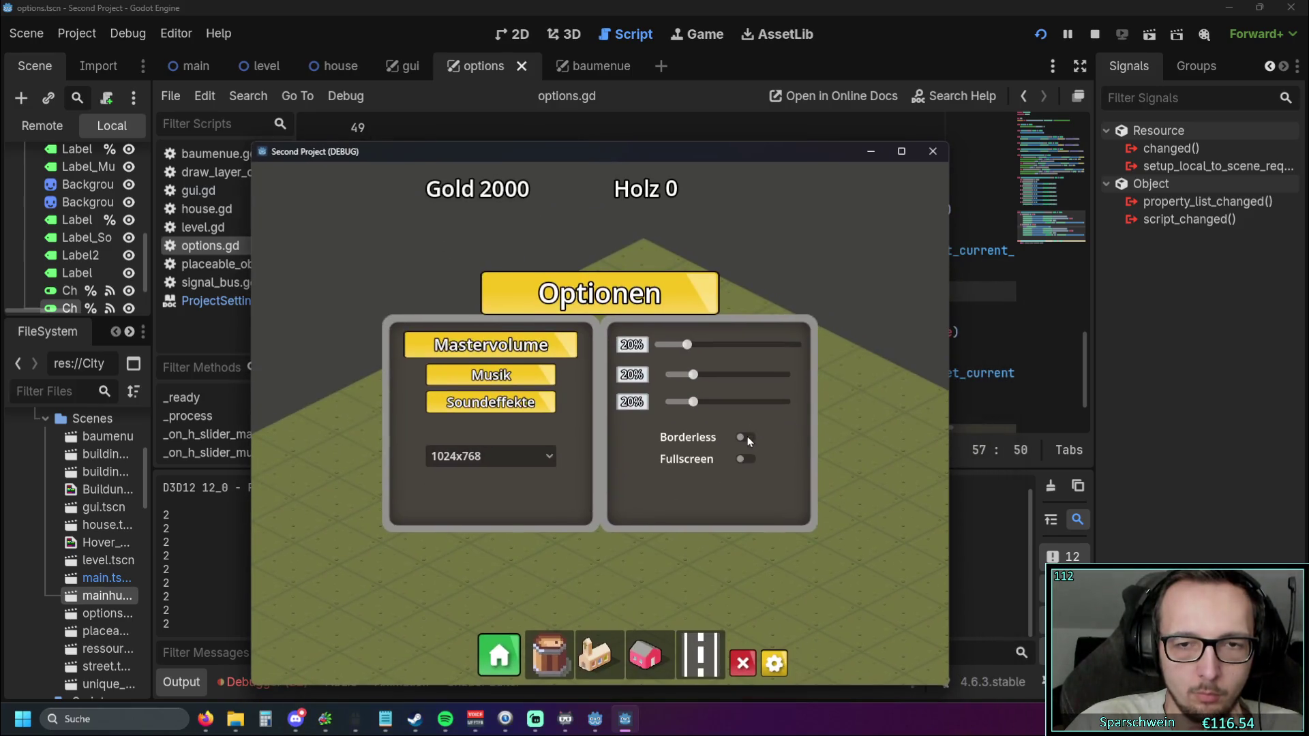
click(744, 436)
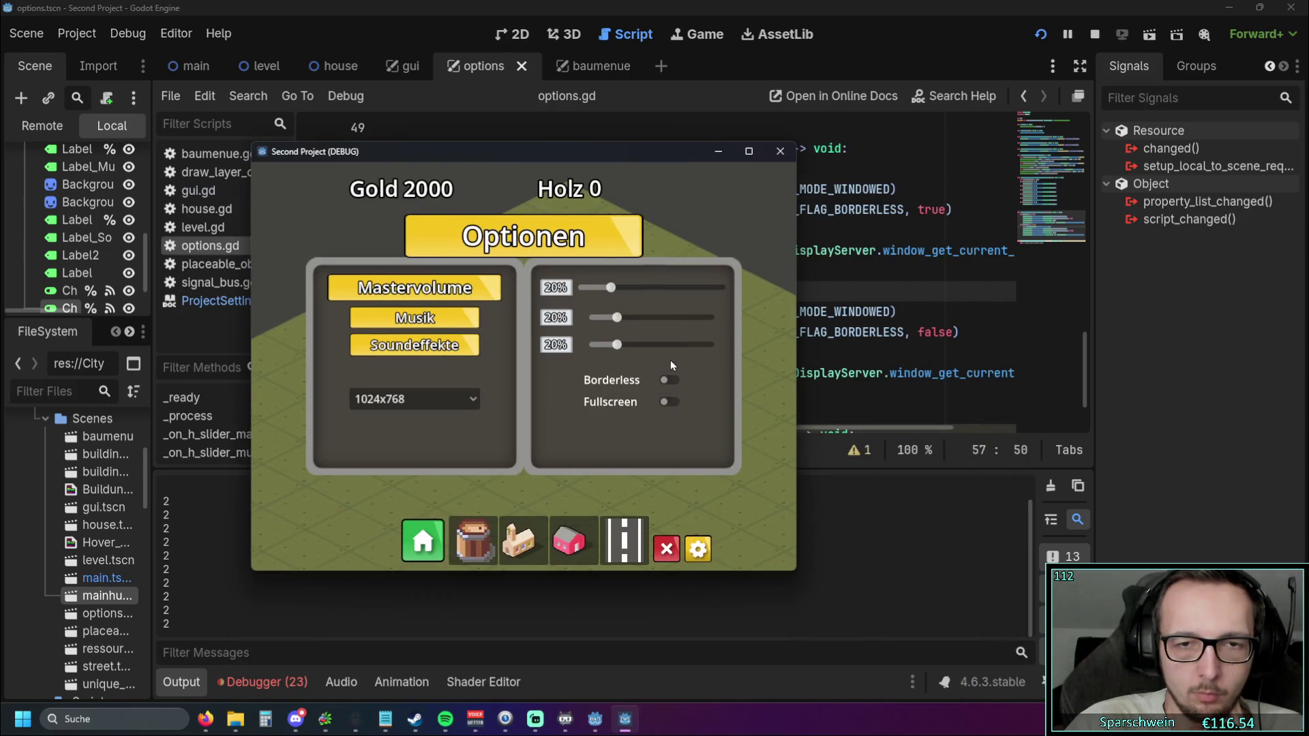
Switch Borderless on and off four times at 1024x768
click(665, 383)
click(668, 359)
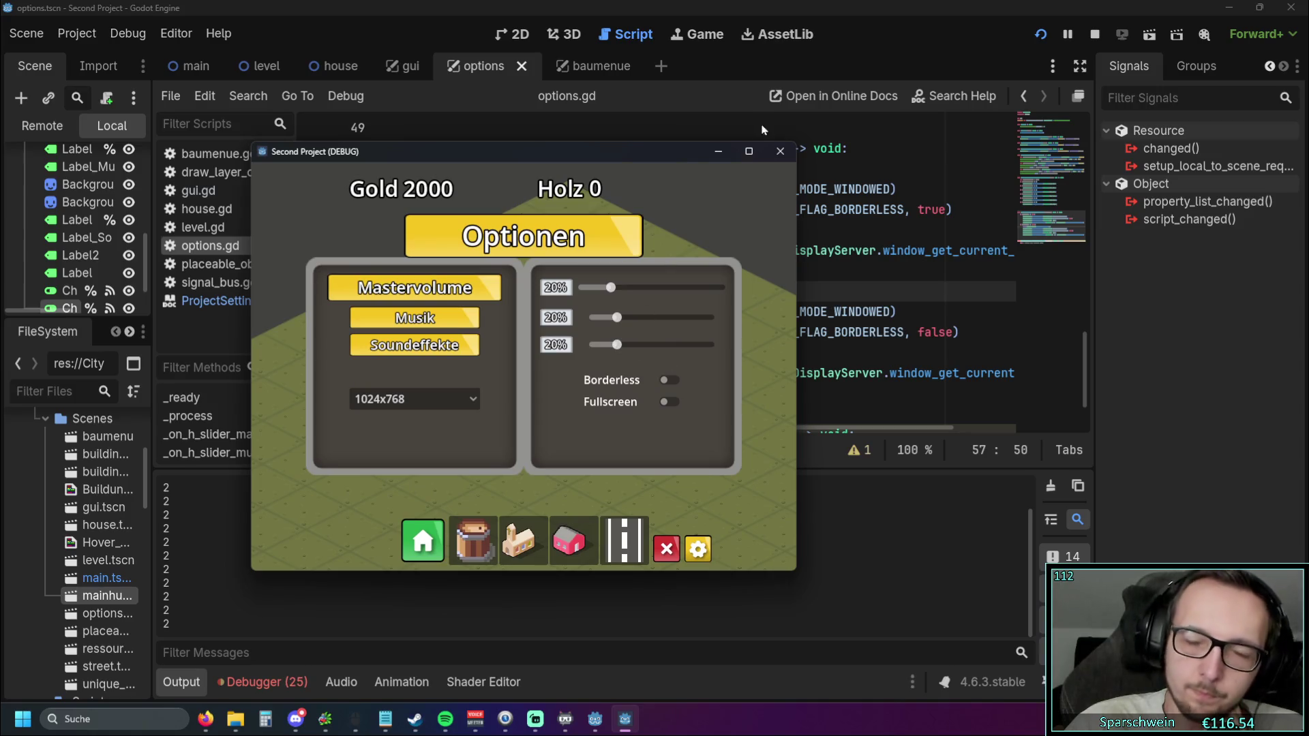
click(668, 380)
click(662, 360)
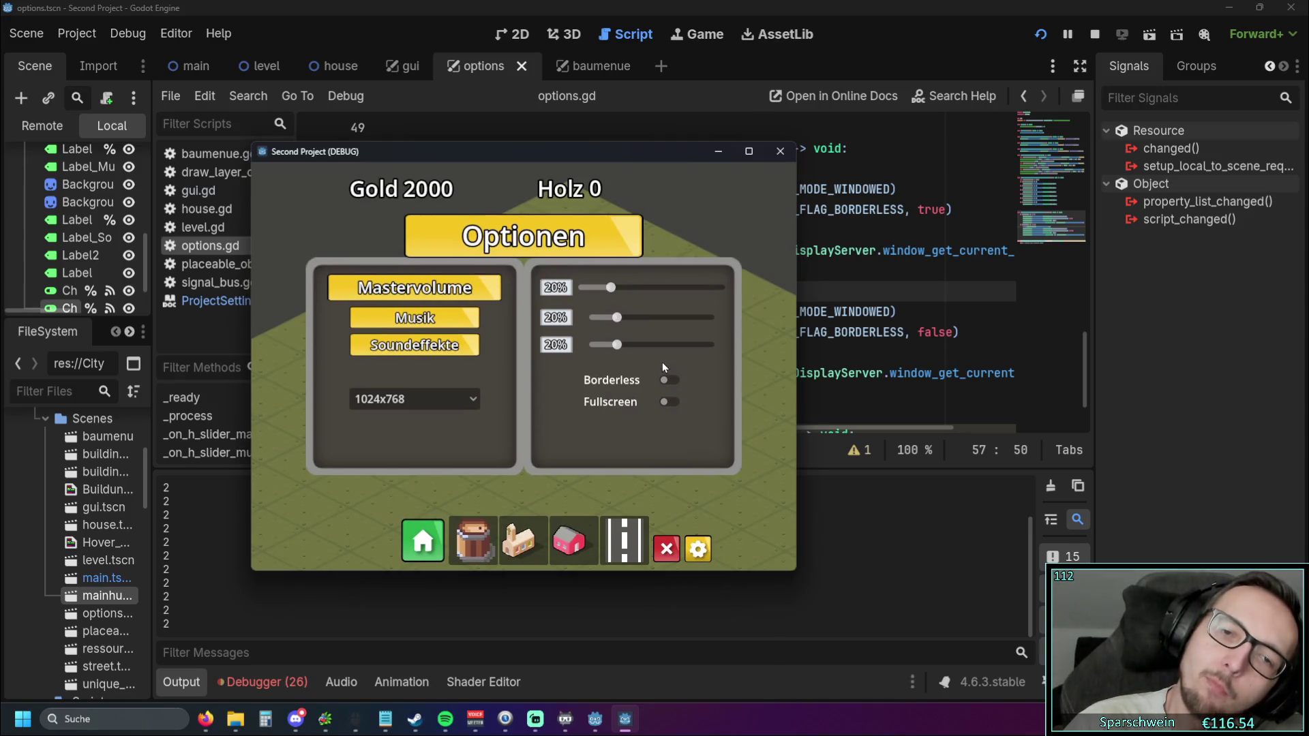
click(669, 380)
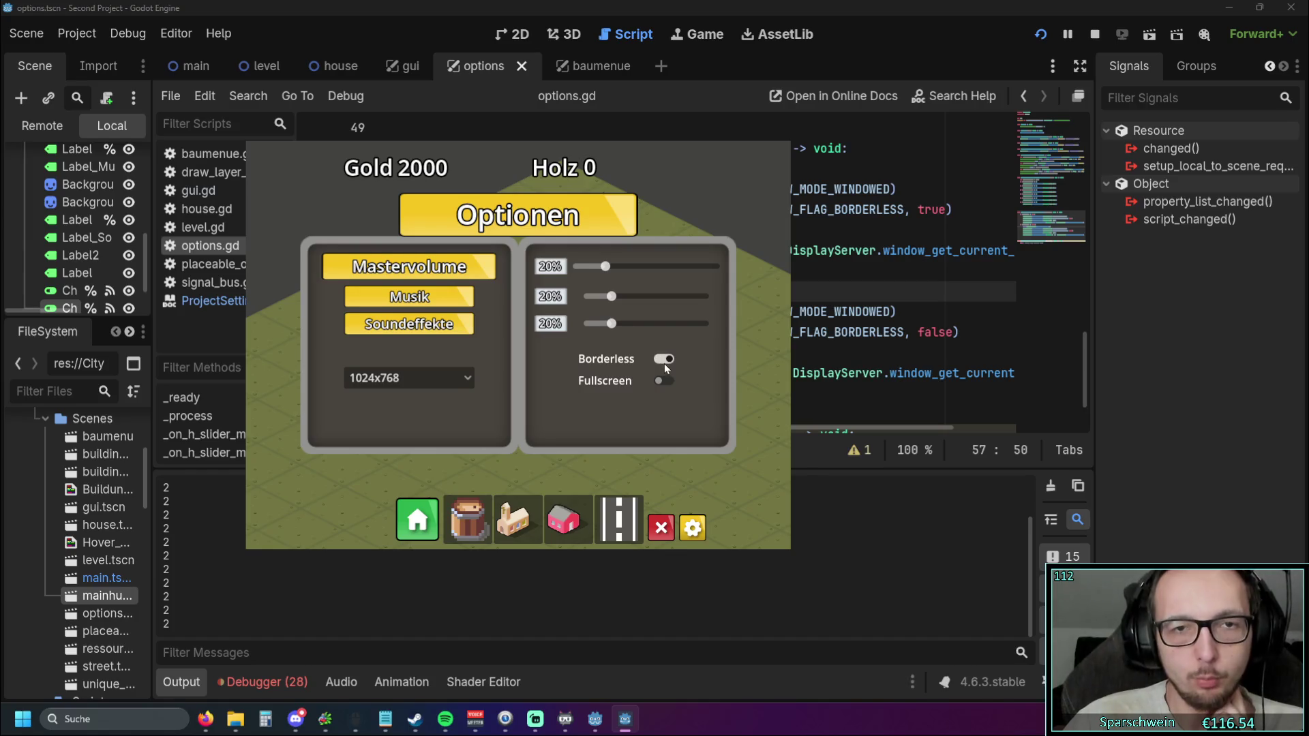
click(664, 362)
click(668, 381)
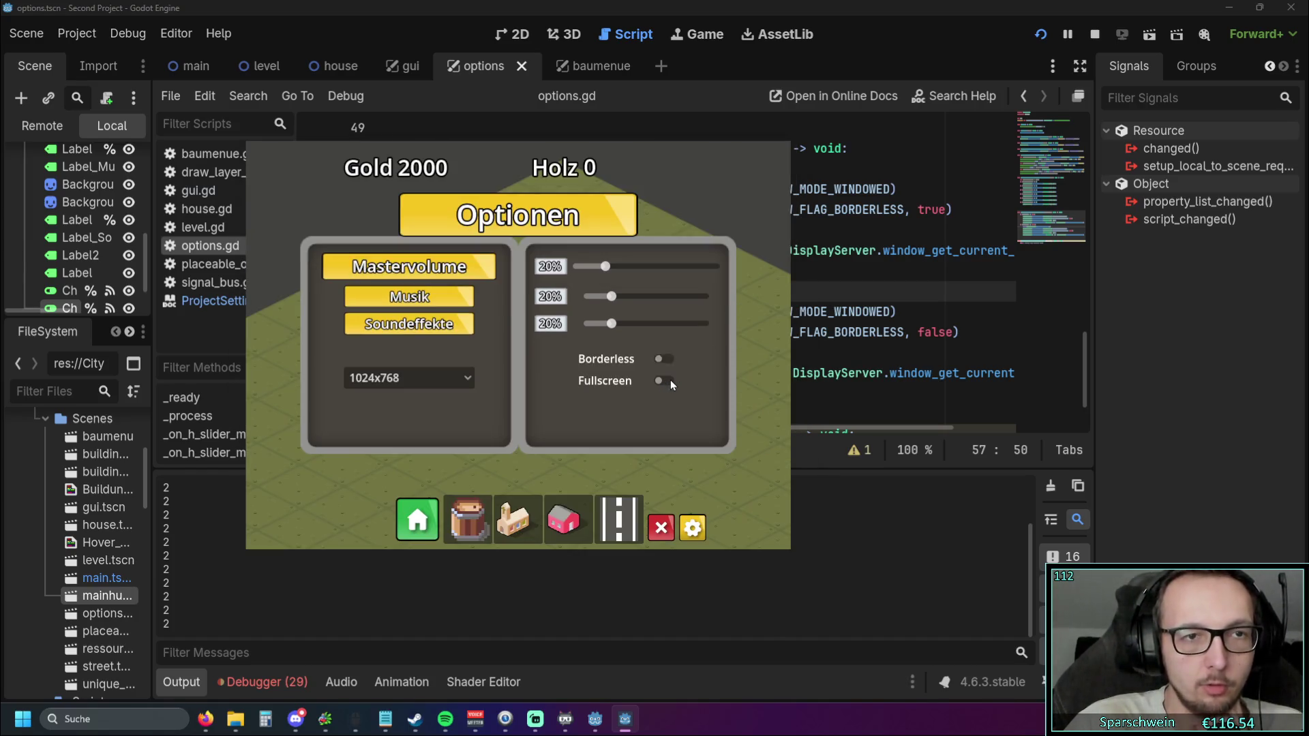
click(664, 360)
Toggle Borderless four more times, ending framed, then resize the window from its left edge
click(666, 379)
click(664, 359)
click(664, 380)
click(663, 358)
click(666, 379)
click(663, 361)
click(665, 379)
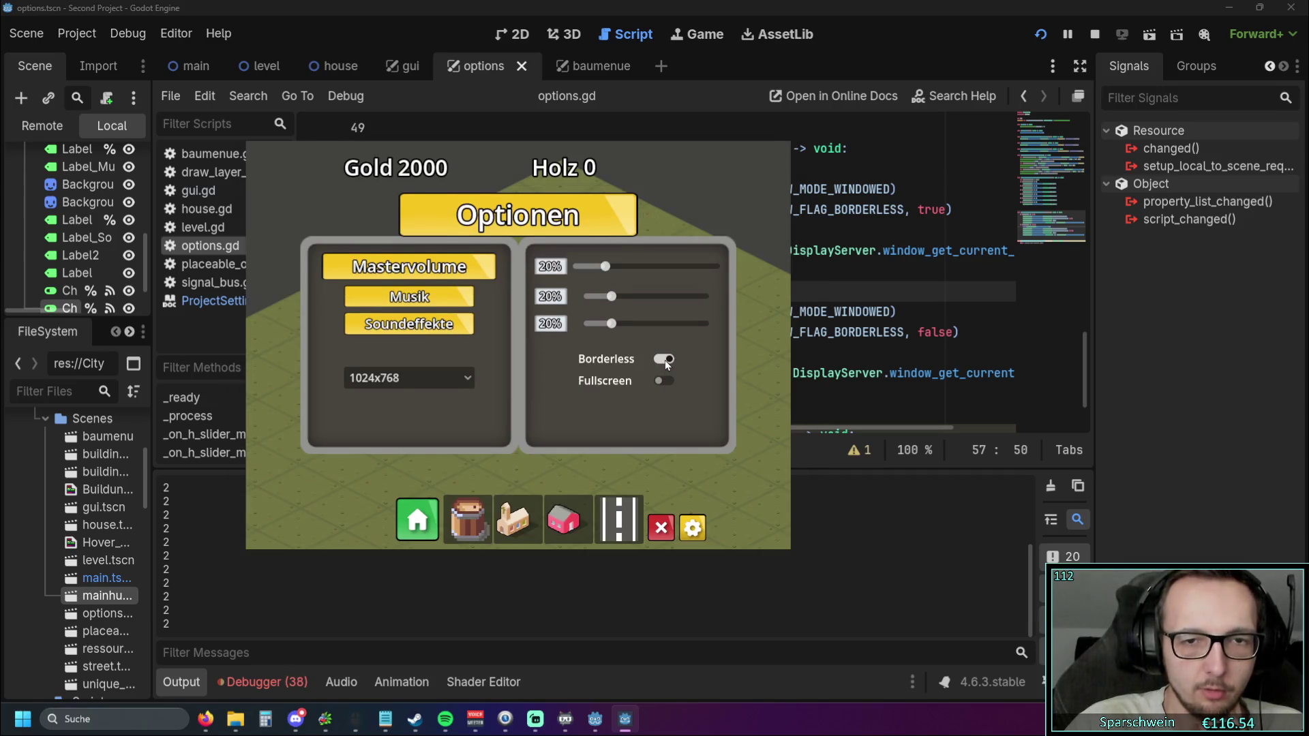
click(665, 360)
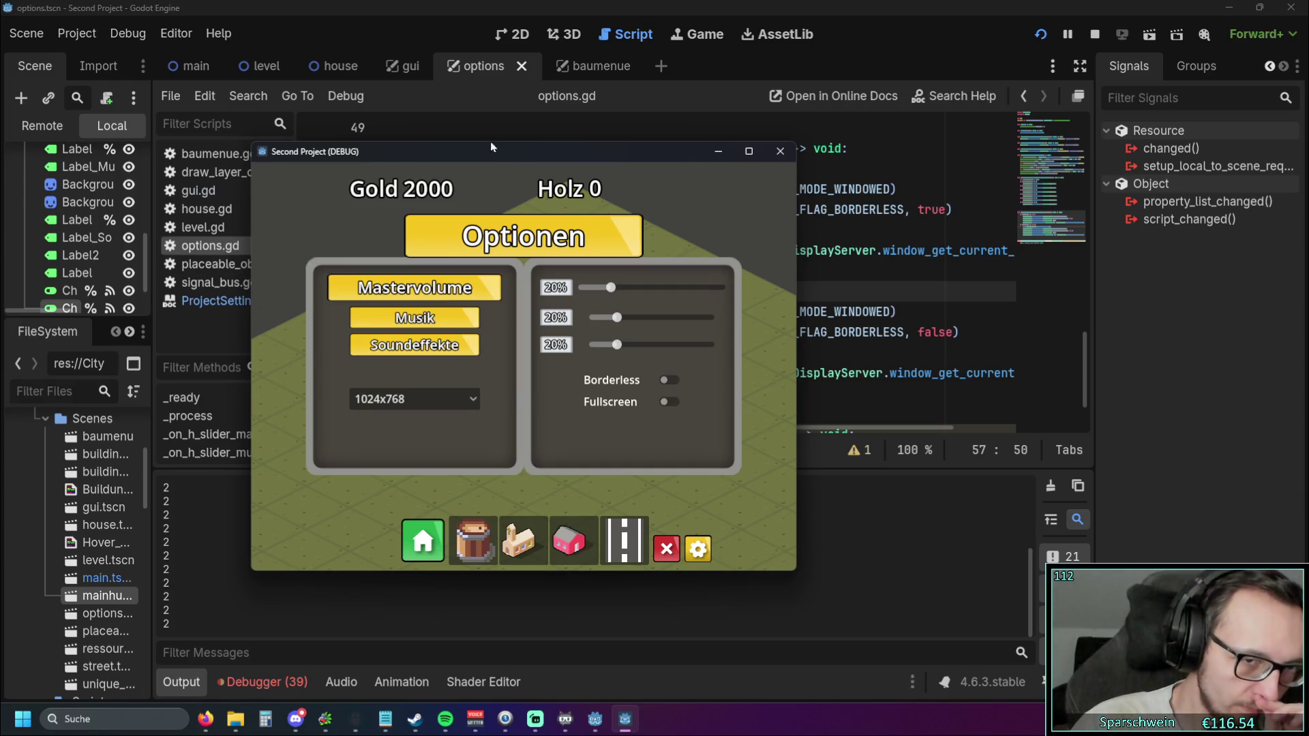
mouse_move(251, 283)
mouse_down()
mouse_move(374, 283)
mouse_move(185, 283)
mouse_move(195, 287)
mouse_up()
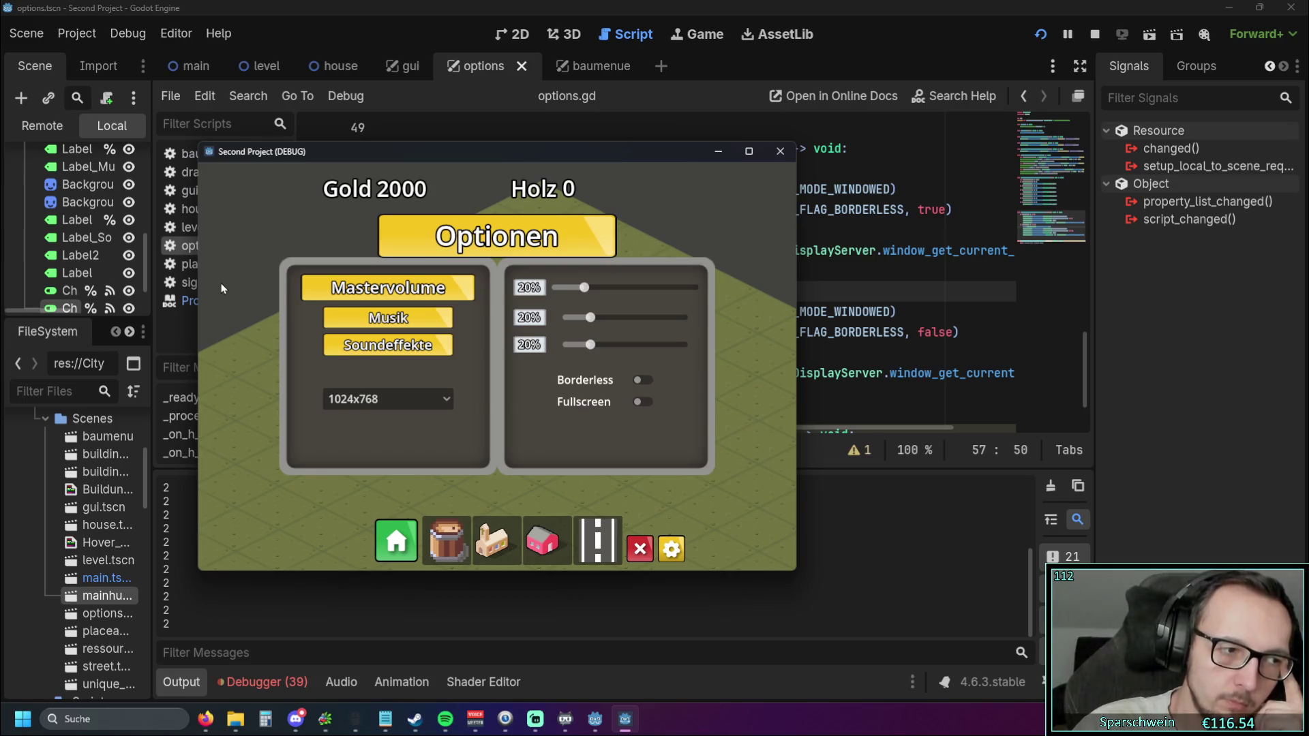
Close the game and change line 61's window_set_position to Vector2i(100, 100)
click(783, 156)
click(748, 373)
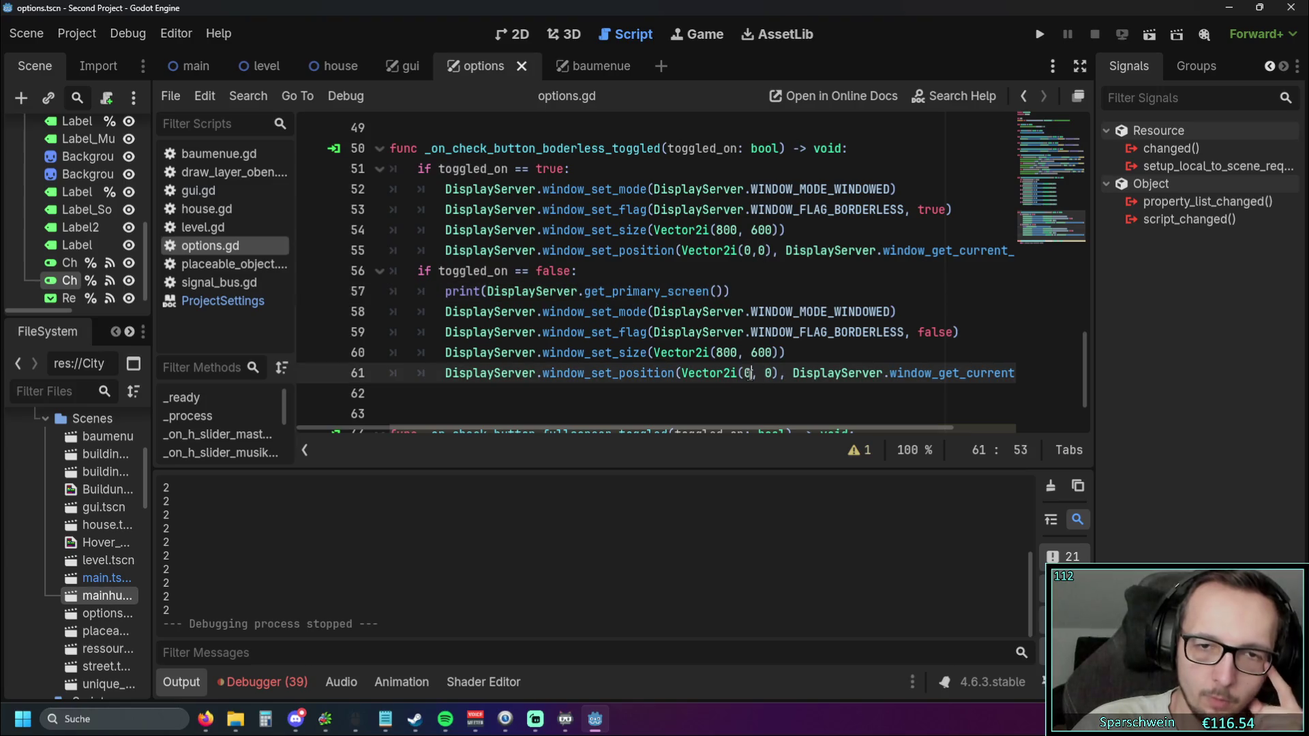
key(BackSpace)
text(100)
click(785, 373)
key(BackSpace)
text(100)
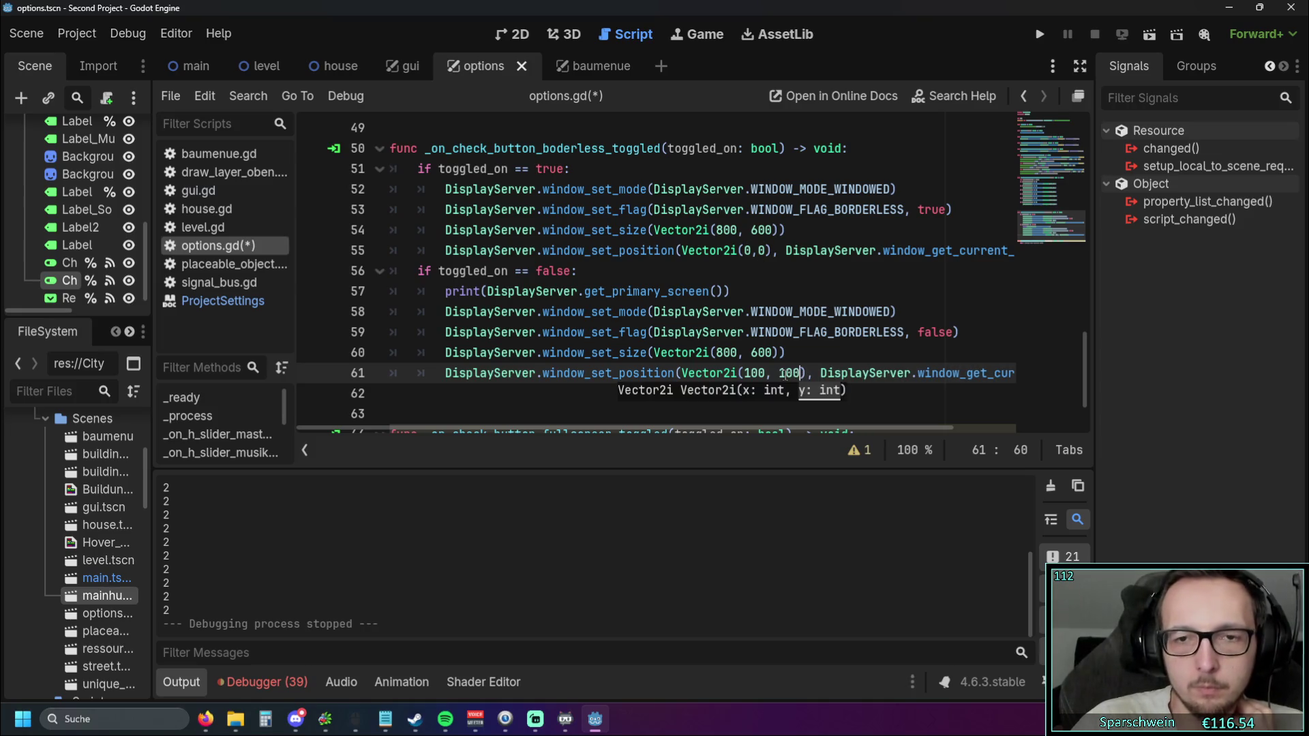
click(822, 312)
Switch briefly to the chatbot application, then bring the Godot editor back to front
mouse_move(565, 725)
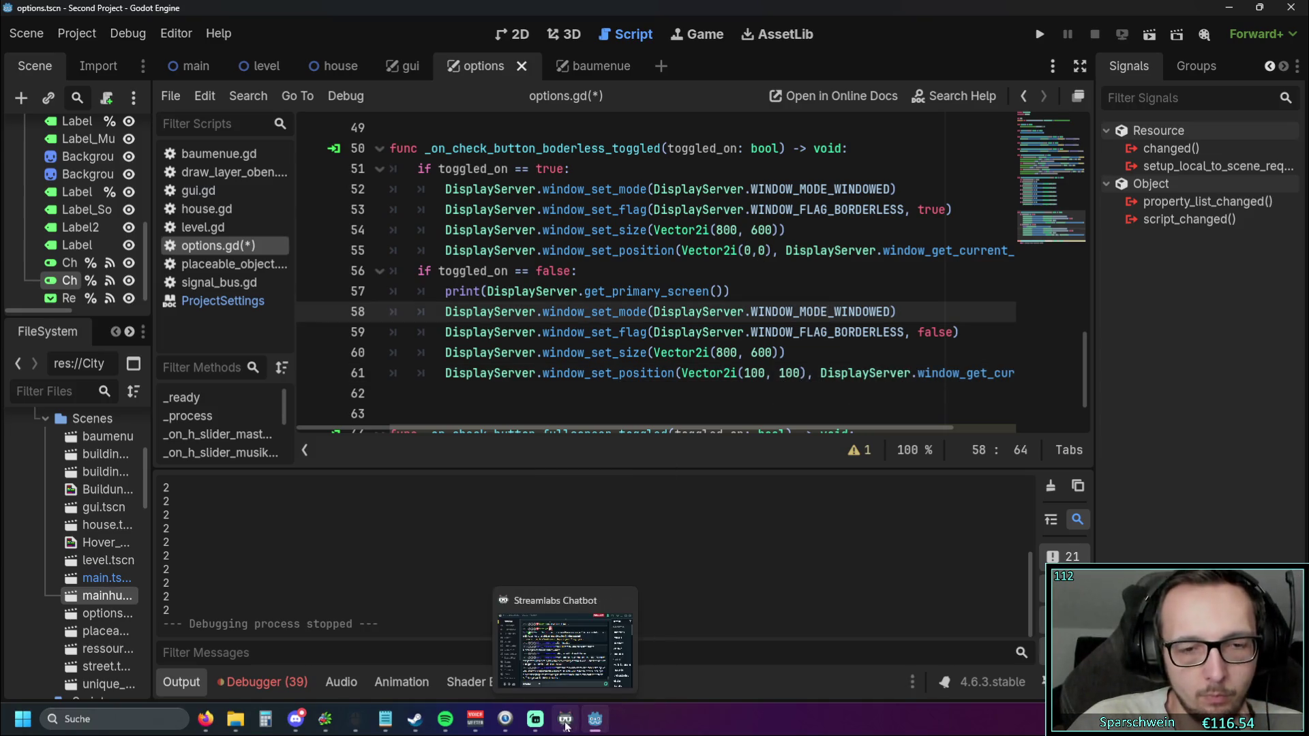
mouse_move(604, 374)
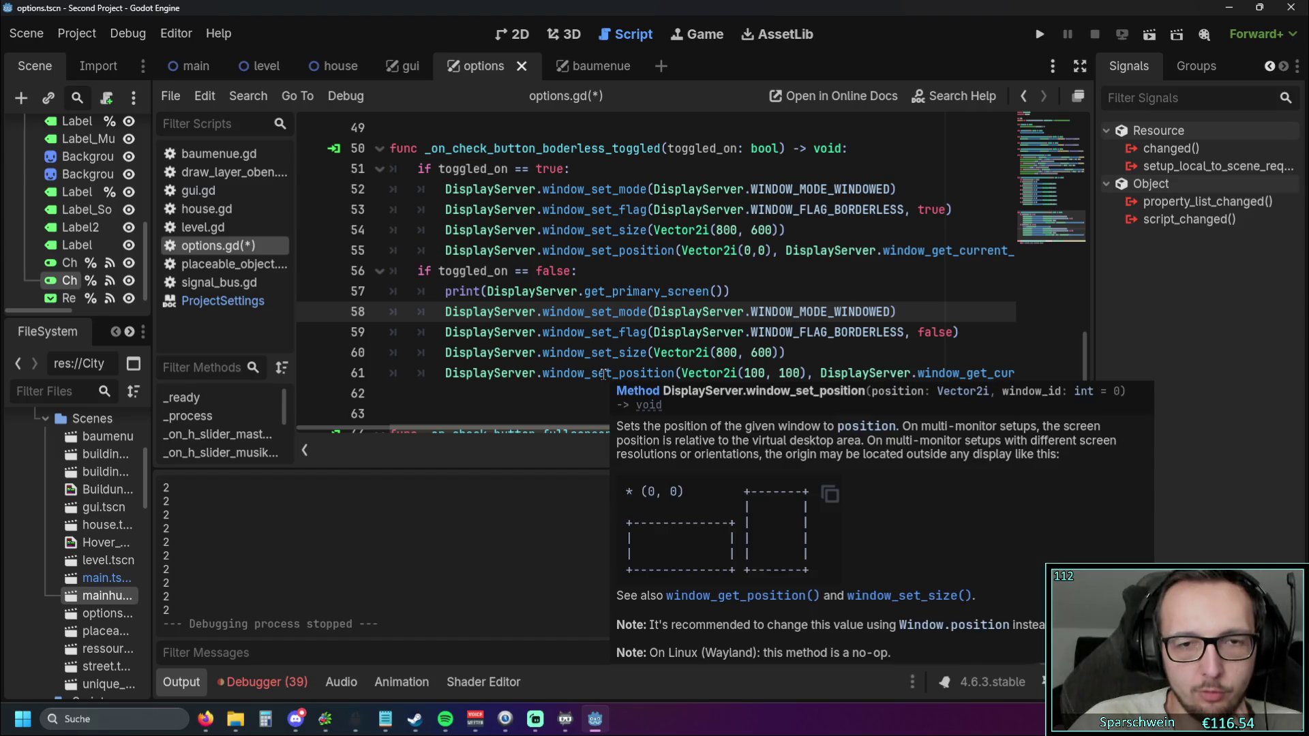
click(571, 720)
click(595, 719)
click(595, 719)
click(595, 719)
Run the project and toggle the game's Borderless option on and off repeatedly, ending off
click(1039, 34)
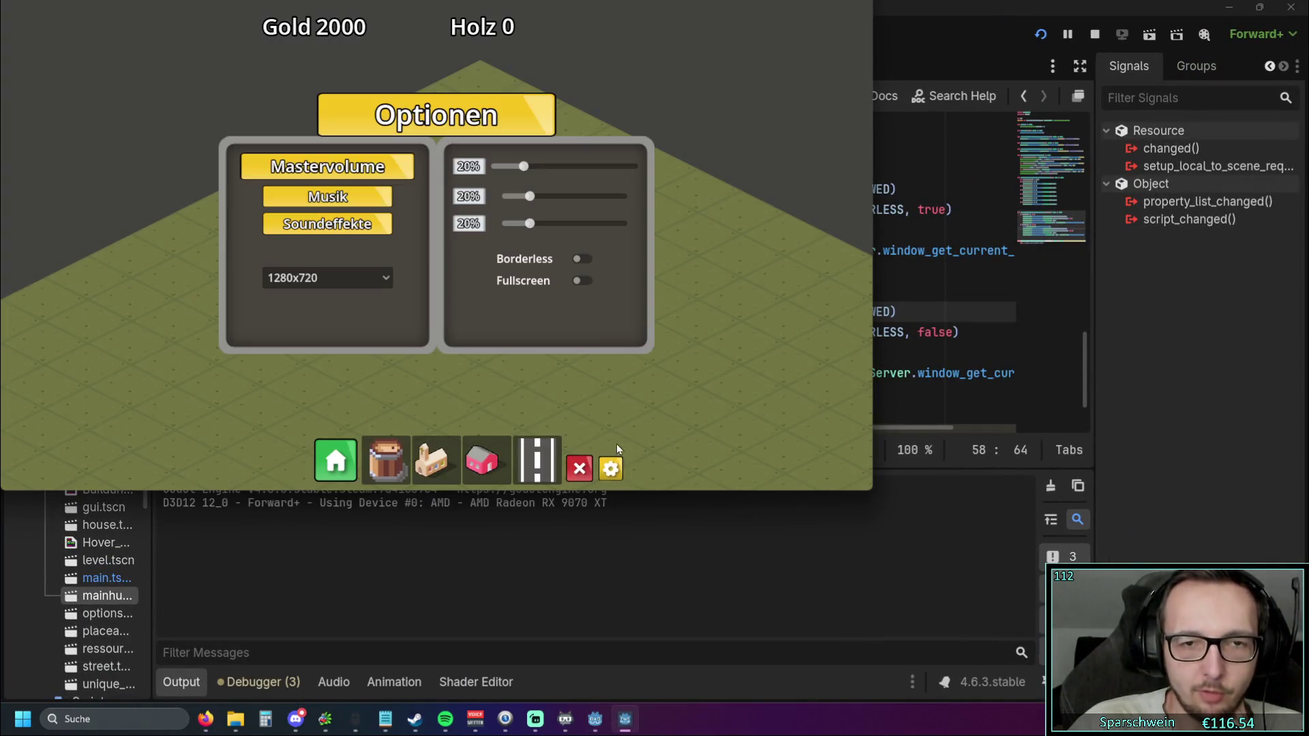
click(581, 266)
click(414, 197)
click(419, 216)
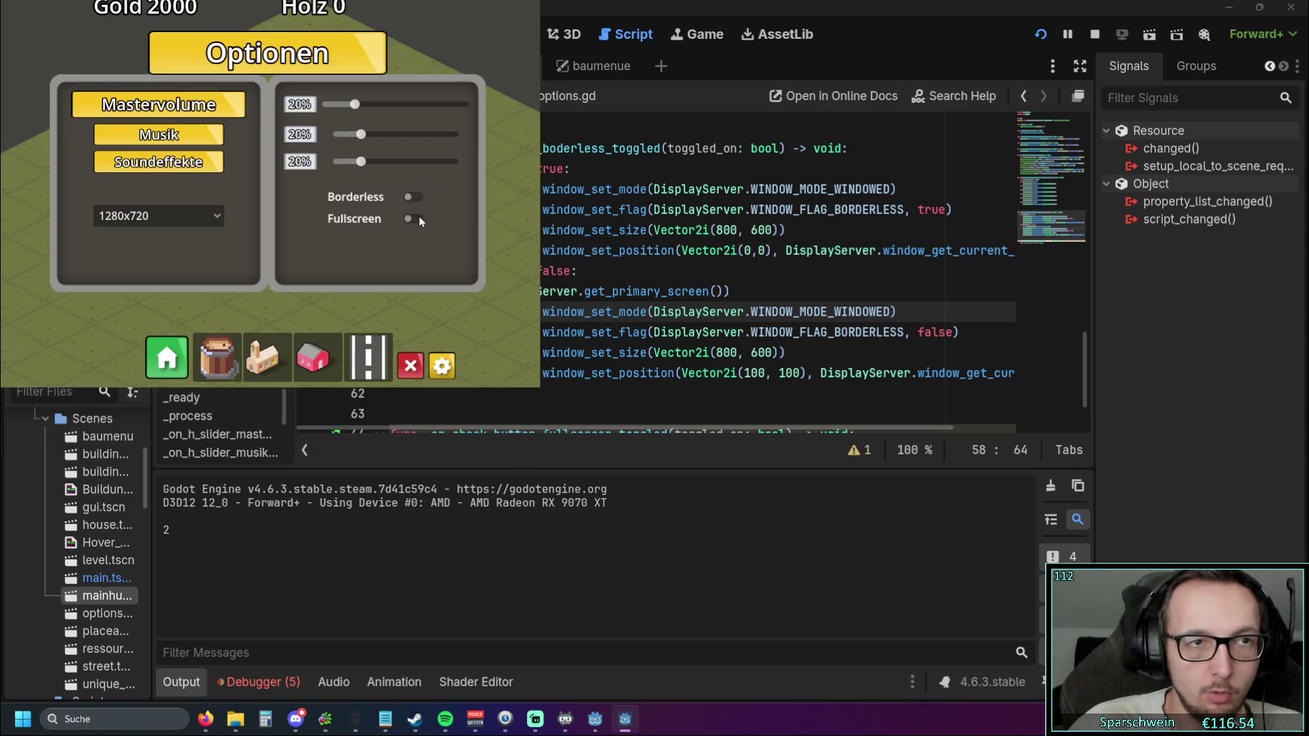
click(415, 205)
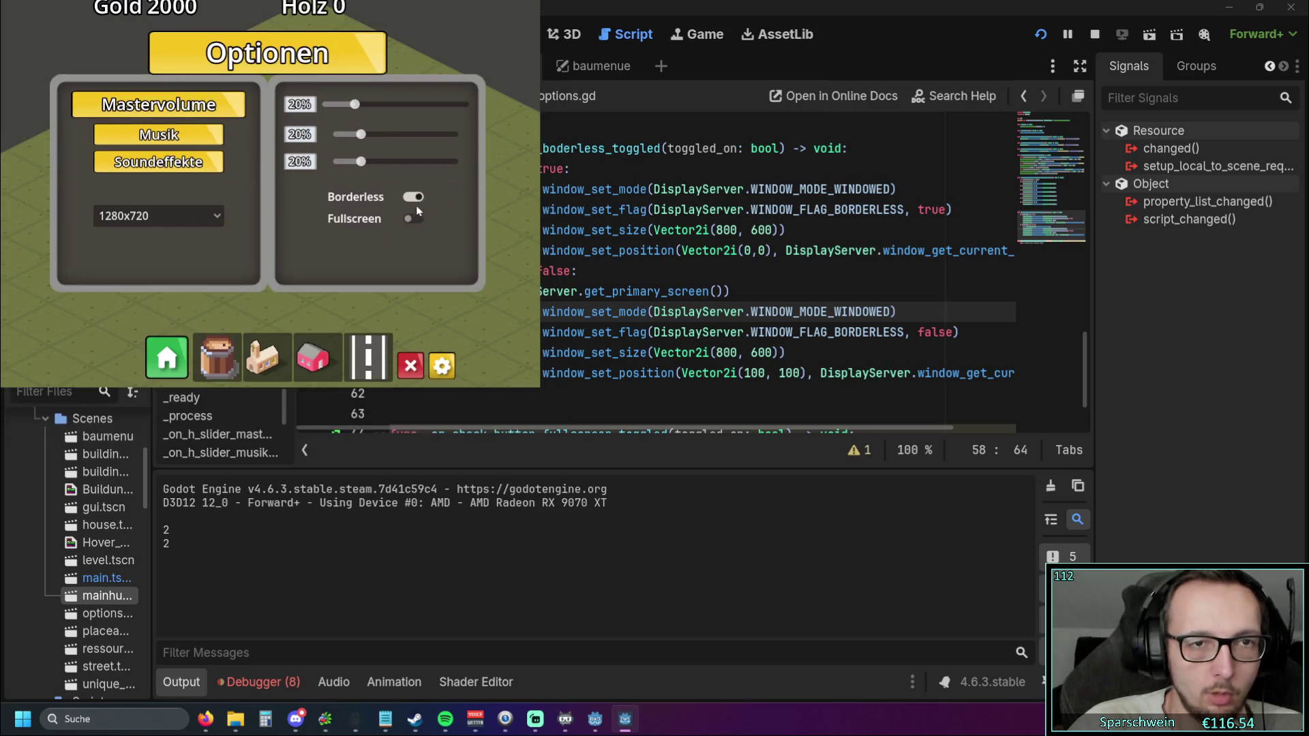
click(415, 215)
click(414, 197)
click(419, 216)
click(413, 197)
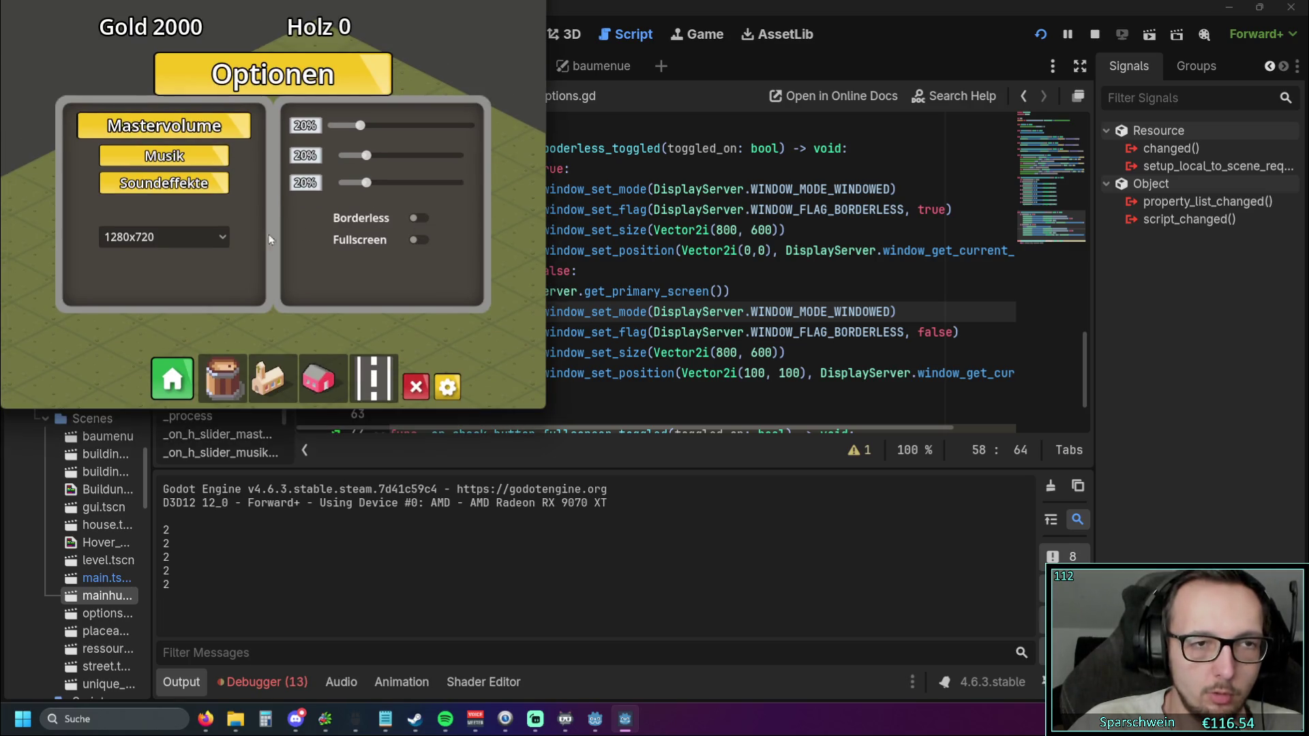
Set the game resolution to 1024x768, reopen options, and toggle Borderless on then off
click(217, 243)
click(149, 262)
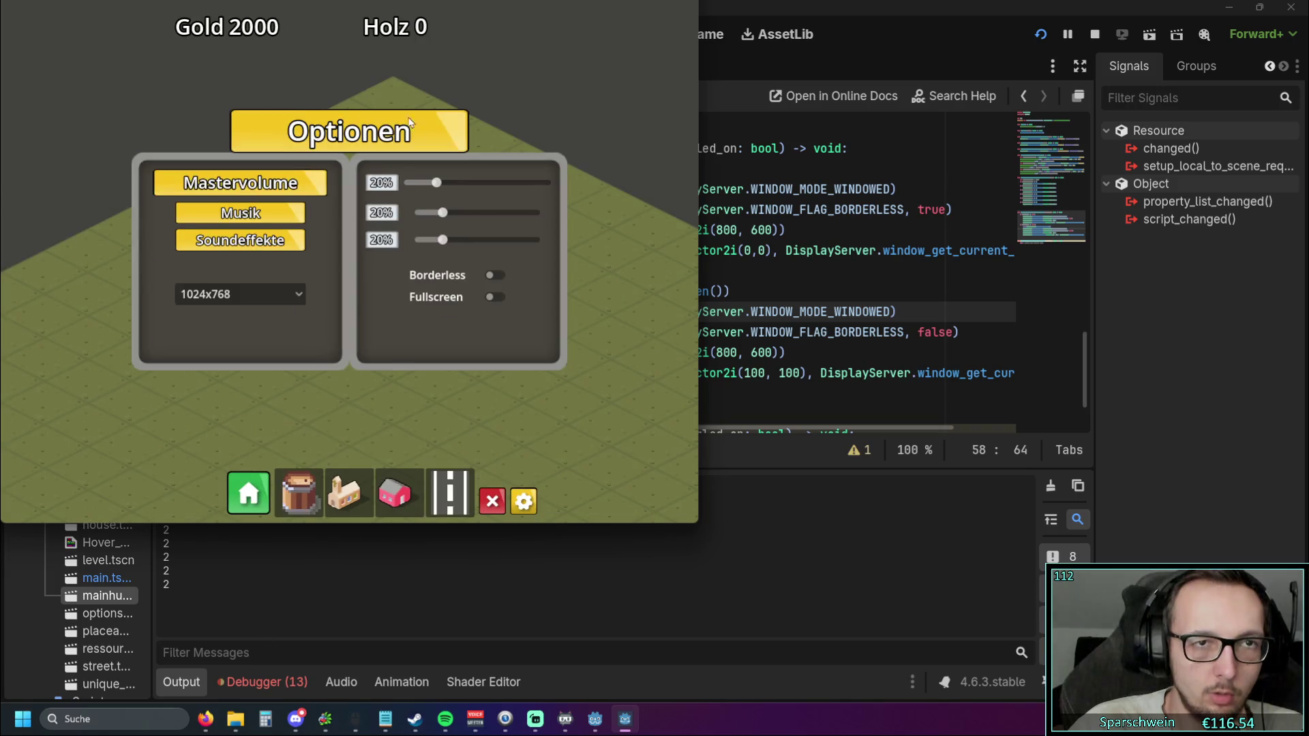
click(524, 501)
click(524, 501)
click(492, 276)
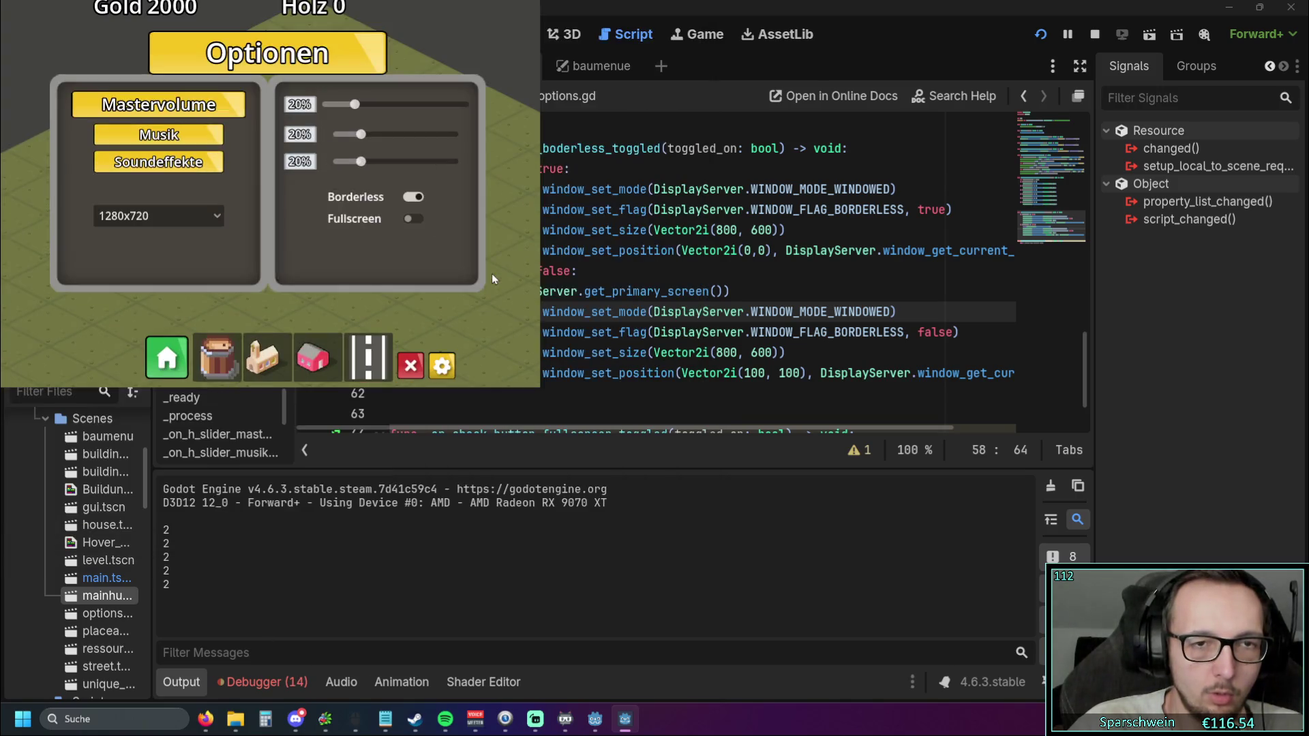
click(413, 198)
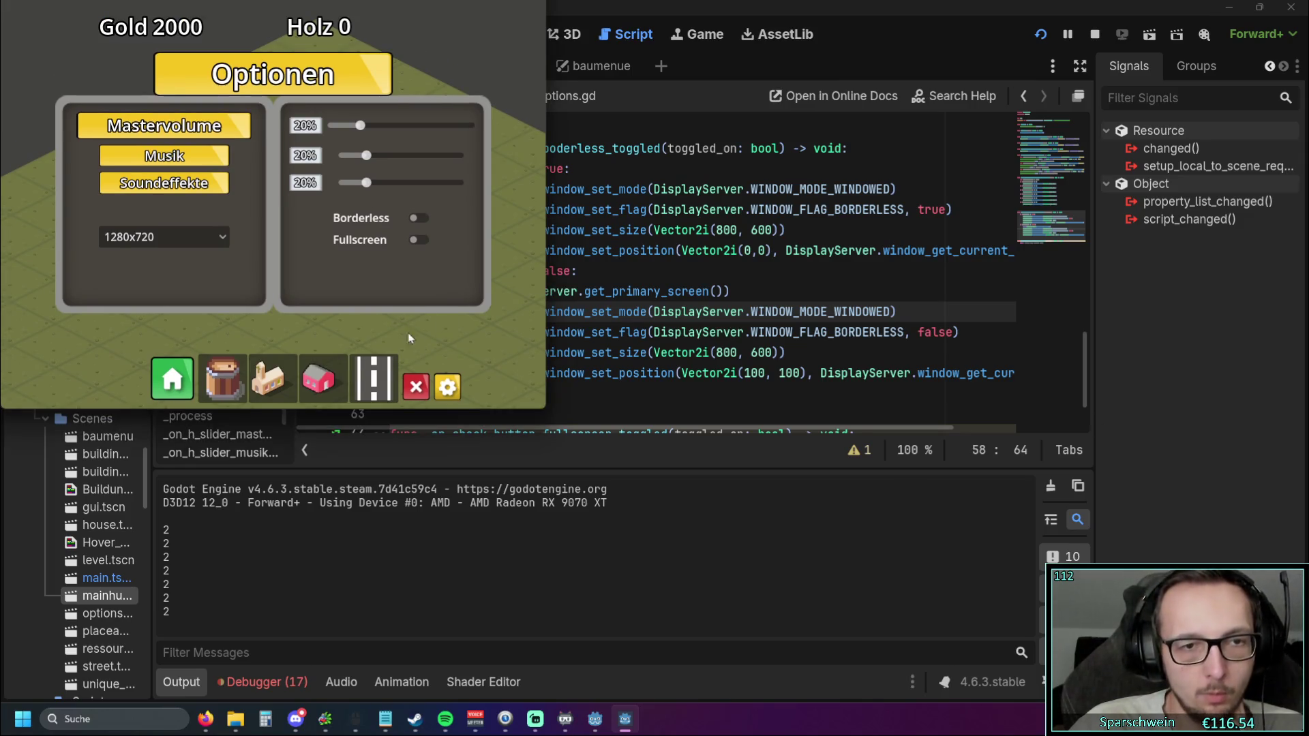
Pick the largest resolution in the list, then close the fullscreen game with Alt+F4
click(164, 236)
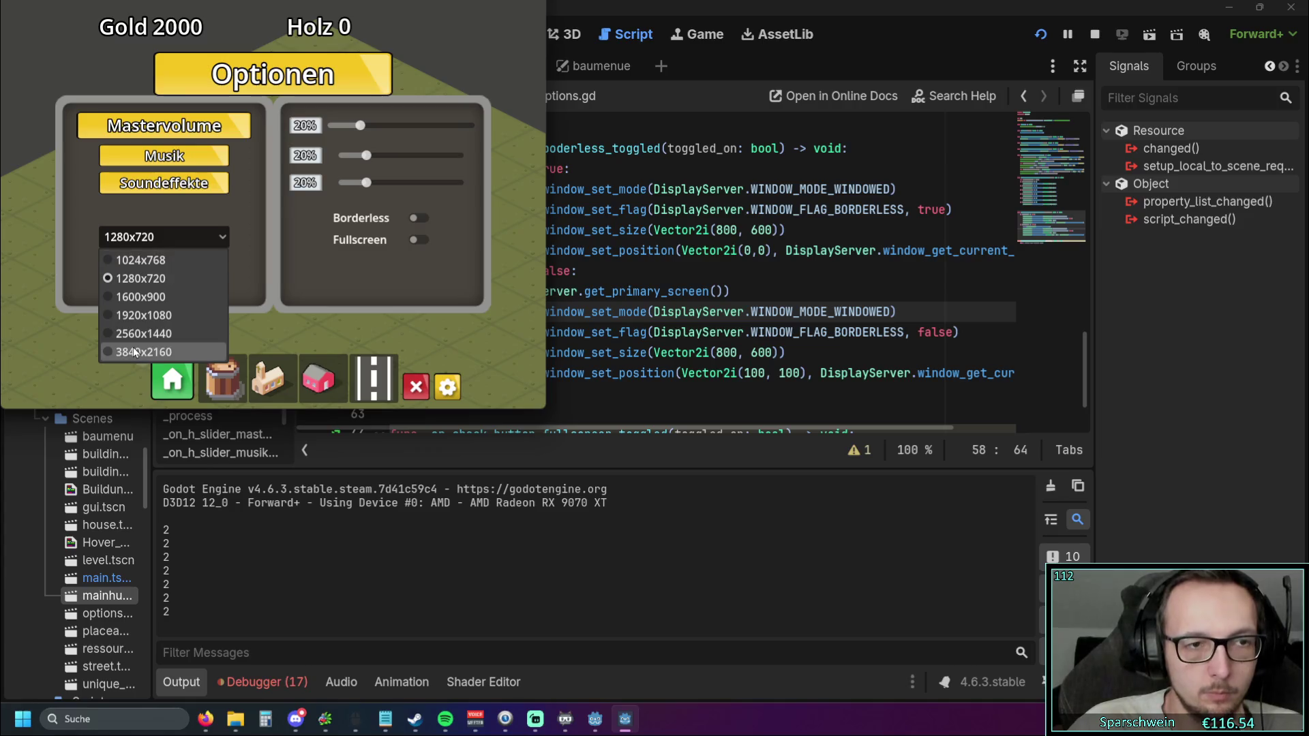
click(136, 351)
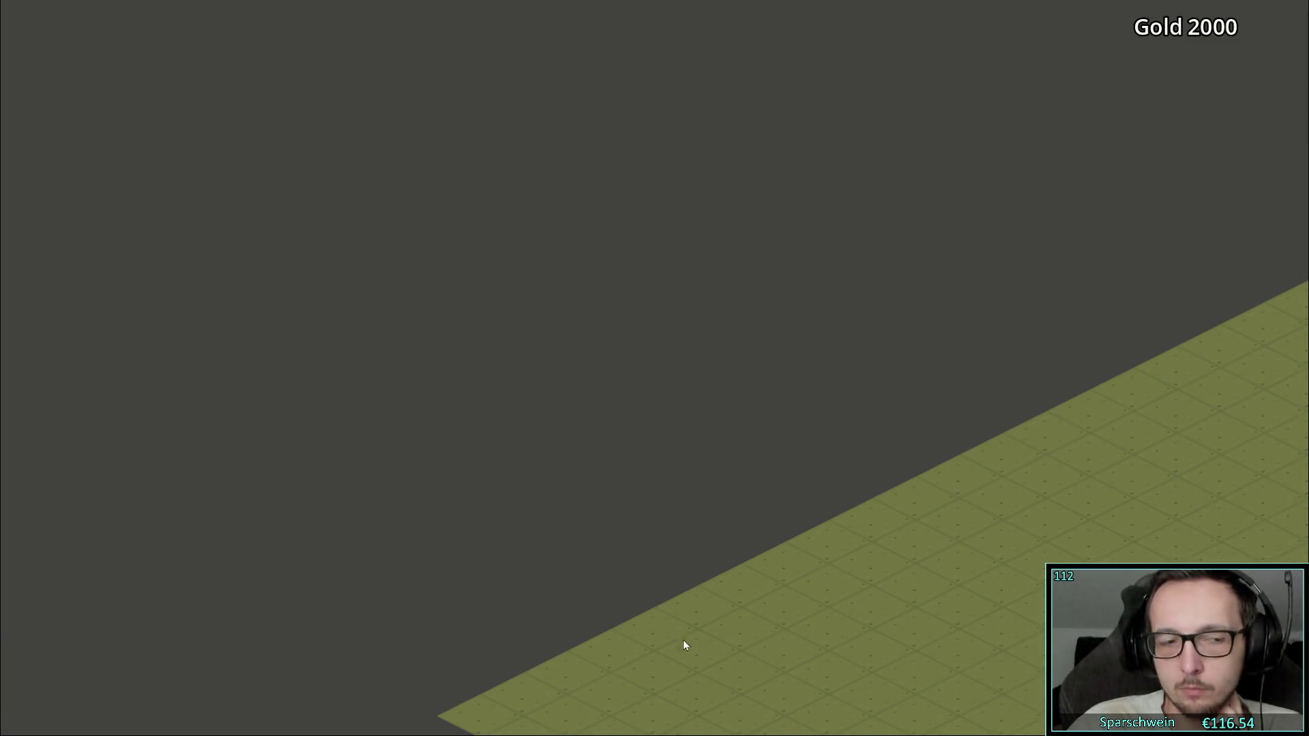
key(alt+F4)
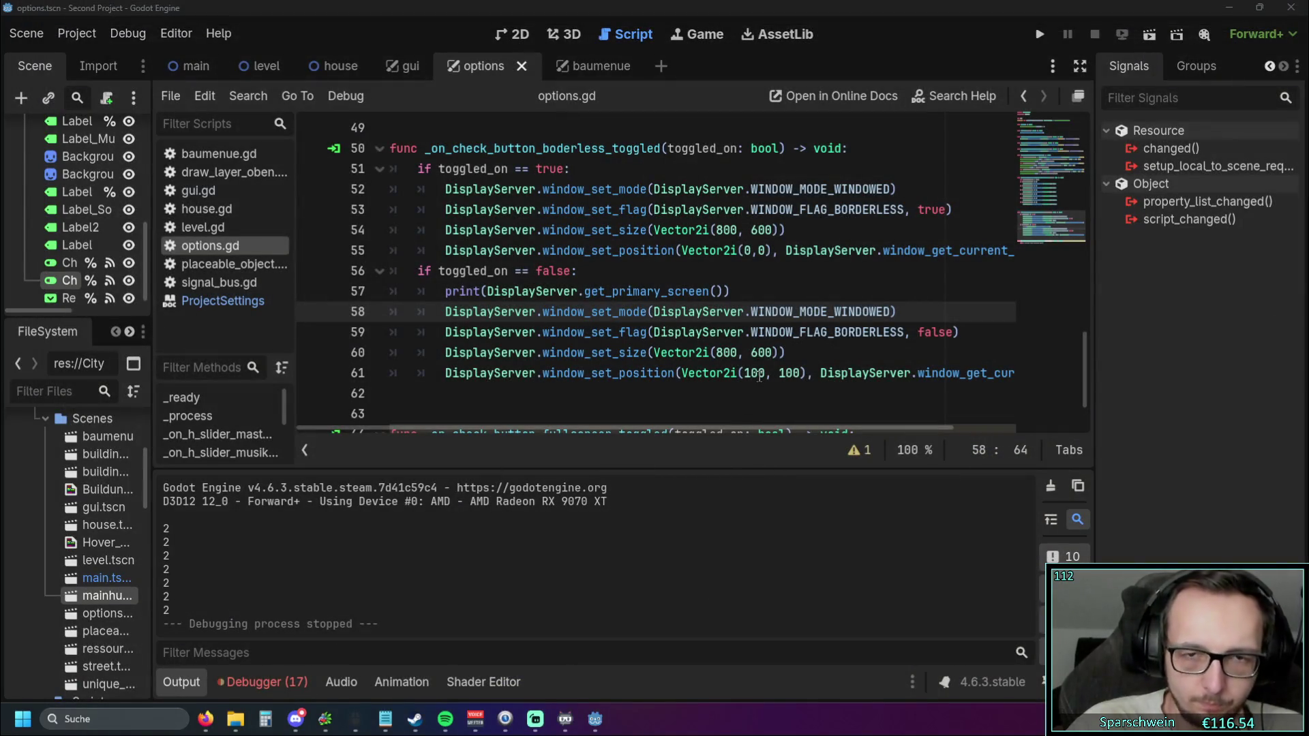
mouse_move(677, 431)
mouse_down()
mouse_move(698, 432)
mouse_move(629, 439)
mouse_up()
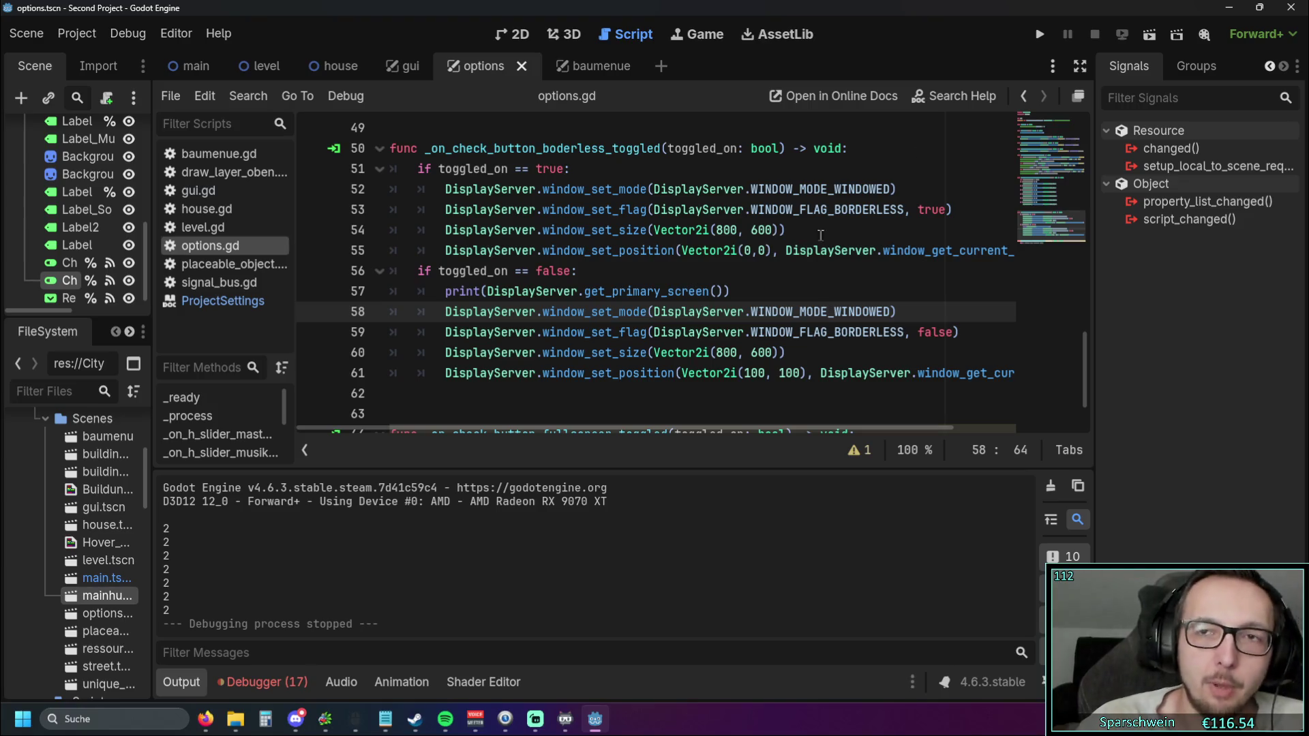
click(1040, 34)
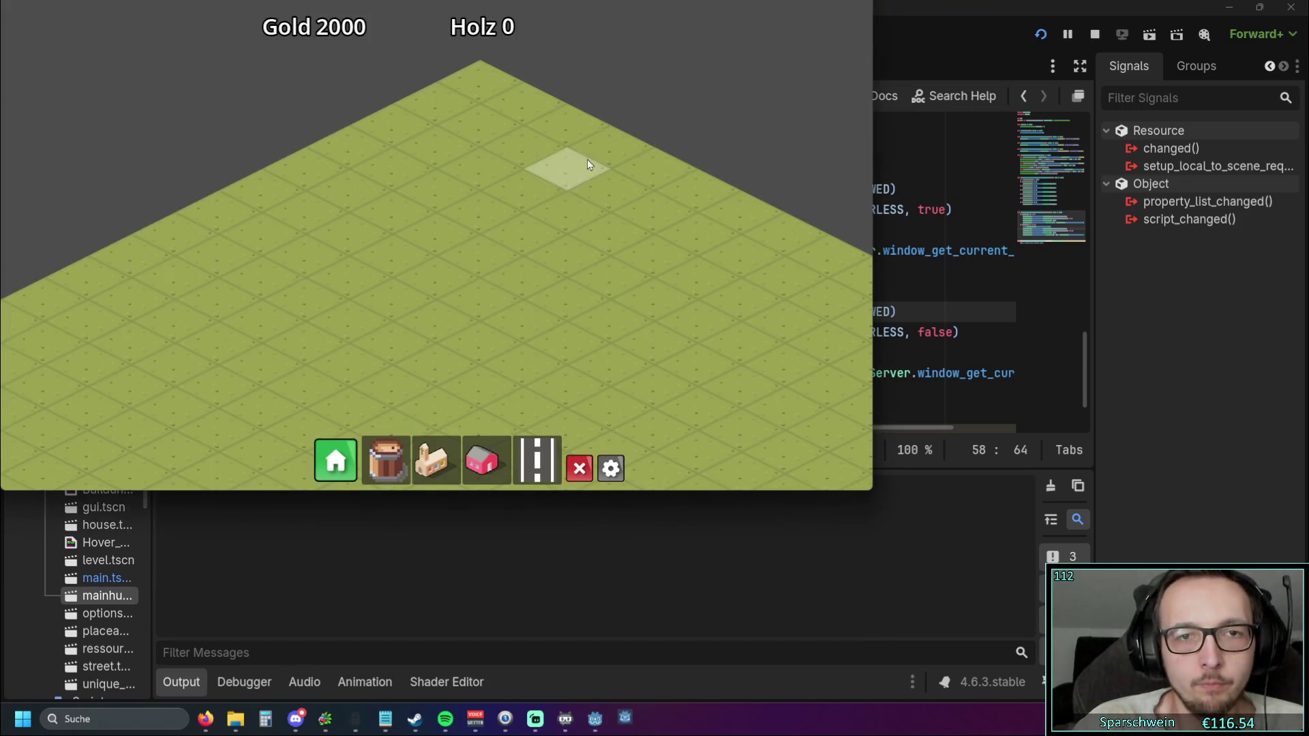
mouse_move(874, 300)
mouse_down()
mouse_move(711, 300)
mouse_move(856, 298)
mouse_move(725, 300)
mouse_up()
drag(550, 17, 695, 129)
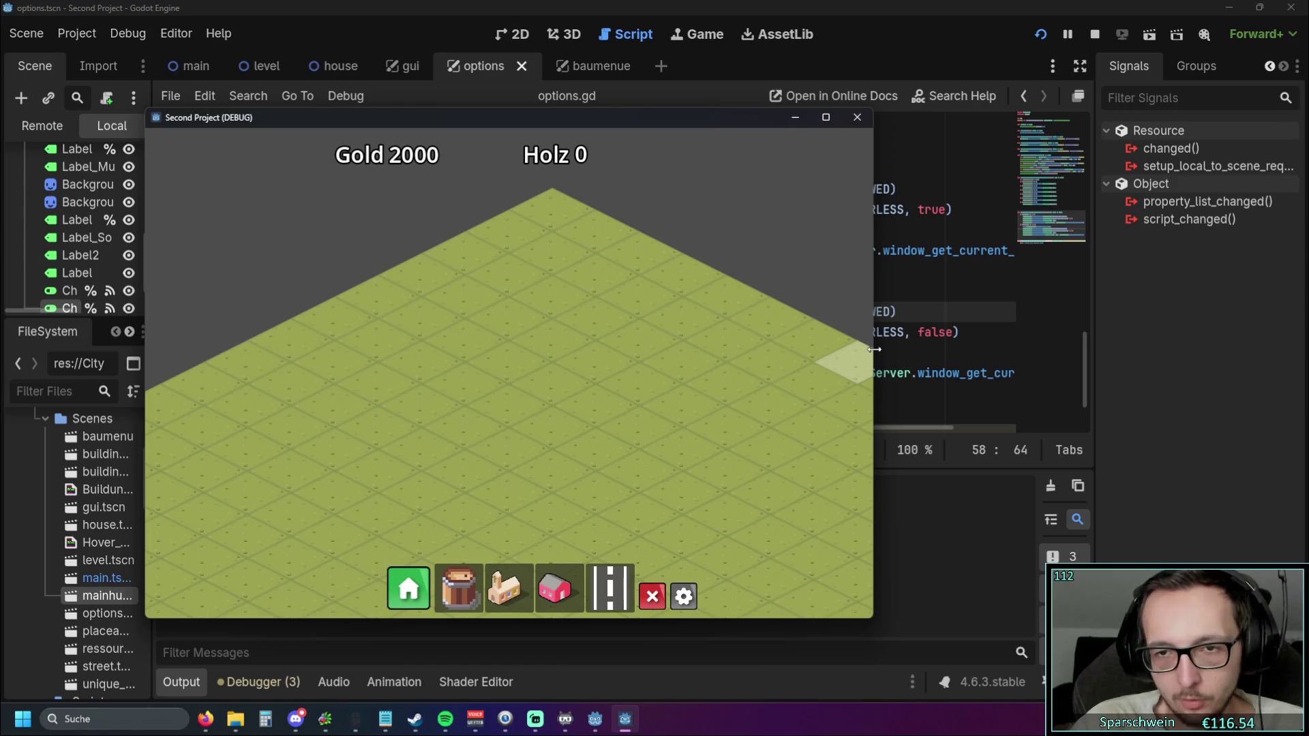
mouse_move(577, 120)
mouse_down()
mouse_move(415, 80)
mouse_move(443, 31)
mouse_up()
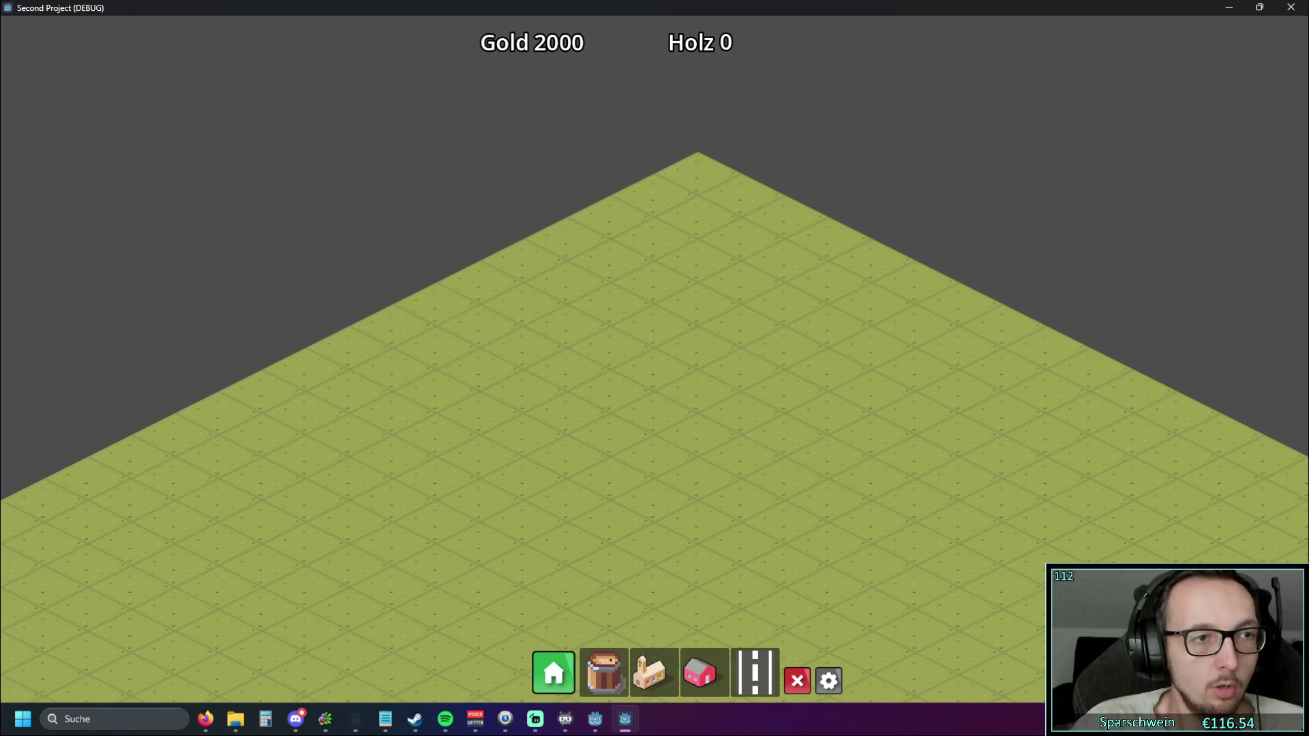
mouse_move(407, 6)
mouse_down()
mouse_move(339, 35)
mouse_move(226, 41)
mouse_up()
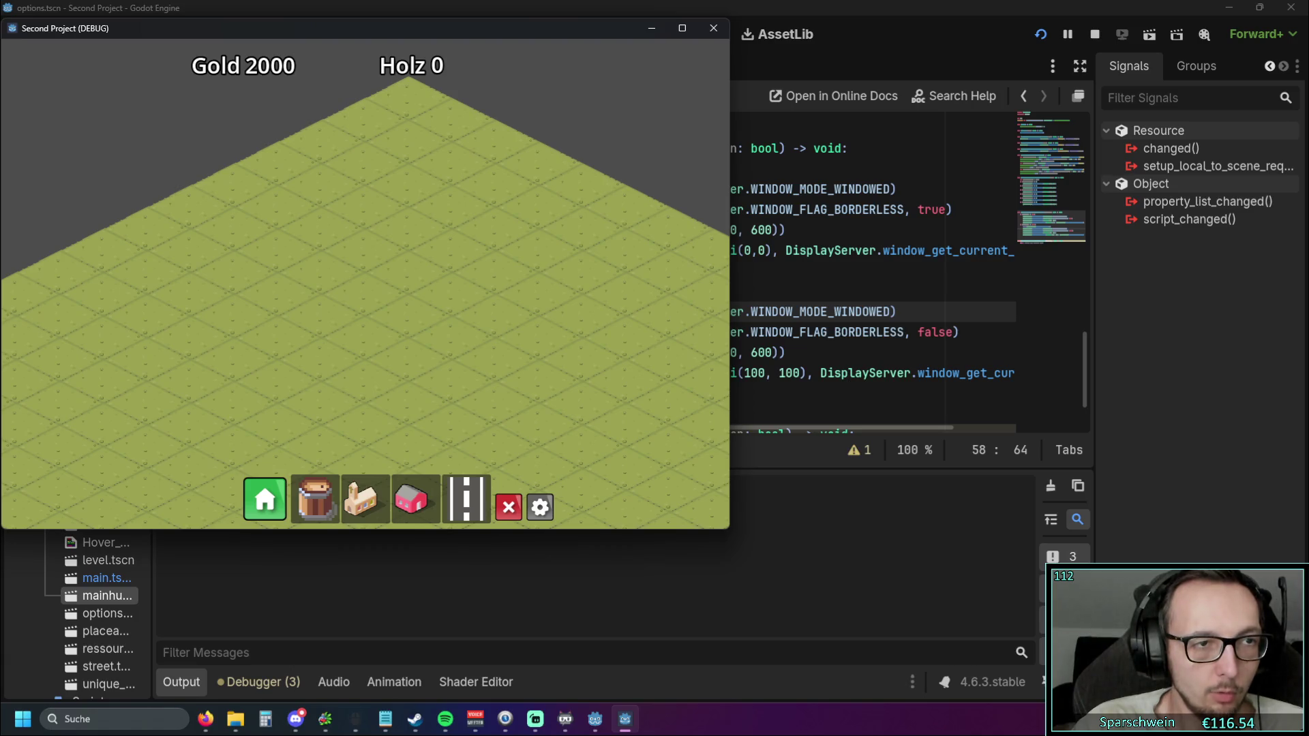
drag(4, 133, 82, 133)
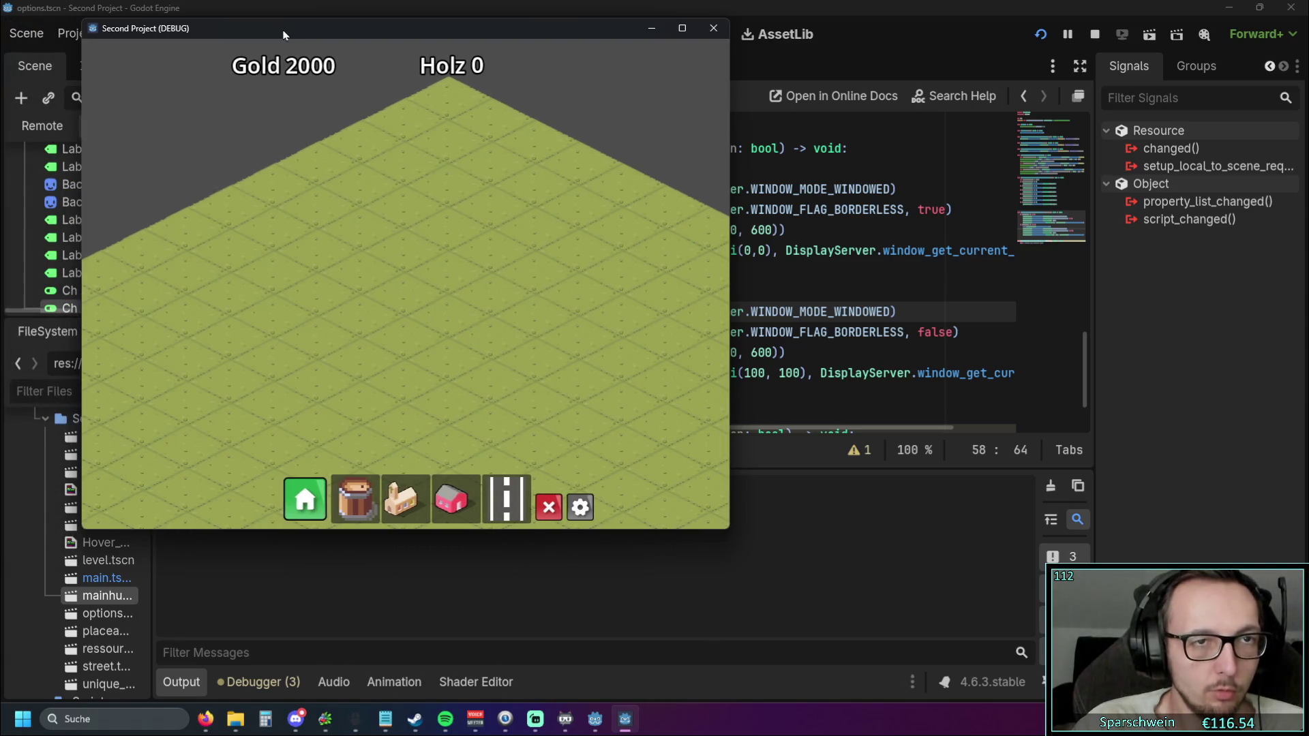
drag(273, 27, 675, 123)
drag(485, 303, 263, 300)
click(862, 601)
click(841, 391)
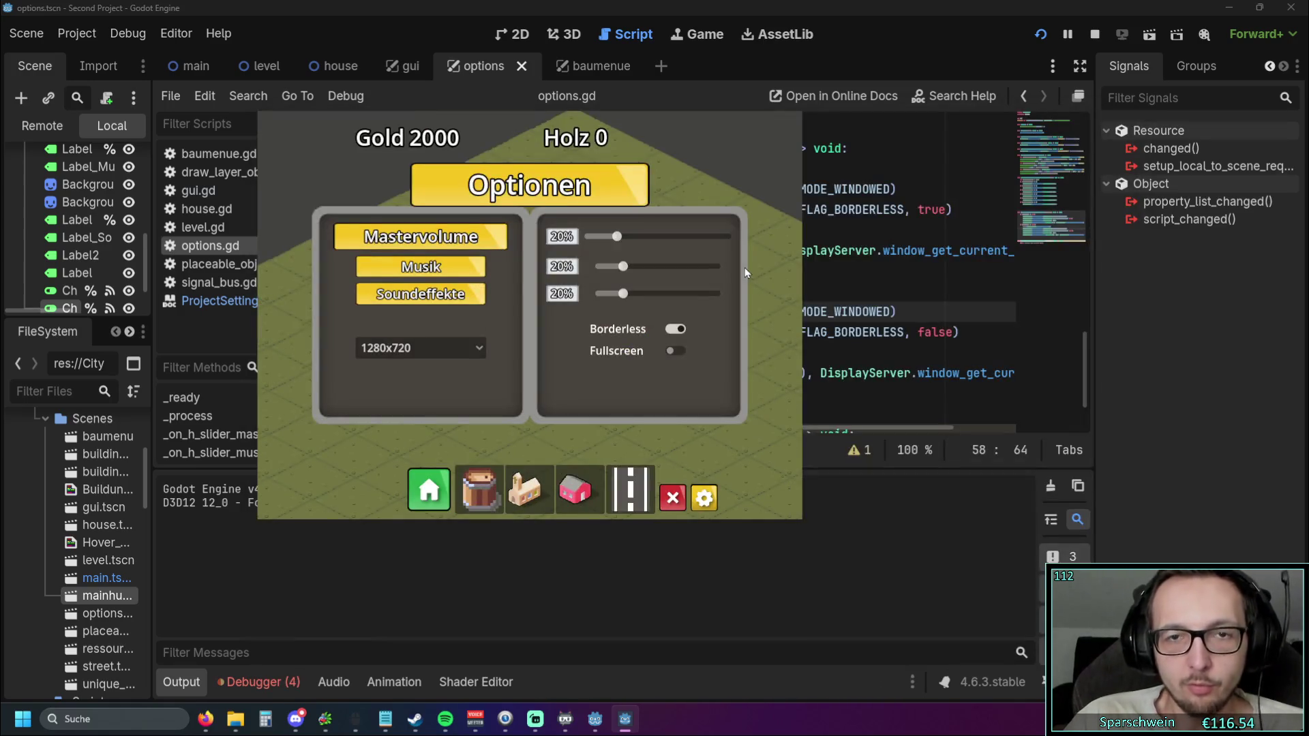
click(678, 326)
click(682, 350)
click(678, 337)
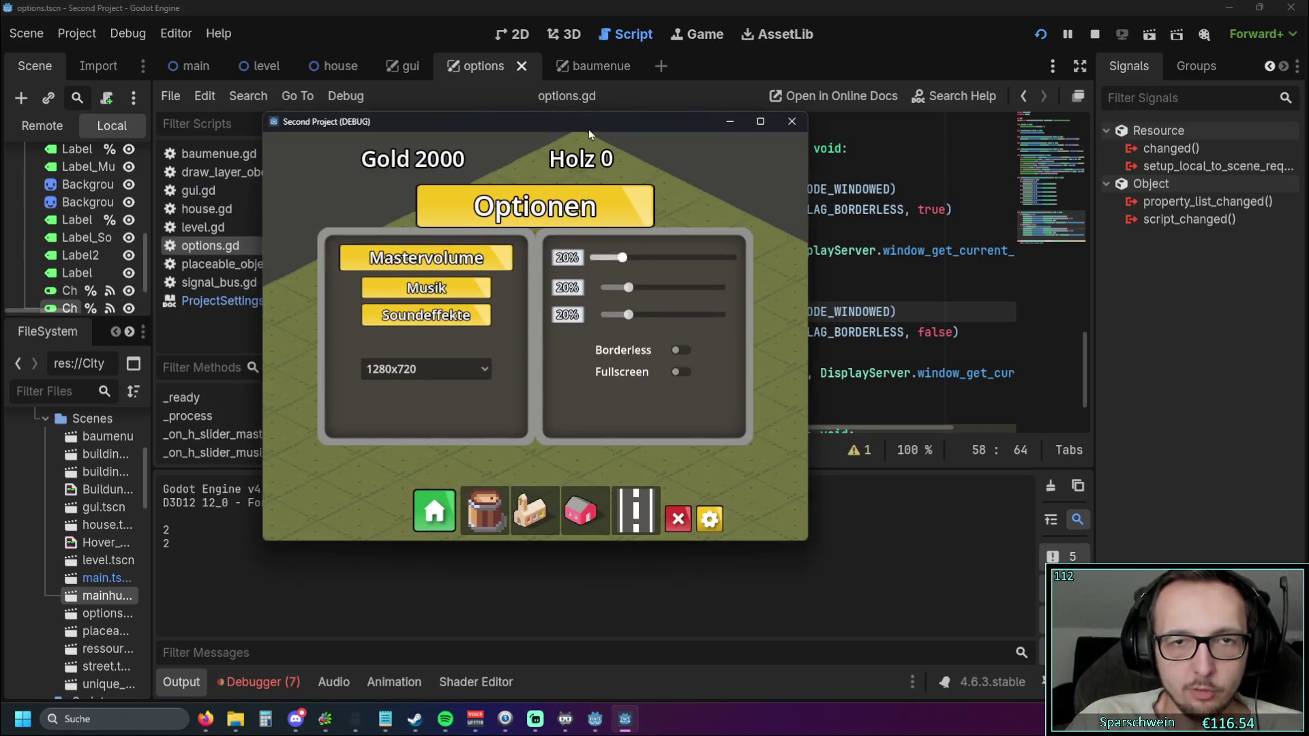
drag(588, 129, 910, 104)
click(1005, 335)
click(1002, 316)
click(1007, 332)
click(1004, 318)
click(1119, 103)
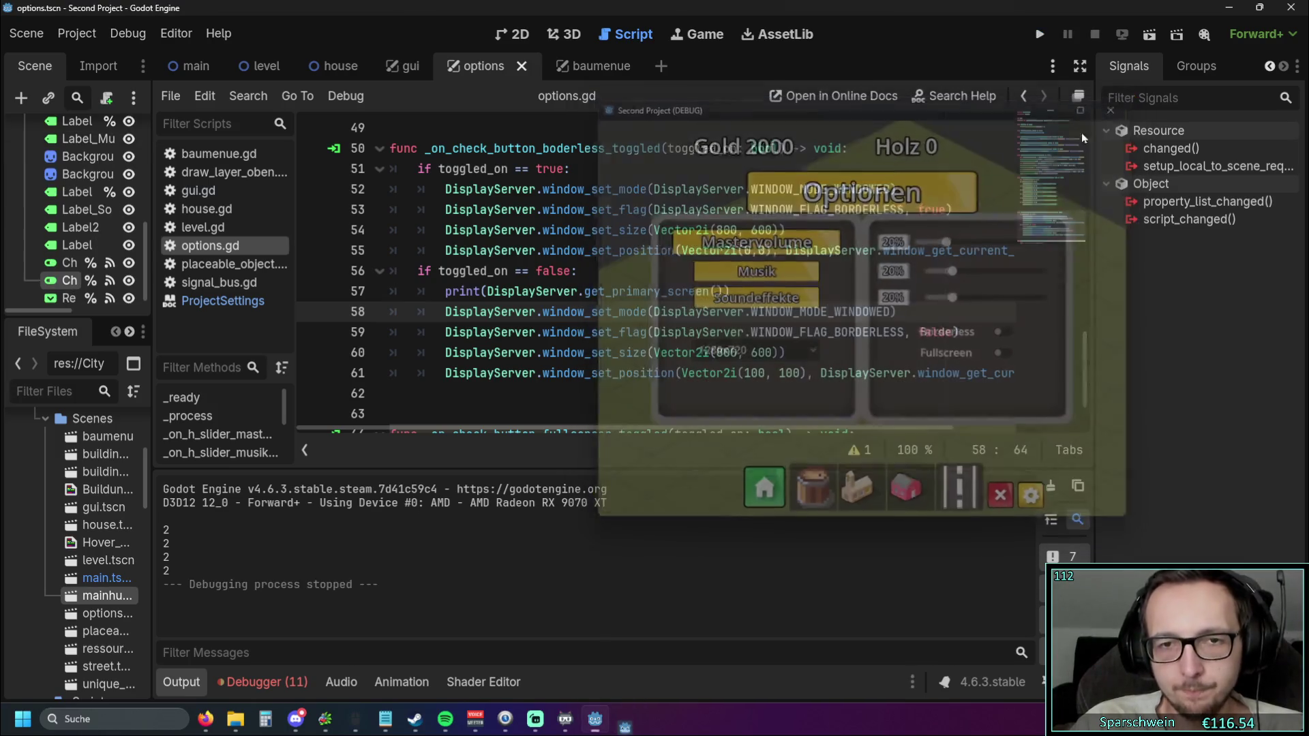
click(768, 390)
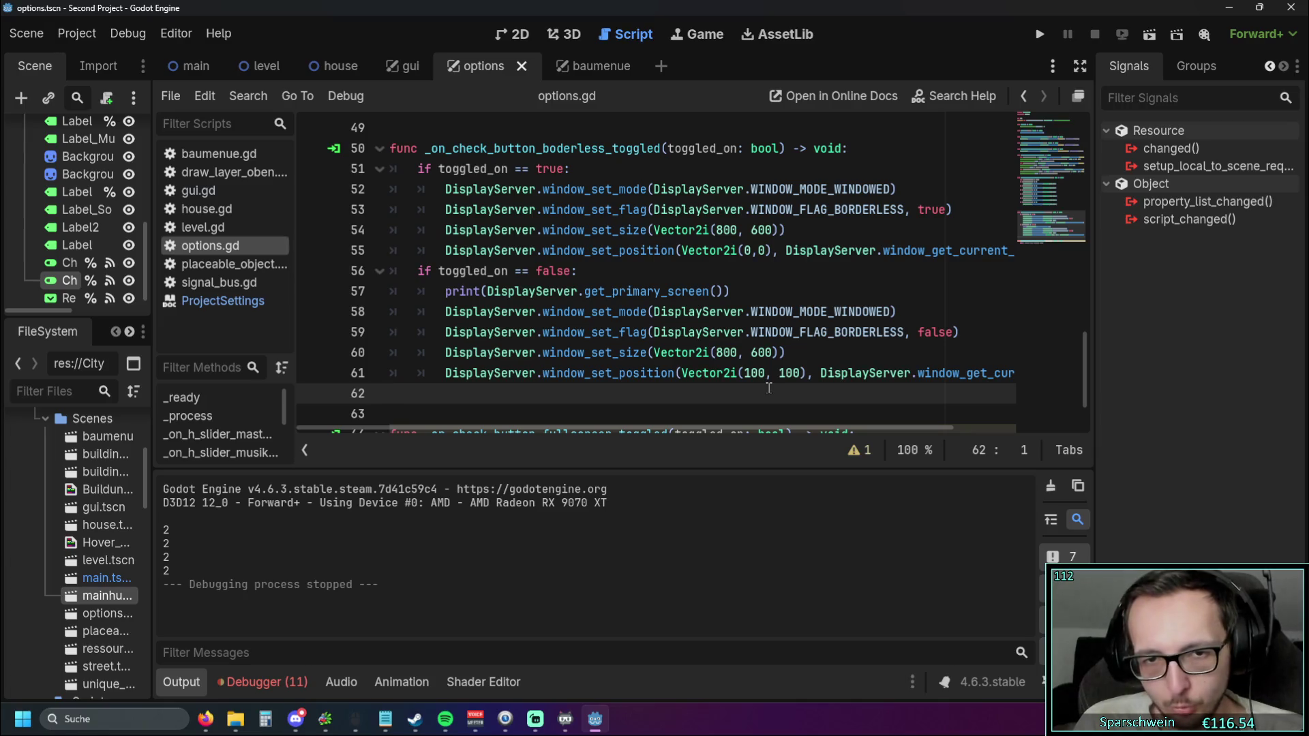
Change line 61's position from Vector2i(100, 100) to Vector2i(0, 0)
click(747, 374)
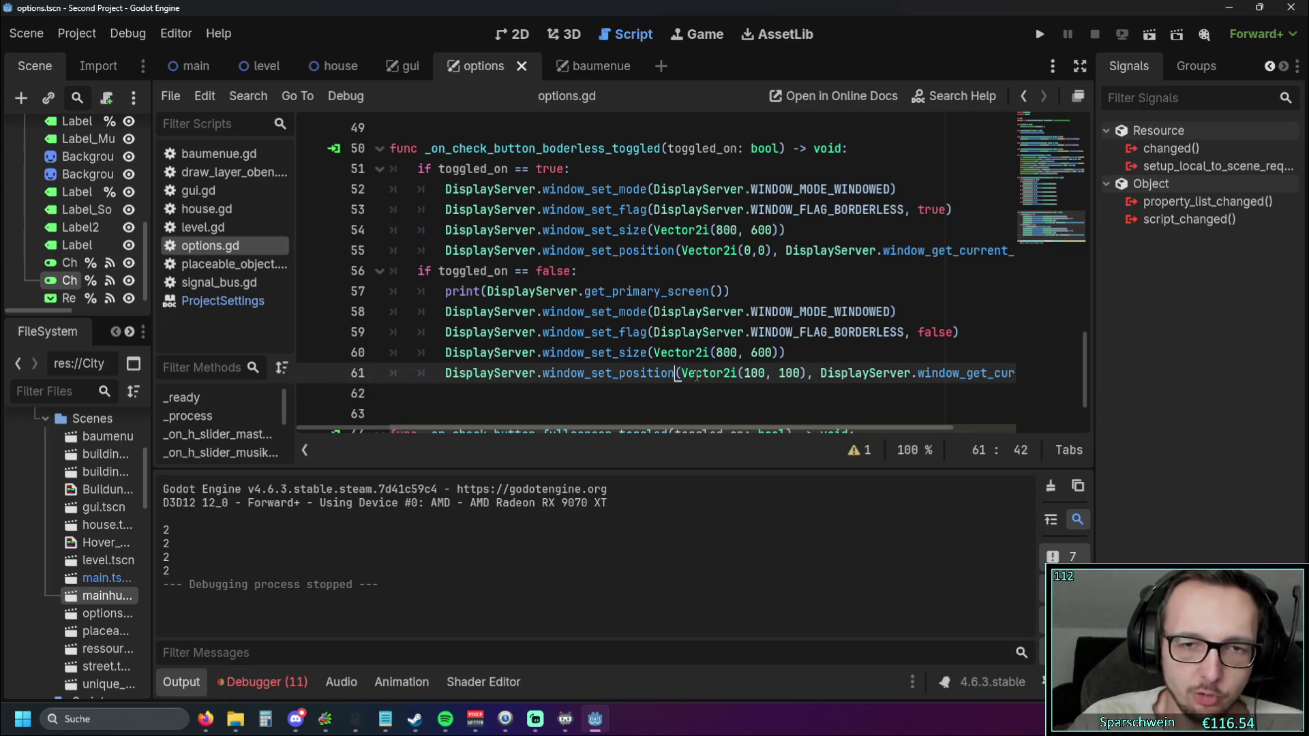
double_click(757, 374)
text(0)
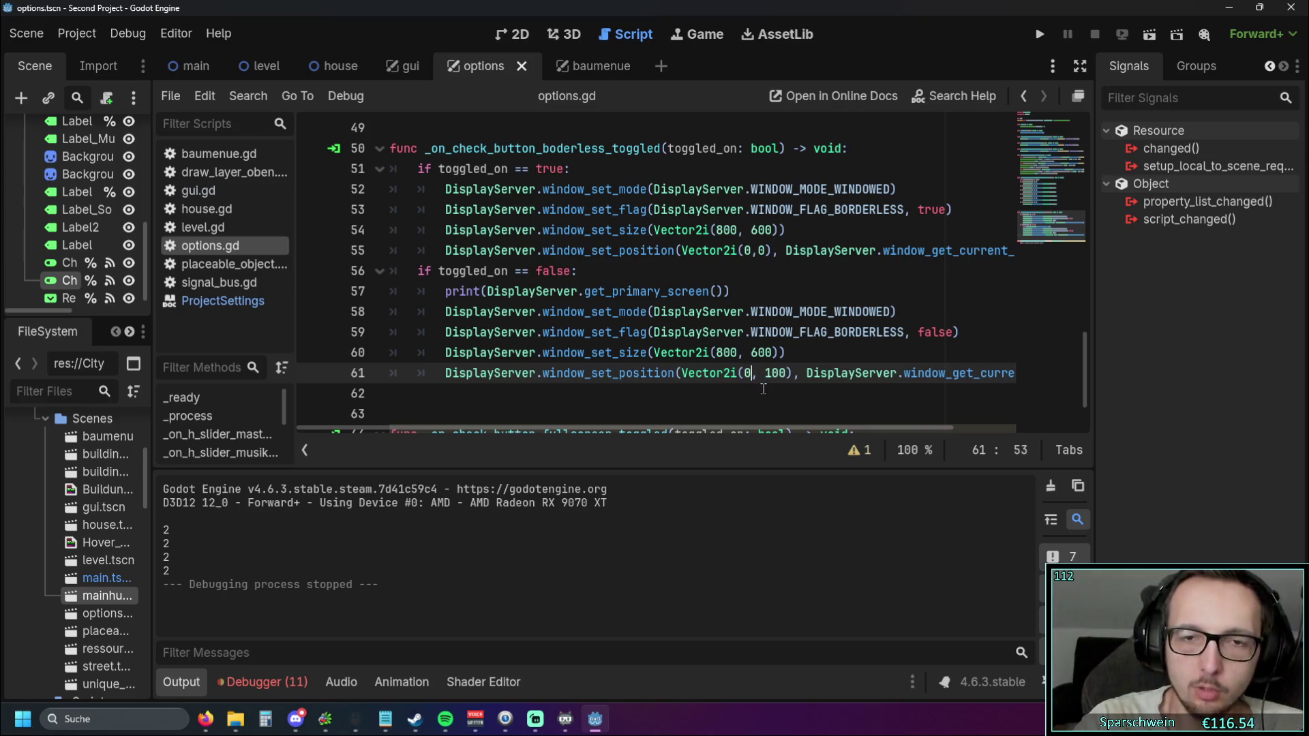
click(764, 373)
drag(763, 374, 790, 374)
text(0)
click(780, 312)
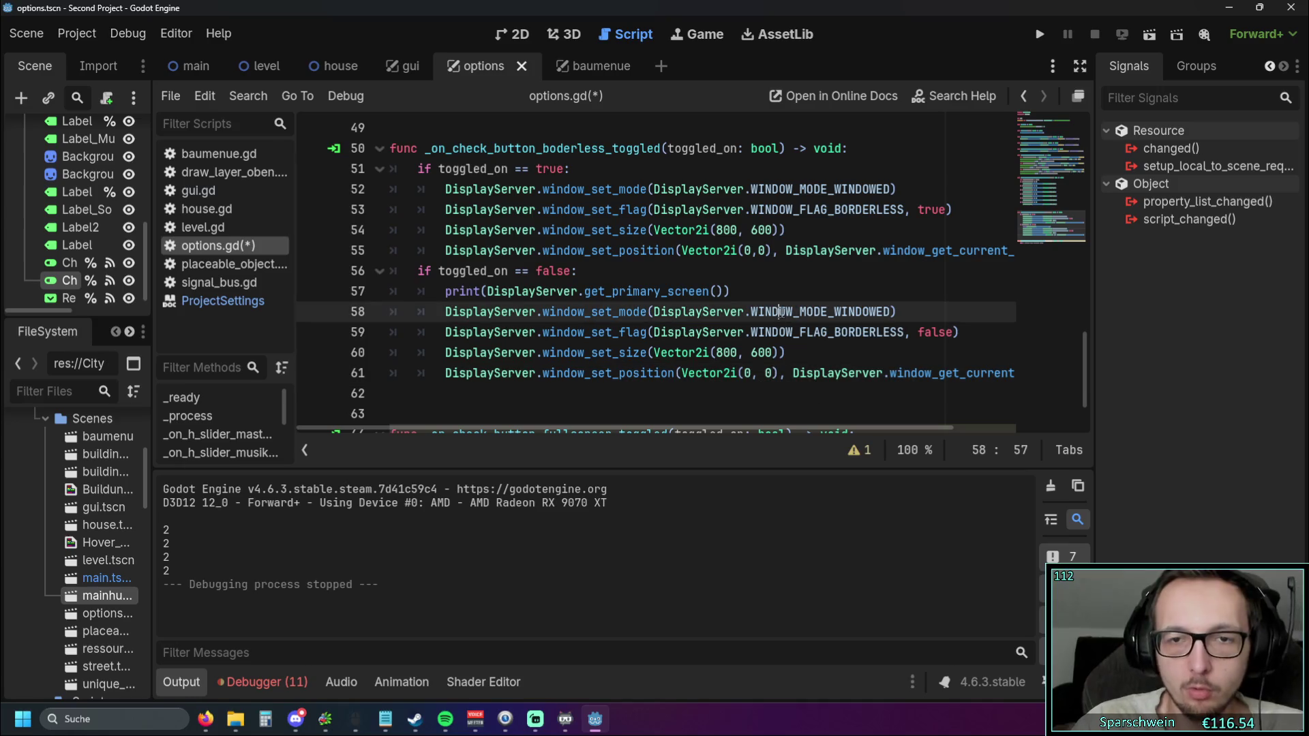
Run the game, toggle Borderless on and off twice in Options, then return to the code editor
click(1040, 34)
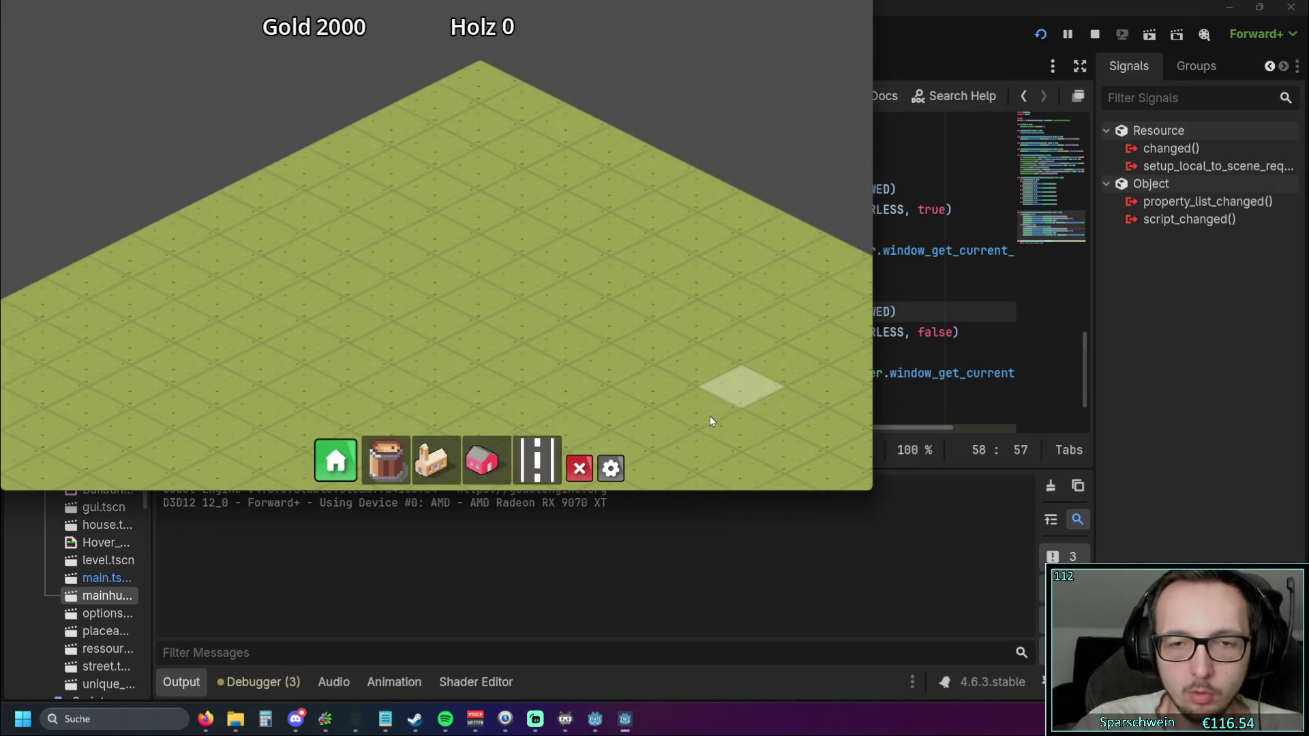
click(611, 469)
click(579, 258)
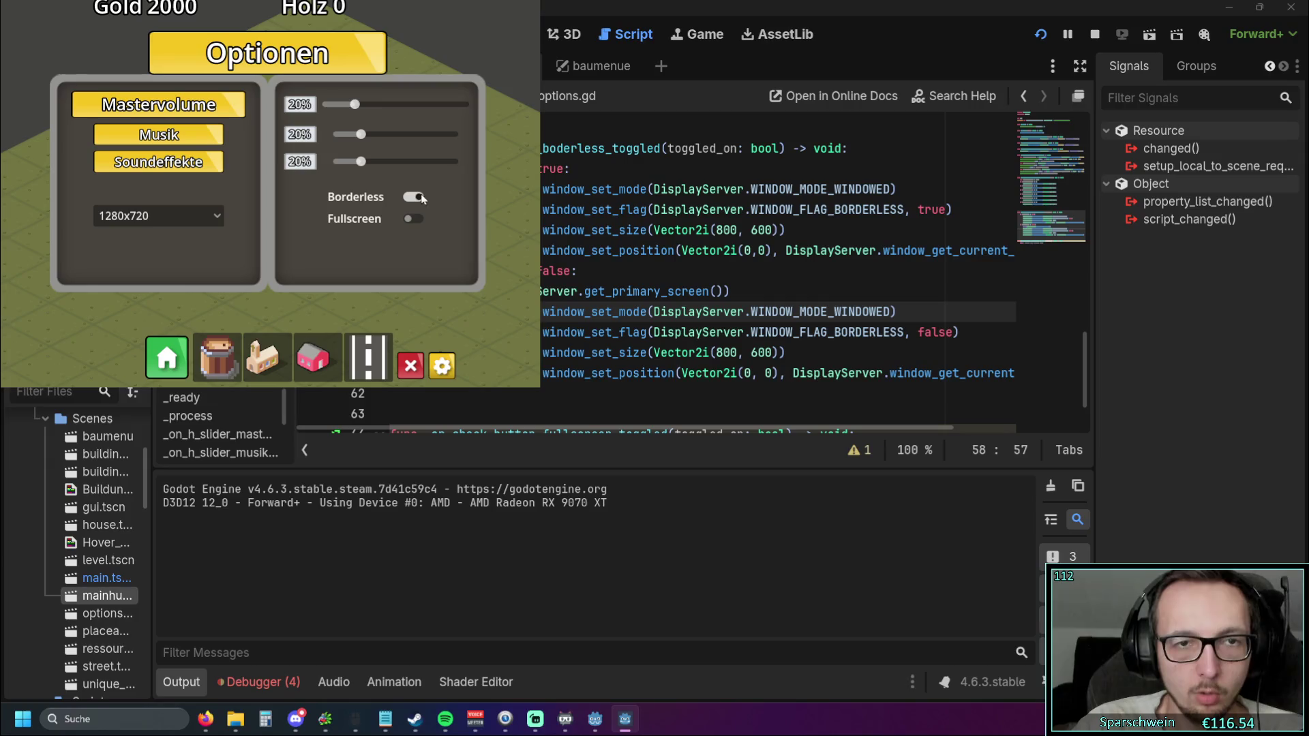
click(417, 197)
click(416, 219)
click(414, 199)
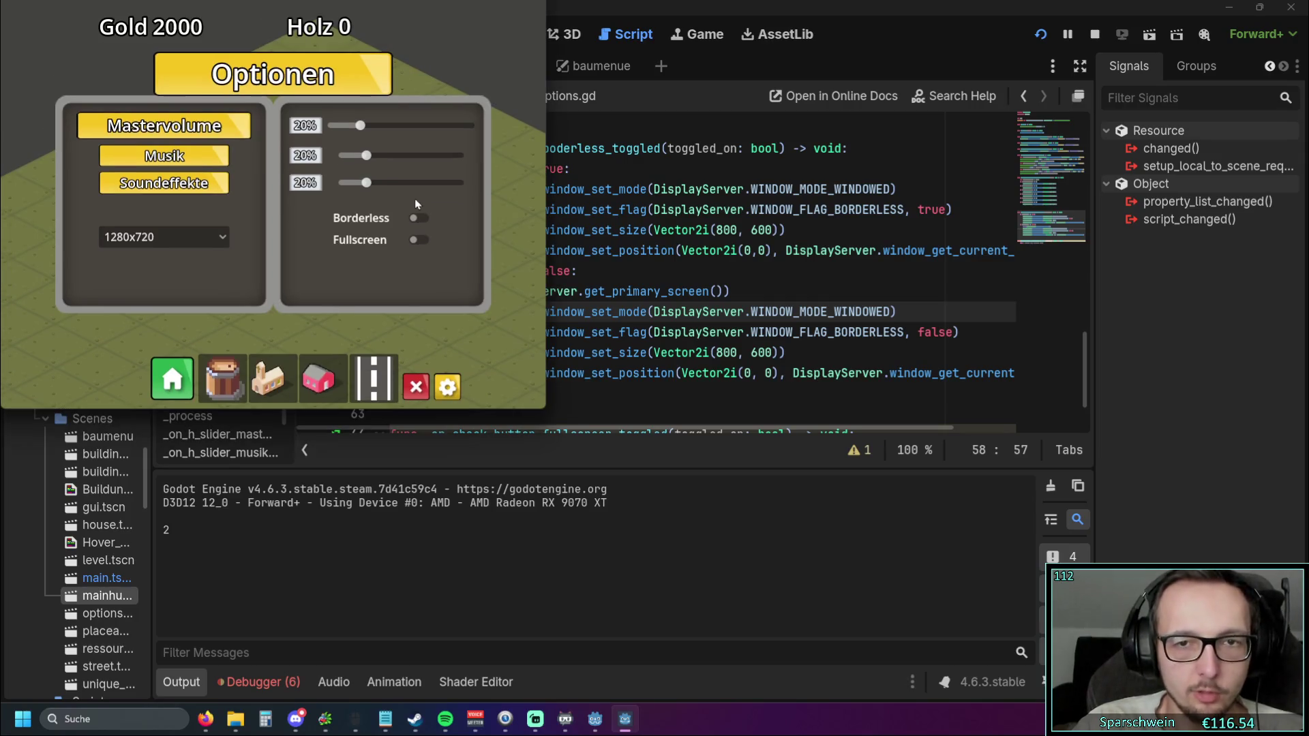
click(784, 272)
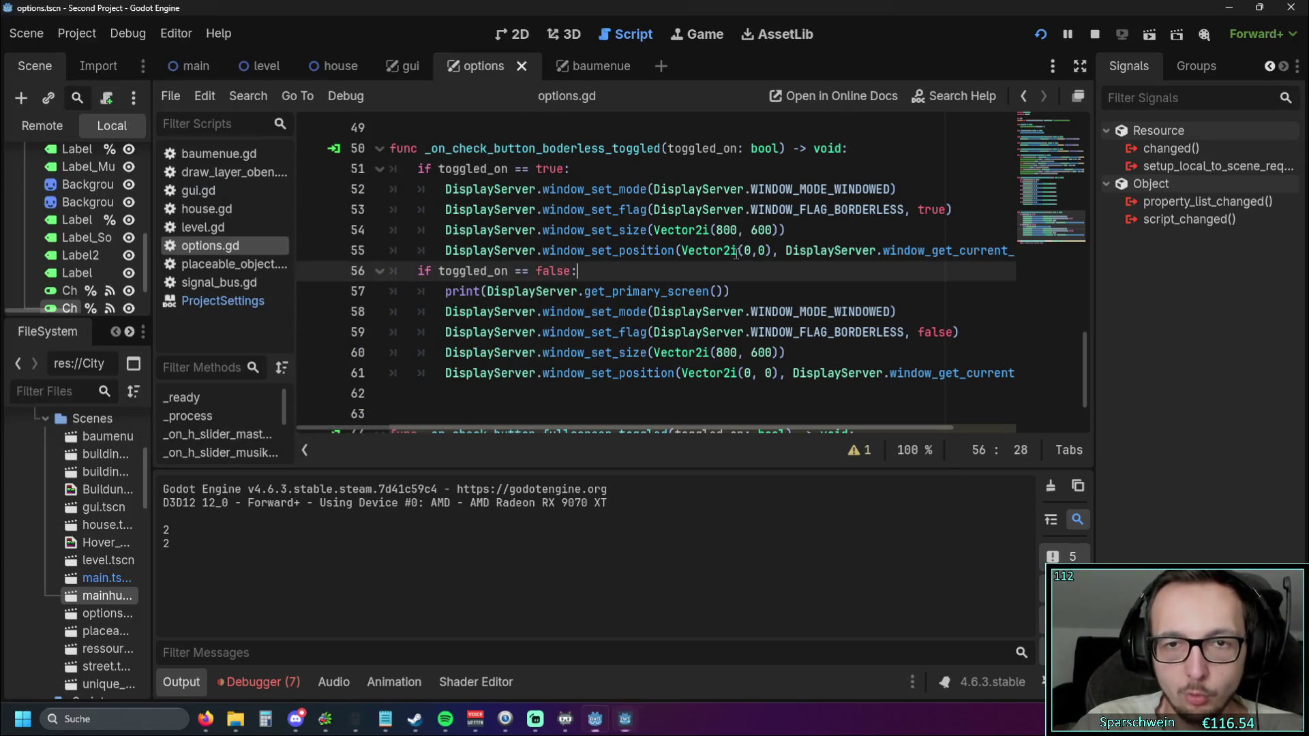
Close the game with Alt+F4 and change line 55's Vector2i(0,0) to Vector2i(100,100)
key(alt+Tab)
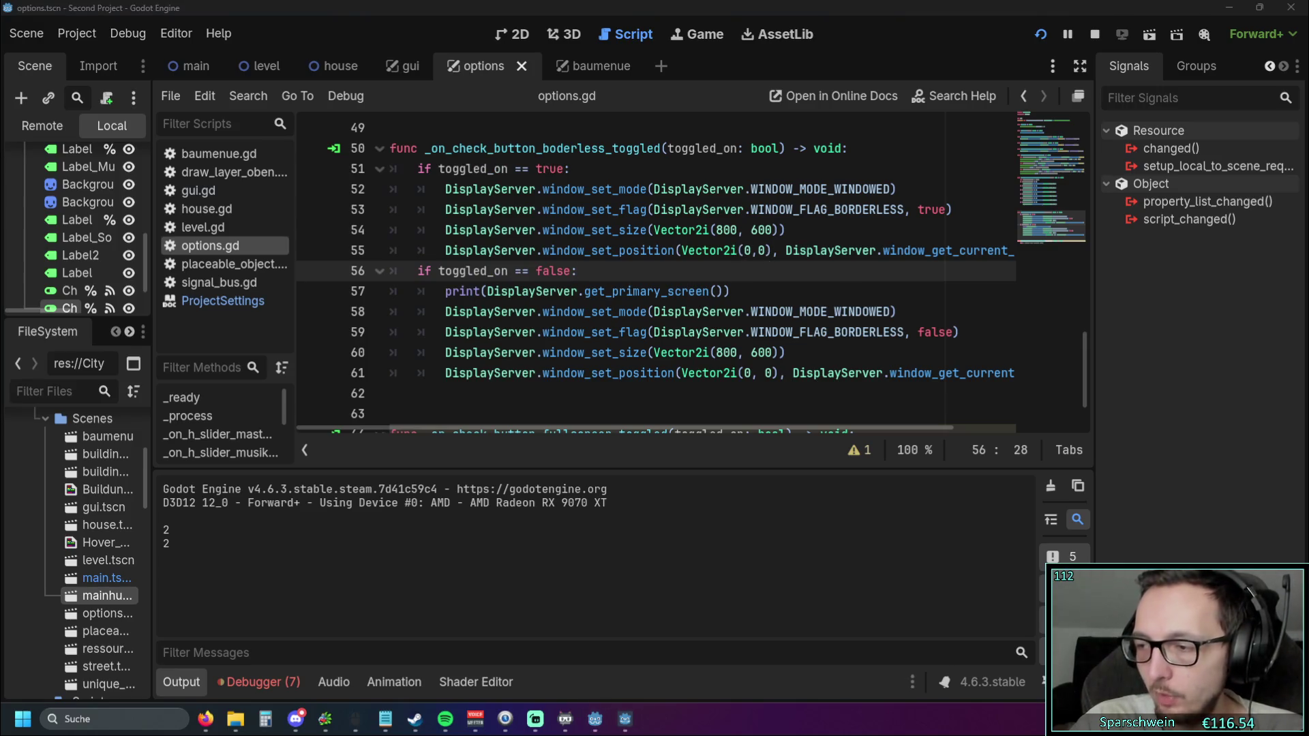
key(alt+F4)
click(744, 250)
text(10)
key(Up)
key(End)
click(771, 250)
text(10)
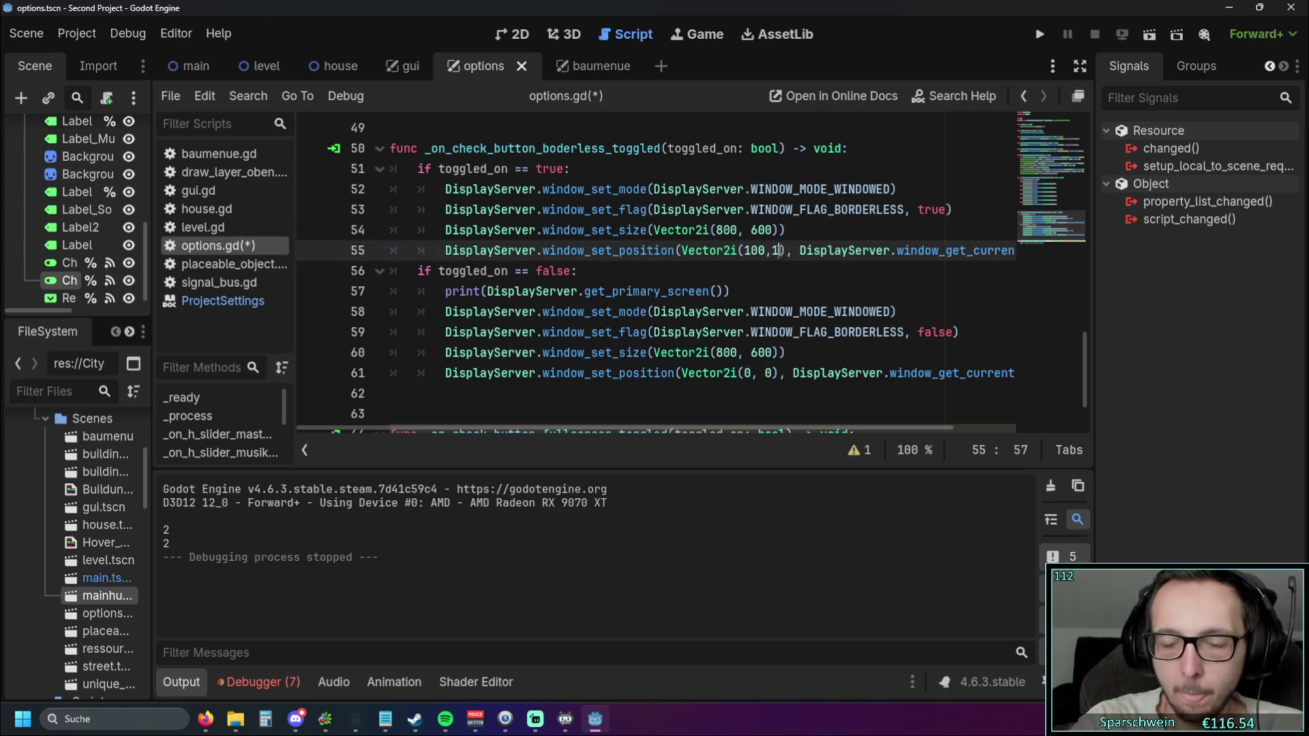
click(788, 230)
key(super+d)
key(super+d)
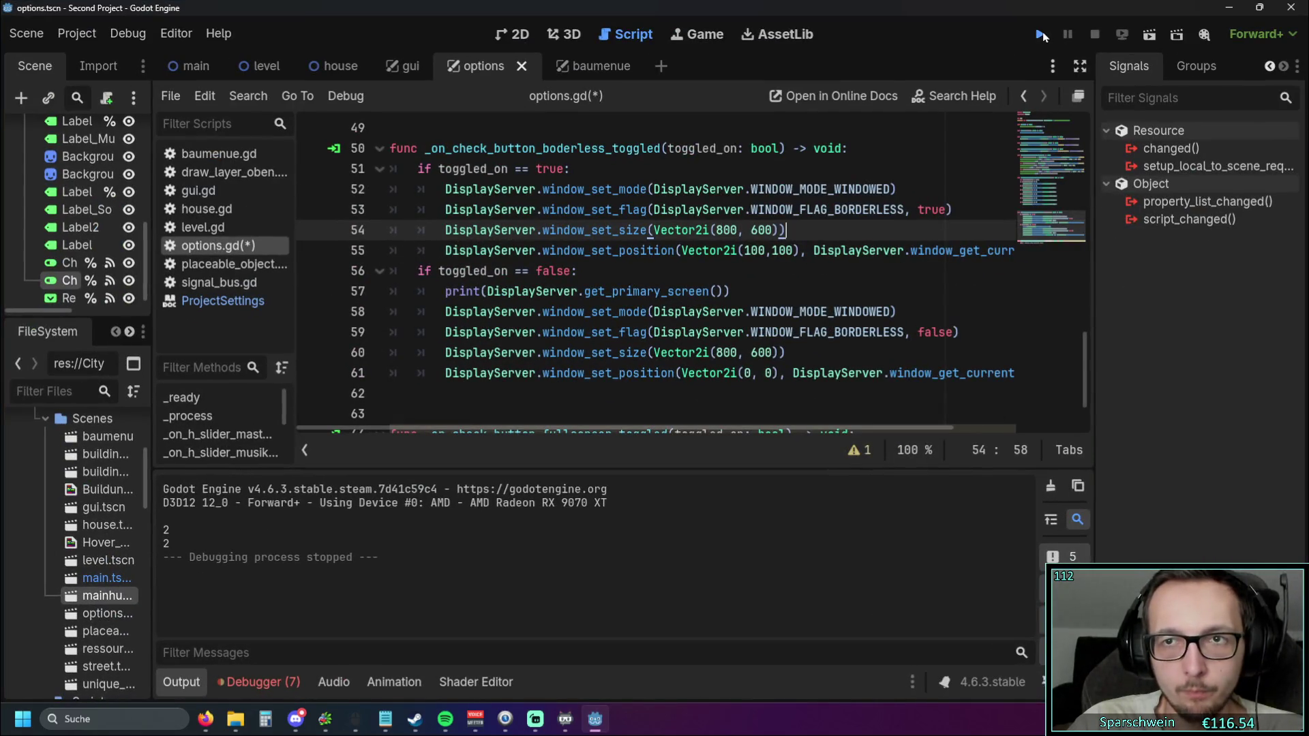
Run the game, open the gear Options panel, and toggle Borderless on, off, on, off
click(1041, 34)
click(610, 468)
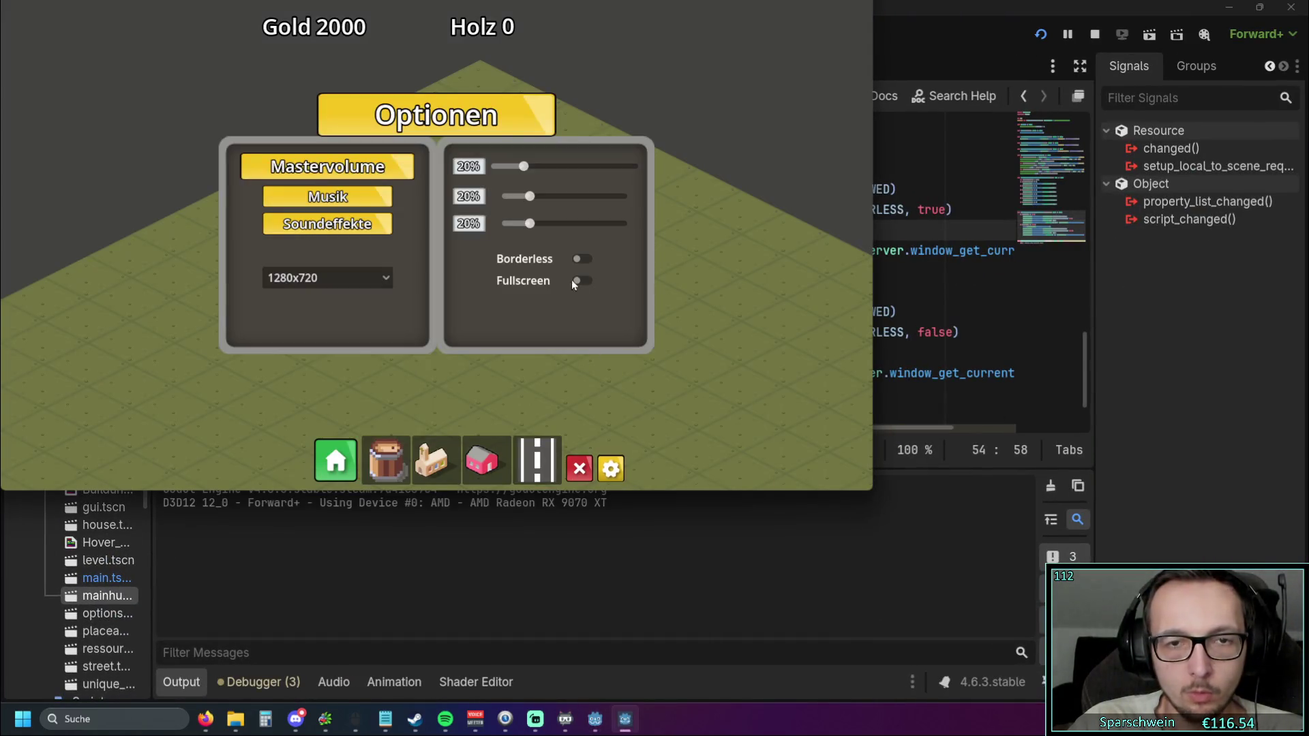
click(582, 259)
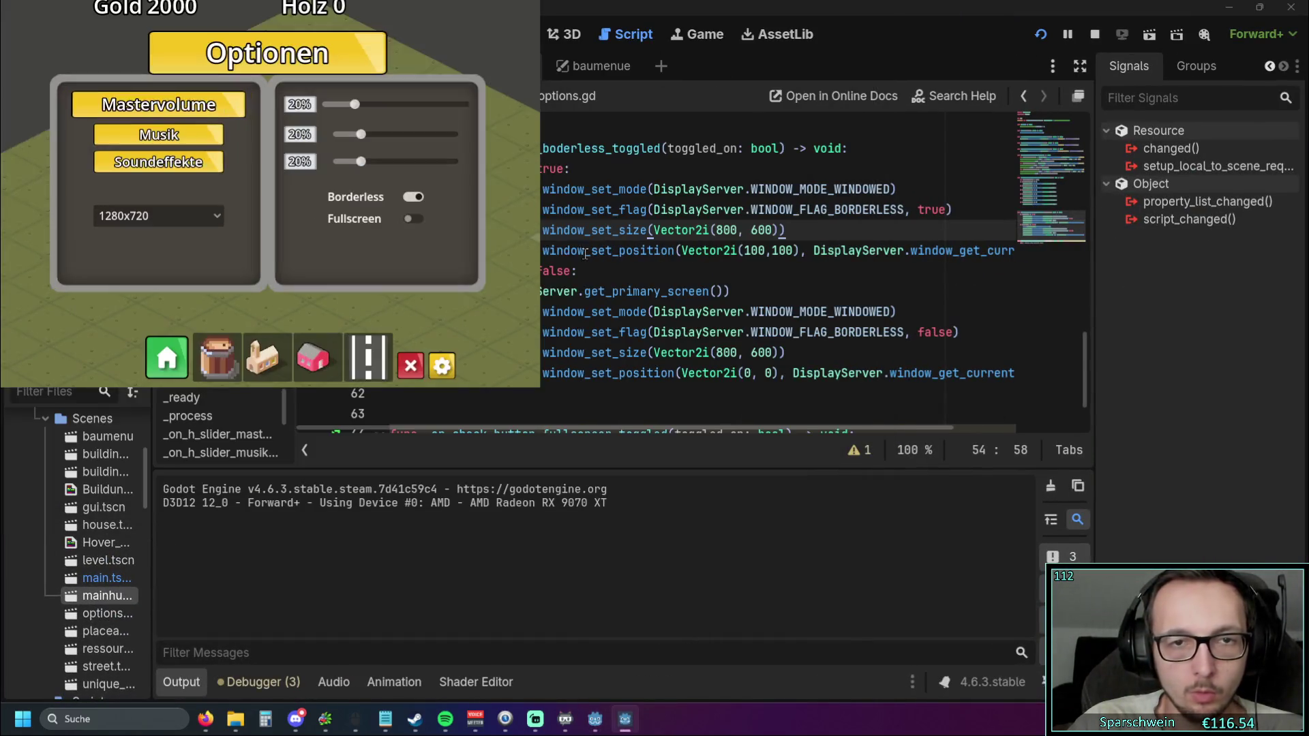
click(410, 199)
click(414, 213)
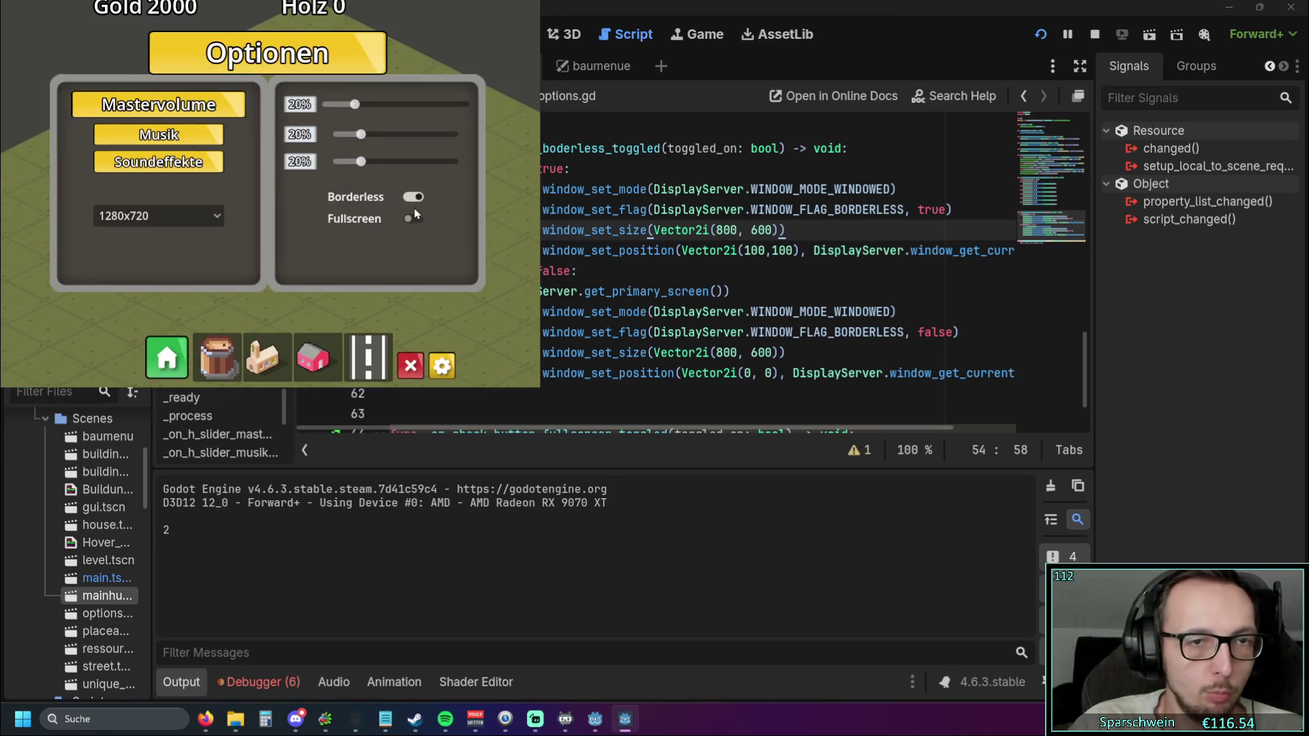
click(416, 200)
Toggle Borderless three more times, move the window toward the centre, and close it
click(420, 218)
click(413, 198)
click(419, 214)
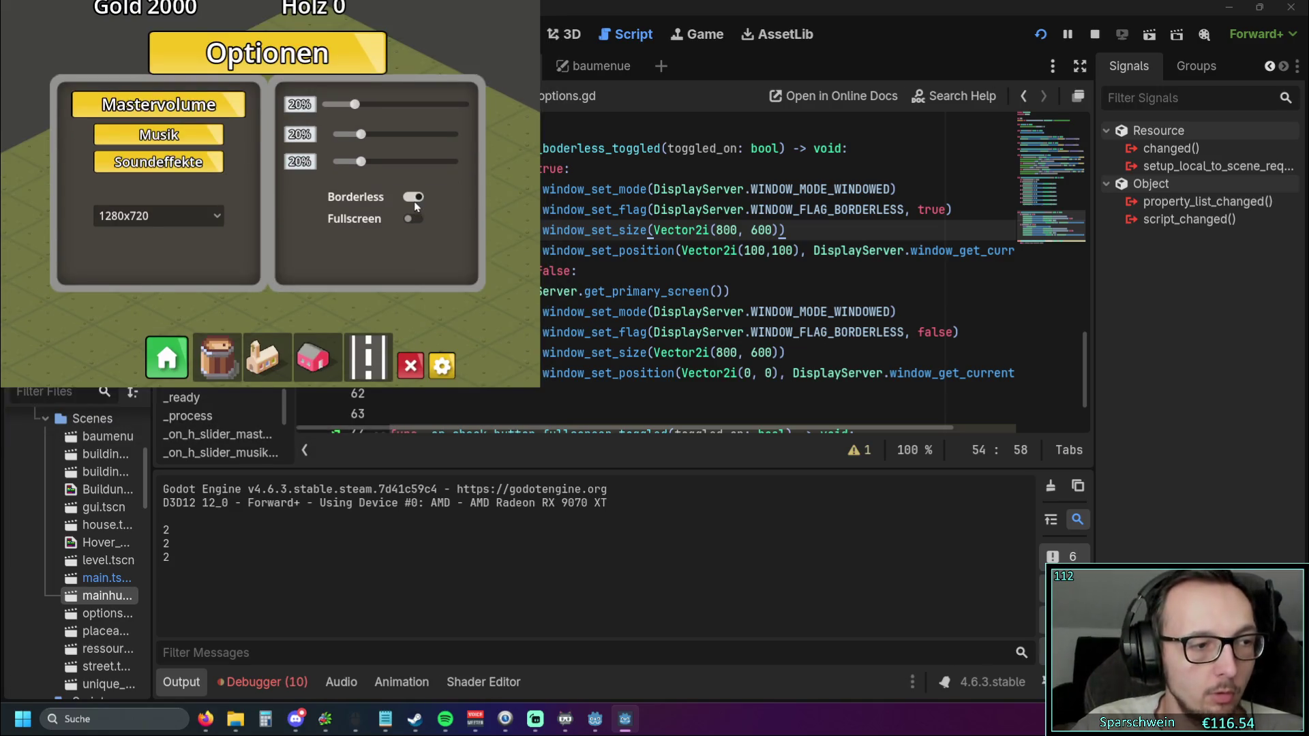
click(414, 202)
click(421, 220)
click(418, 202)
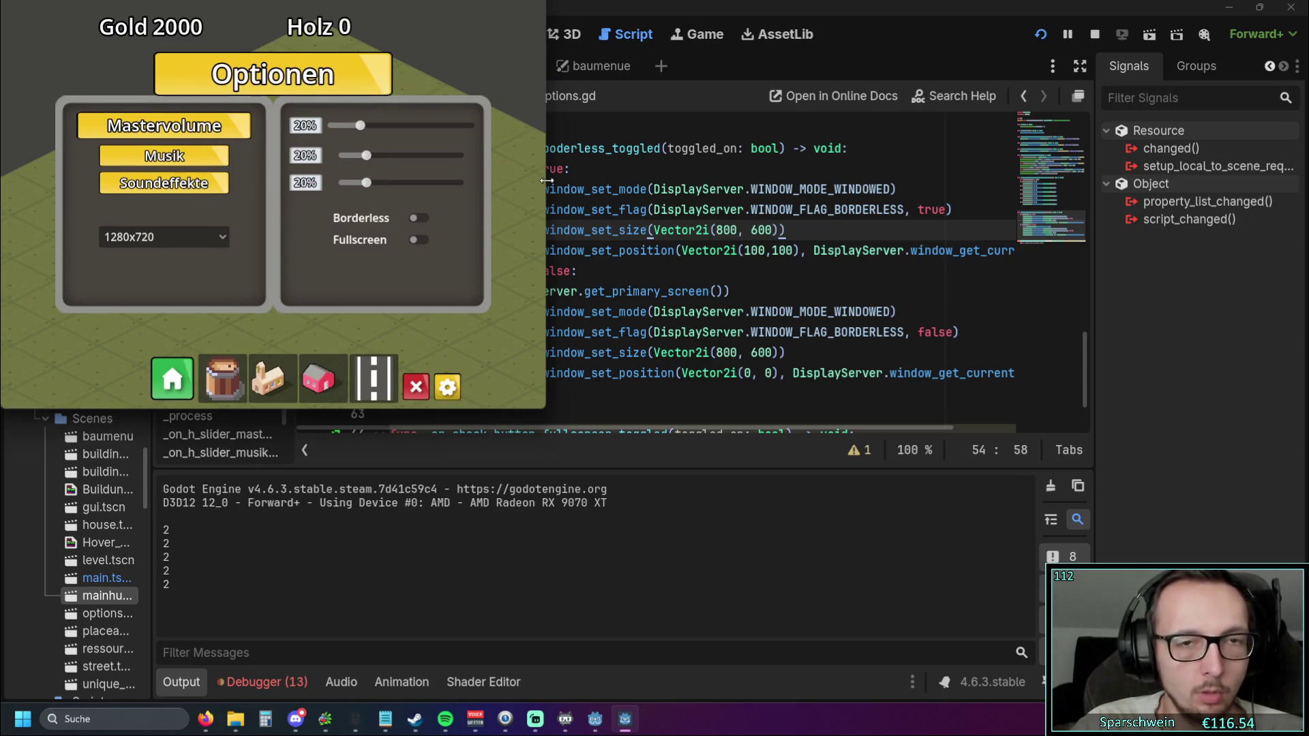
mouse_move(484, 18)
mouse_down()
mouse_move(644, 165)
mouse_move(472, 48)
mouse_move(743, 163)
mouse_up()
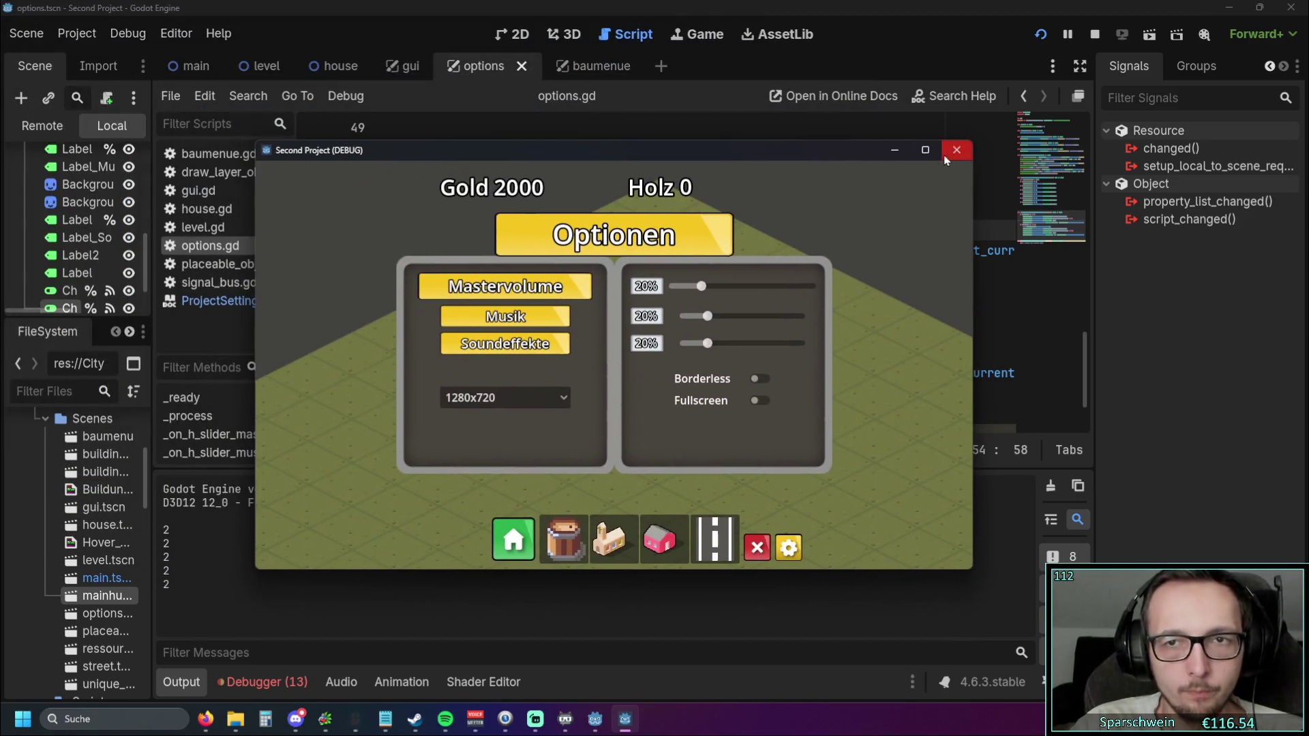
click(954, 150)
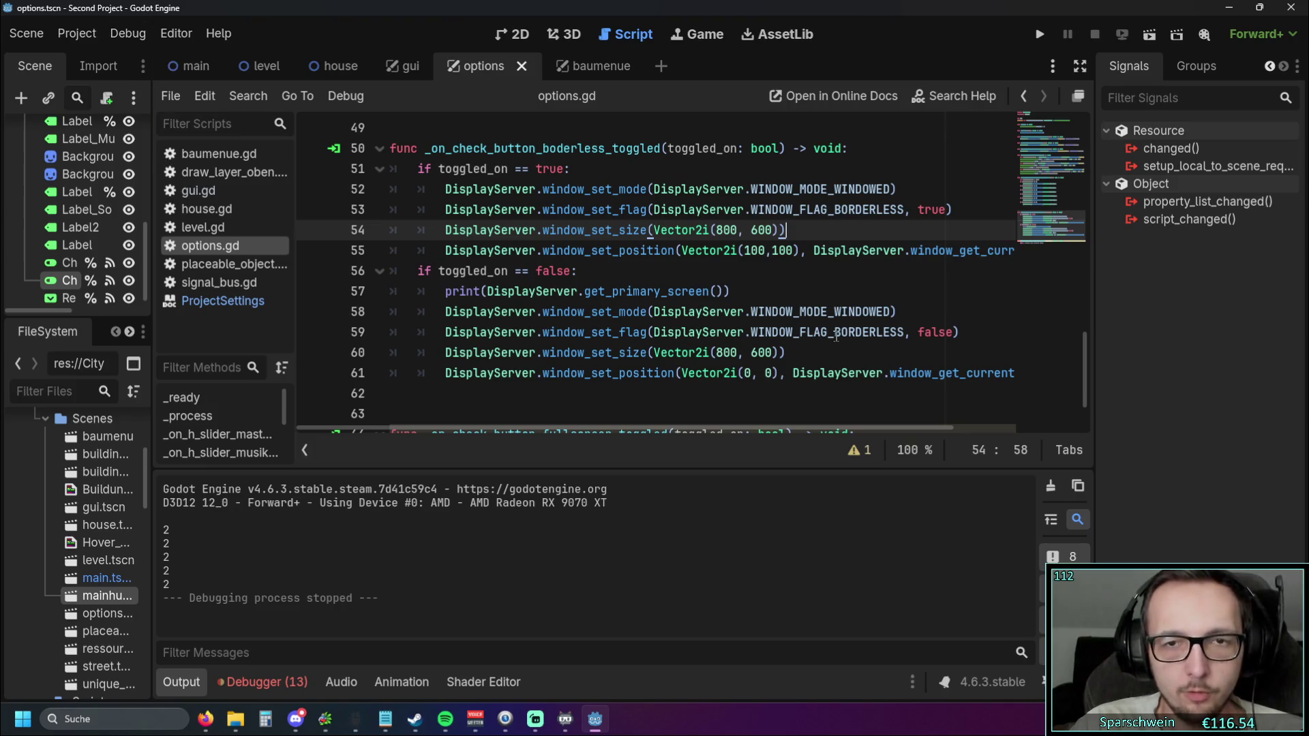
Replace get_primary_screen on line 57 with DisplayServer.window_get_position() from the autocomplete list
mouse_move(836, 336)
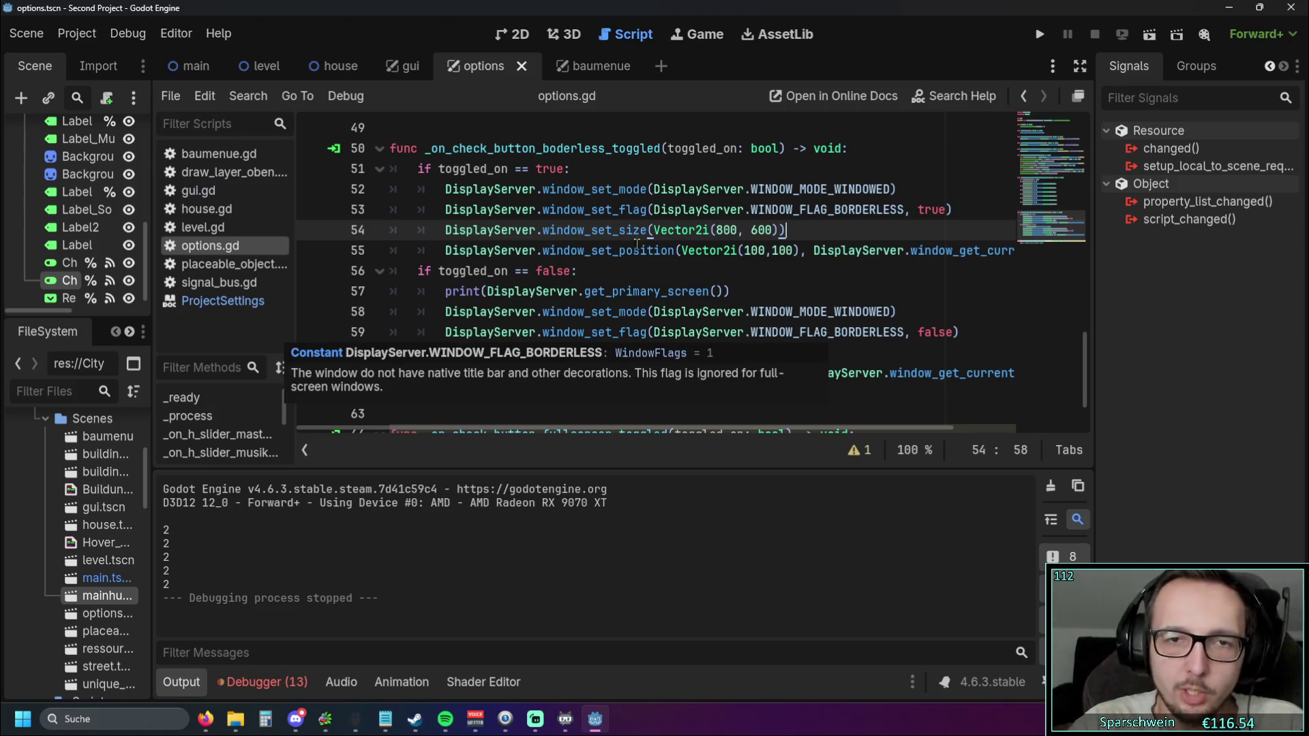
mouse_move(626, 257)
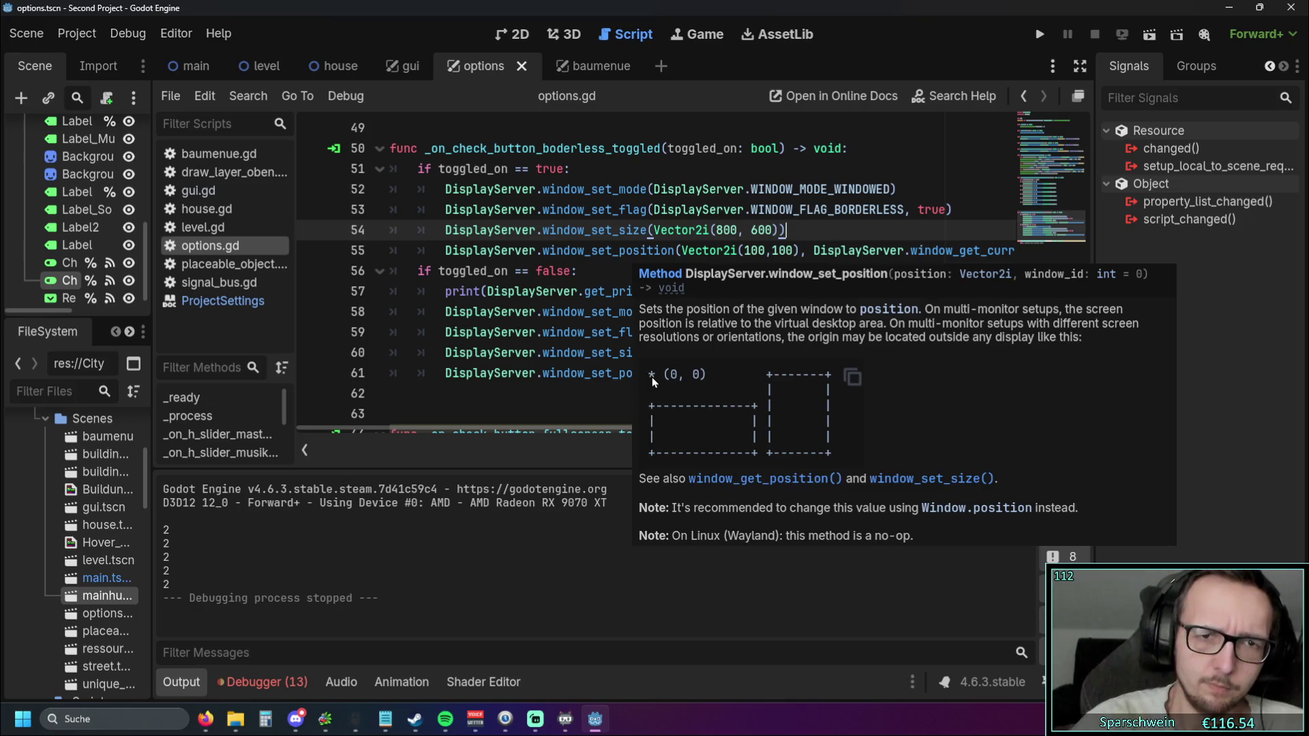
click(566, 352)
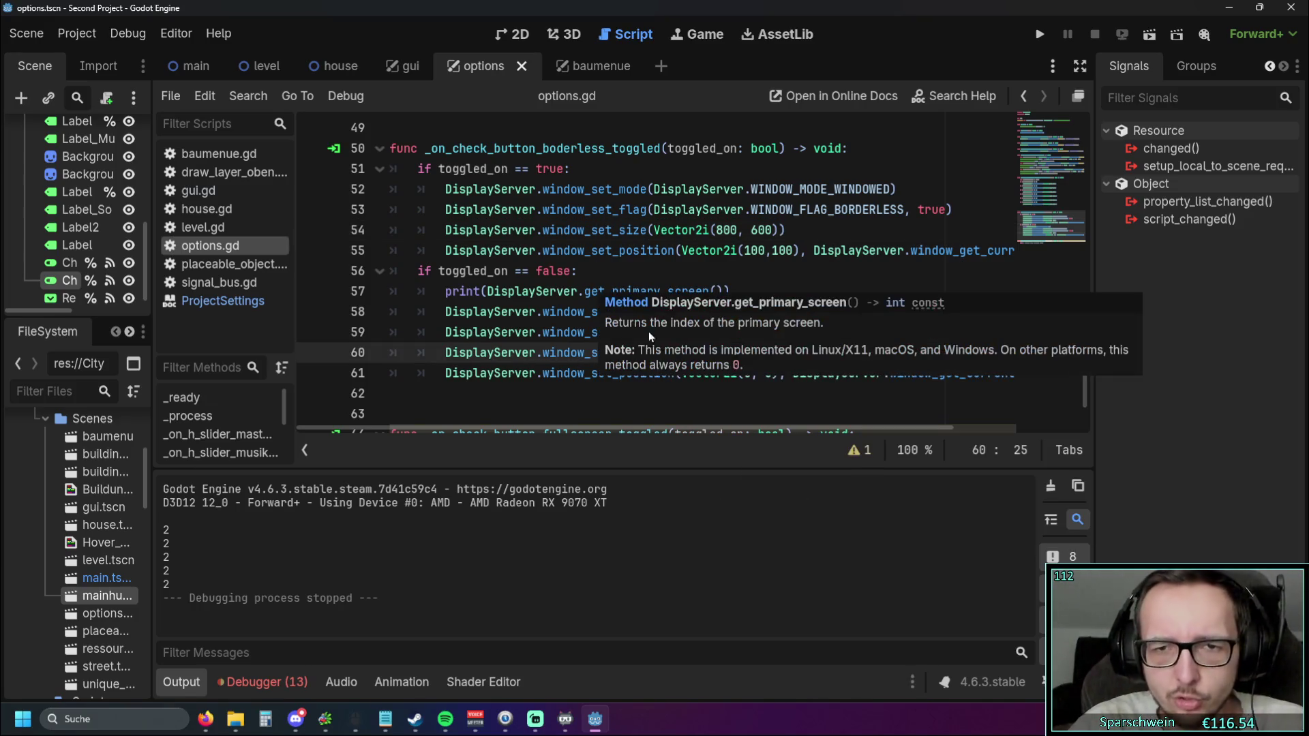
click(705, 395)
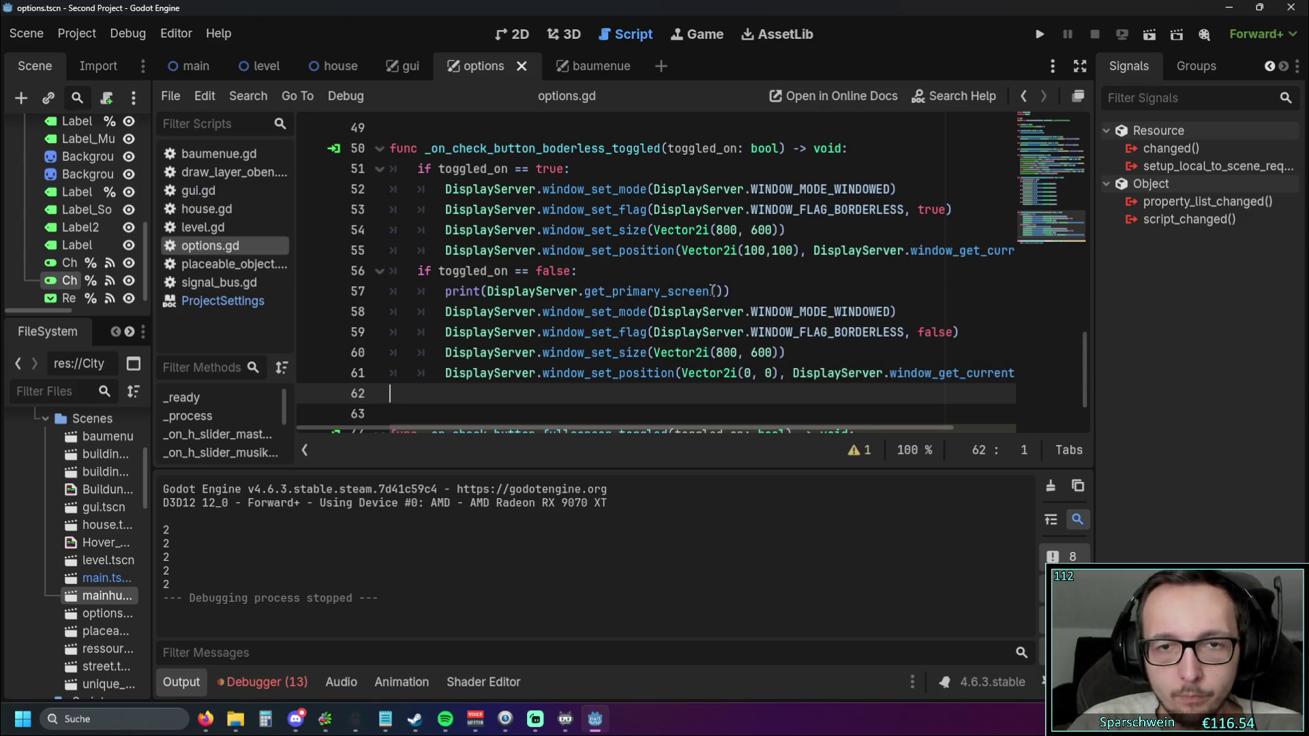
drag(710, 292, 614, 291)
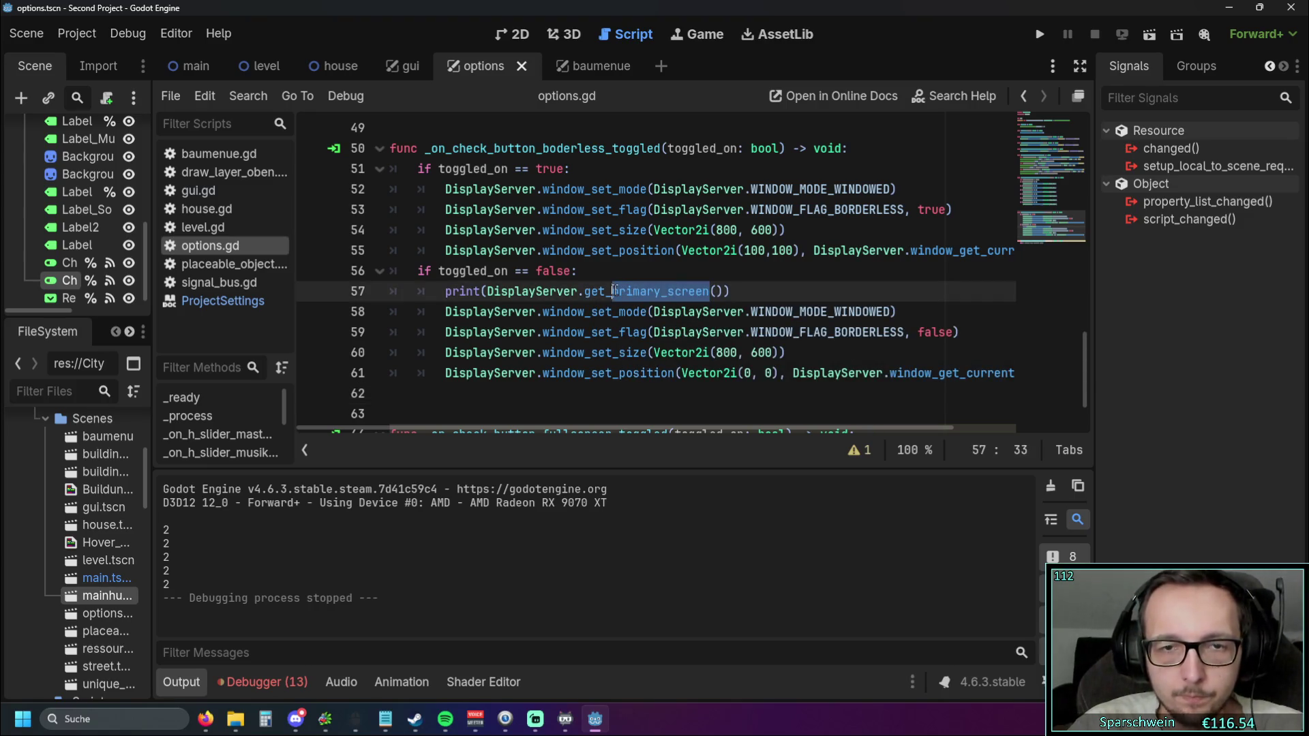
text(mo)
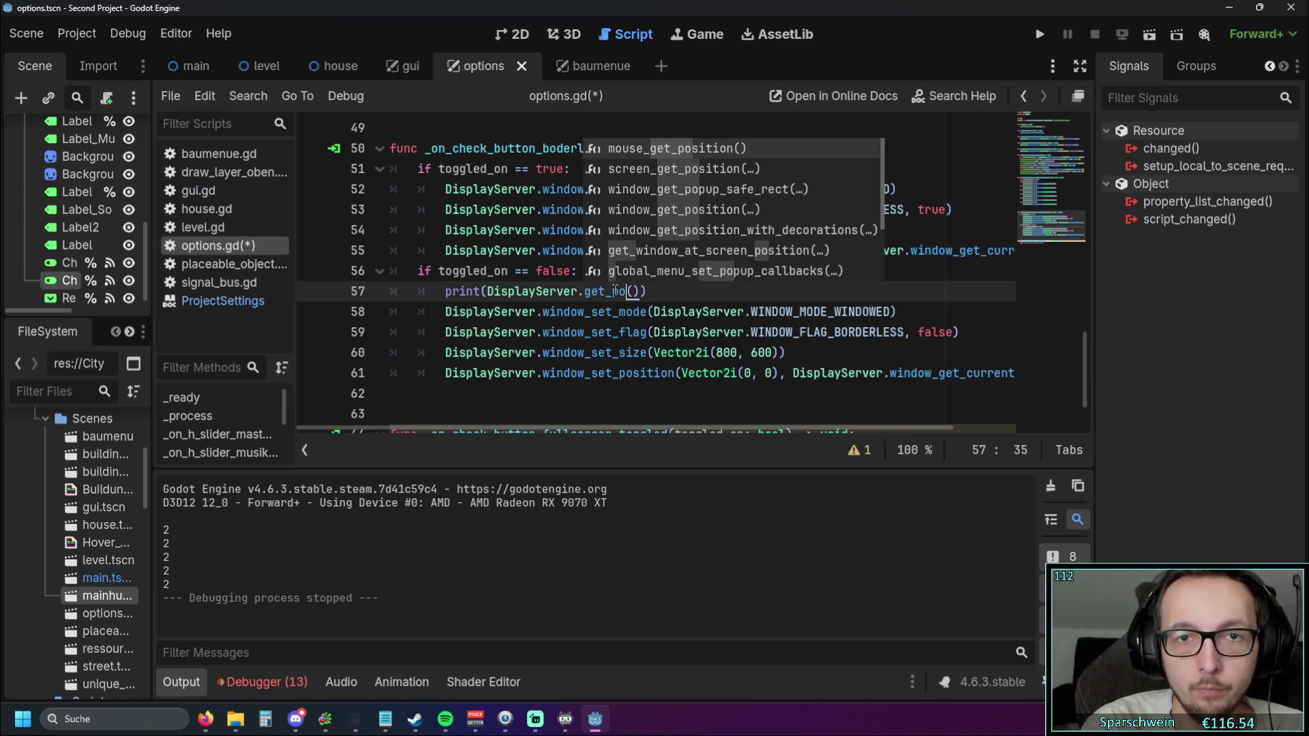
click(679, 210)
key(Up)
Run the game and toggle Borderless on and off twice, logging position (1912, -31)
click(747, 290)
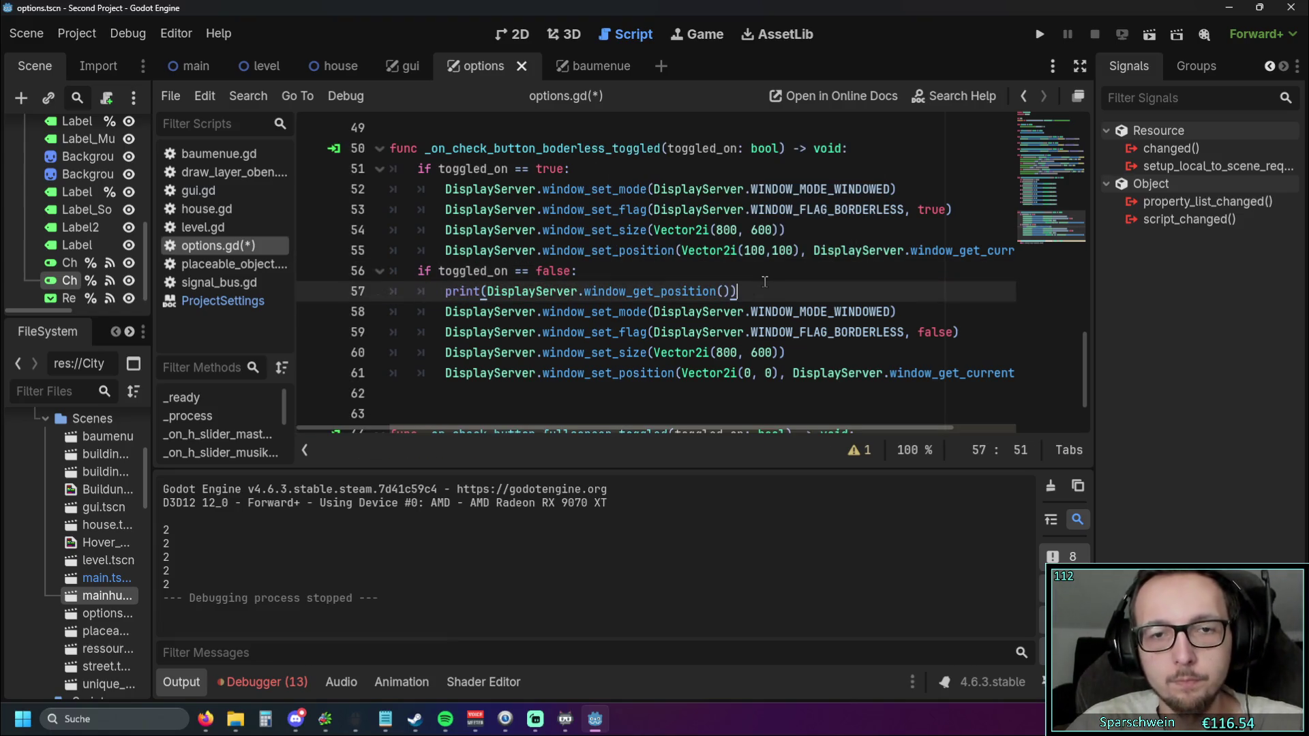
click(1040, 36)
click(610, 468)
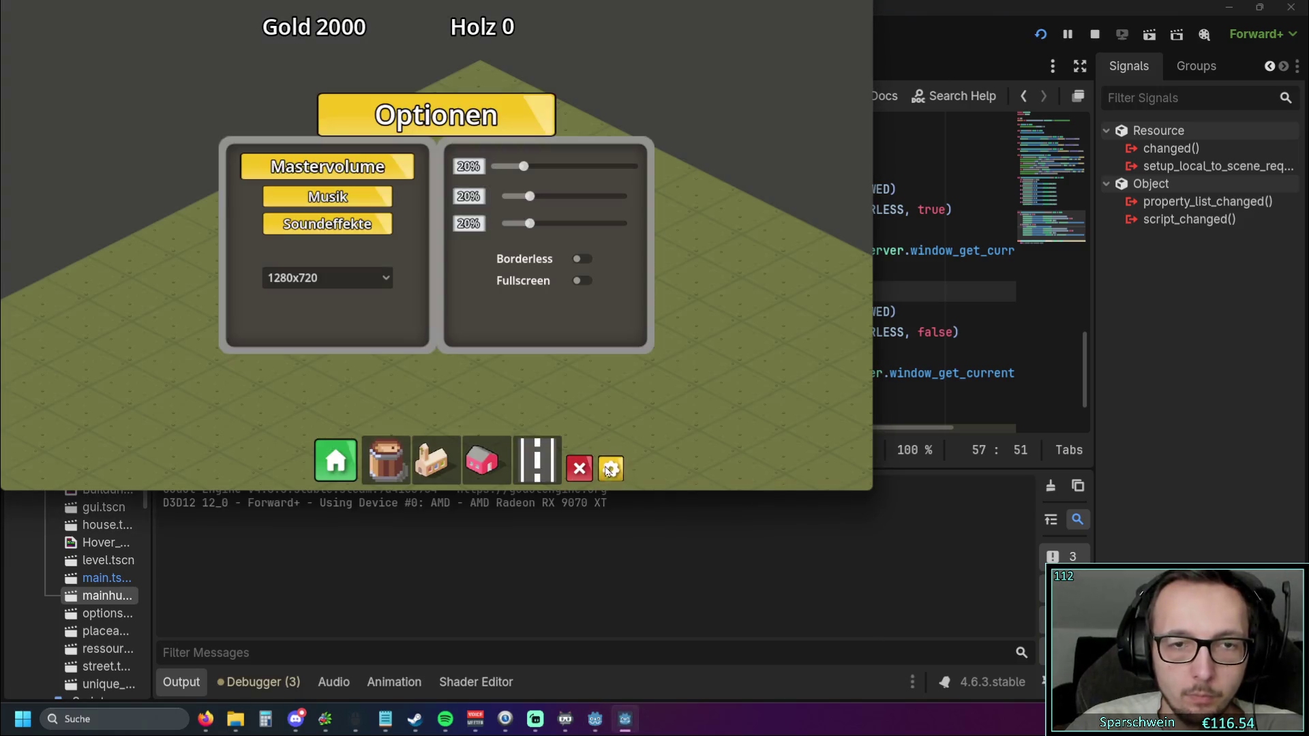
click(582, 259)
click(411, 198)
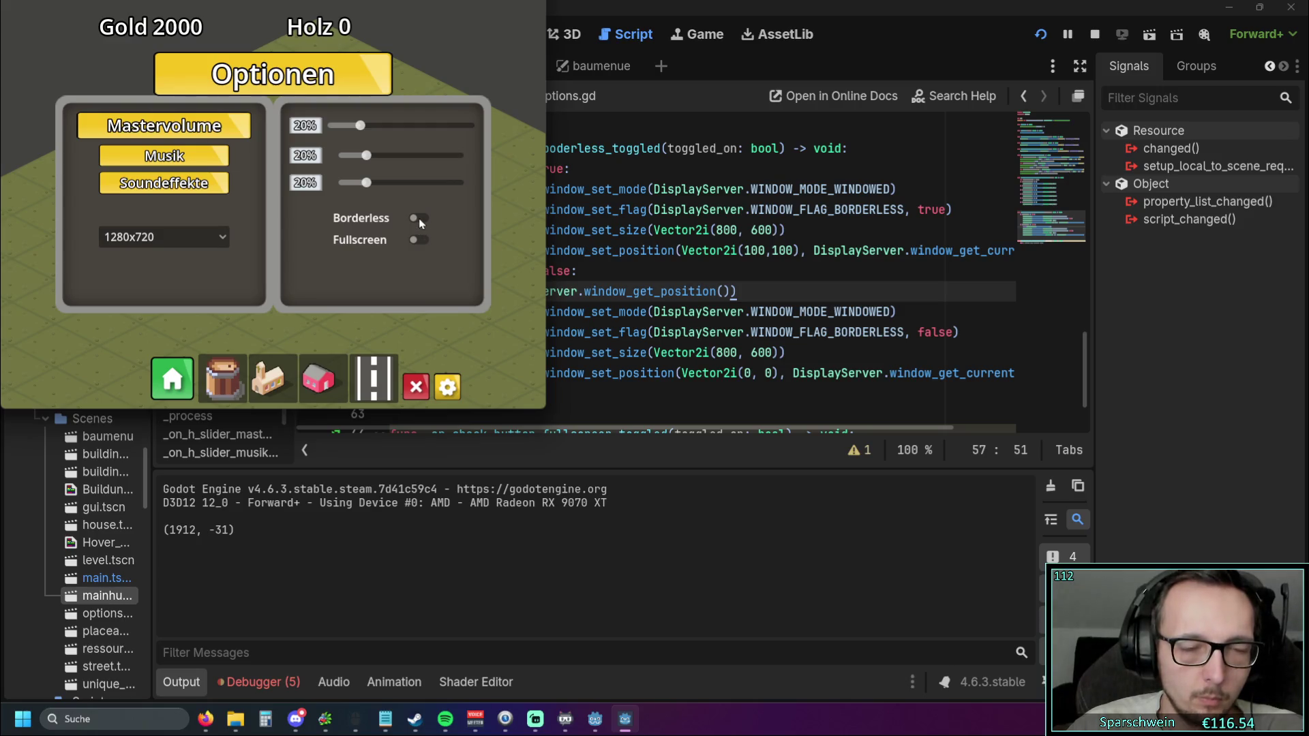
click(418, 218)
click(413, 219)
Close and reopen the options panel, briefly enter demolition mode, then stop the game with F8
click(450, 389)
click(453, 391)
click(416, 387)
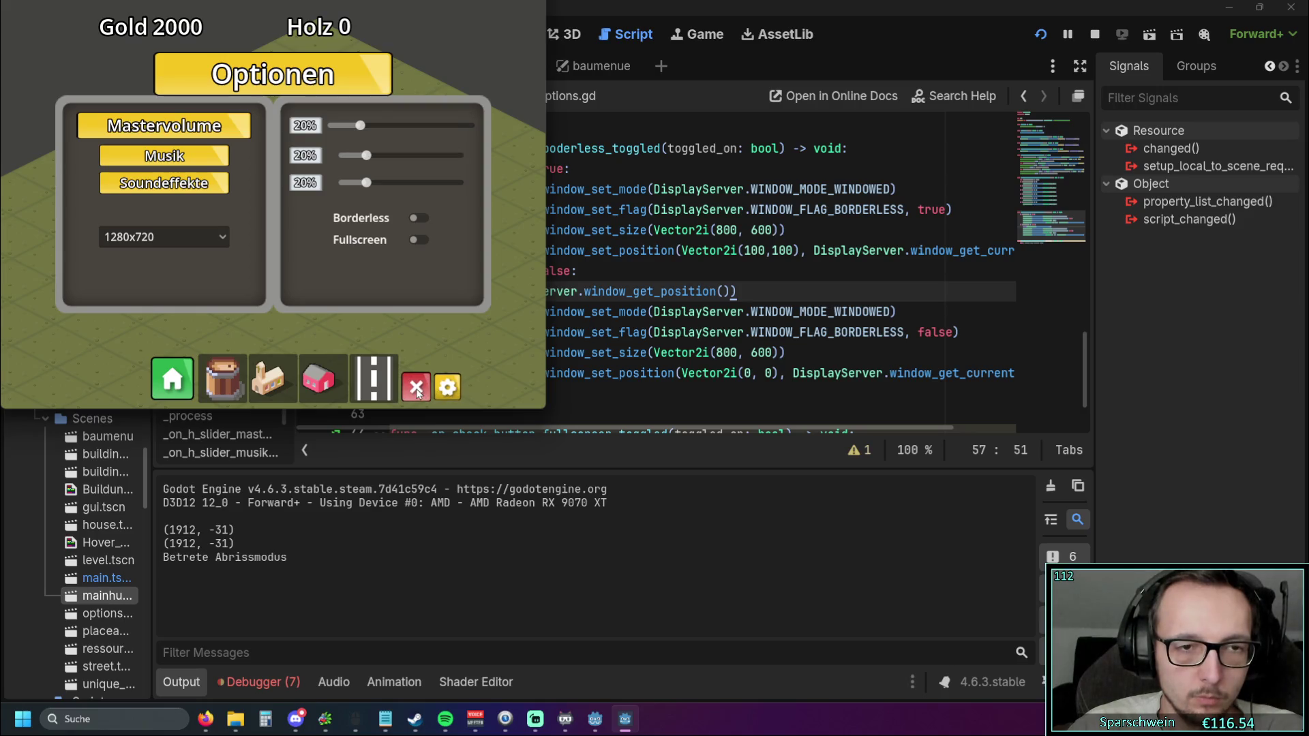
click(439, 394)
click(439, 394)
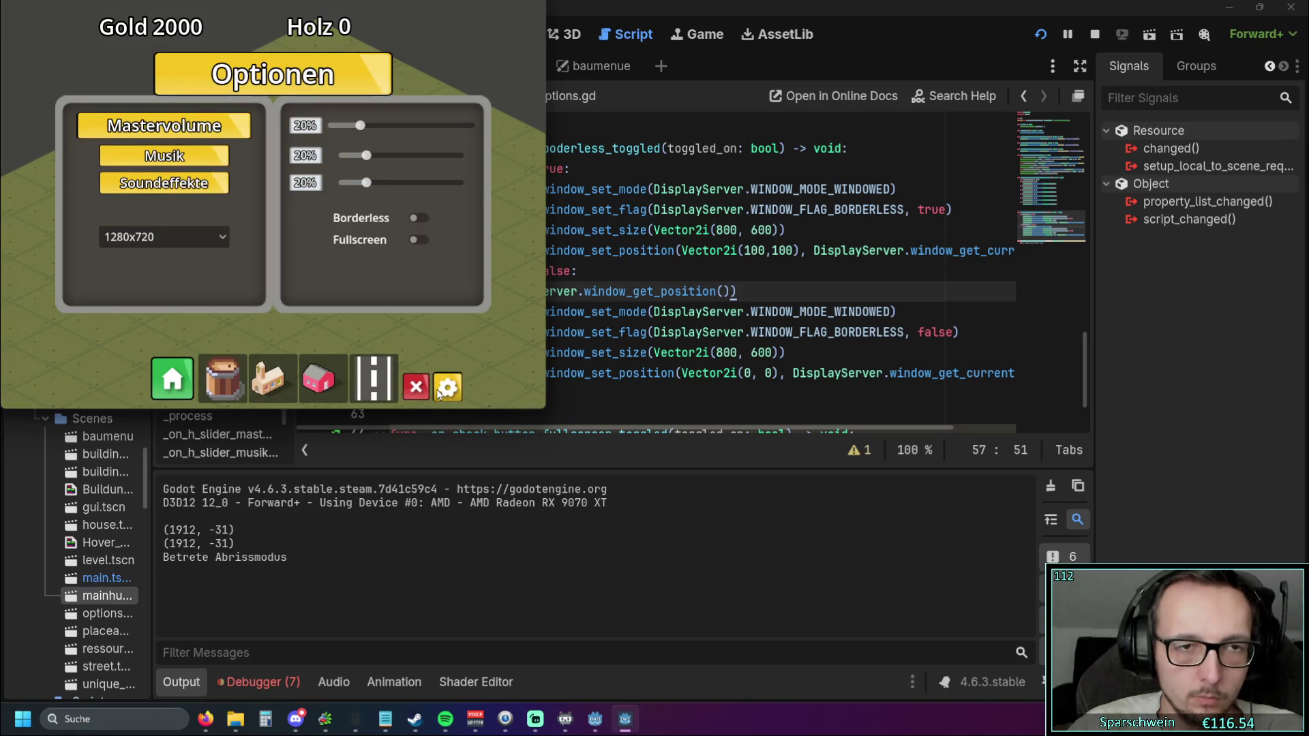
click(438, 394)
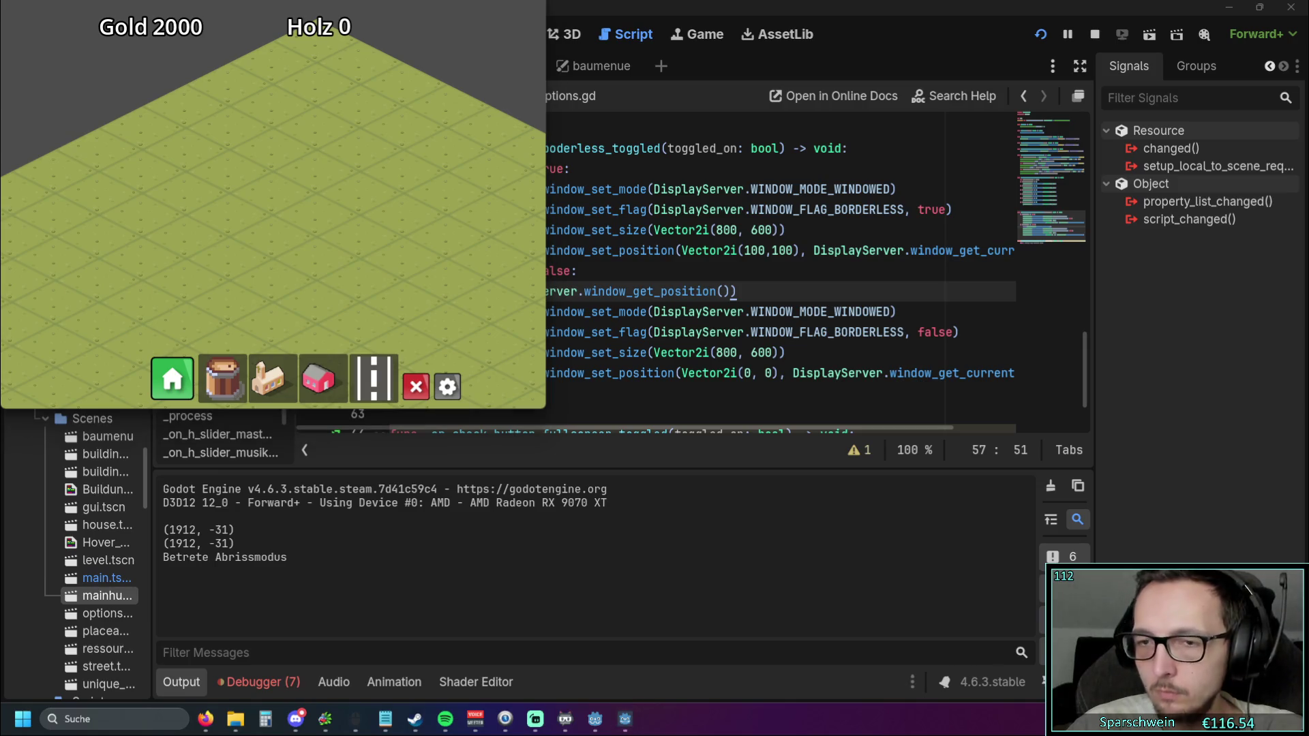
key(F8)
Copy the window-position print from line 57 and paste it under if toggled_on == true:
drag(737, 292, 444, 291)
key(ctrl+c)
click(574, 171)
key(Return)
key(ctrl+v)
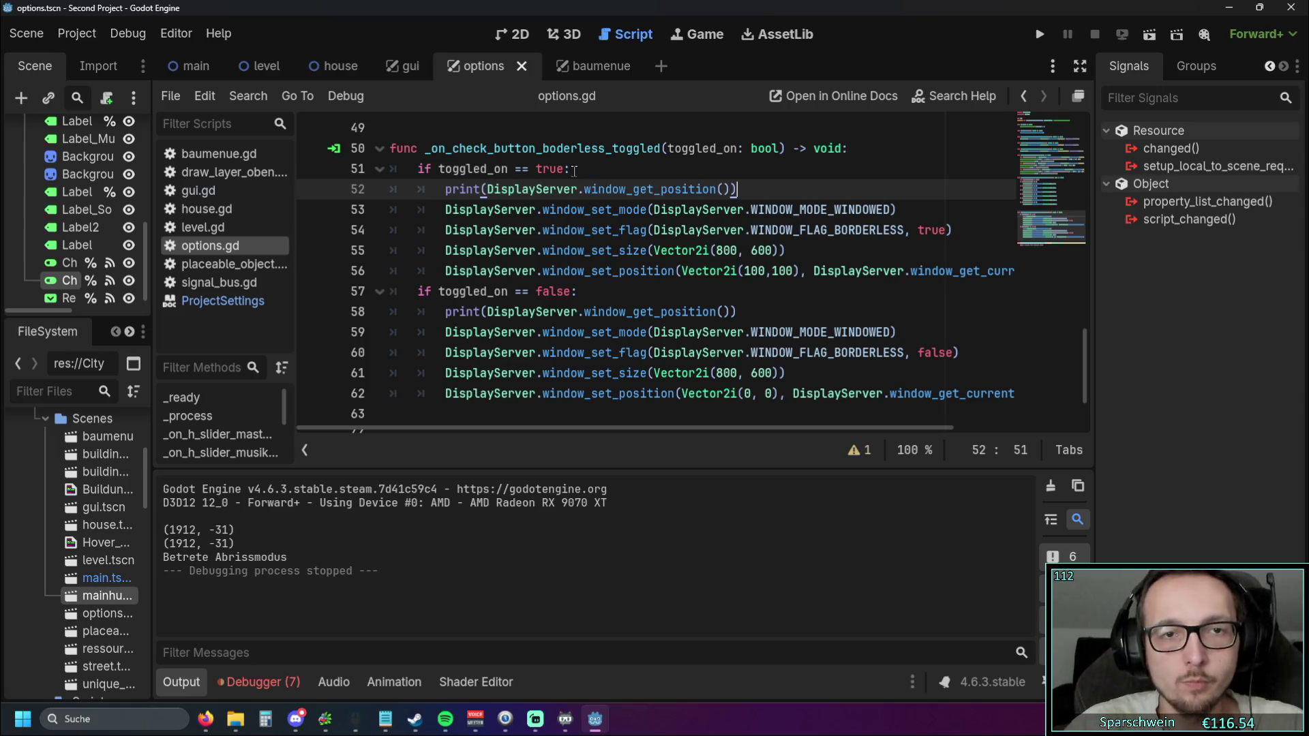
Run the game, open Optionen, and toggle Borderless on and off five times, ending on
click(583, 292)
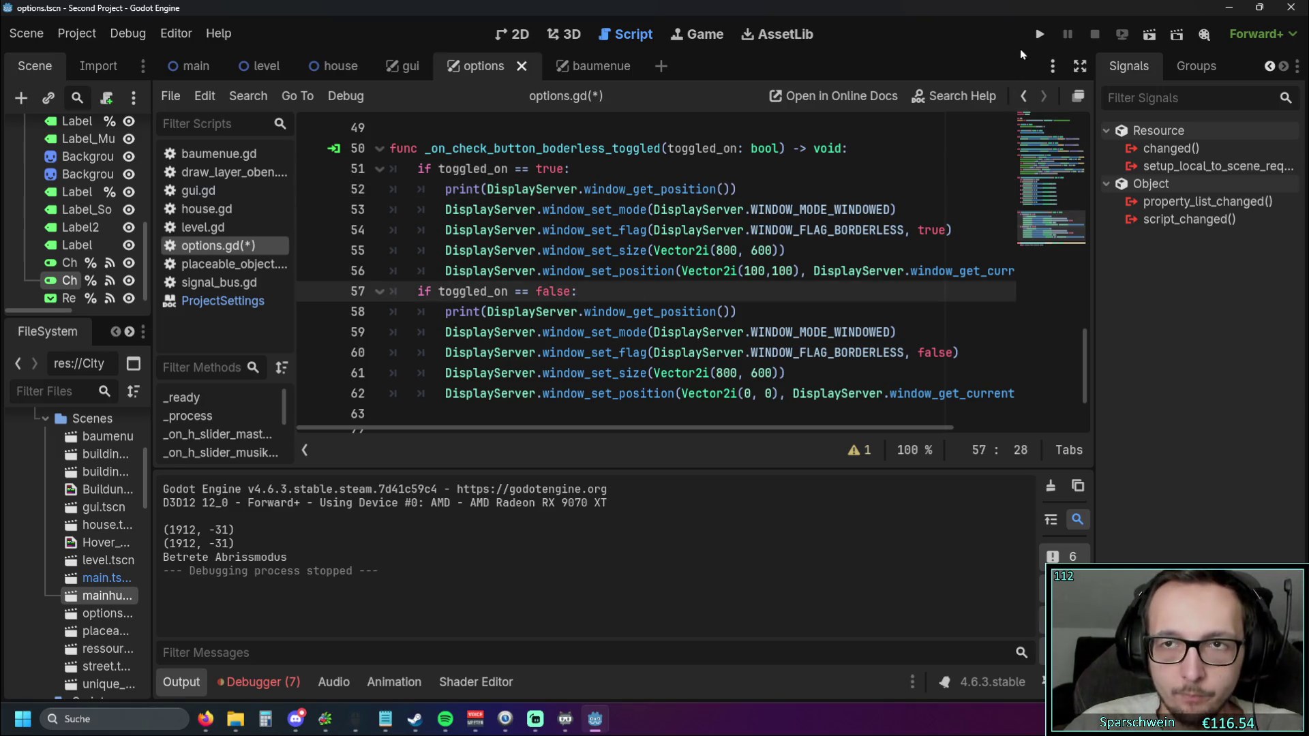
click(1039, 34)
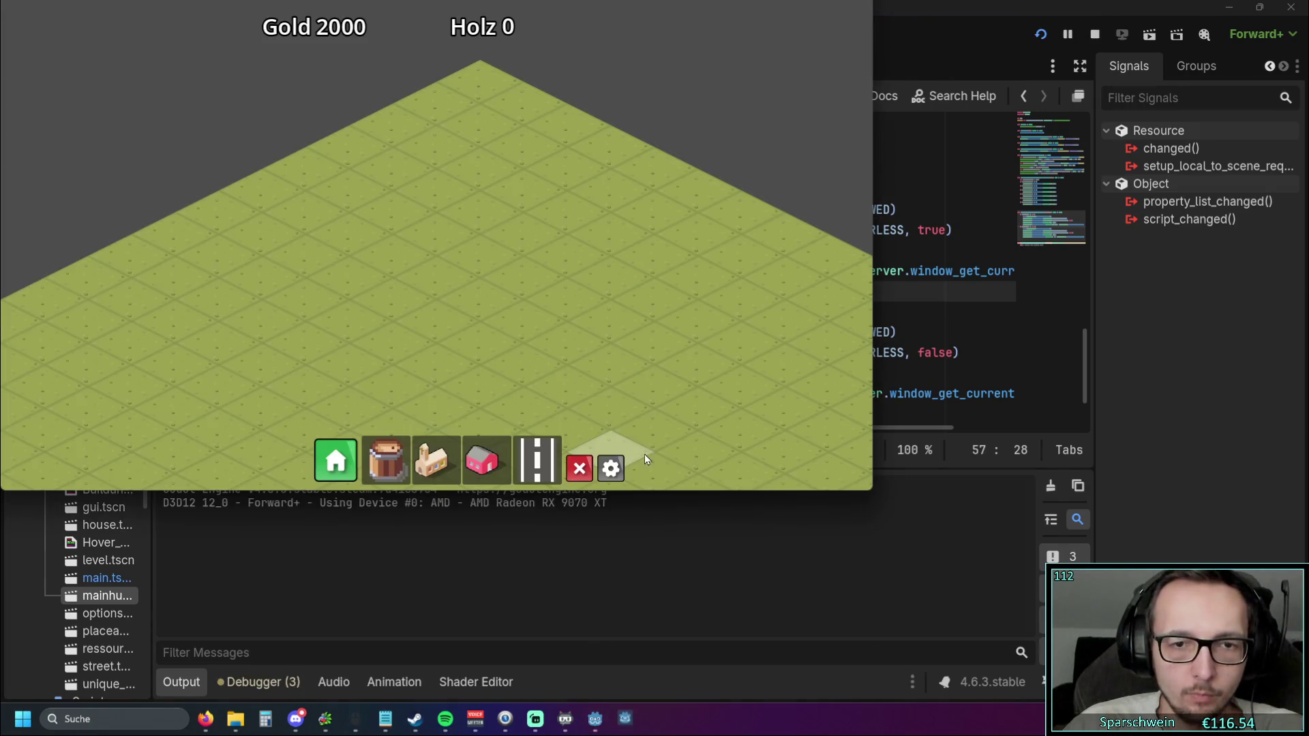
click(608, 464)
click(578, 257)
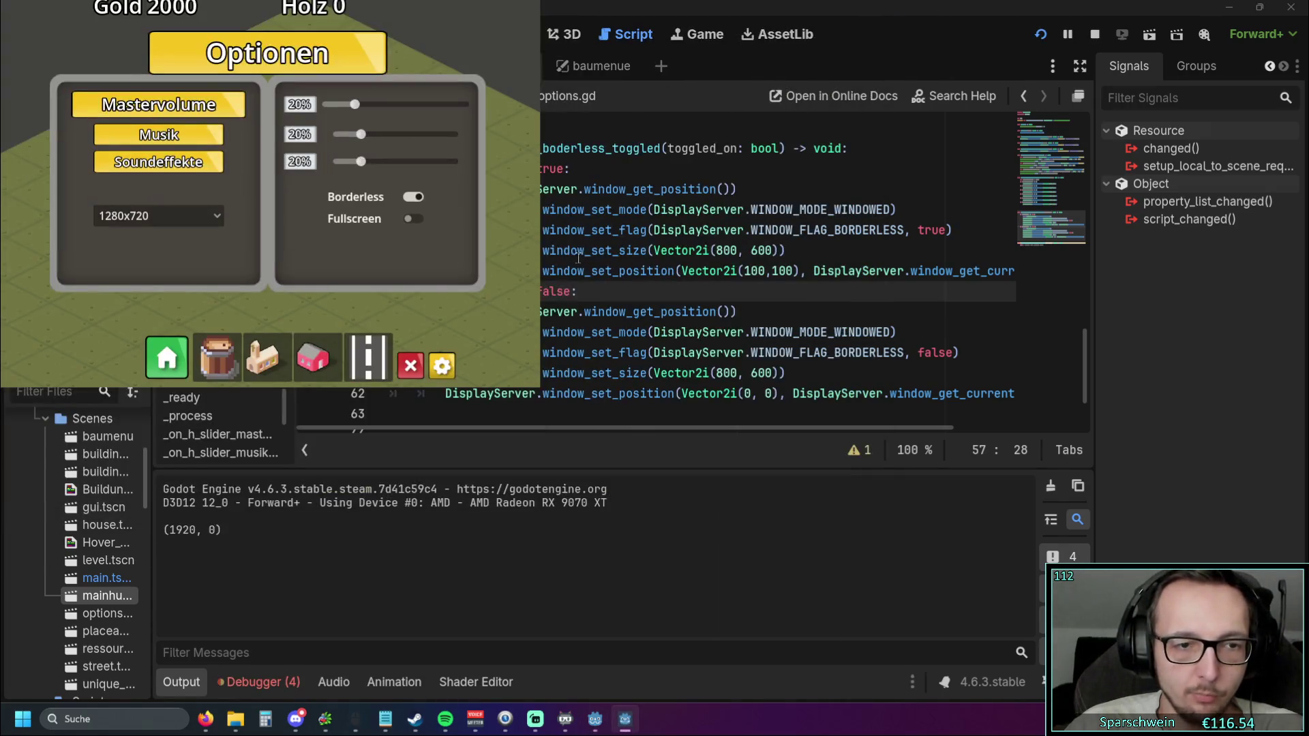
click(412, 196)
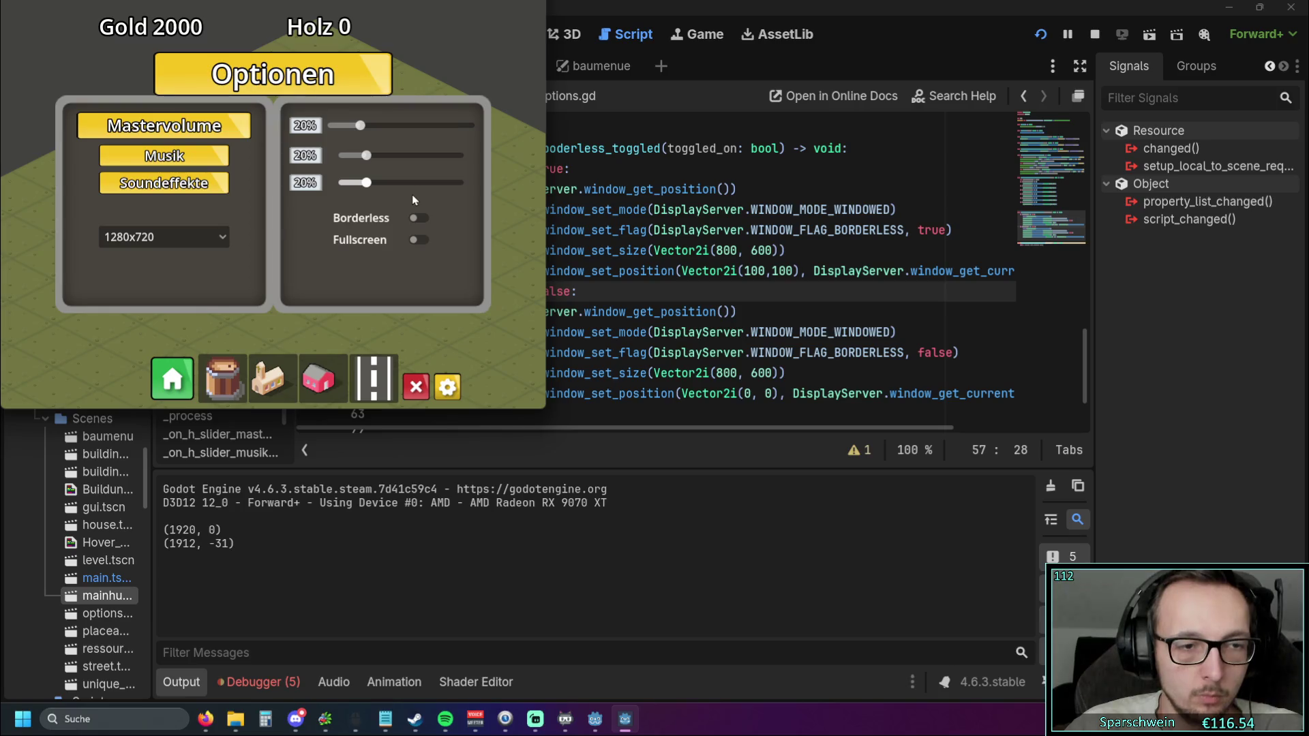
click(416, 216)
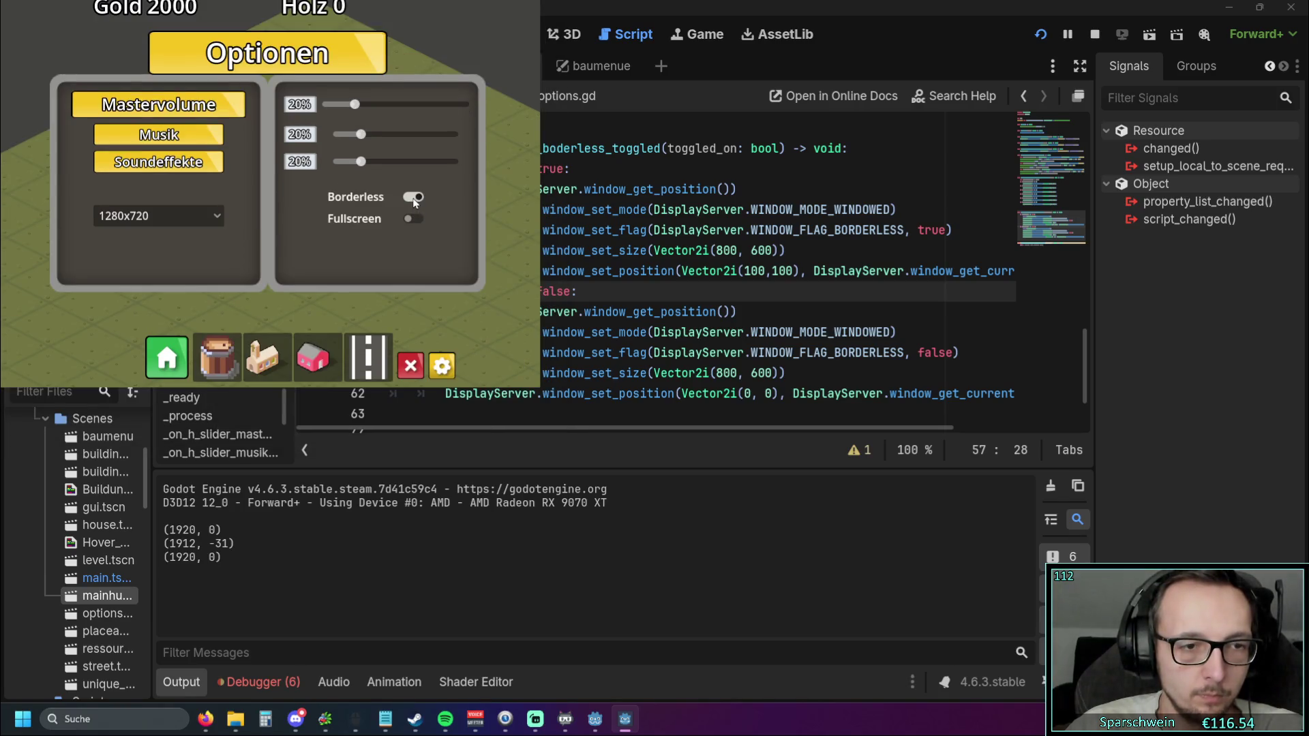
click(414, 198)
click(415, 217)
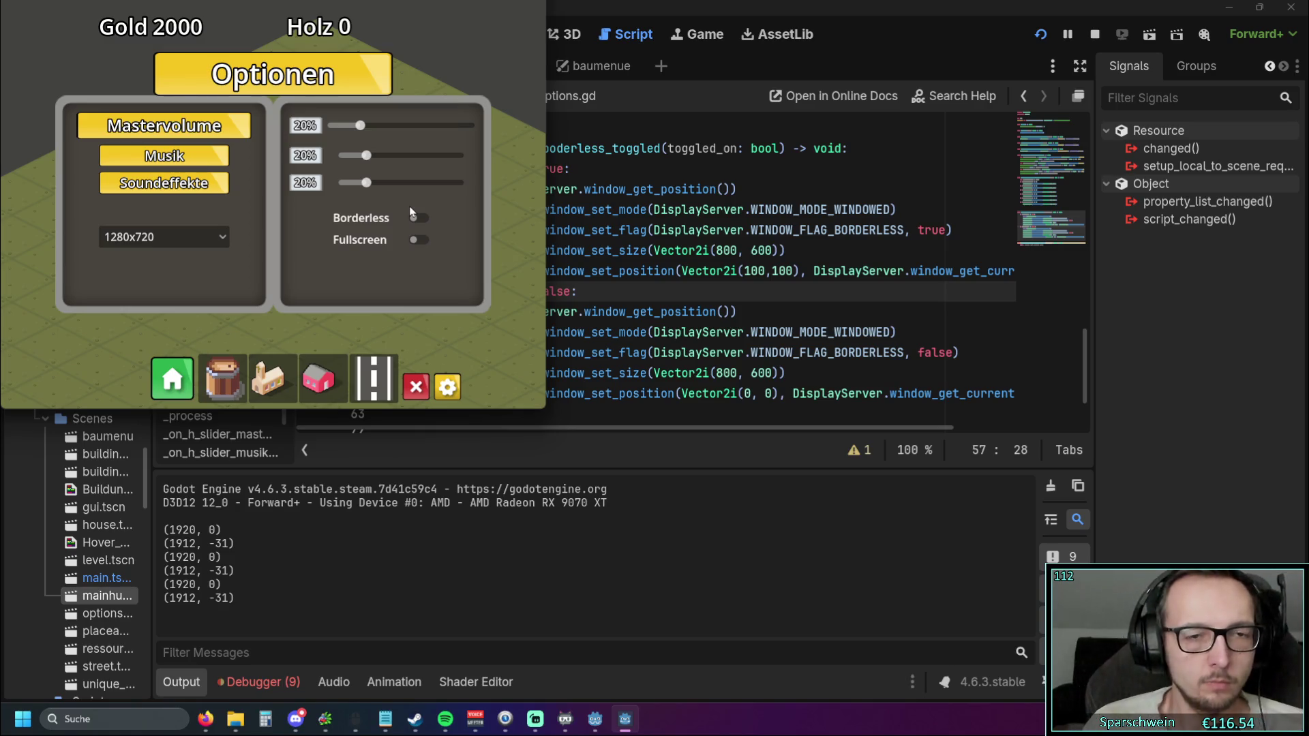
Reopen the options panel and toggle Borderless repeatedly, watching the game window shift
click(448, 387)
click(450, 385)
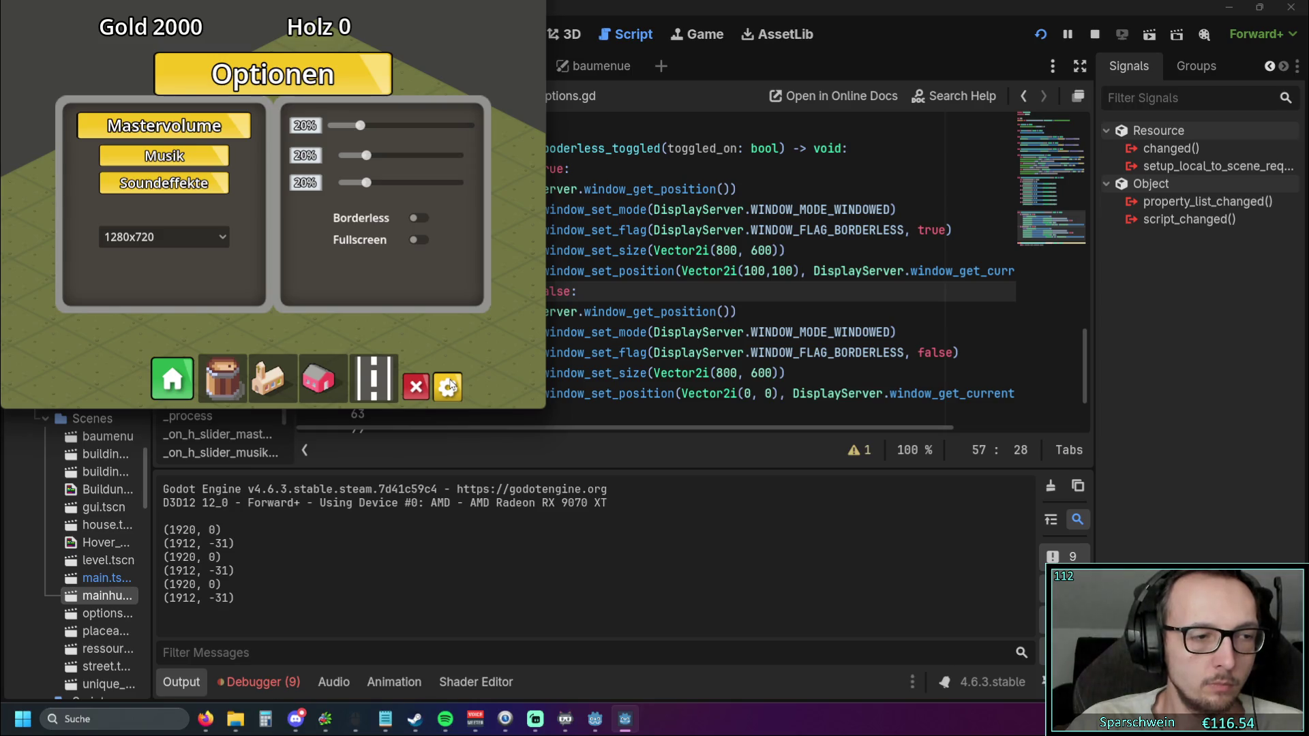
click(416, 219)
click(415, 219)
click(414, 219)
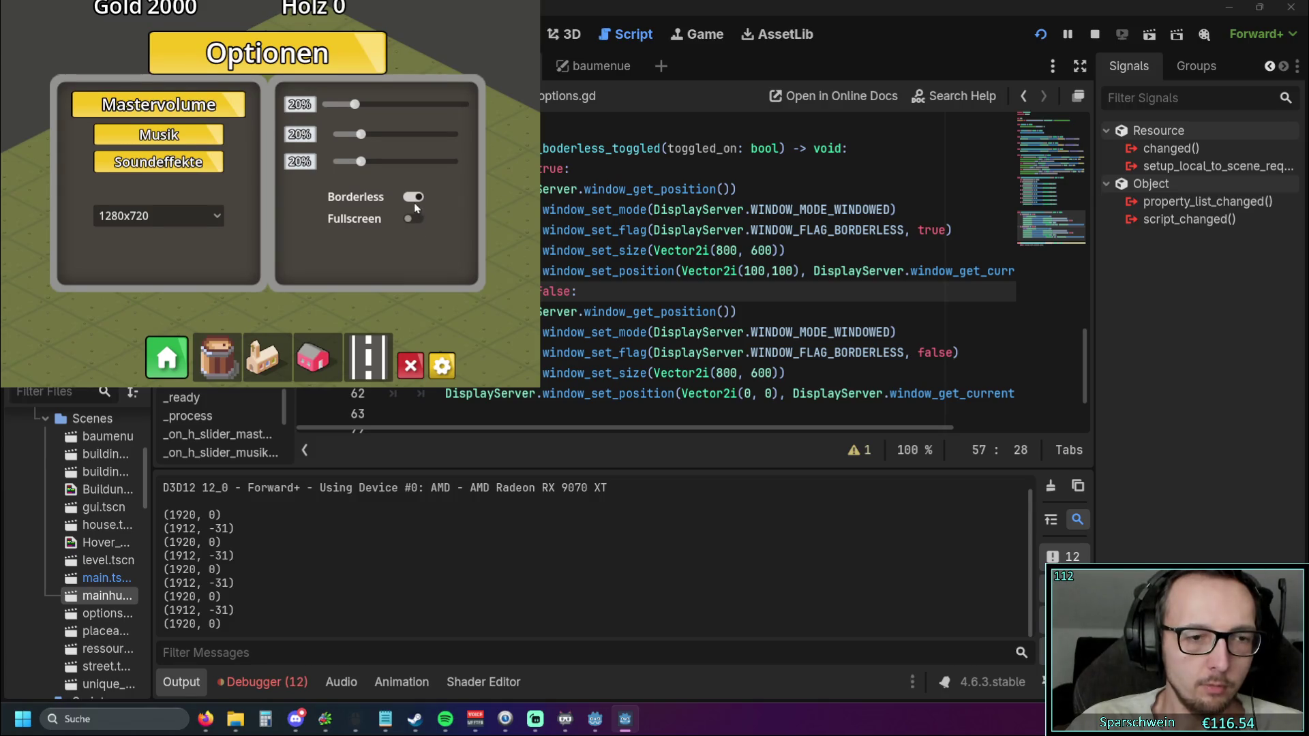
click(414, 203)
click(419, 216)
click(415, 204)
click(416, 203)
Toggle Borderless several more times, ending on, then bring the options.gd script forward
click(415, 199)
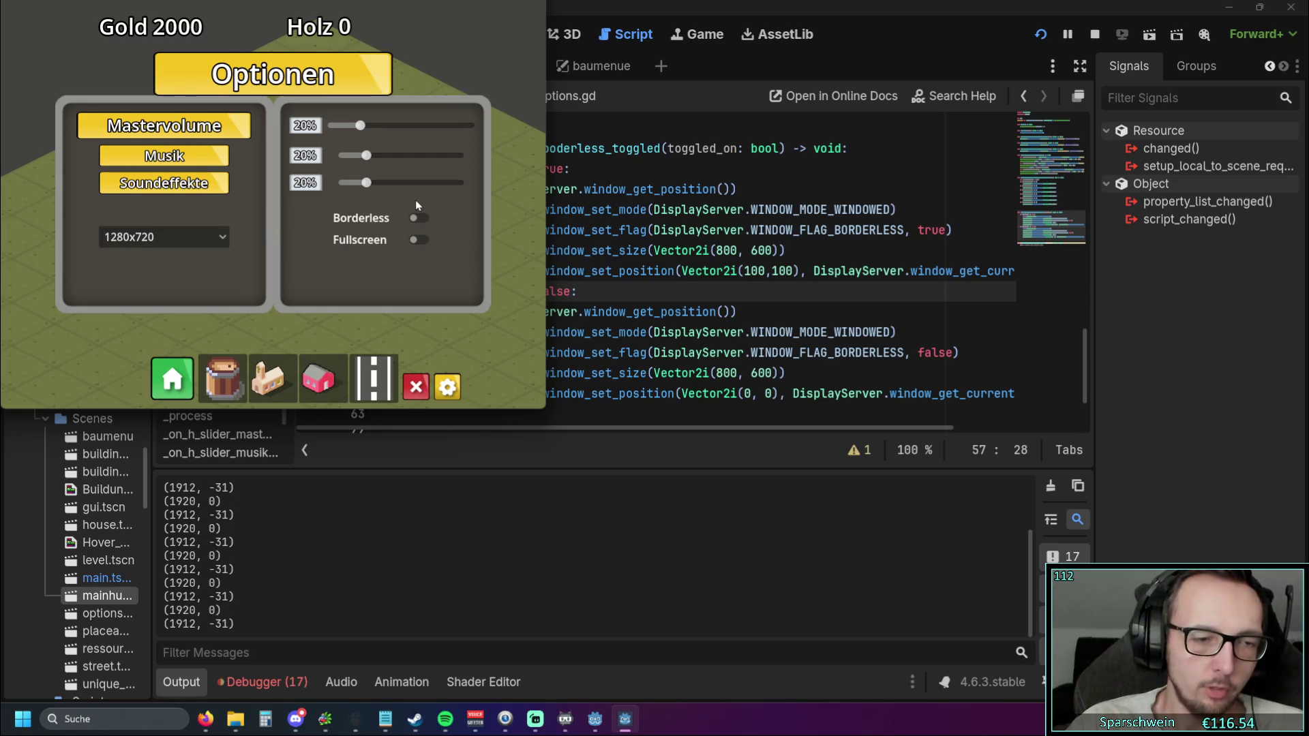
click(416, 217)
click(413, 199)
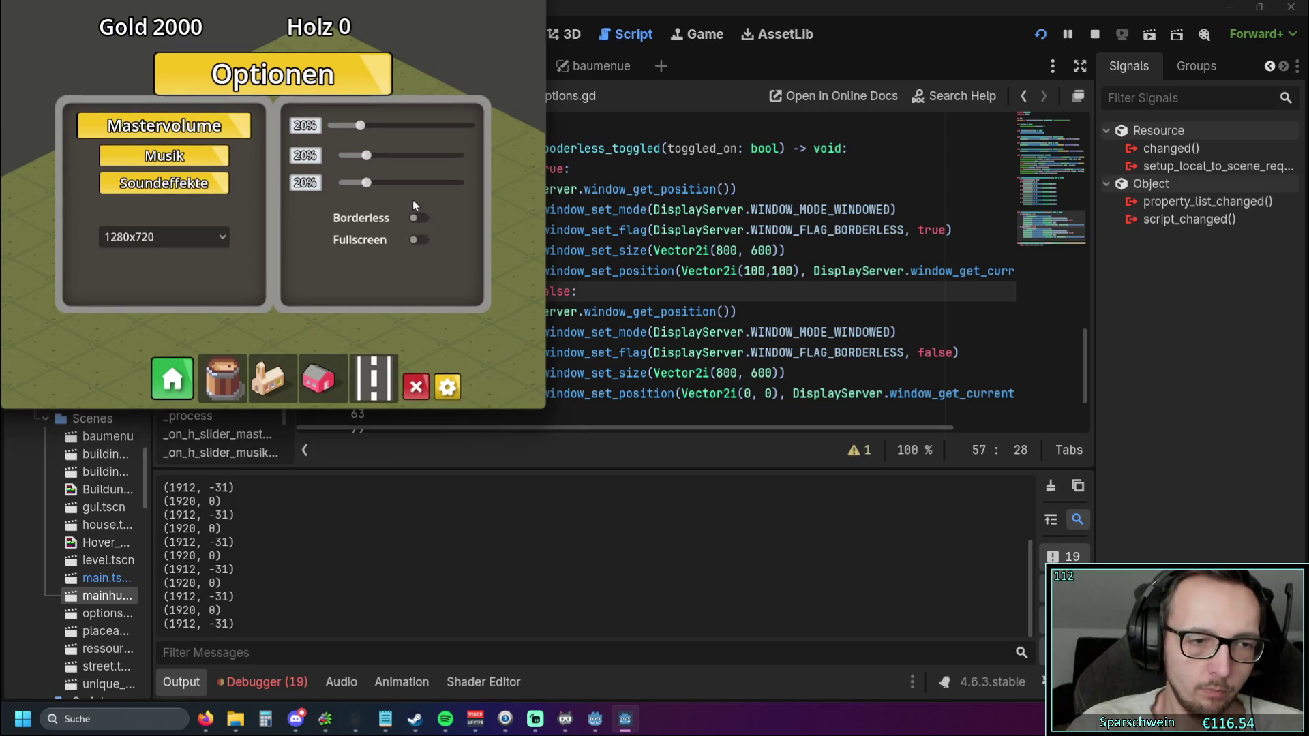
click(416, 211)
click(414, 198)
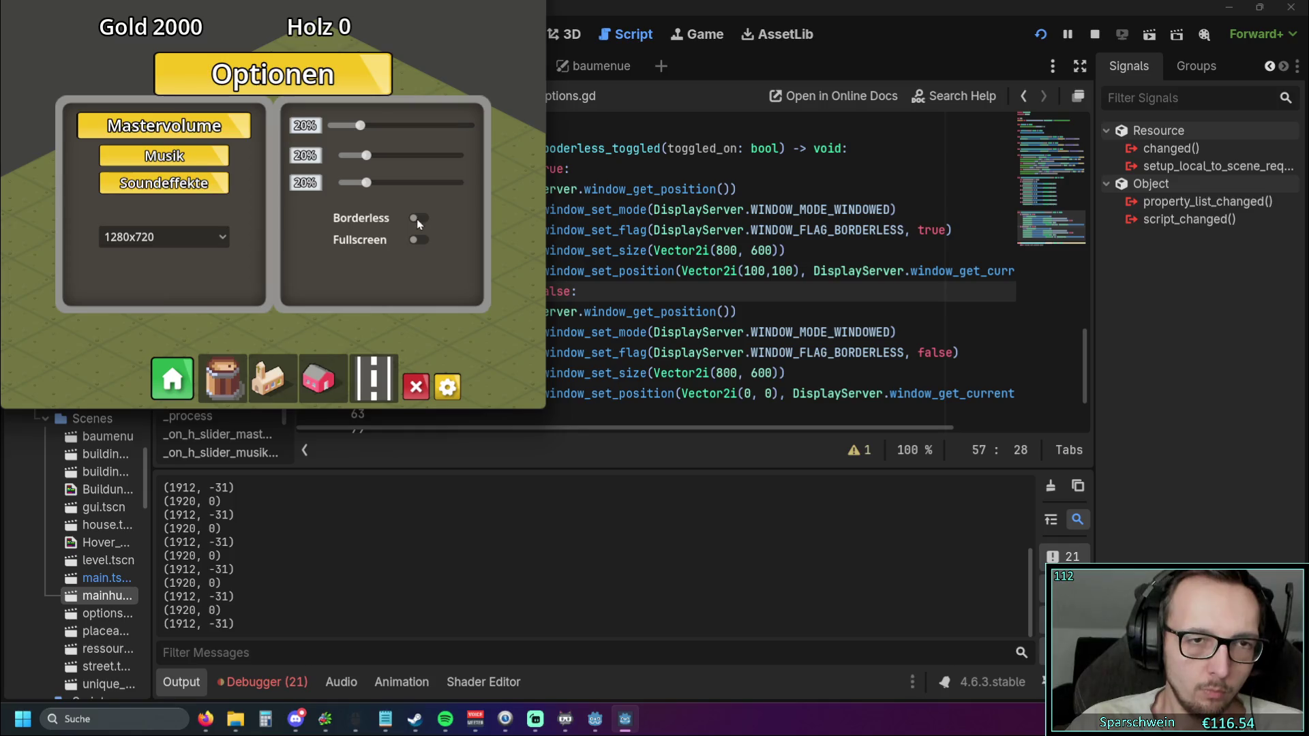
click(416, 218)
click(413, 203)
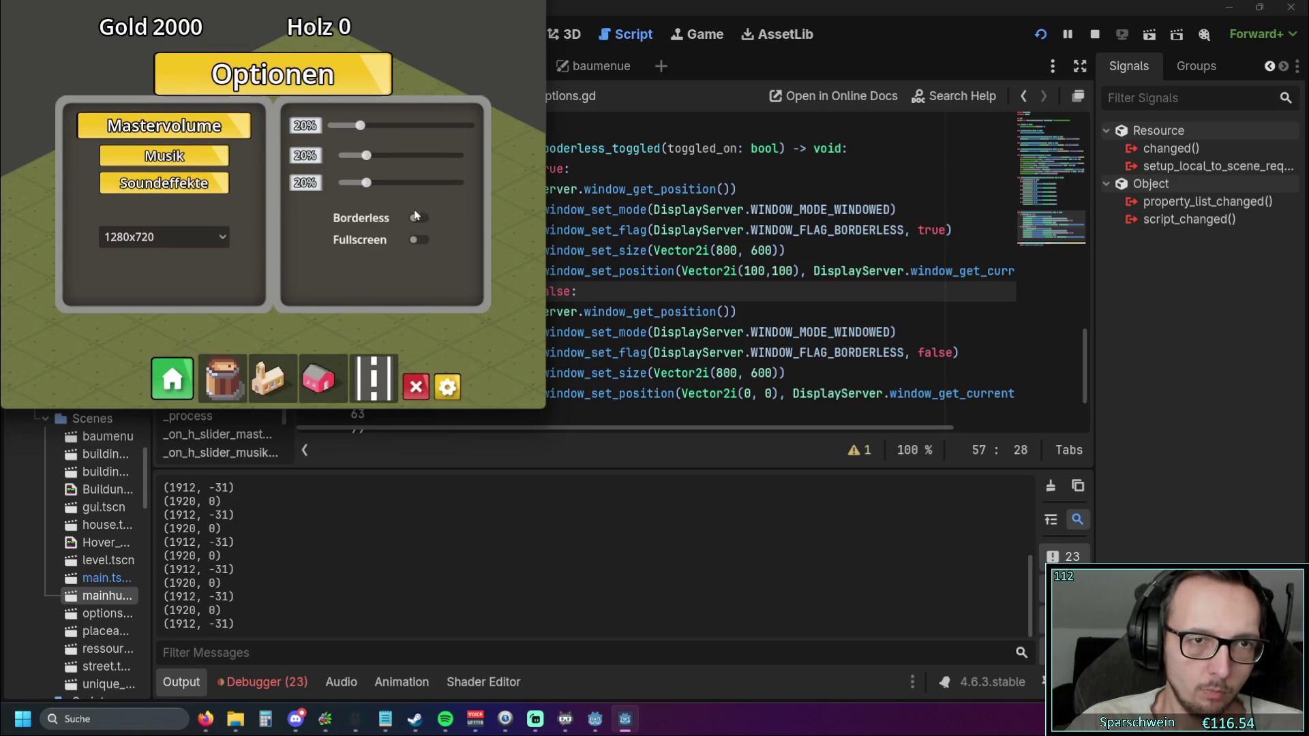
click(416, 217)
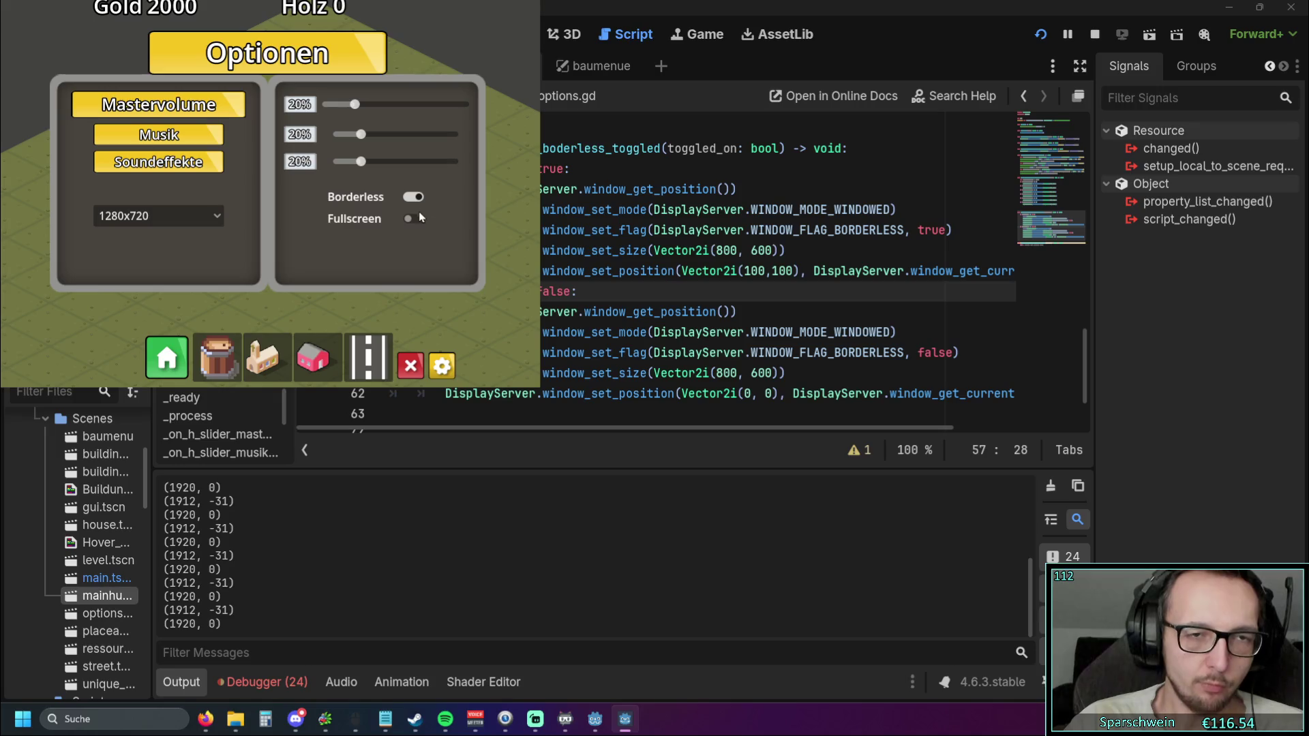
click(783, 262)
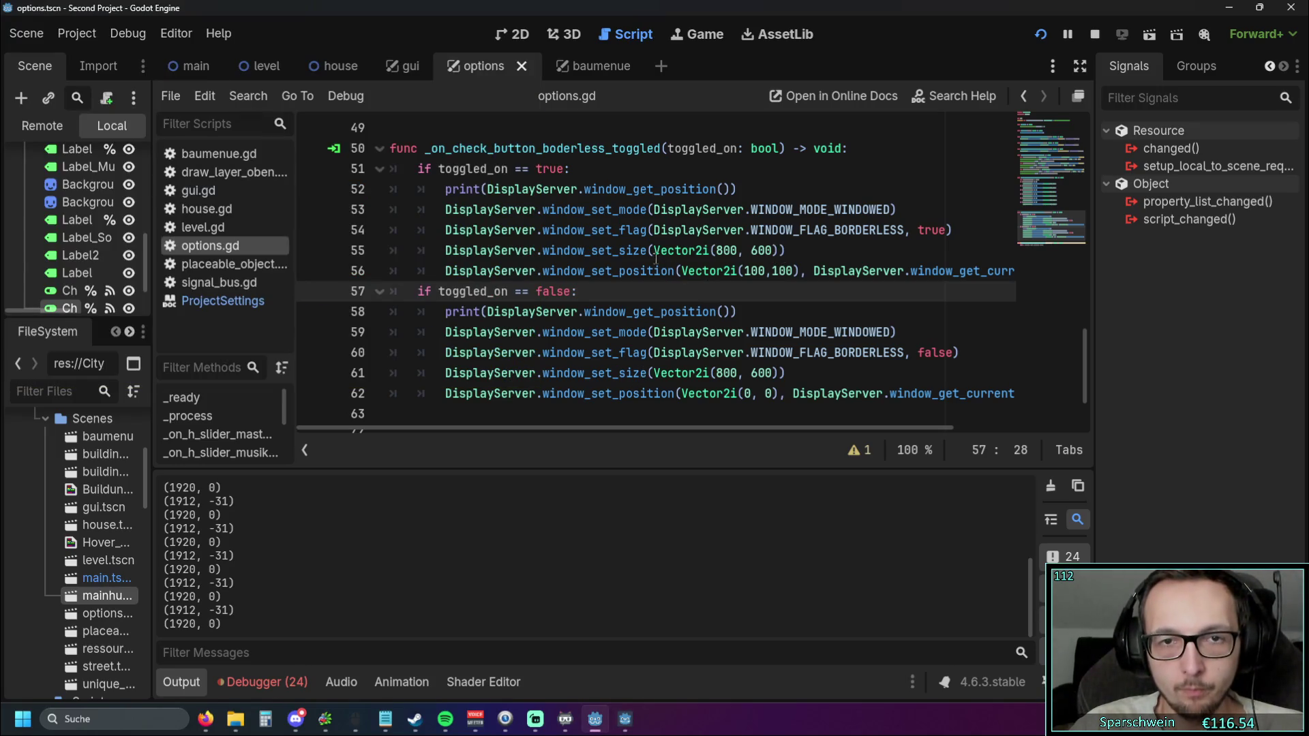
Duplicate the window-size line 55 and comment out the original 800×600 line with Ctrl+K
drag(655, 252, 779, 252)
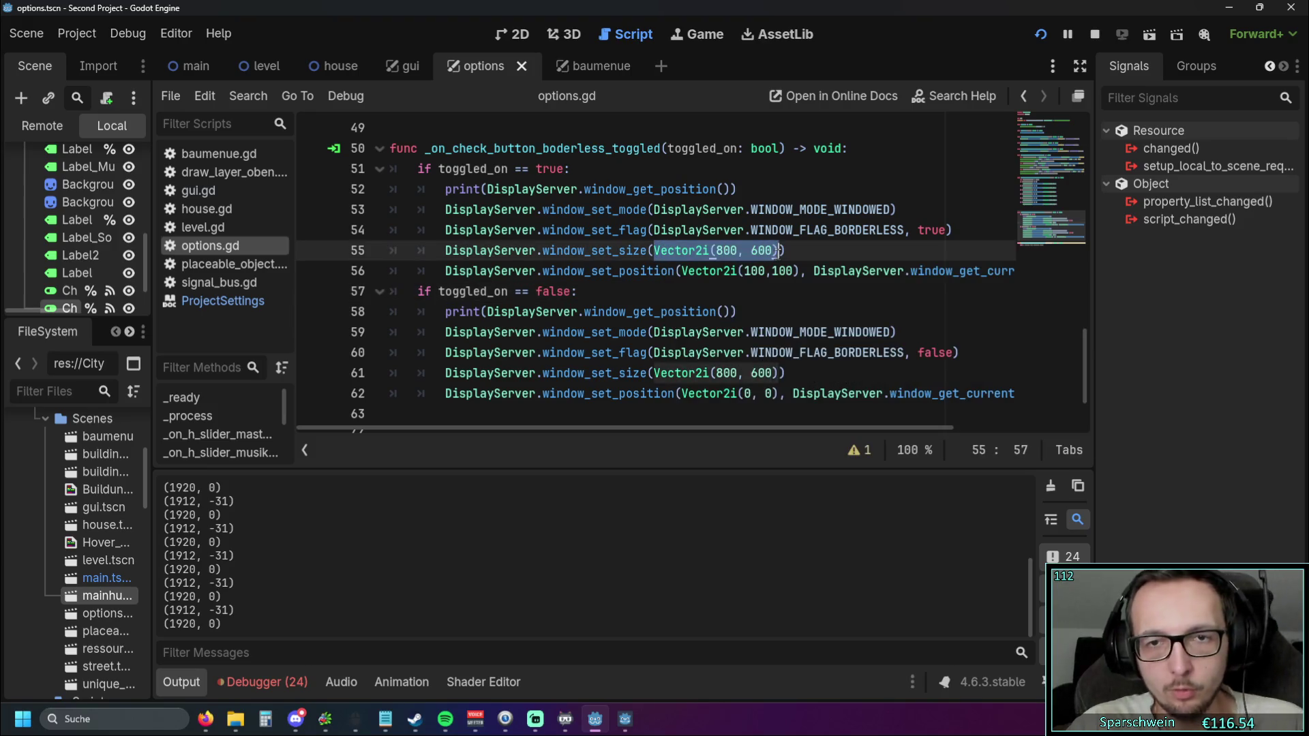
click(784, 253)
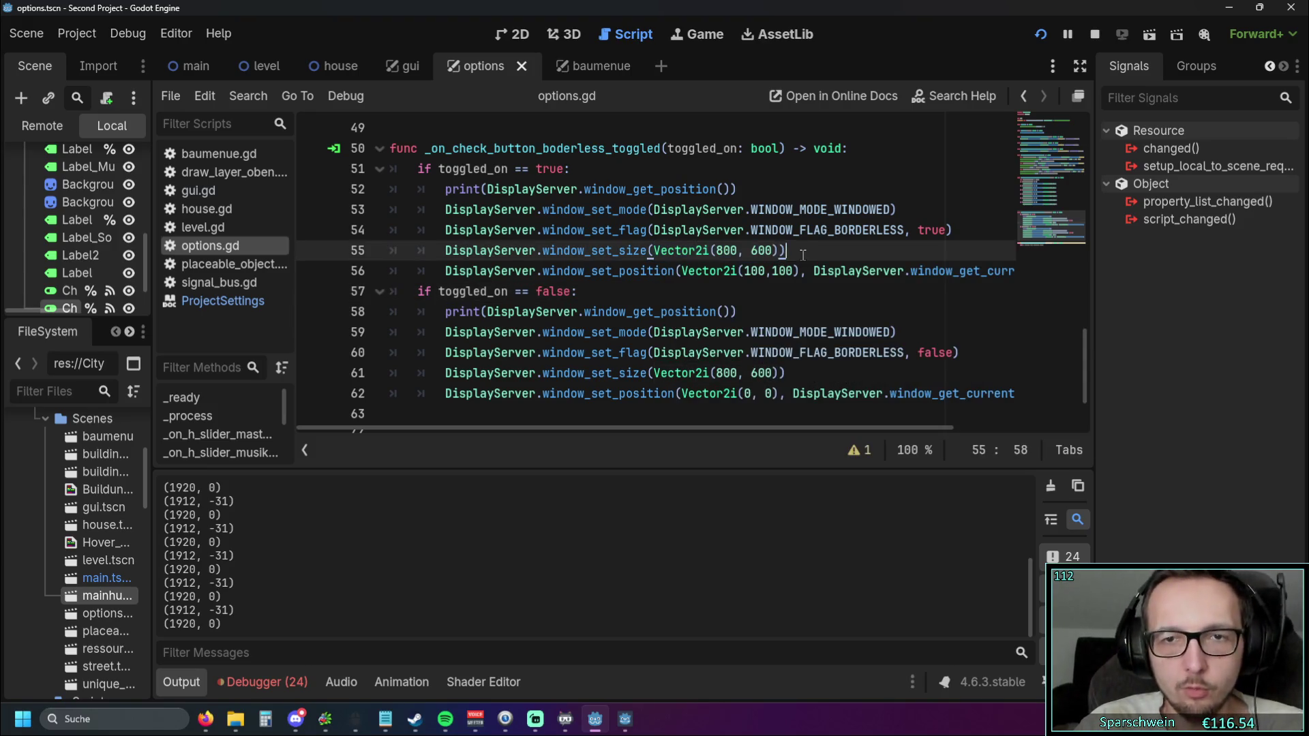
key(shift+Home)
key(ctrl+c)
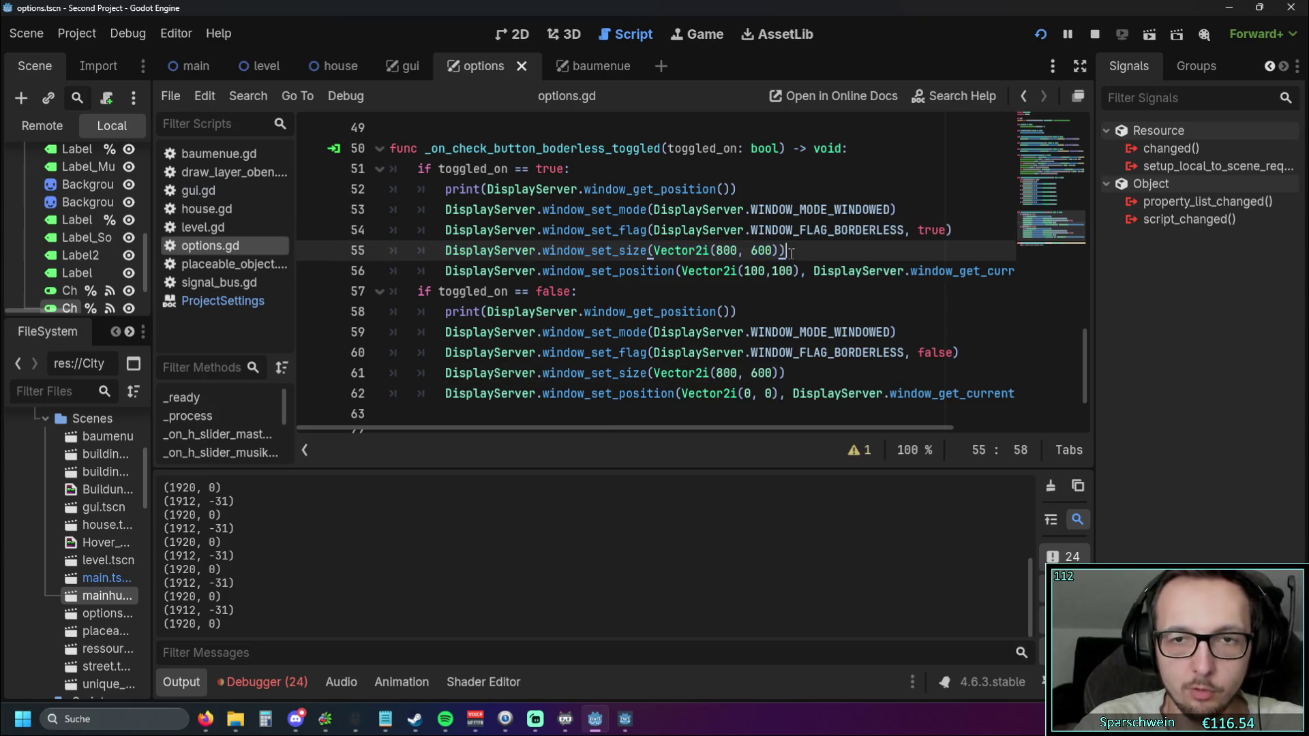
key(End)
key(Return)
key(ctrl+v)
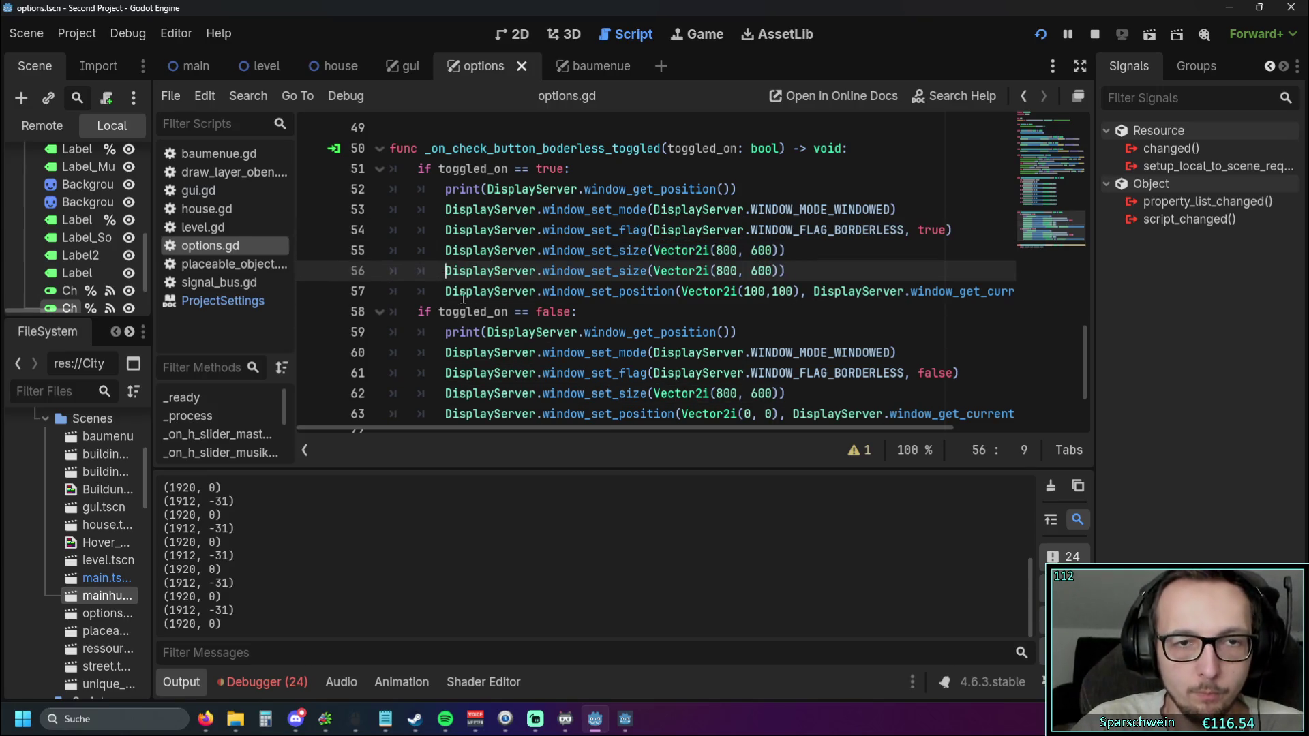
click(447, 254)
key(ctrl+k)
Replace Vector2i(800, 600) on line 56 with DisplayServer.screen_get_size() via autocomplete
click(656, 271)
drag(677, 271, 781, 274)
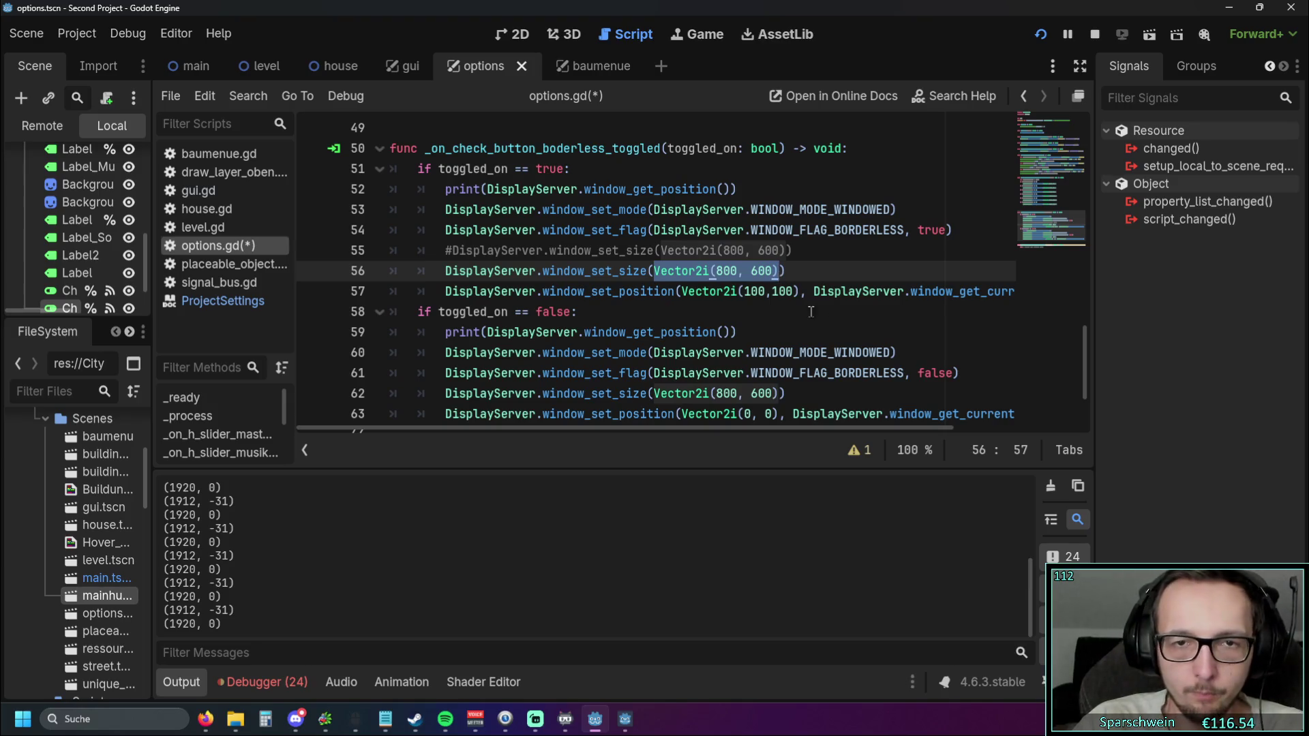
text(DisplayServer)
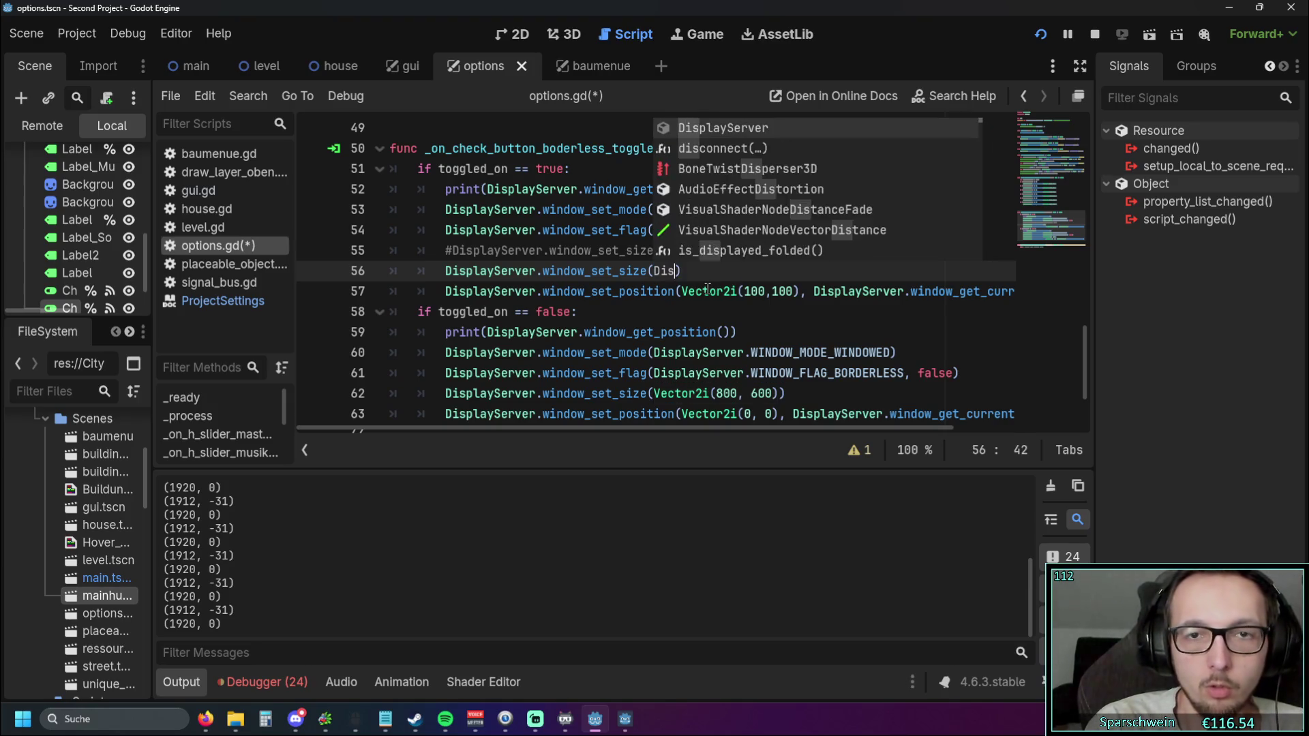
text(.get)
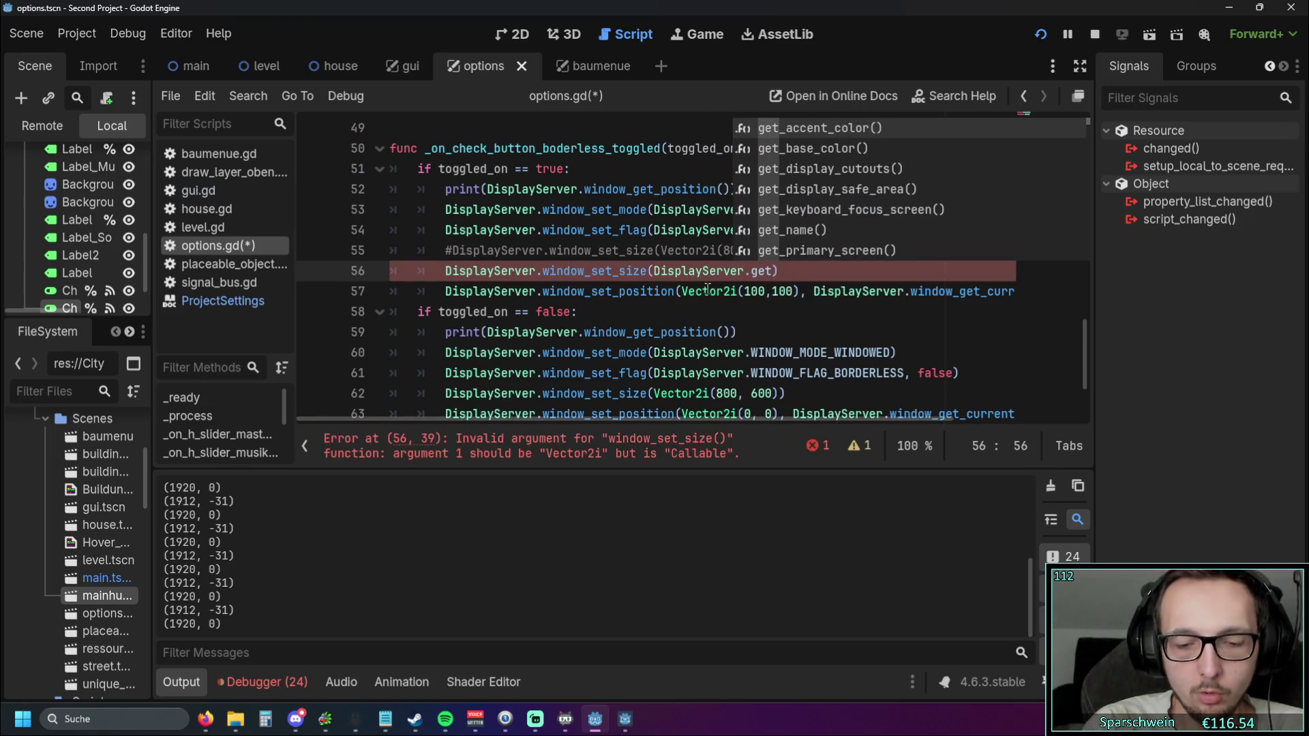
key(BackSpace)
key(BackSpace)
key(BackSpace)
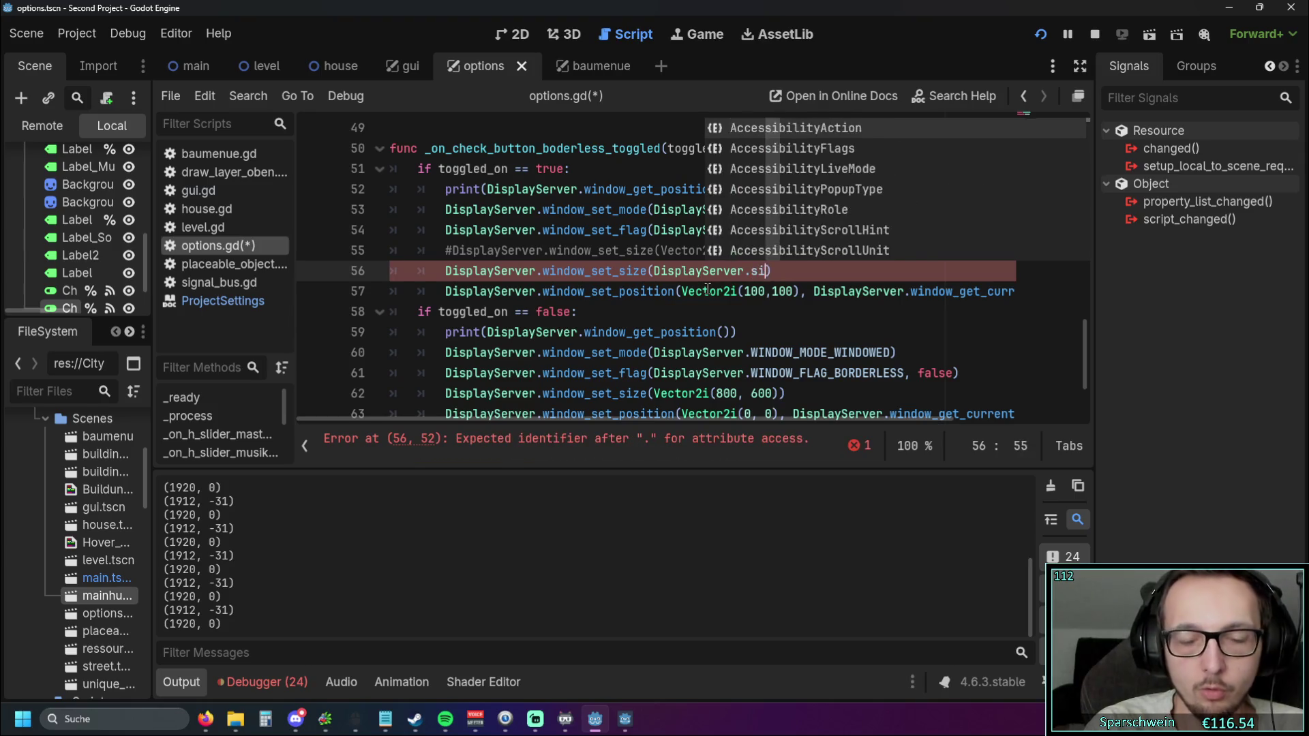
text(size)
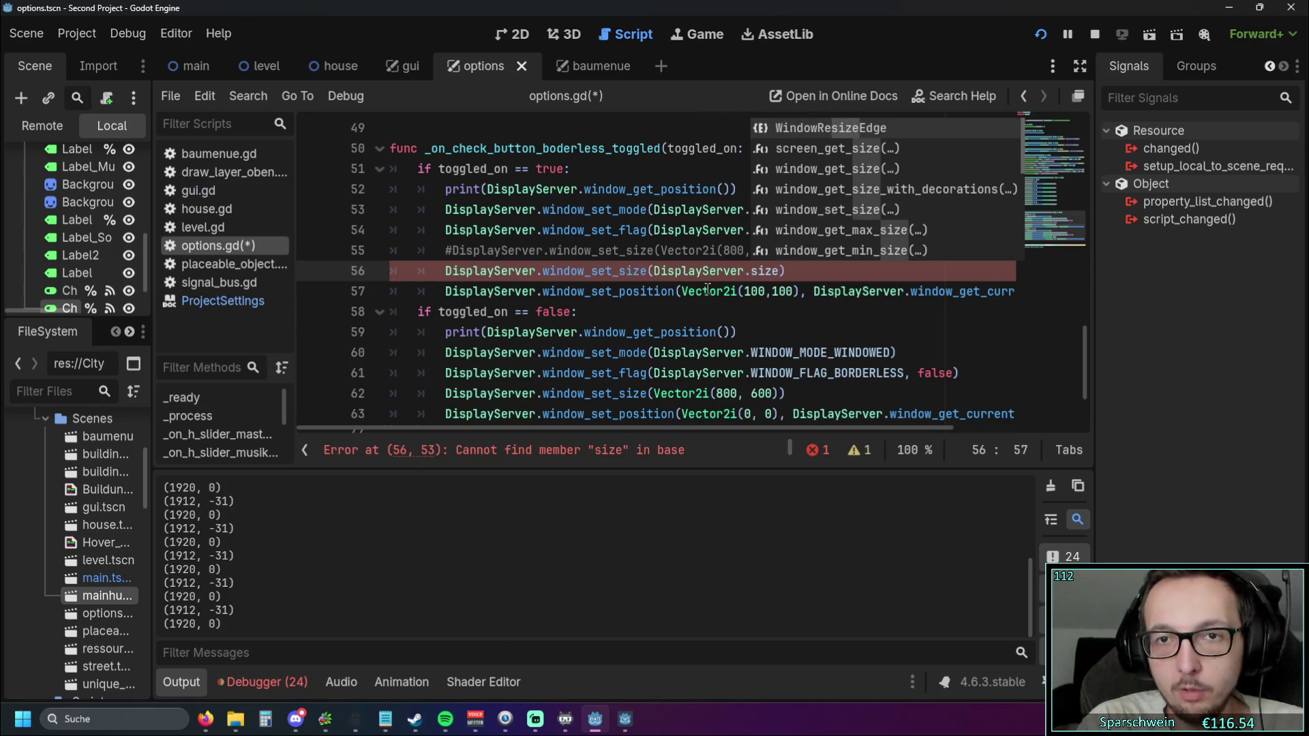
key(Down)
key(Return)
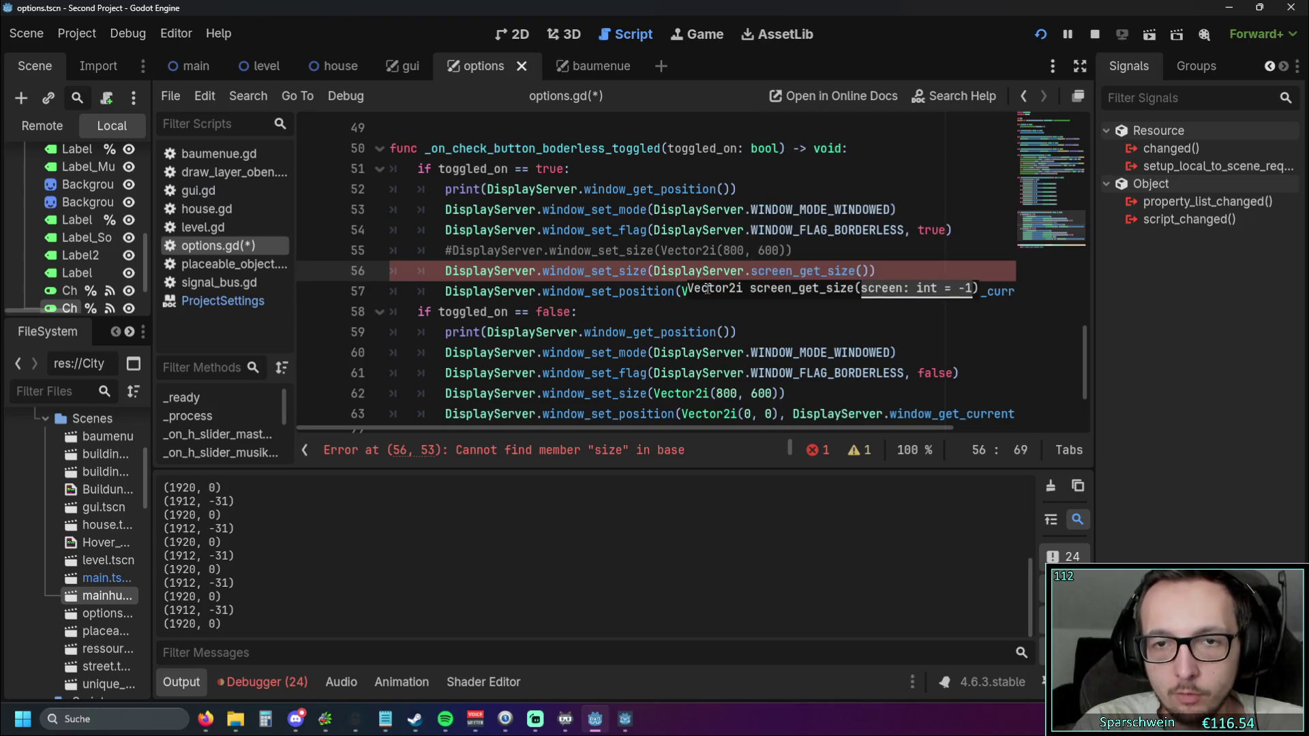
key(End)
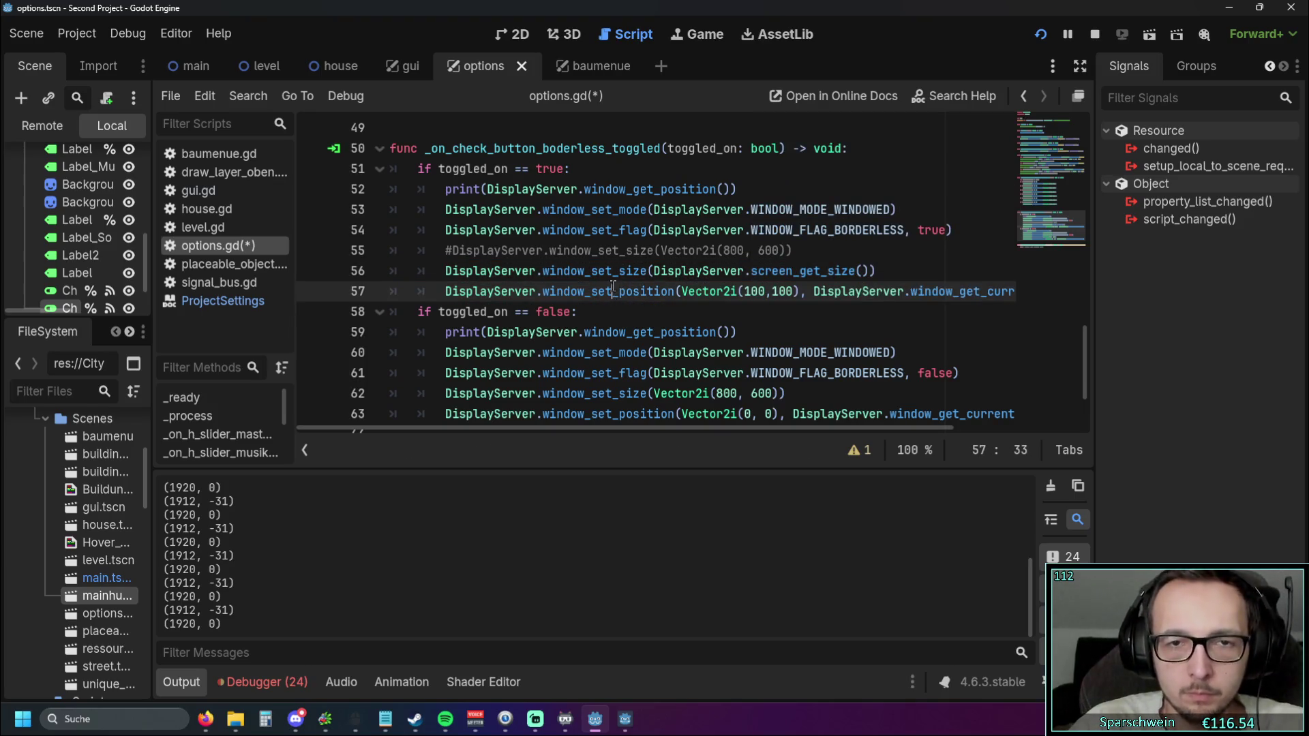
click(778, 315)
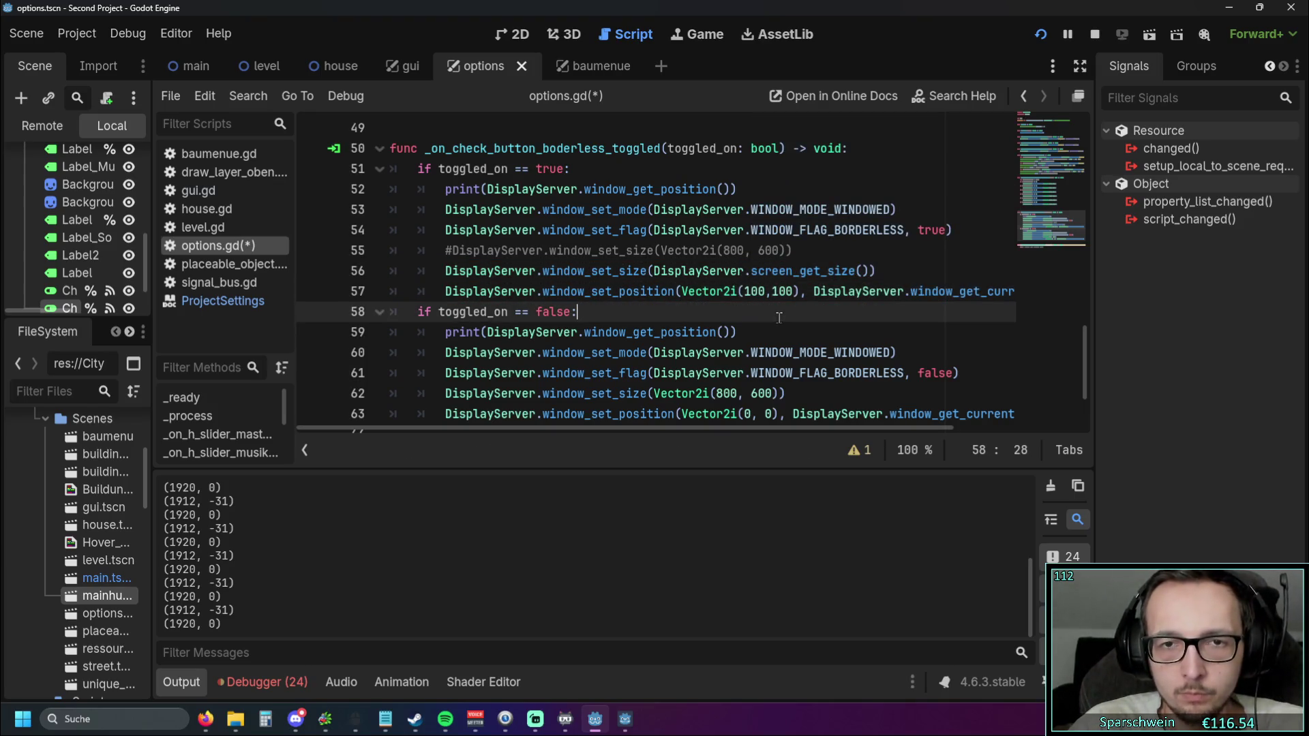
Save and rerun the game, then toggle Borderless off, on, and off again
click(1046, 42)
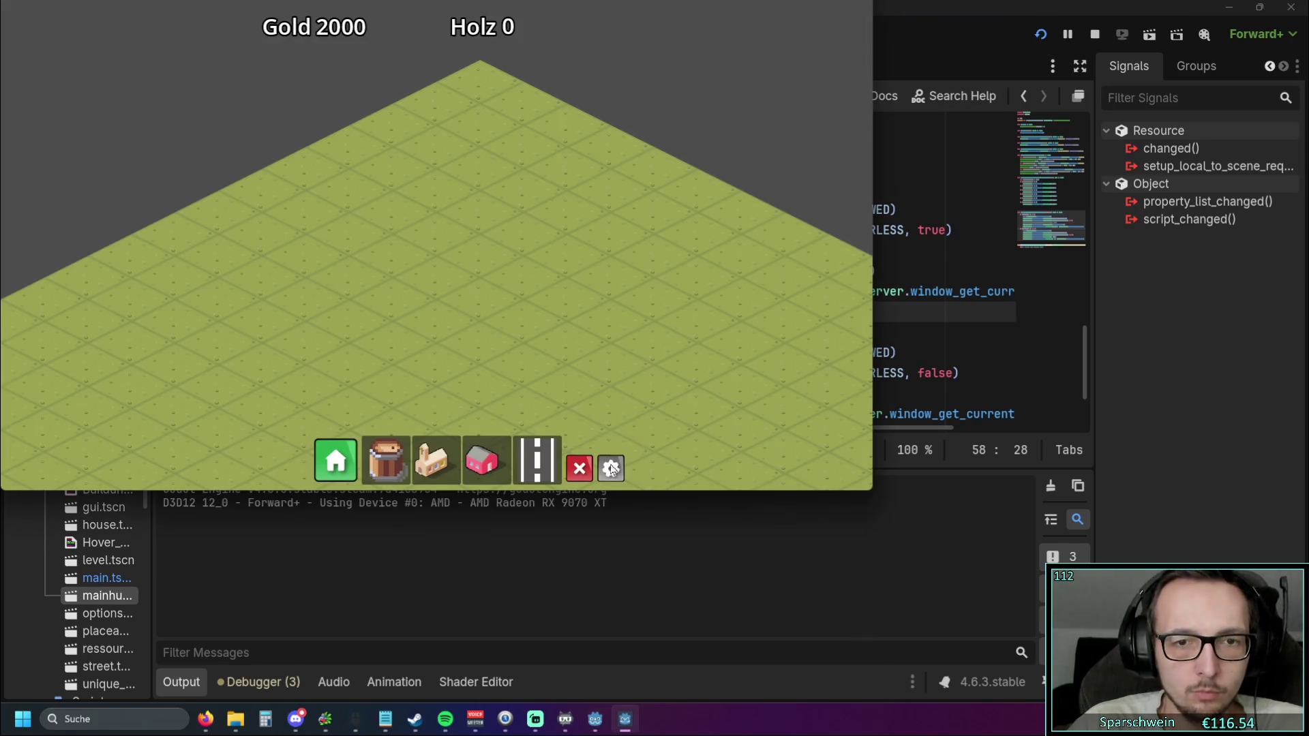
click(610, 469)
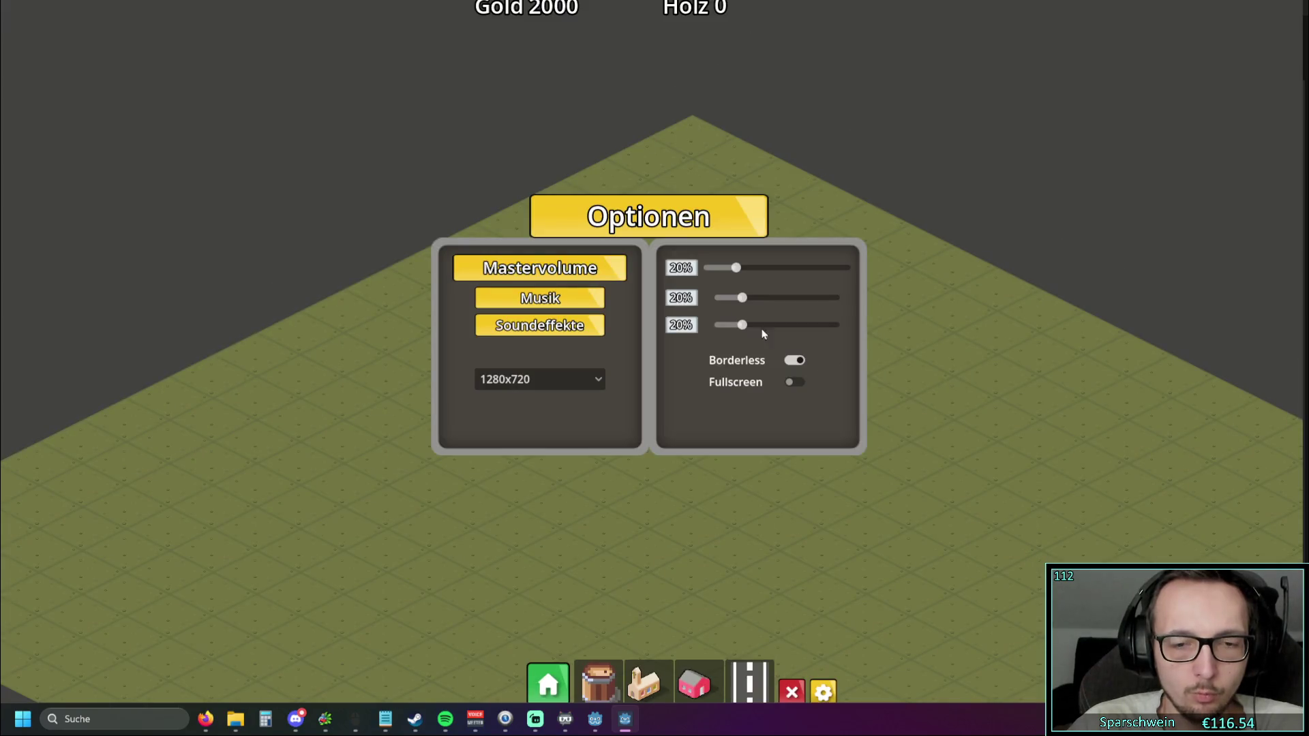
click(795, 360)
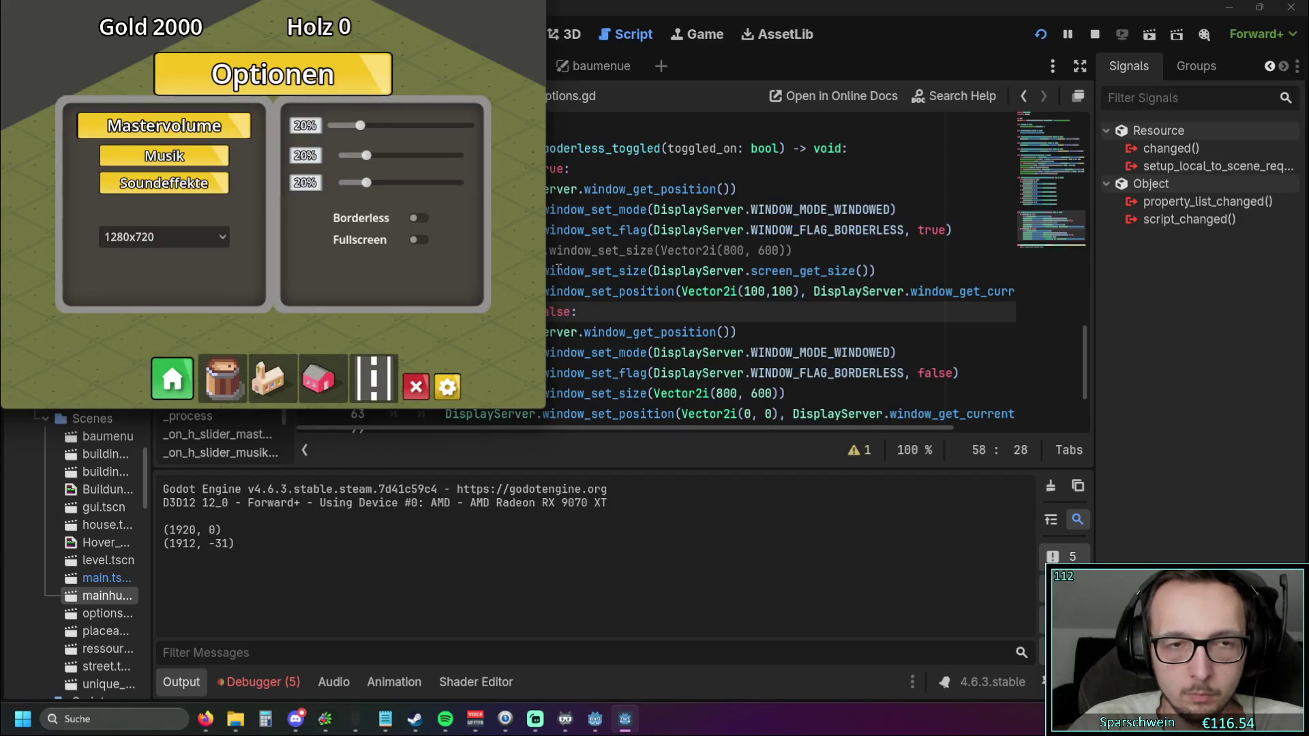
click(418, 219)
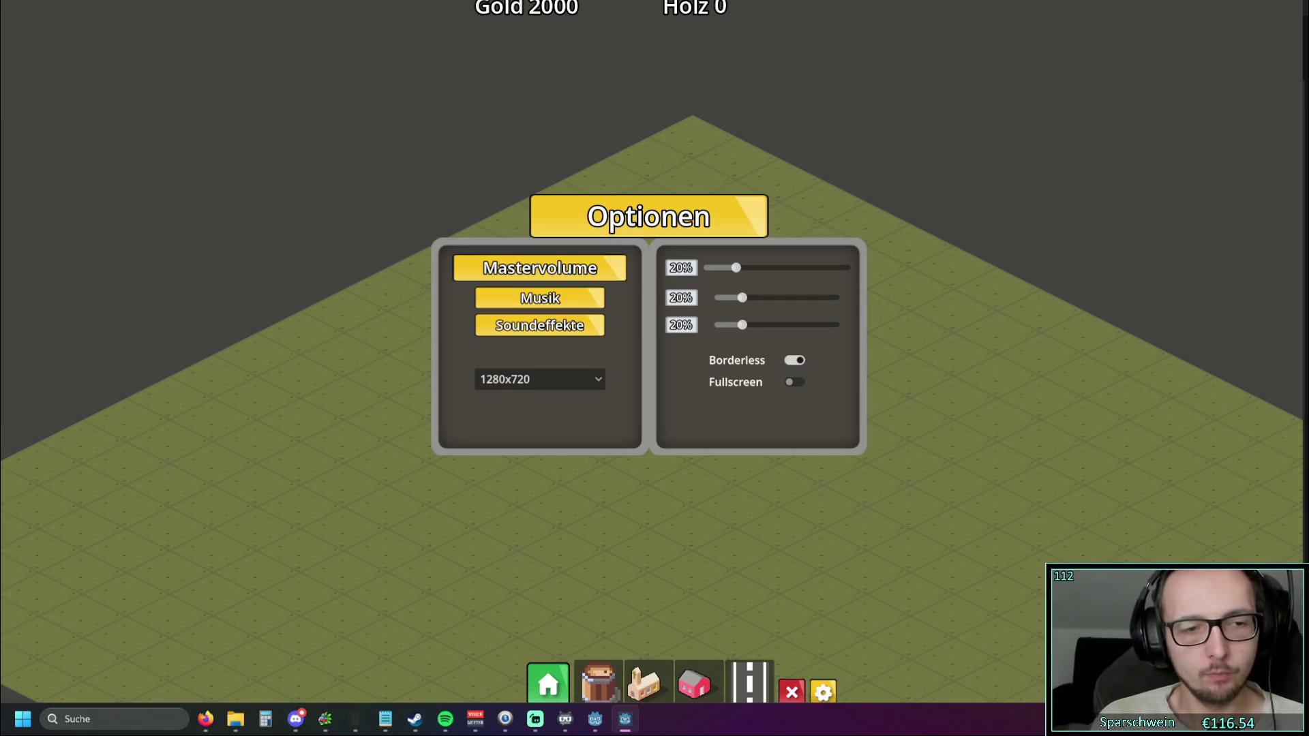
click(798, 361)
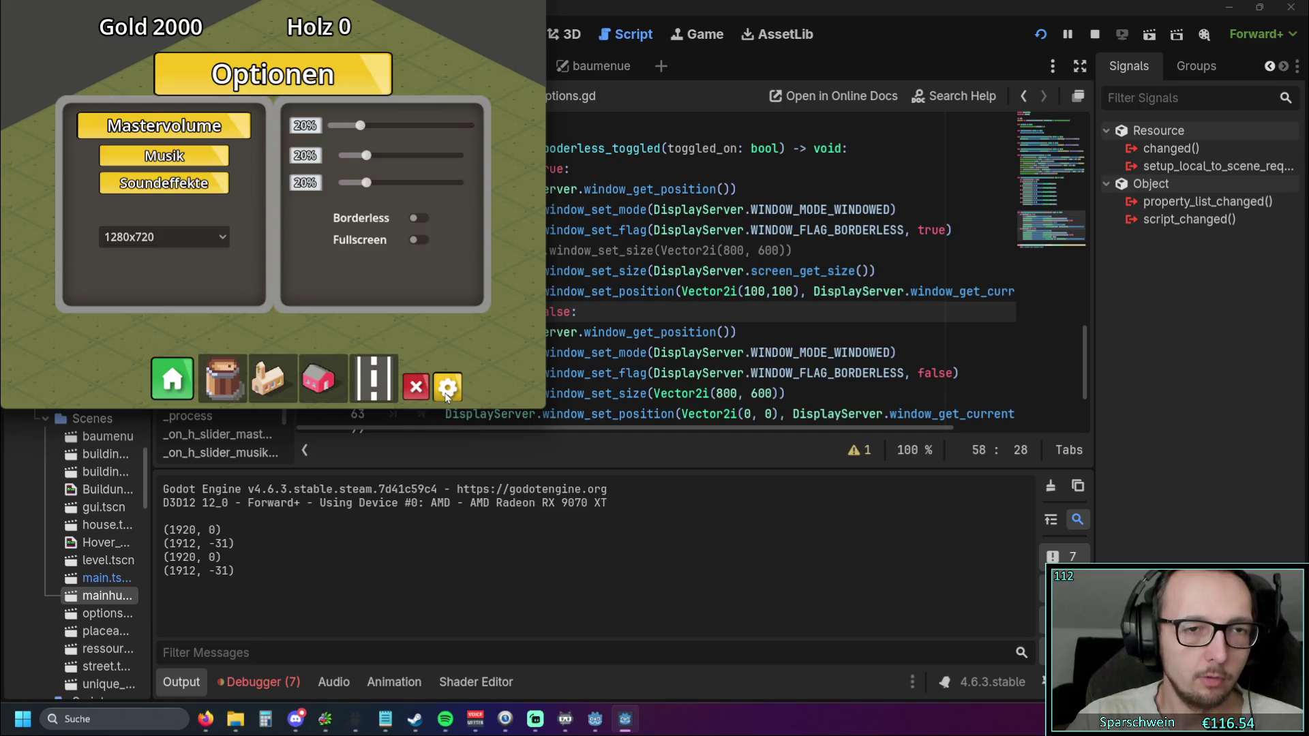
Widen the game window, move it to the screen centre, and toggle Borderless on then off
drag(549, 260, 665, 257)
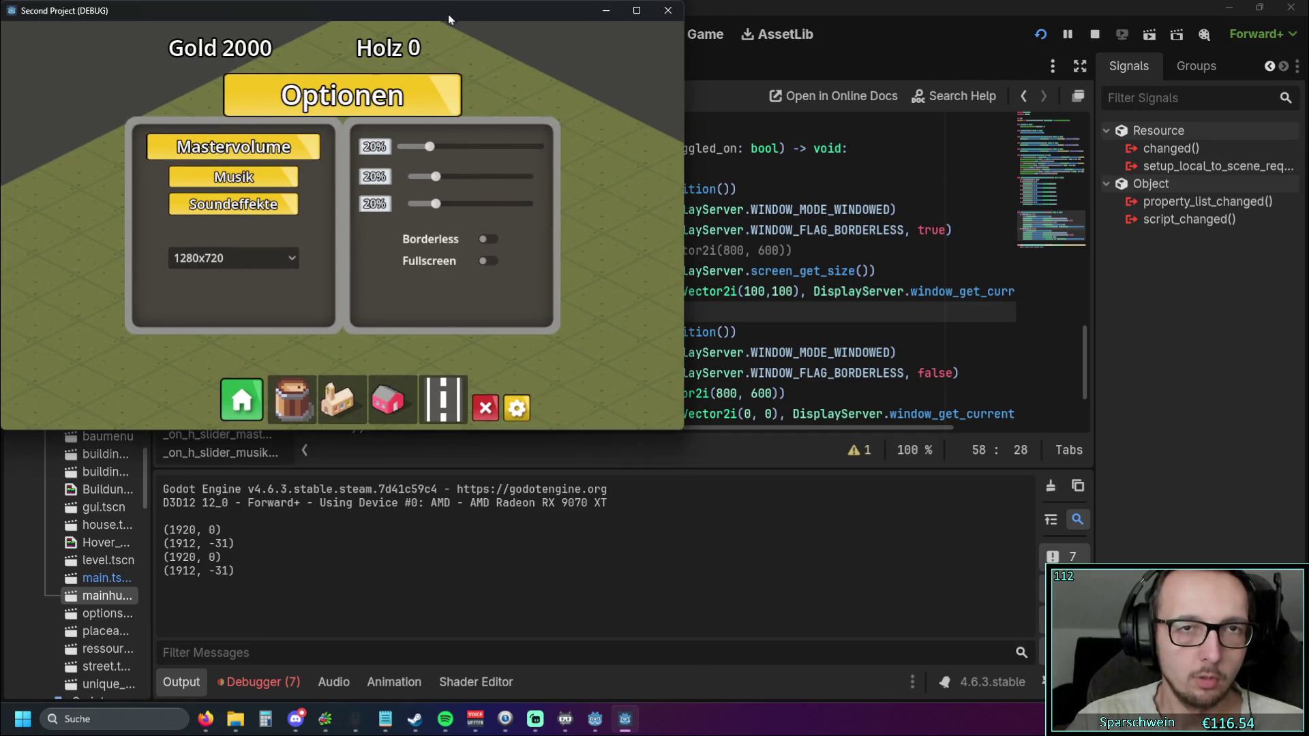
drag(447, 14, 647, 218)
click(686, 446)
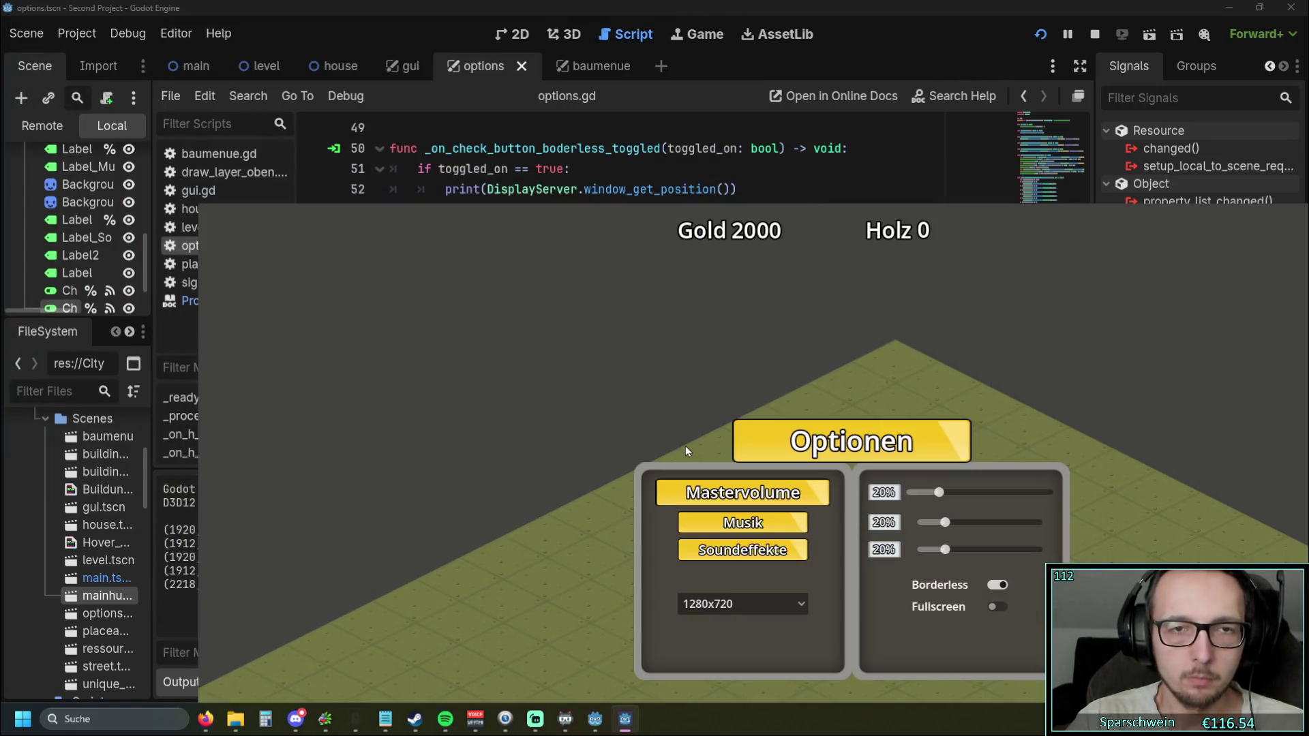
click(996, 585)
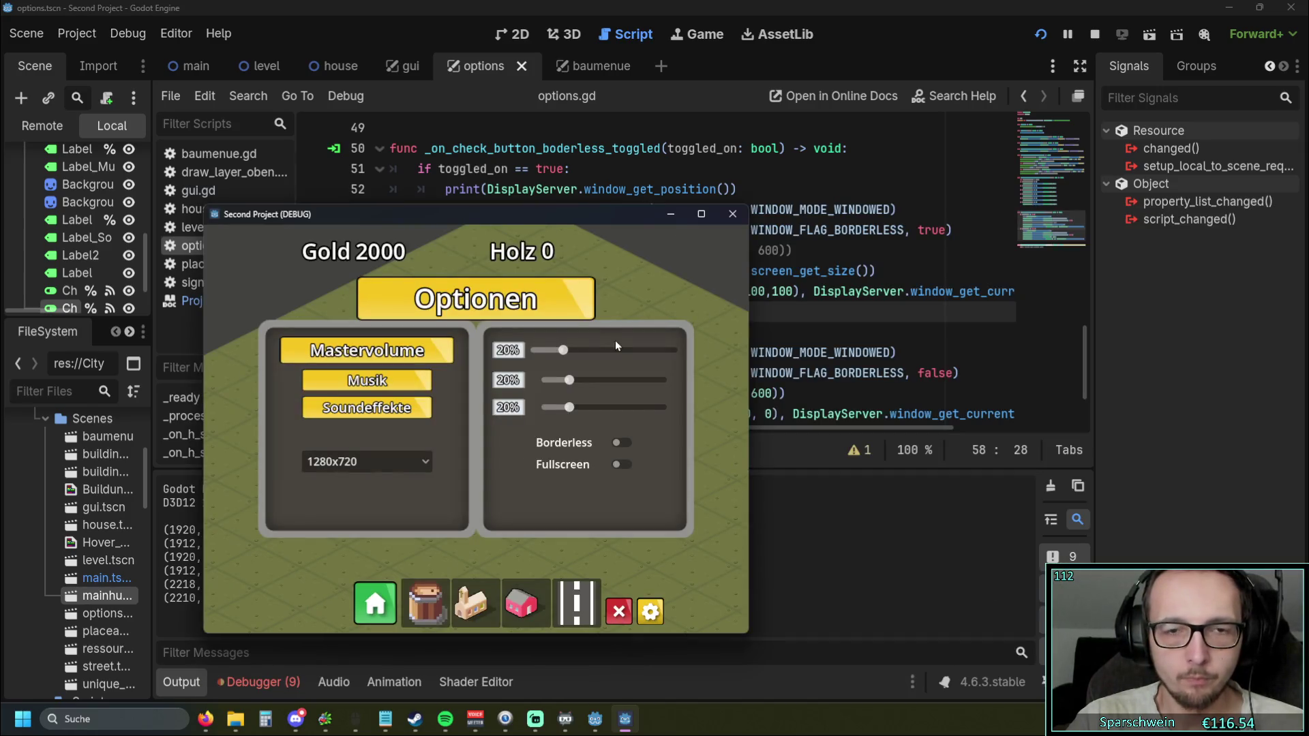
Turn Borderless on, set resolution 1024x768, and toggle Borderless off and on several times
click(621, 442)
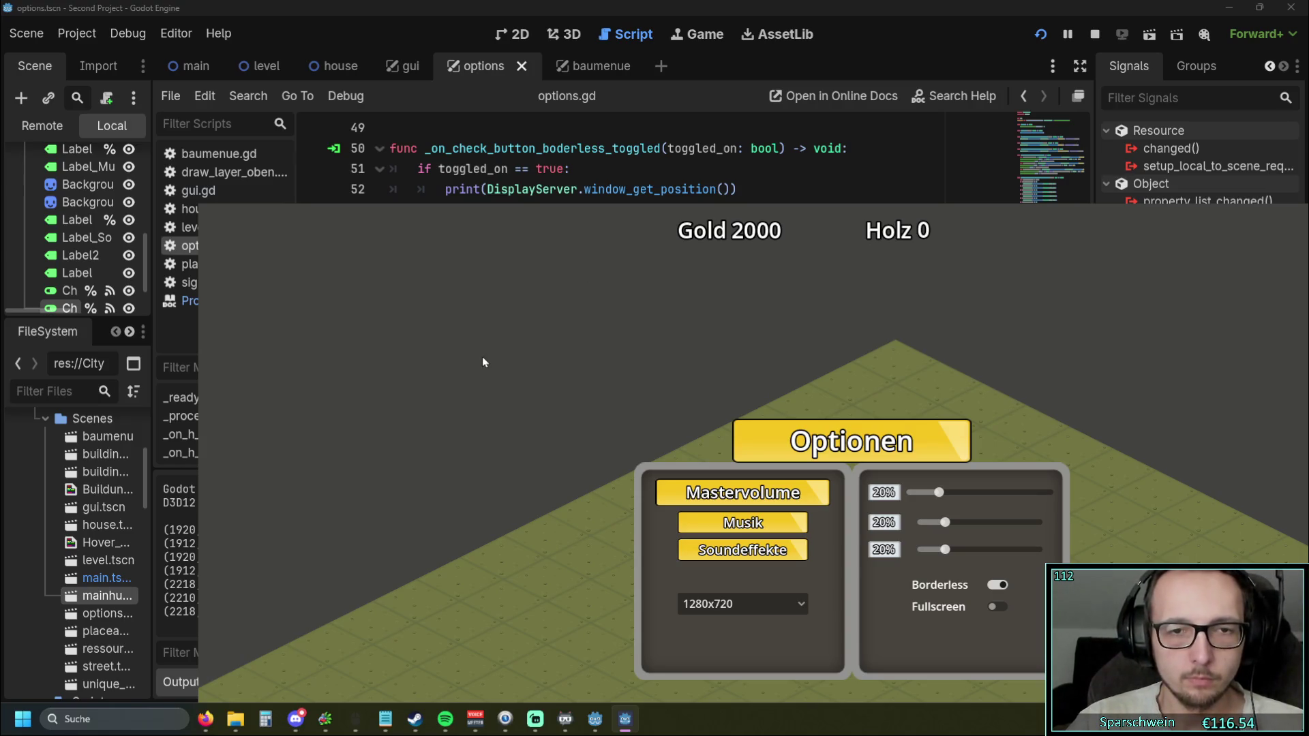
click(742, 604)
click(712, 639)
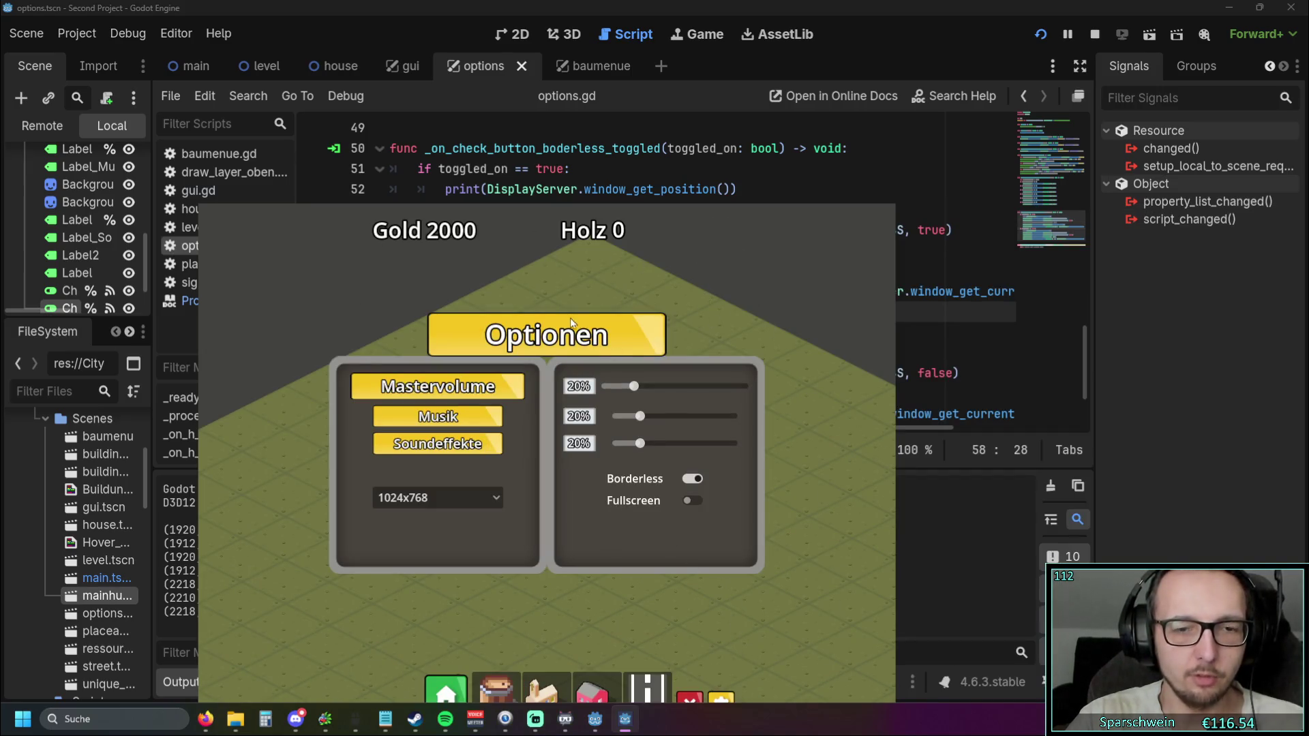
click(694, 479)
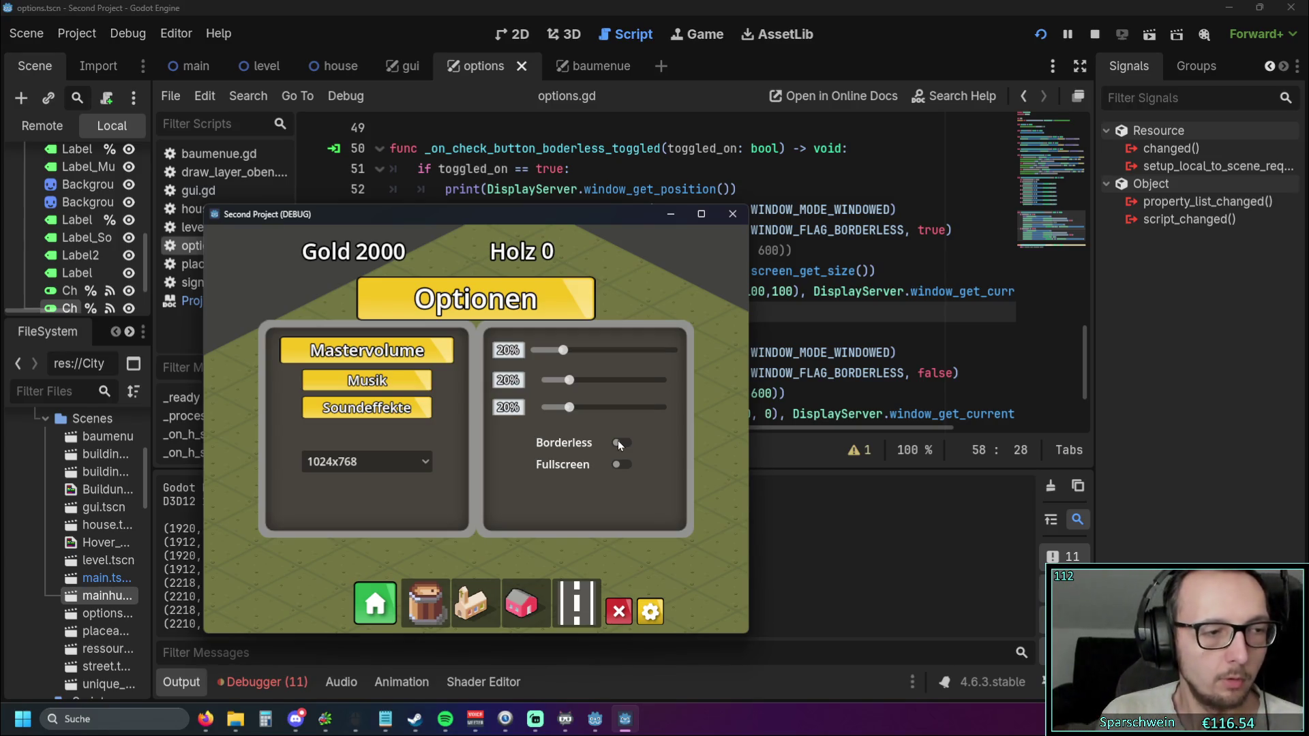
click(620, 444)
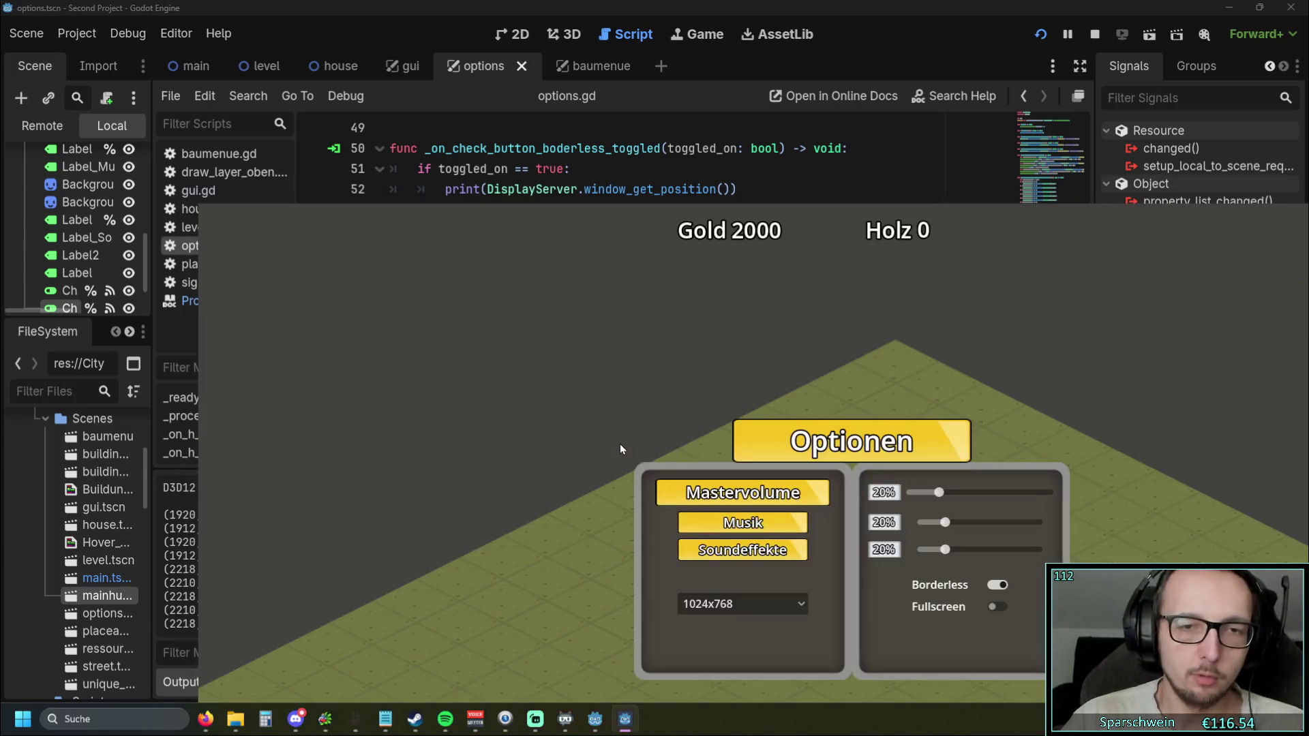
click(998, 585)
click(617, 443)
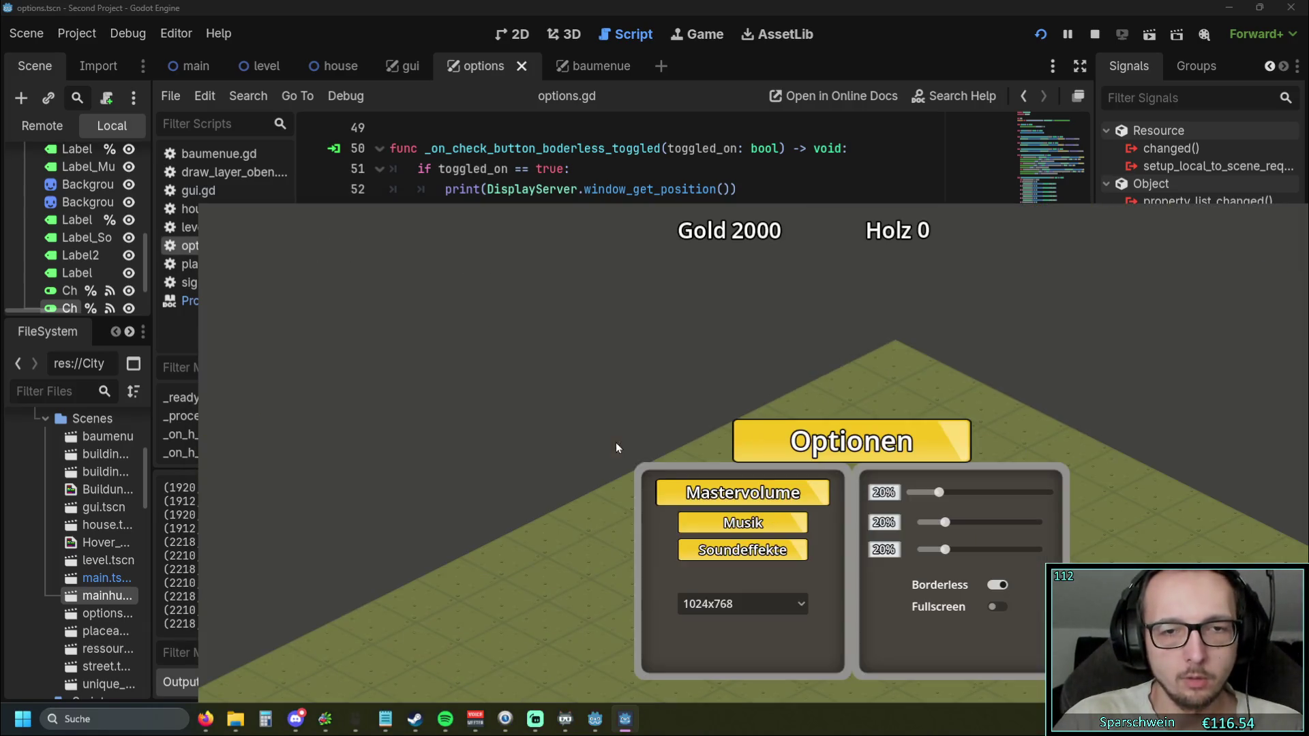
click(1000, 585)
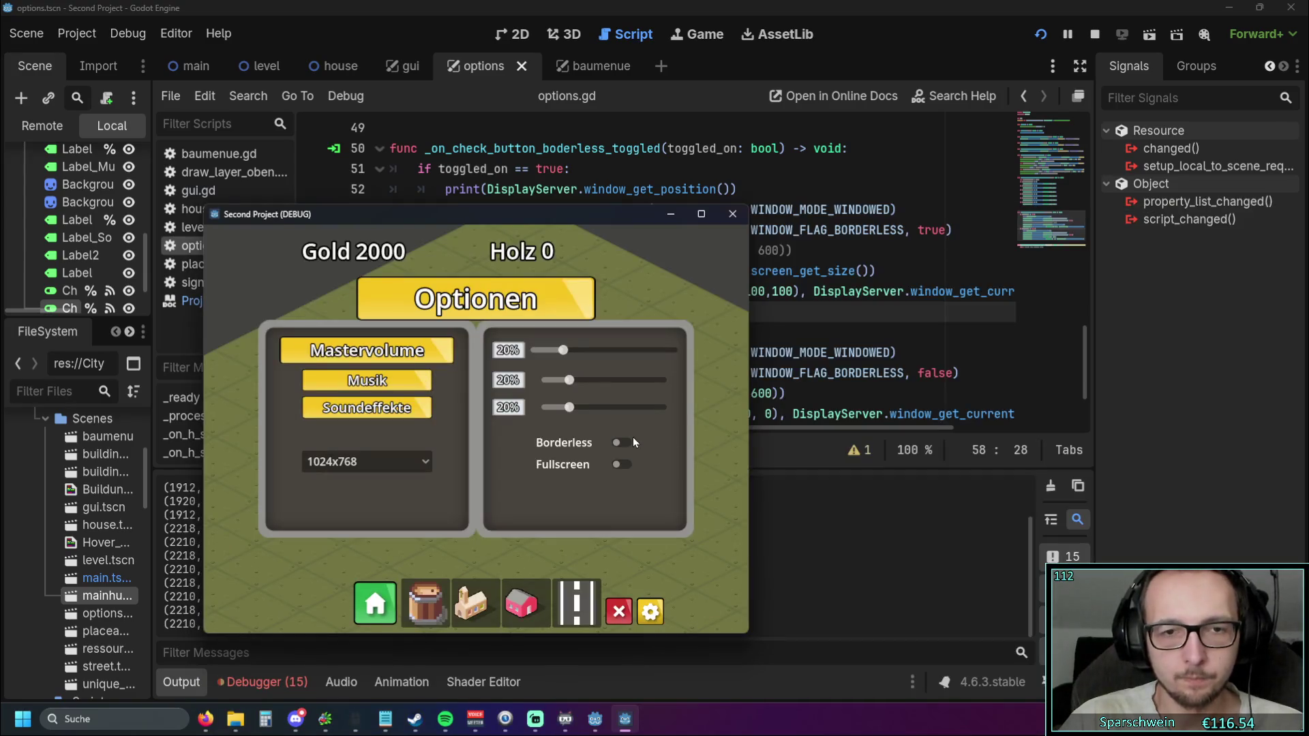
click(621, 443)
Cycle resolutions 1280x720, 1600x900, then 1024x768, switch Borderless off, and move the window to the top
click(736, 604)
click(722, 644)
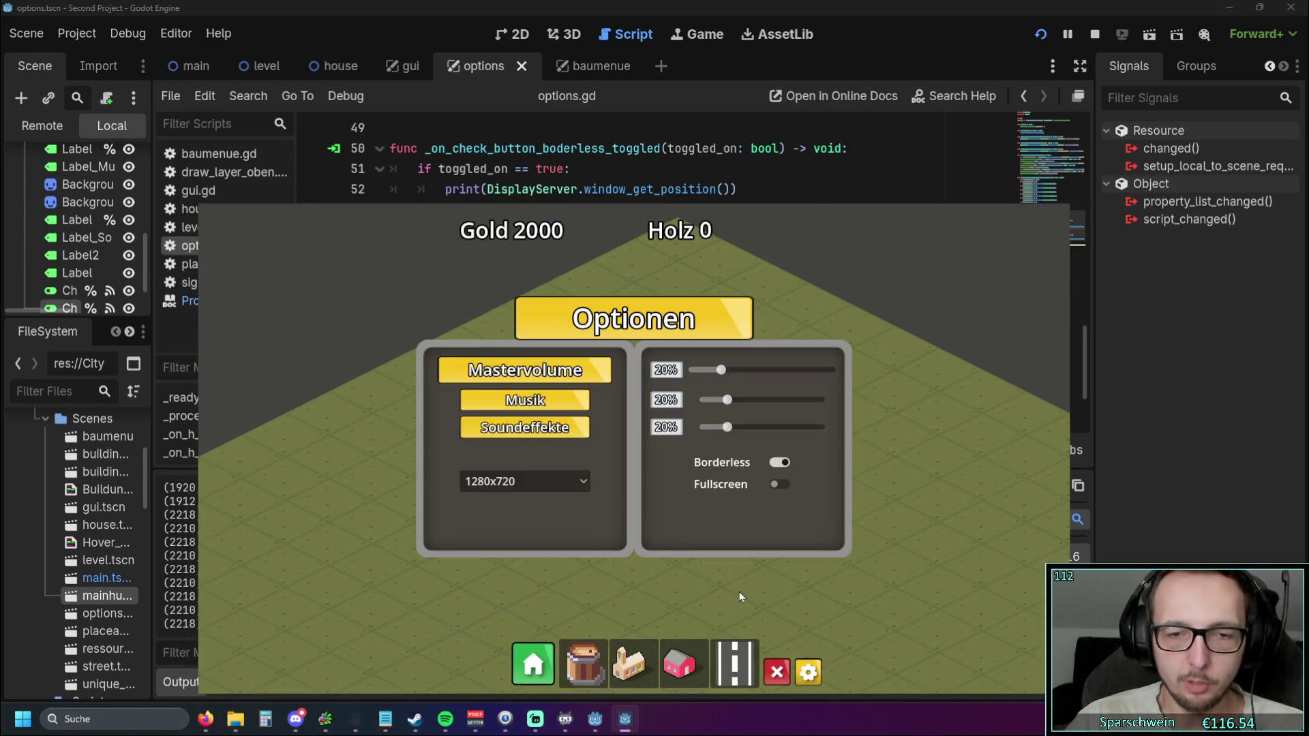
click(507, 480)
click(508, 540)
click(634, 542)
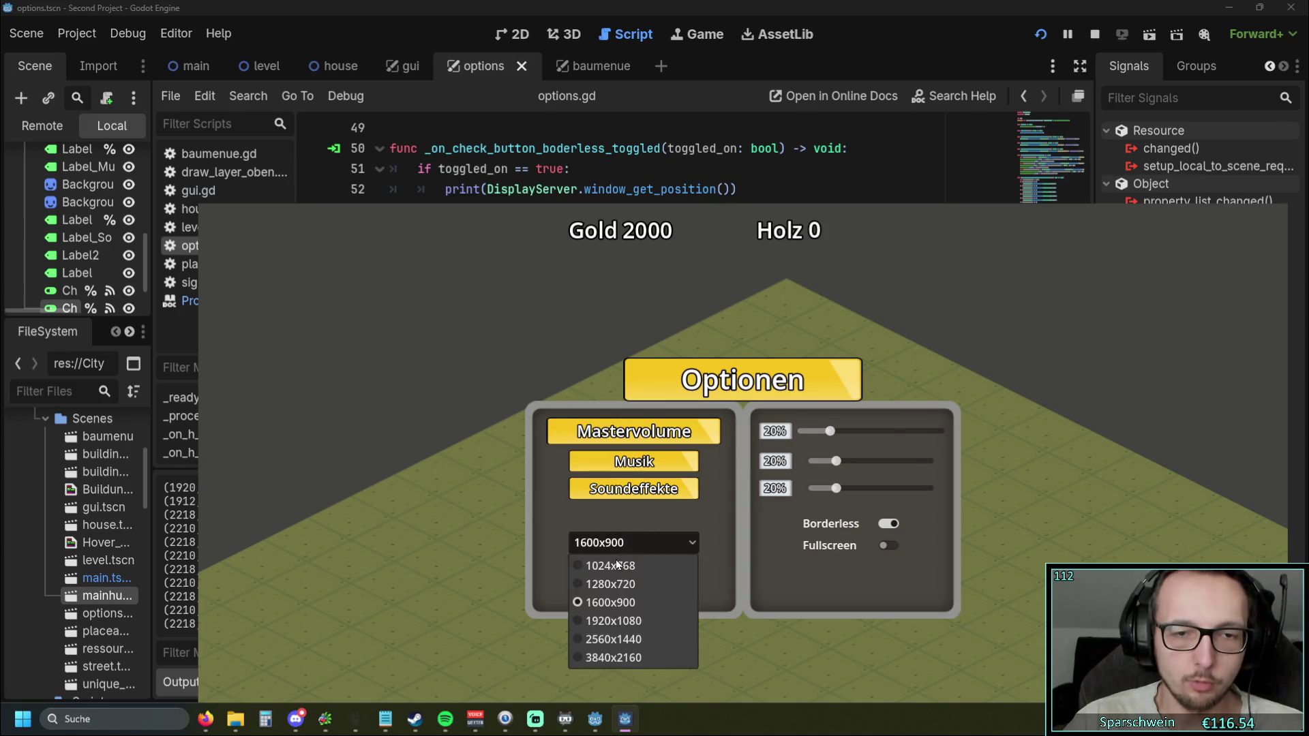
click(600, 563)
click(692, 478)
mouse_move(542, 220)
mouse_down()
mouse_move(695, 33)
mouse_move(693, 17)
mouse_move(818, 17)
mouse_up()
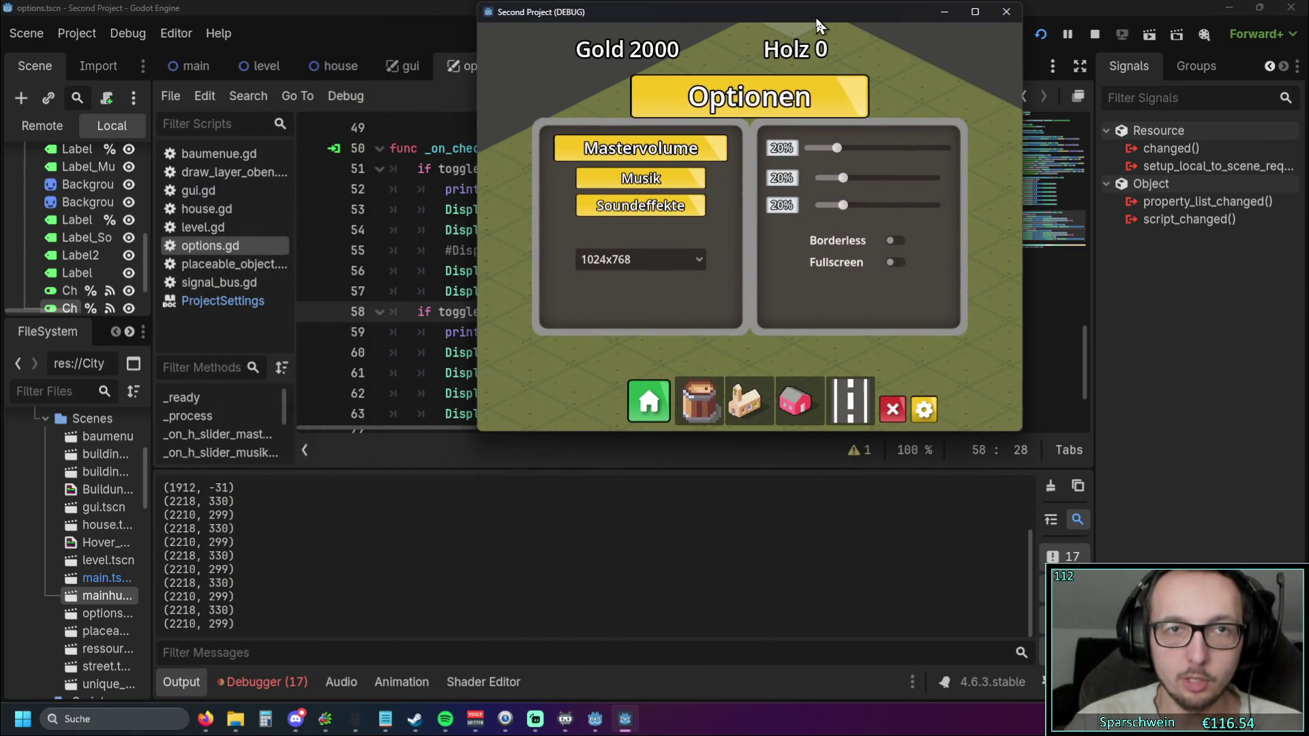
Turn Borderless on and set the game resolution to 1280x720
click(893, 240)
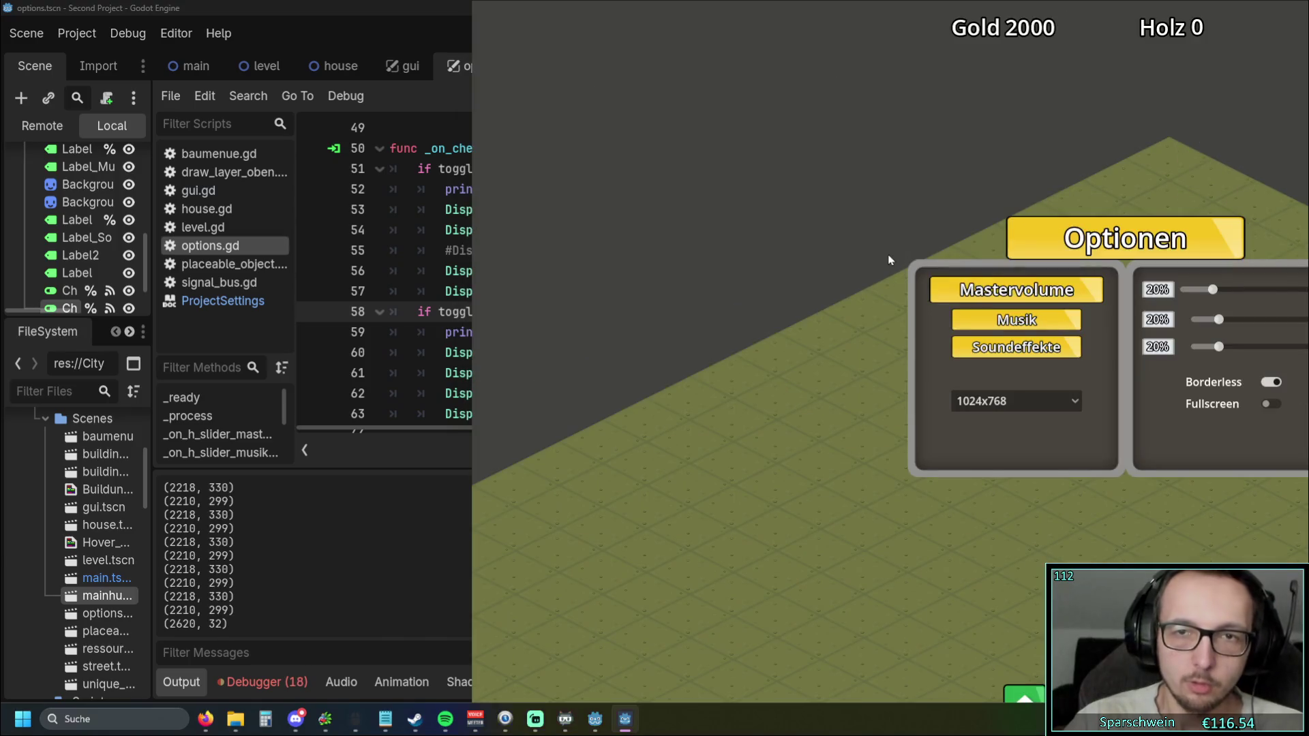
click(975, 401)
click(819, 295)
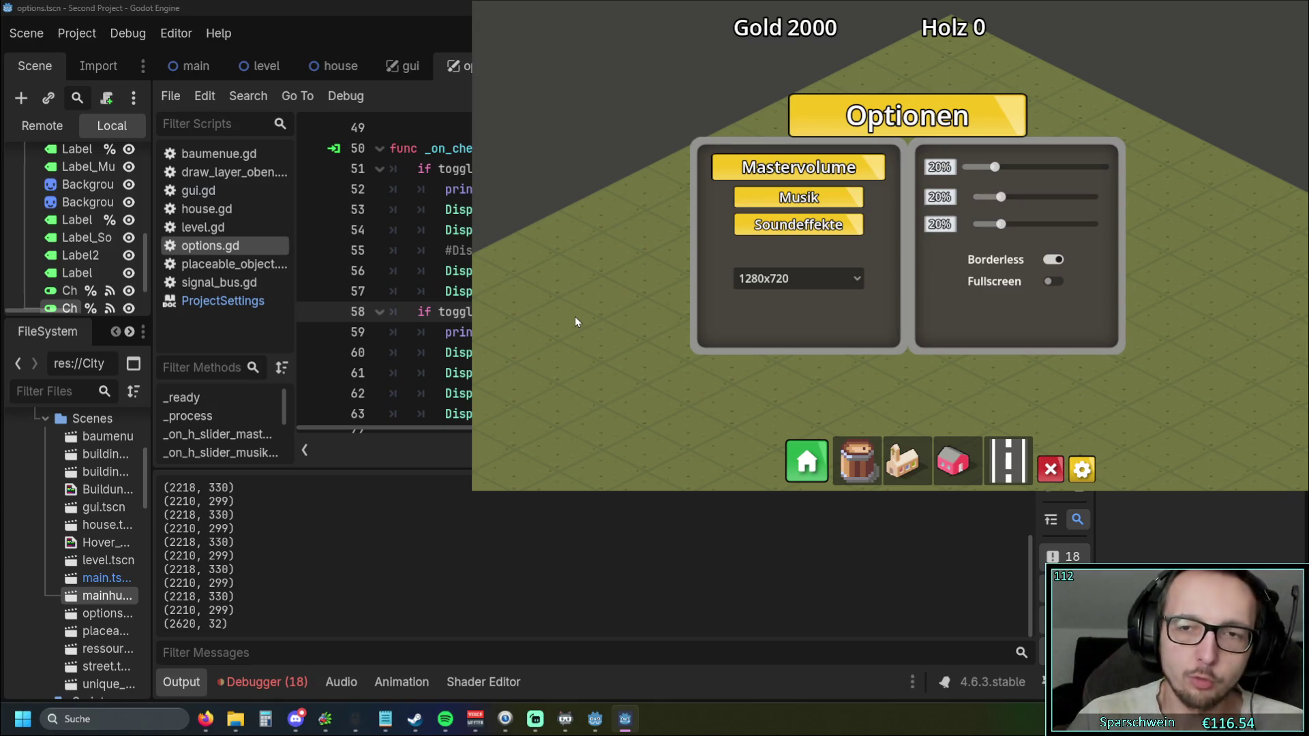
Reopen the options panel, switch Borderless off, and close the running game
click(1091, 475)
click(1091, 476)
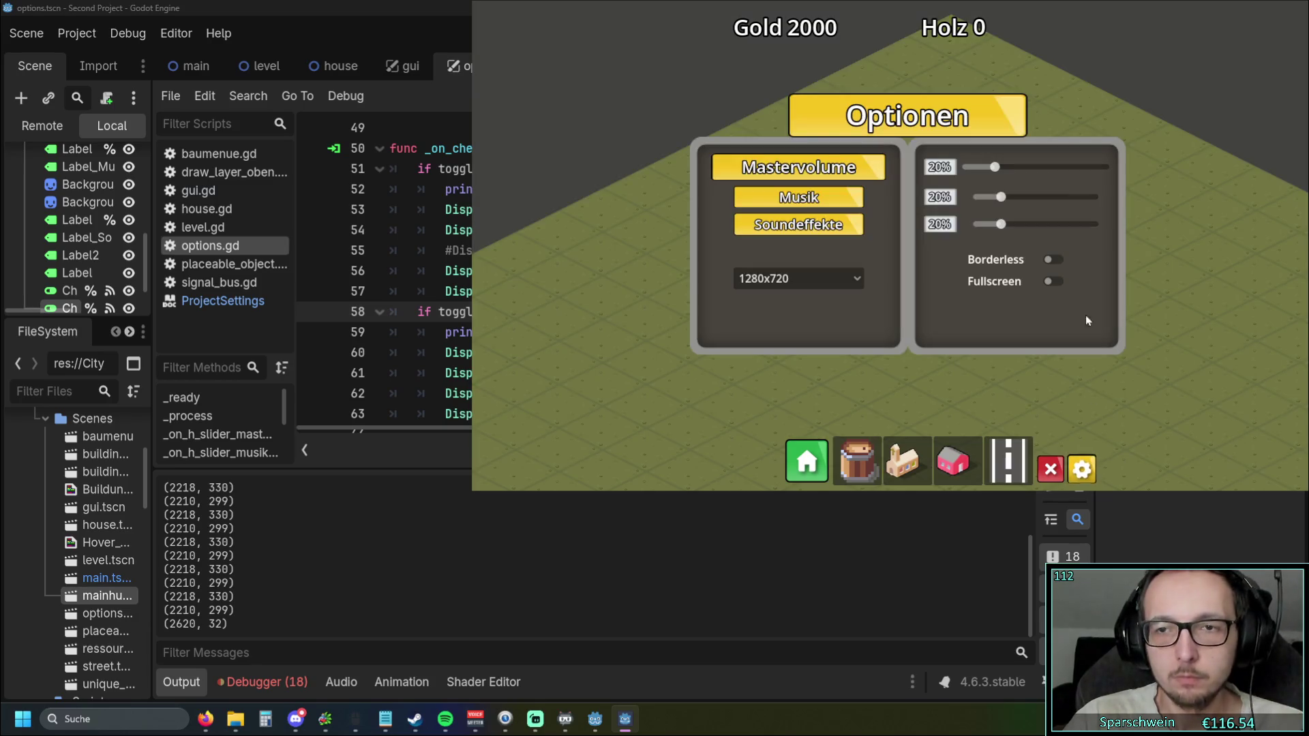
click(1271, 382)
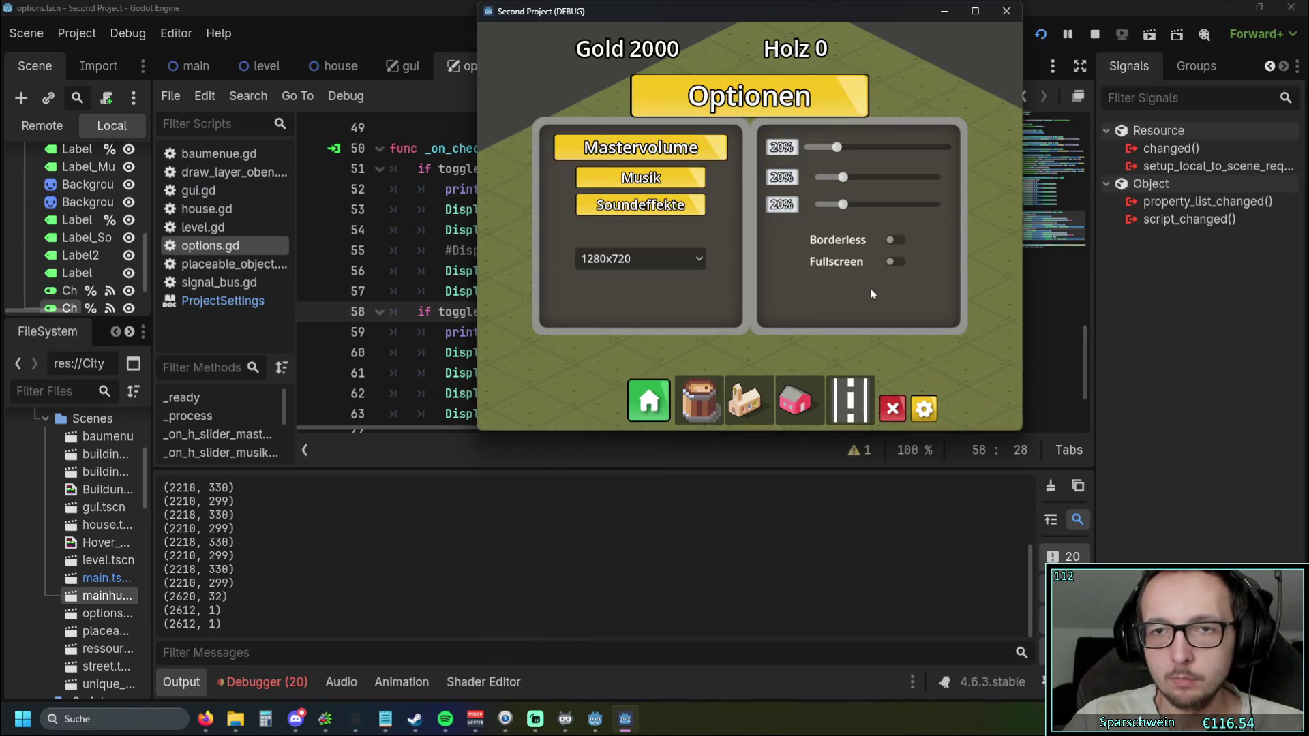
click(1008, 68)
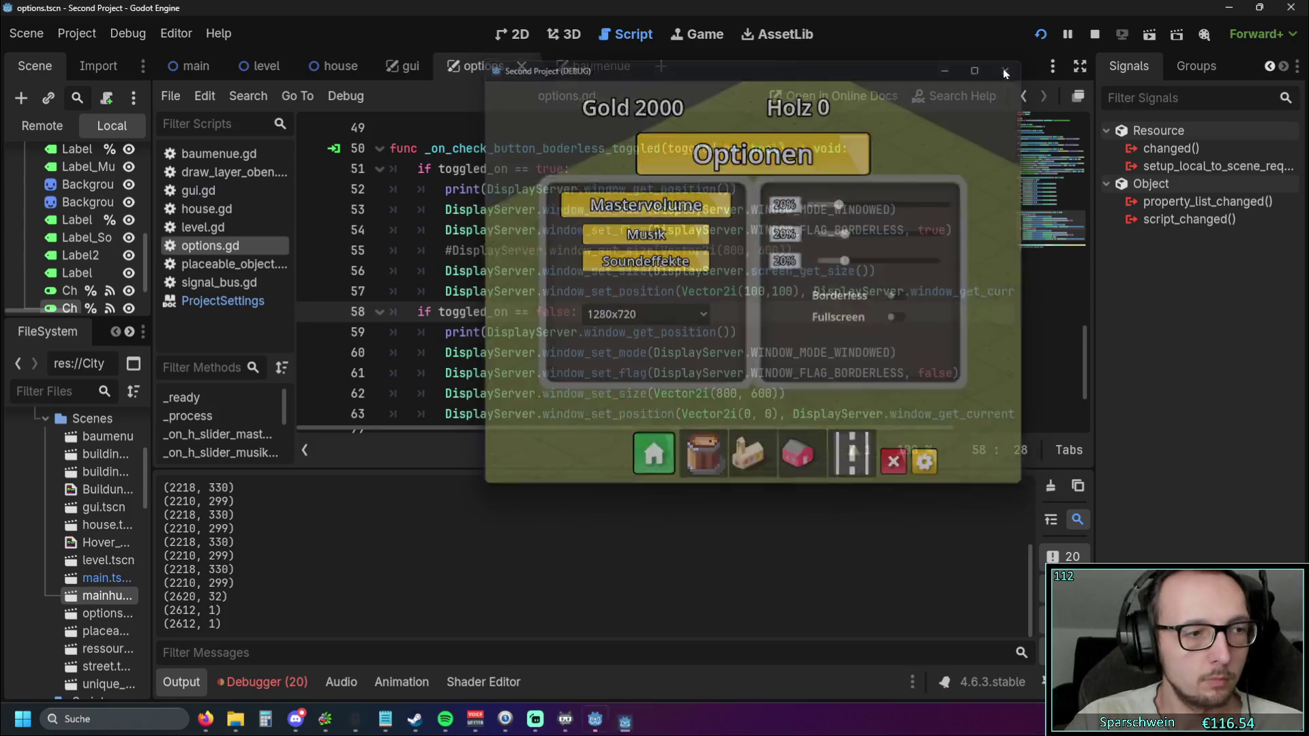
click(806, 330)
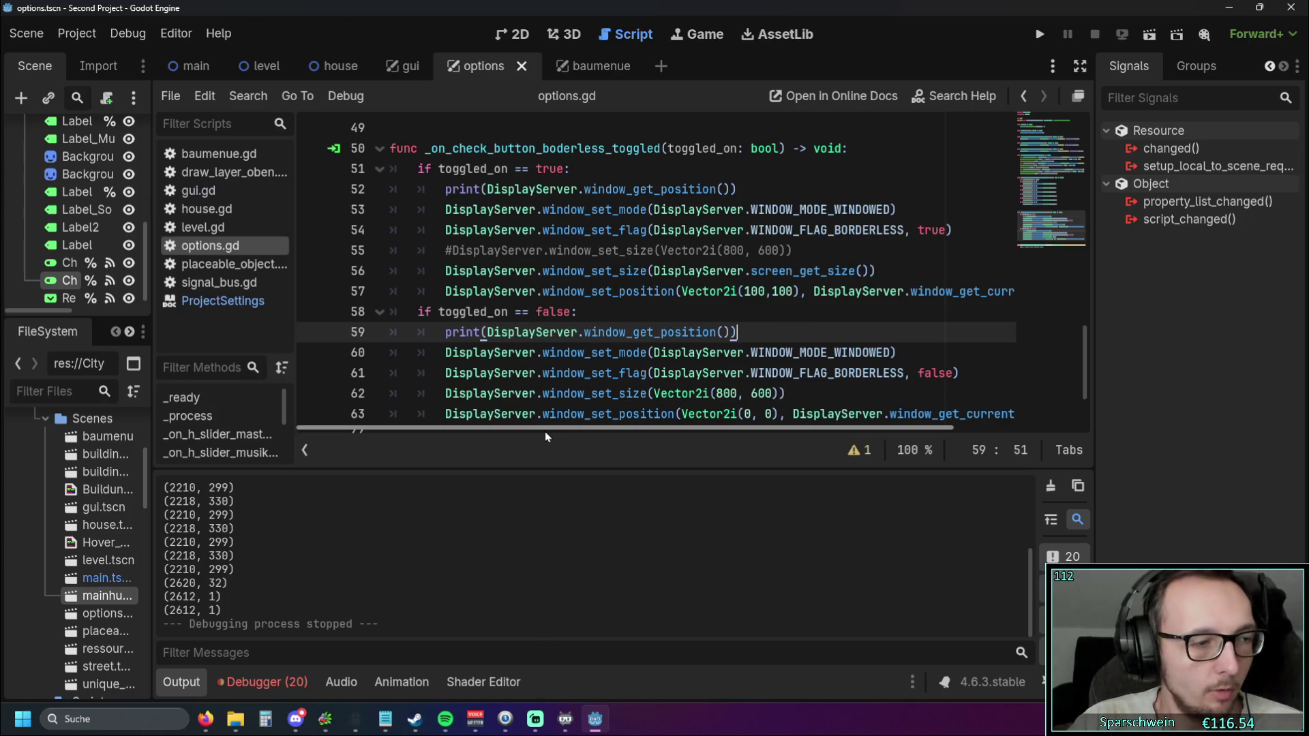
Paste DisplayServer.window_get_position() over Vector2i(100,100) on line 57 and Vector2i(0, 0) on line 63
mouse_move(540, 432)
mouse_down()
mouse_move(600, 433)
mouse_move(583, 434)
mouse_up()
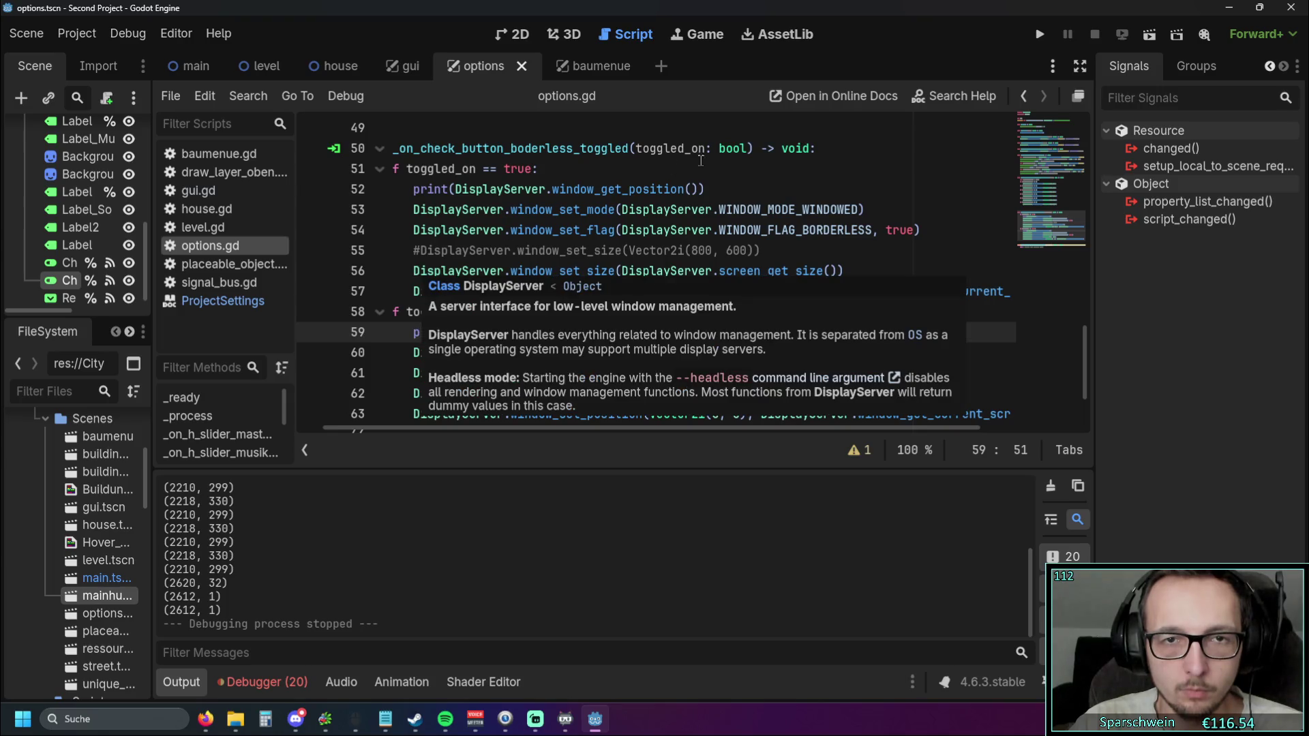
drag(455, 189, 698, 189)
key(ctrl+c)
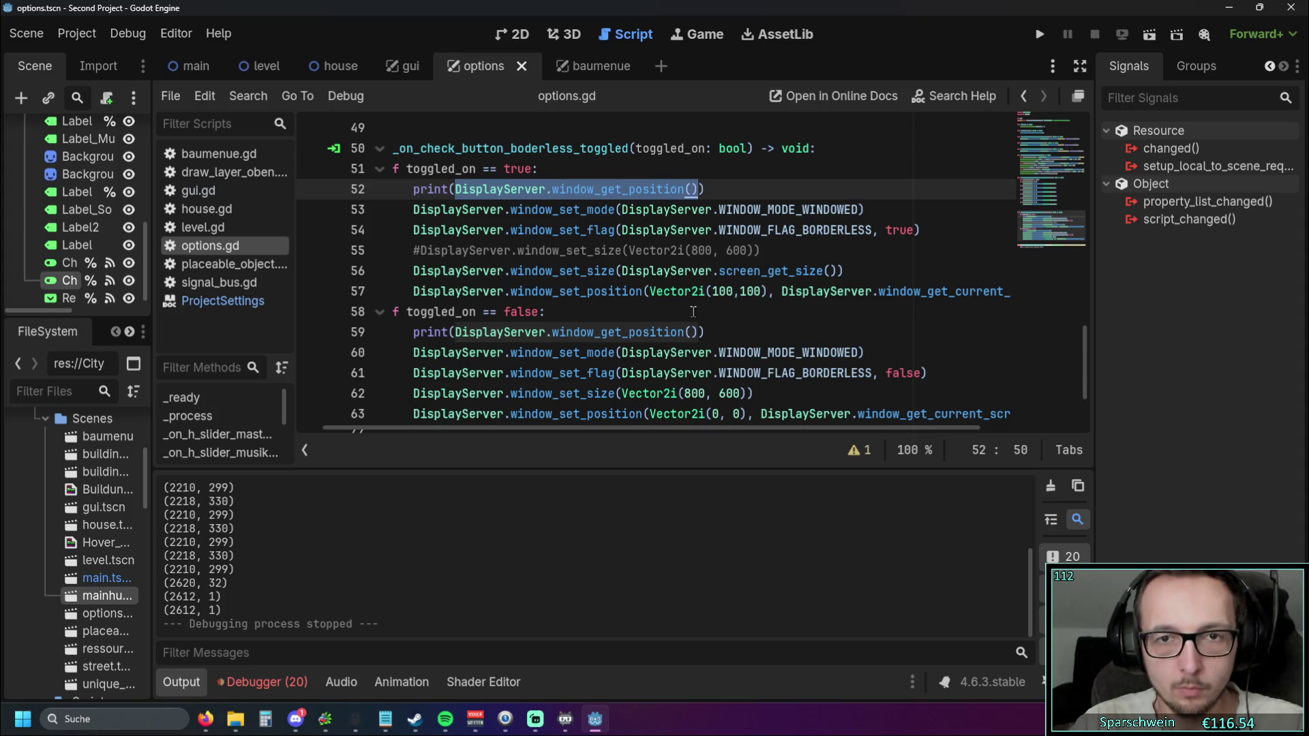
drag(651, 291, 769, 292)
key(ctrl+v)
click(776, 332)
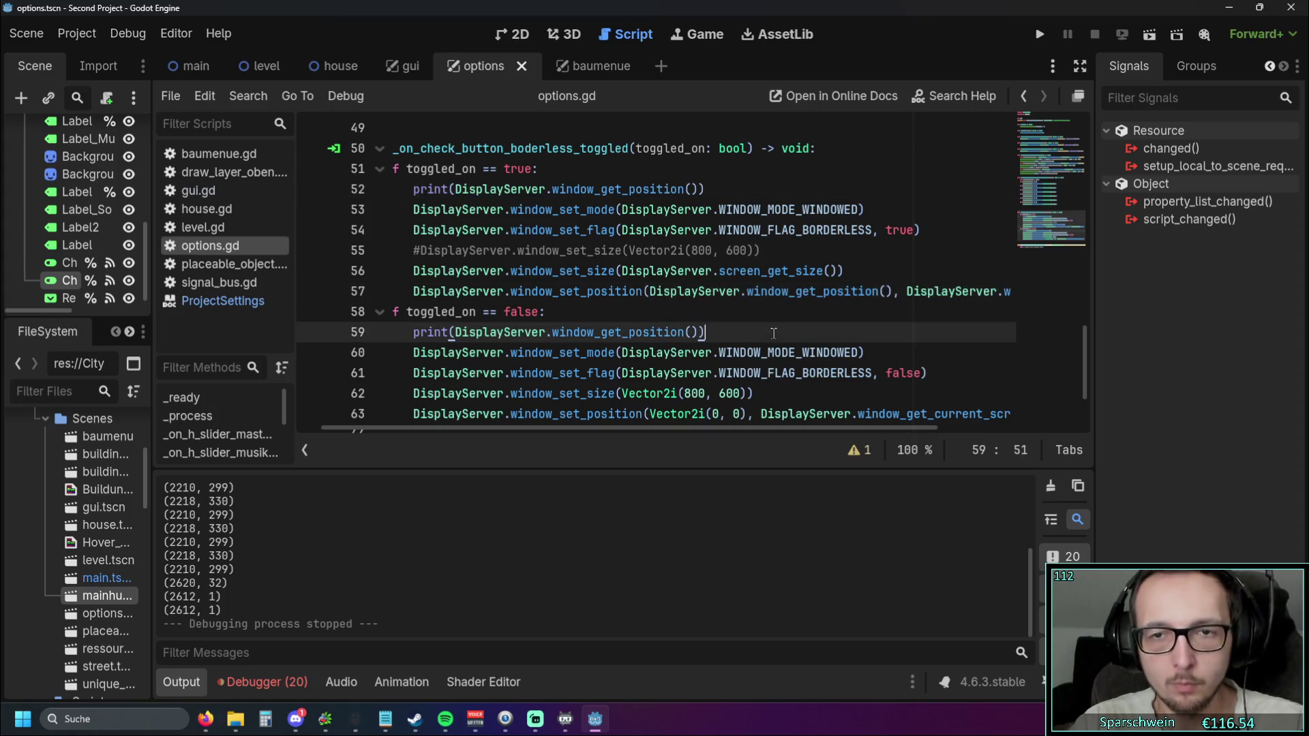
scroll(681, 286, down, 2)
drag(650, 312, 743, 311)
key(ctrl+v)
key(Down)
key(Down)
Rerun the game, toggle Borderless on and off three times, then return to options.gd
click(1039, 34)
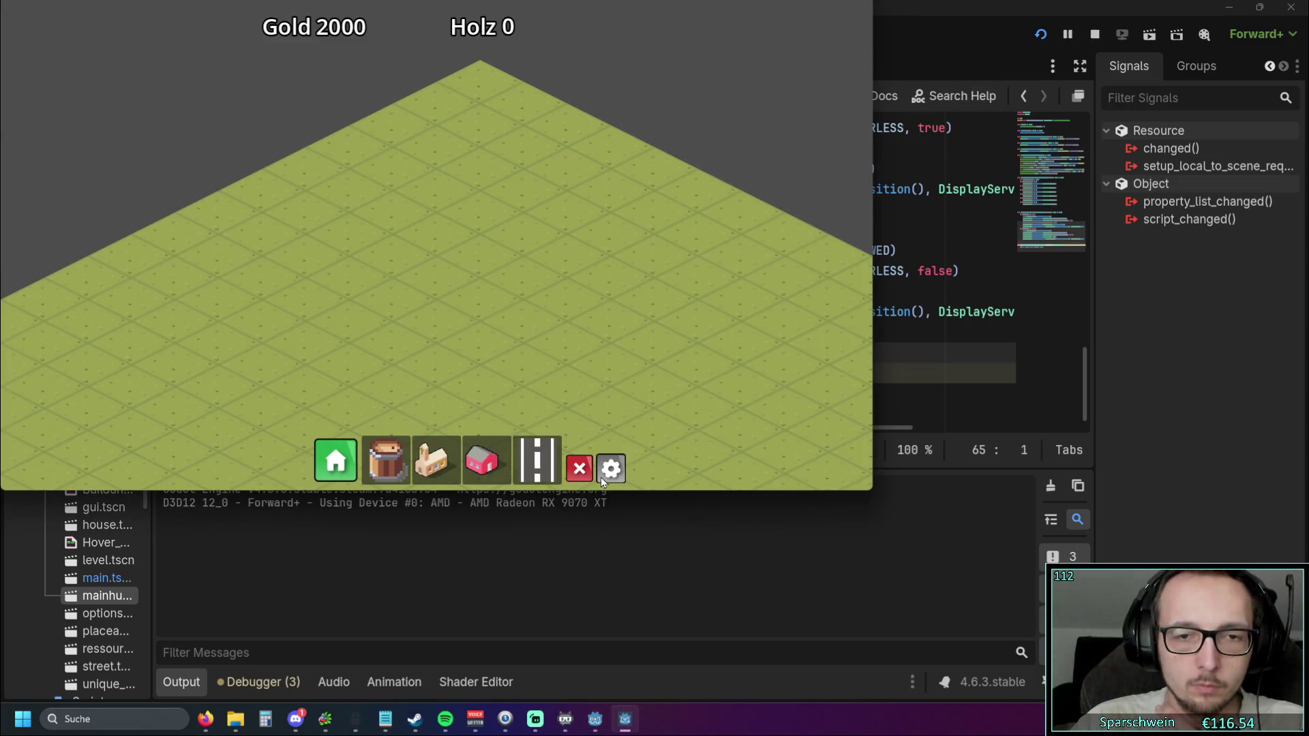
click(602, 474)
click(583, 283)
click(781, 356)
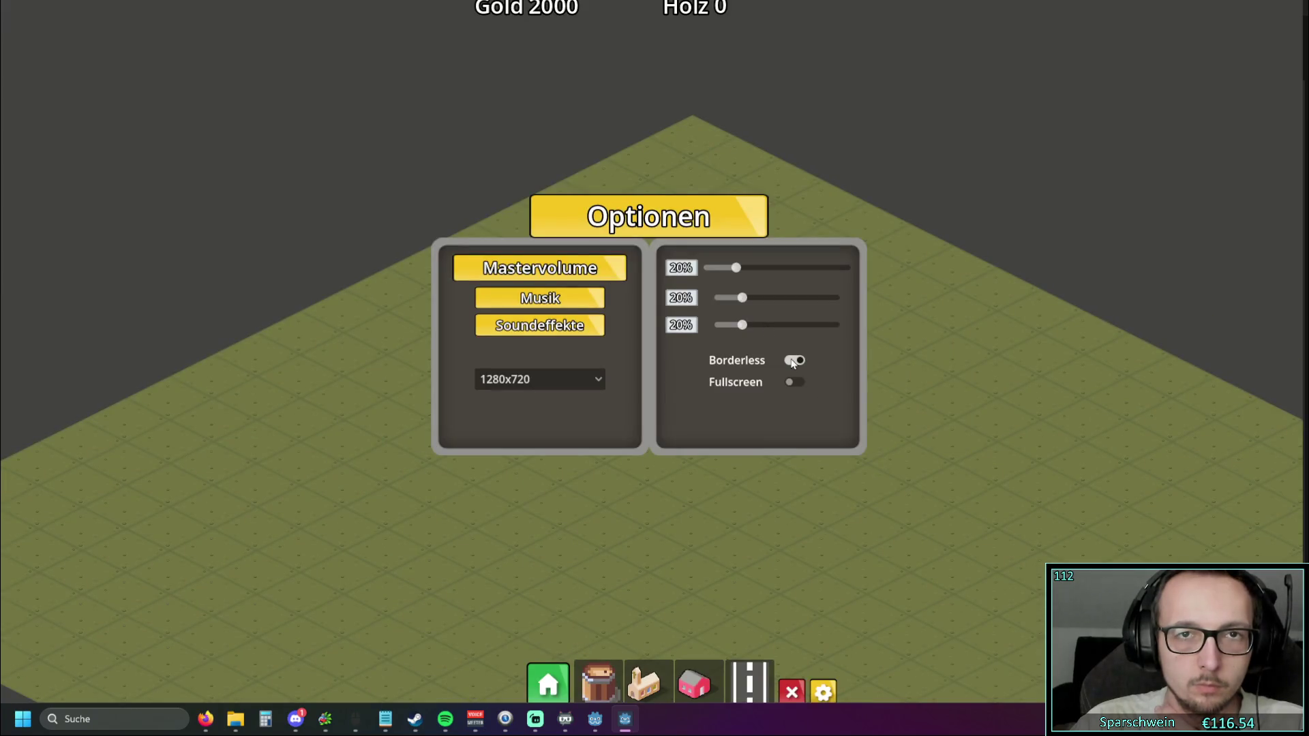
click(420, 219)
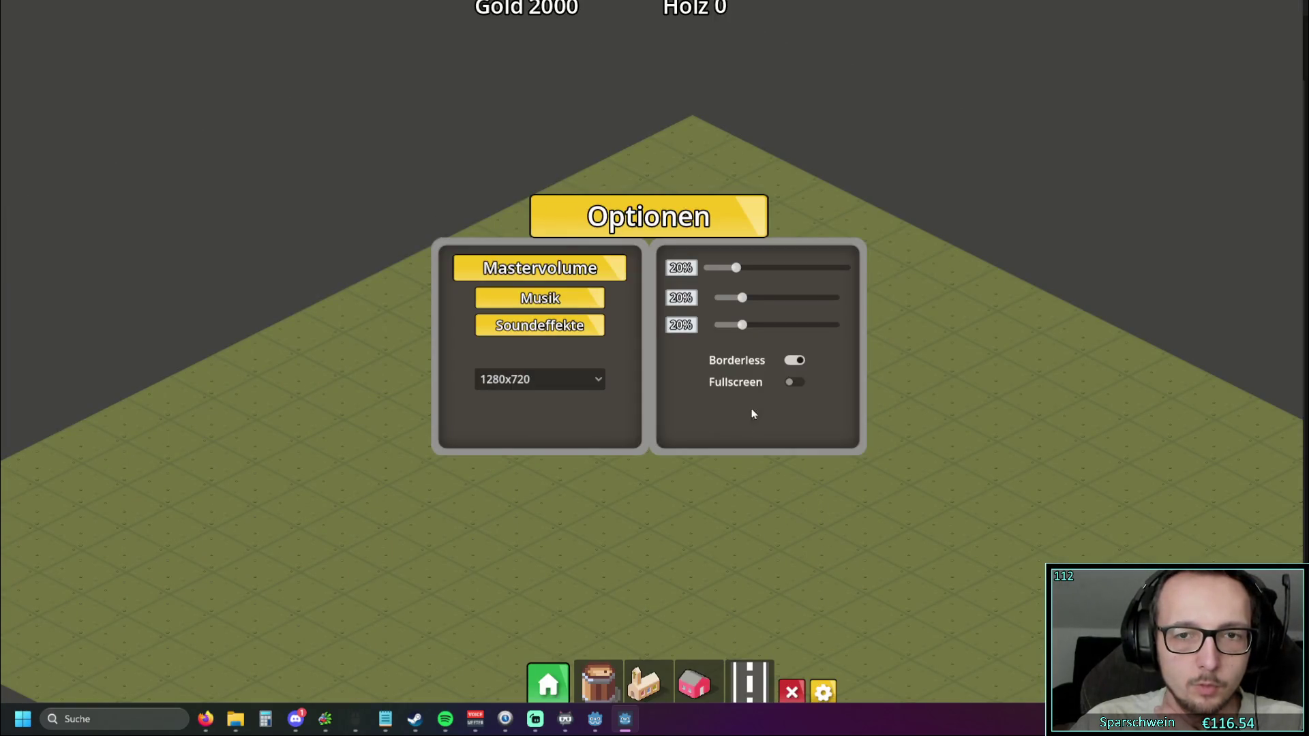
click(796, 360)
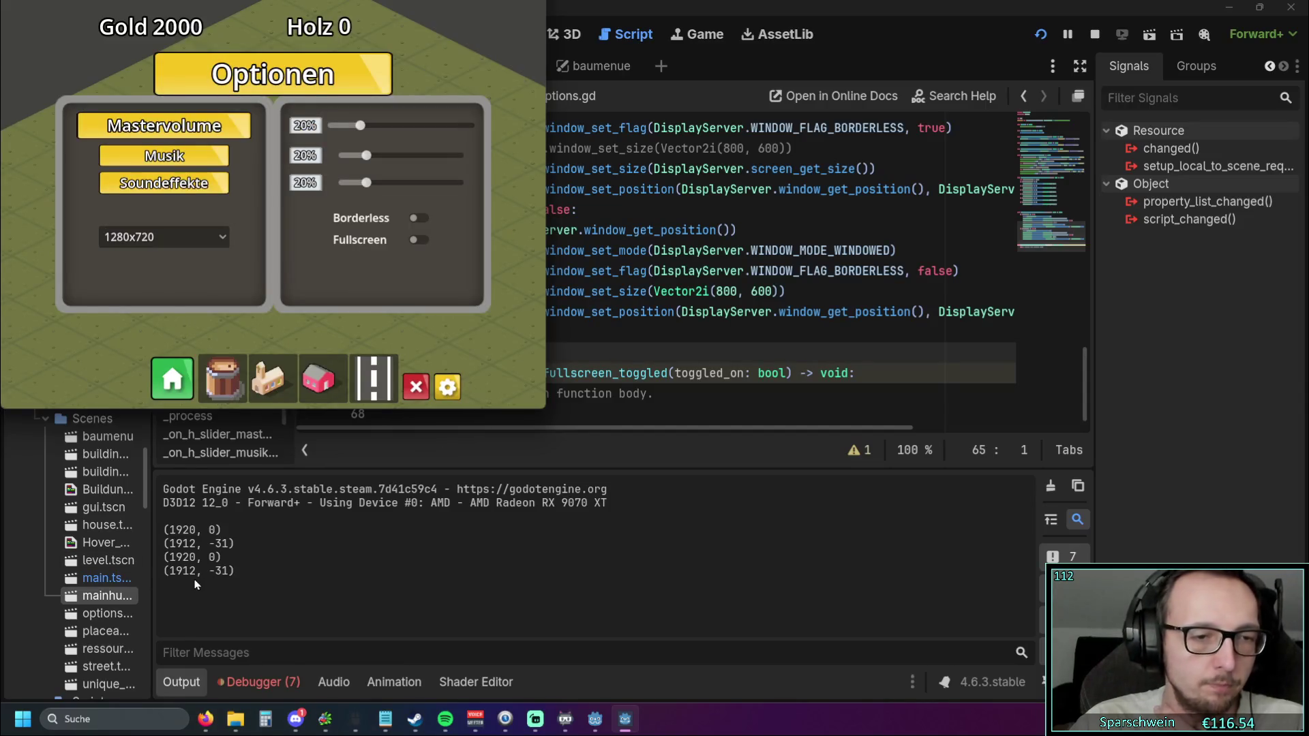
click(417, 218)
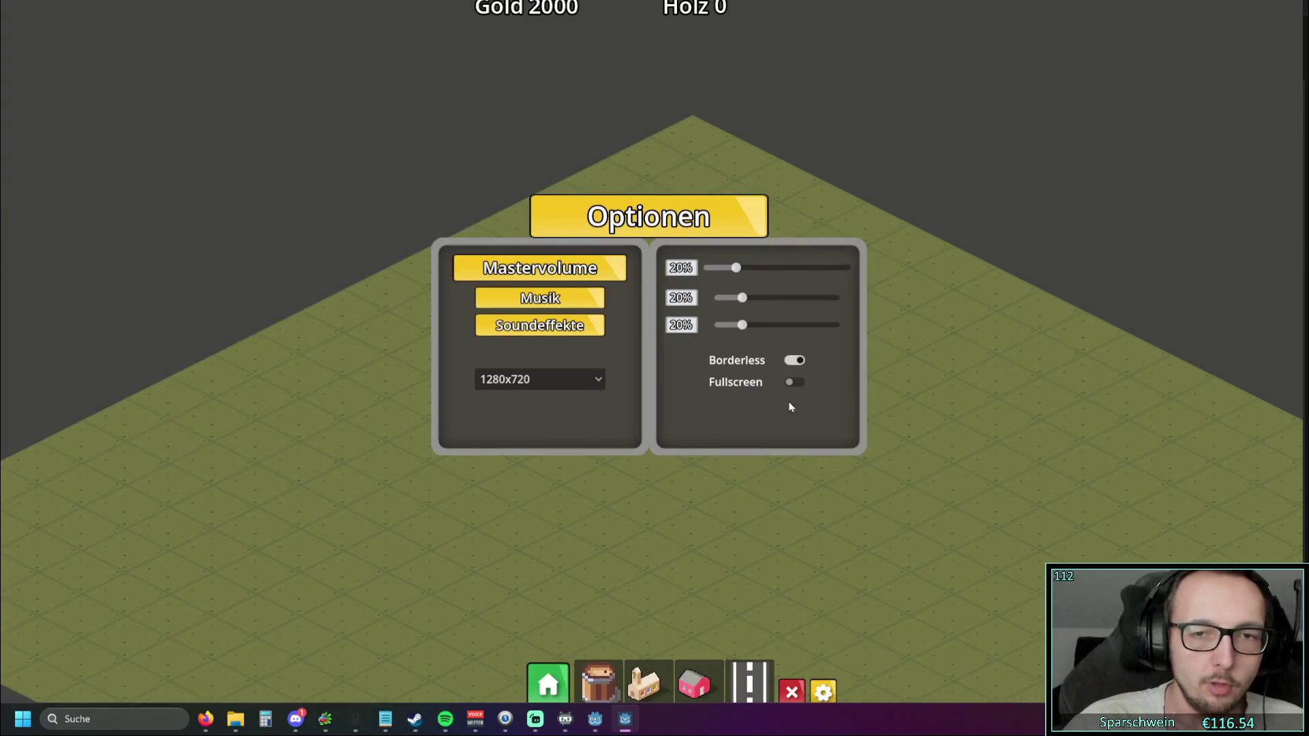
click(794, 361)
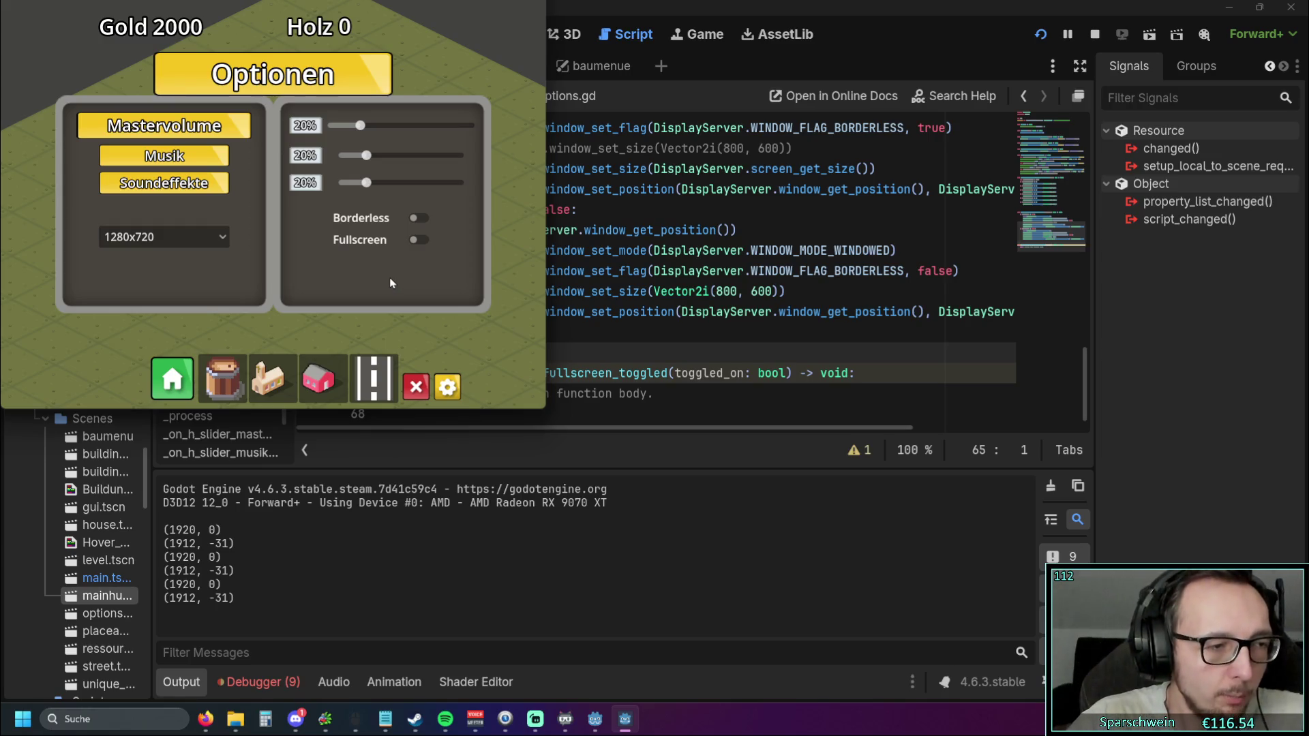
click(773, 191)
Replace window_get_position() on line 57 with screen_get_position() from the autocomplete suggestions
mouse_move(610, 428)
mouse_down()
mouse_move(734, 431)
mouse_move(721, 431)
mouse_up()
drag(635, 190, 776, 191)
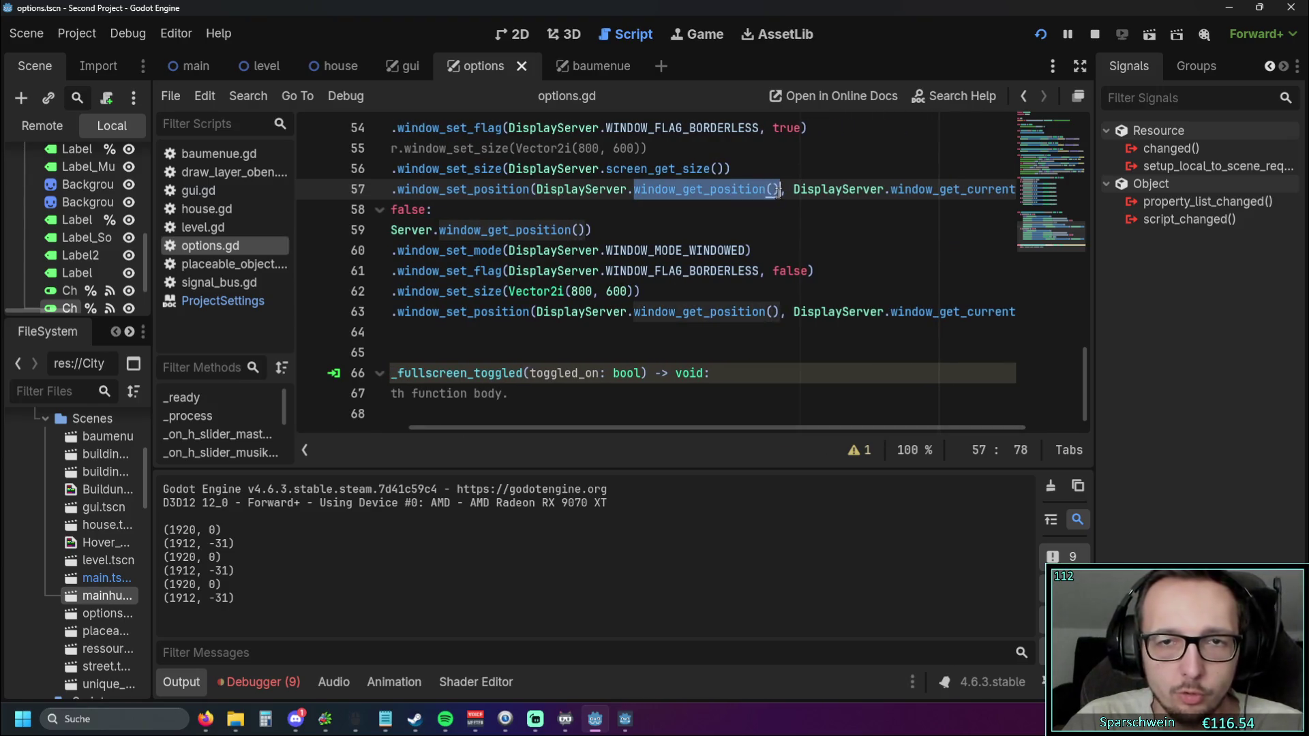
text(screen()
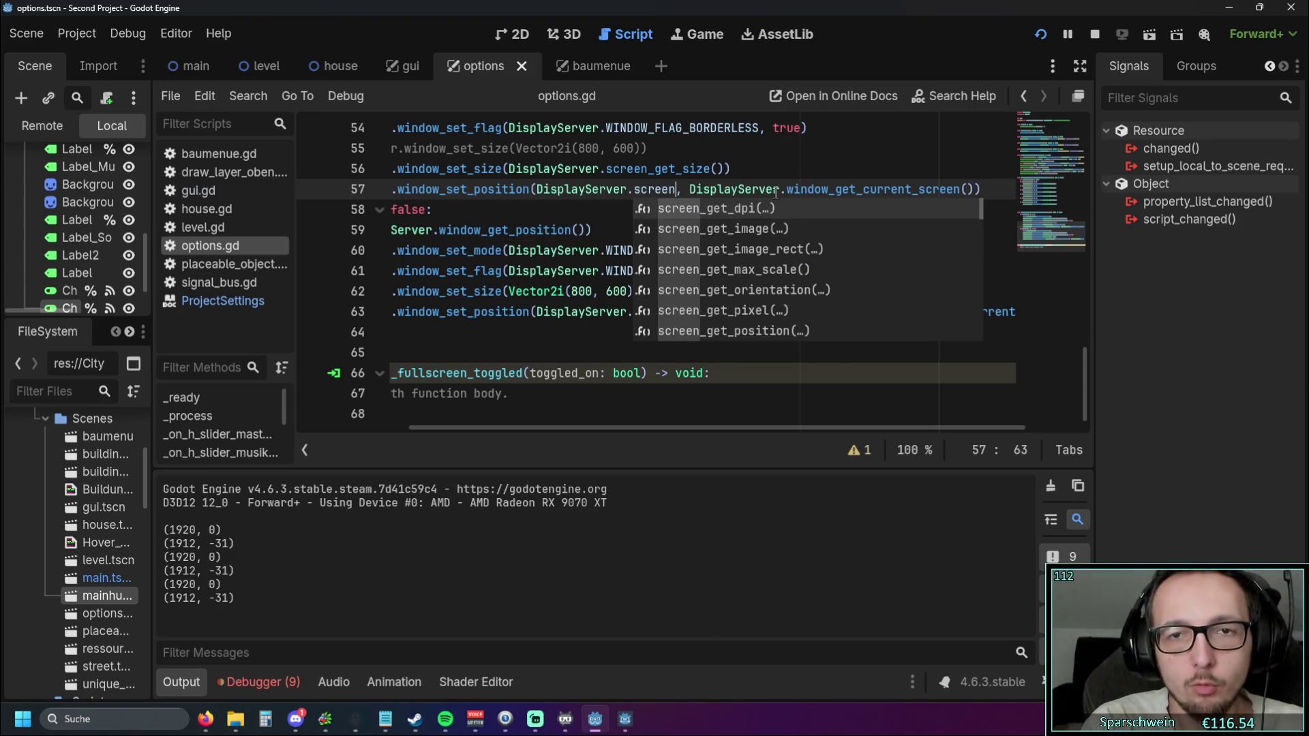
scroll(779, 298, down, 8)
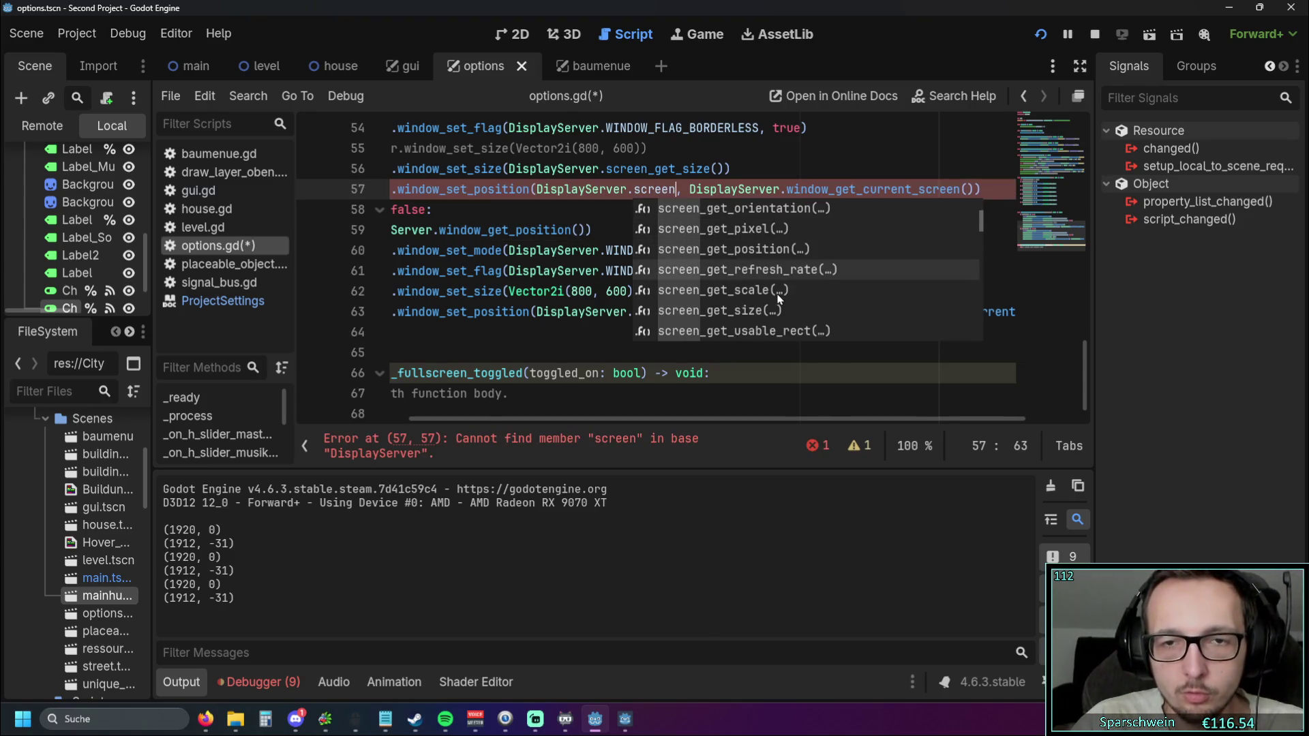
scroll(779, 298, up, 2)
click(765, 273)
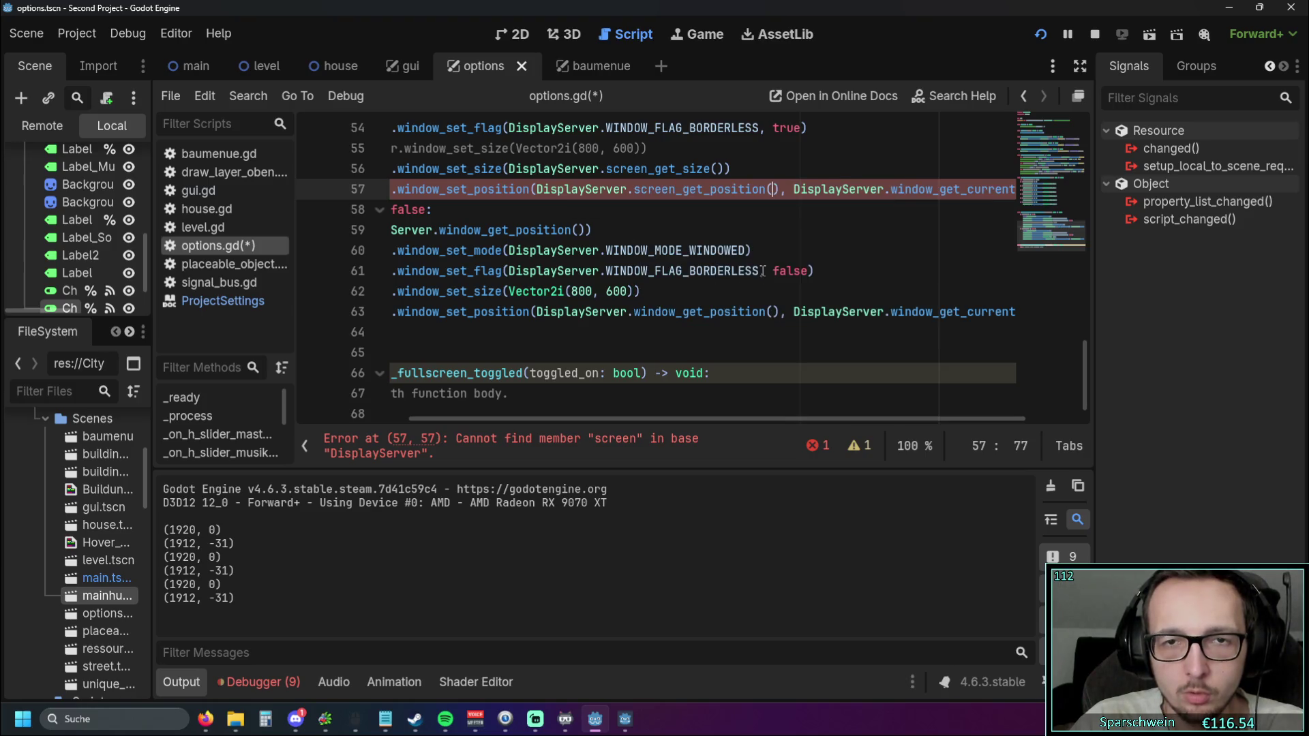
mouse_move(750, 268)
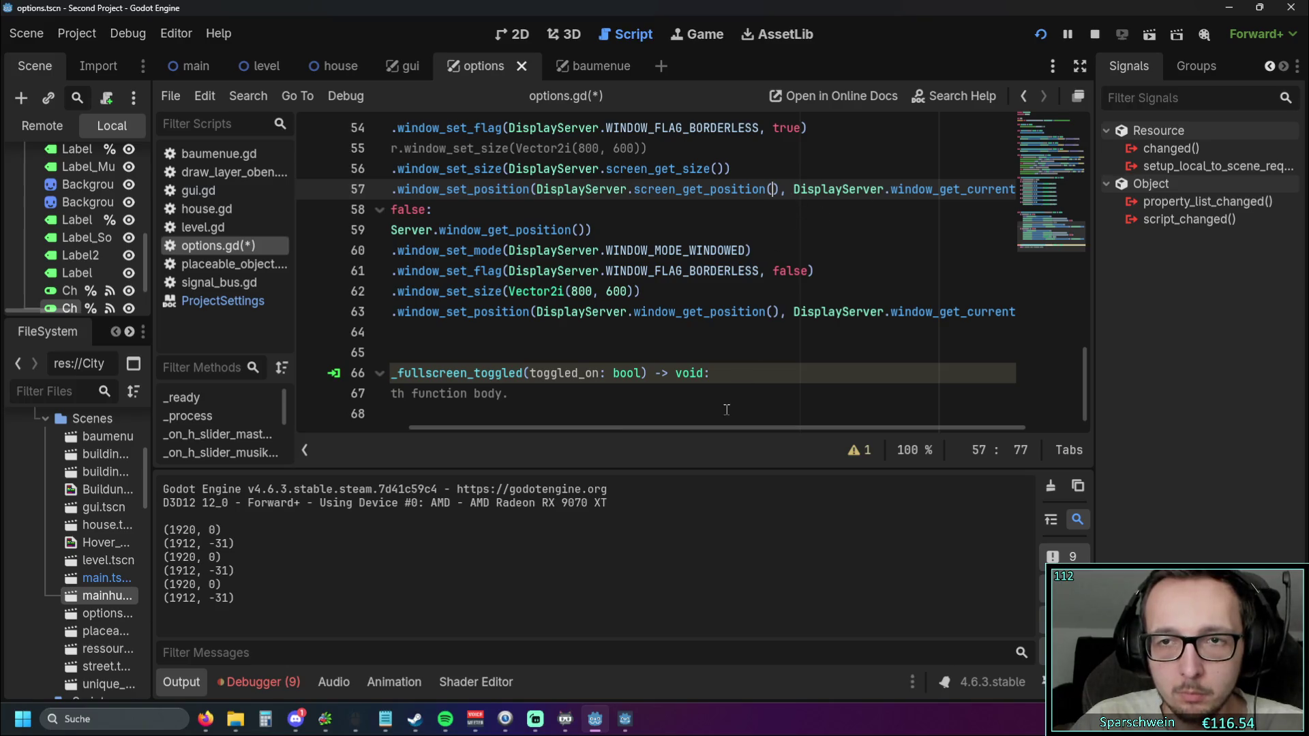
Pass DisplayServer.window_get_current_screen() as the argument to screen_get_position()
mouse_move(652, 429)
mouse_down()
mouse_move(496, 431)
mouse_move(686, 429)
mouse_up()
drag(724, 189, 1013, 191)
key(ctrl+c)
click(704, 189)
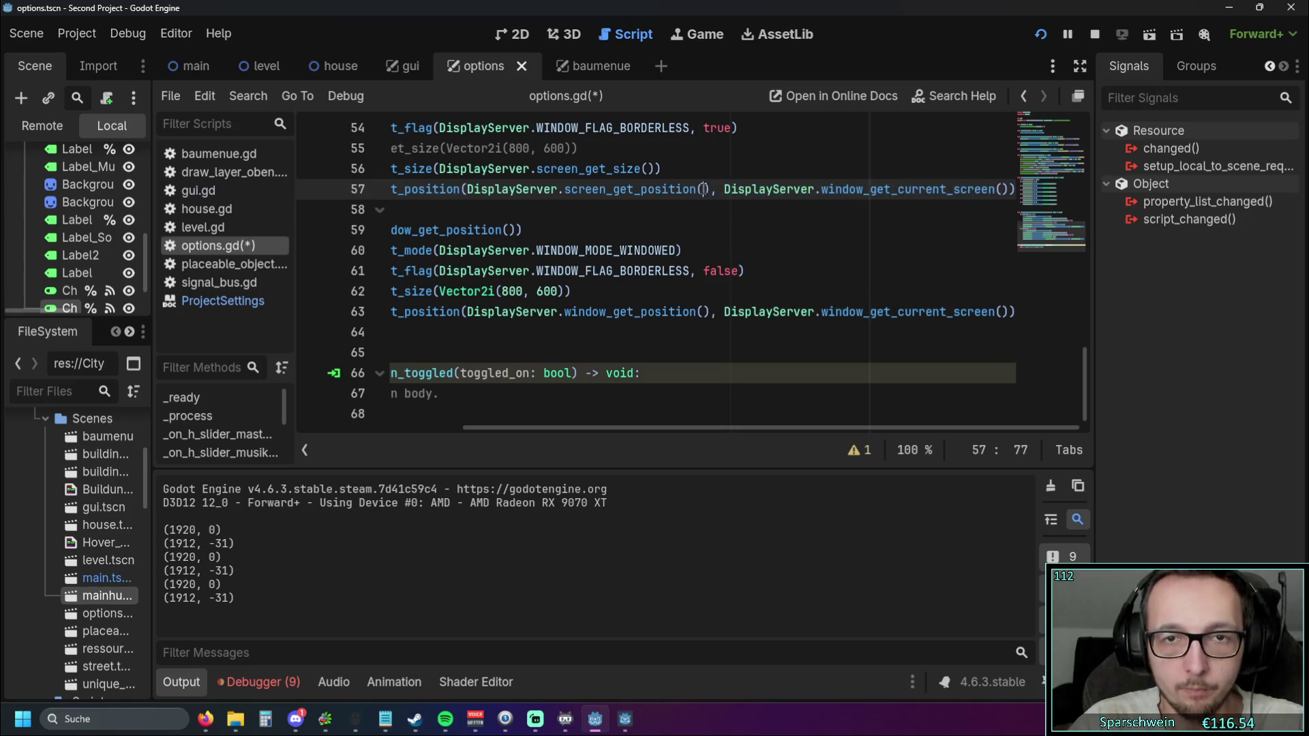
key(ctrl+v)
click(705, 237)
mouse_move(477, 428)
mouse_down()
mouse_move(584, 422)
mouse_move(436, 426)
mouse_up()
Run the game, open Optionen, toggle Borderless on and off twice, then close the panel
click(1035, 37)
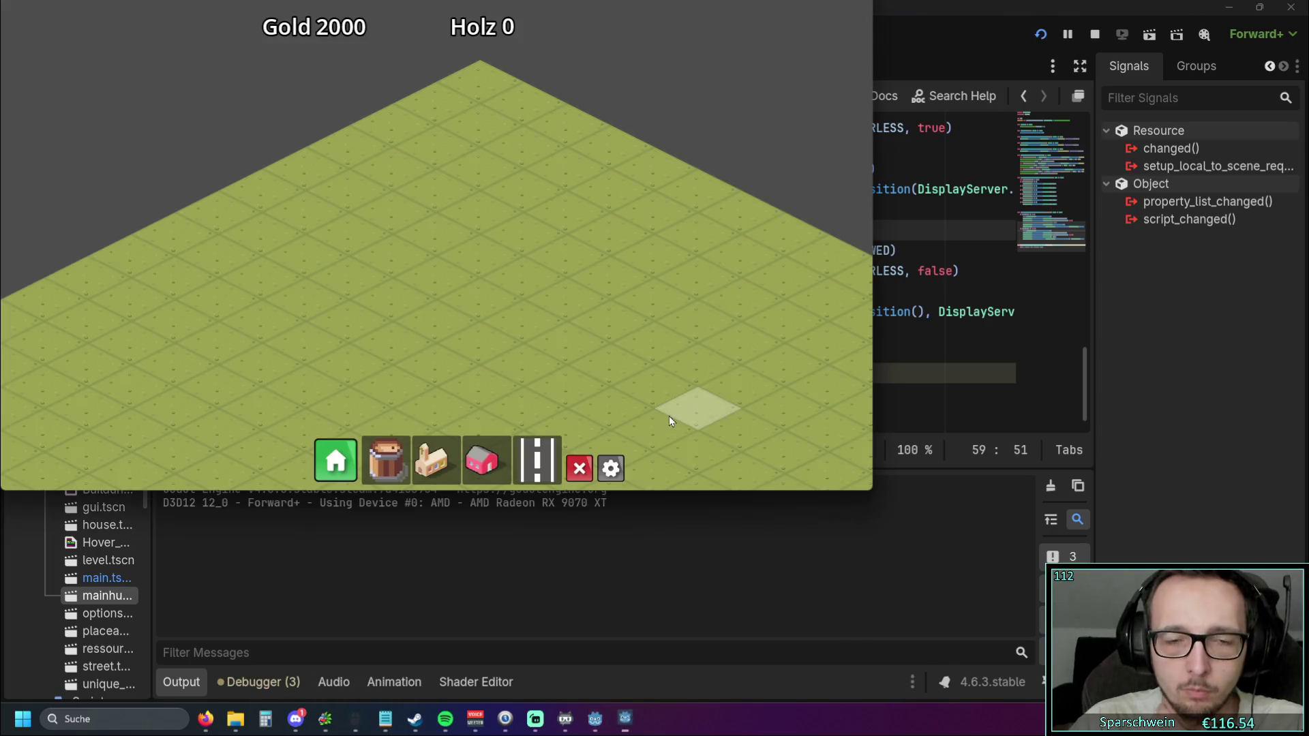
click(604, 468)
click(584, 259)
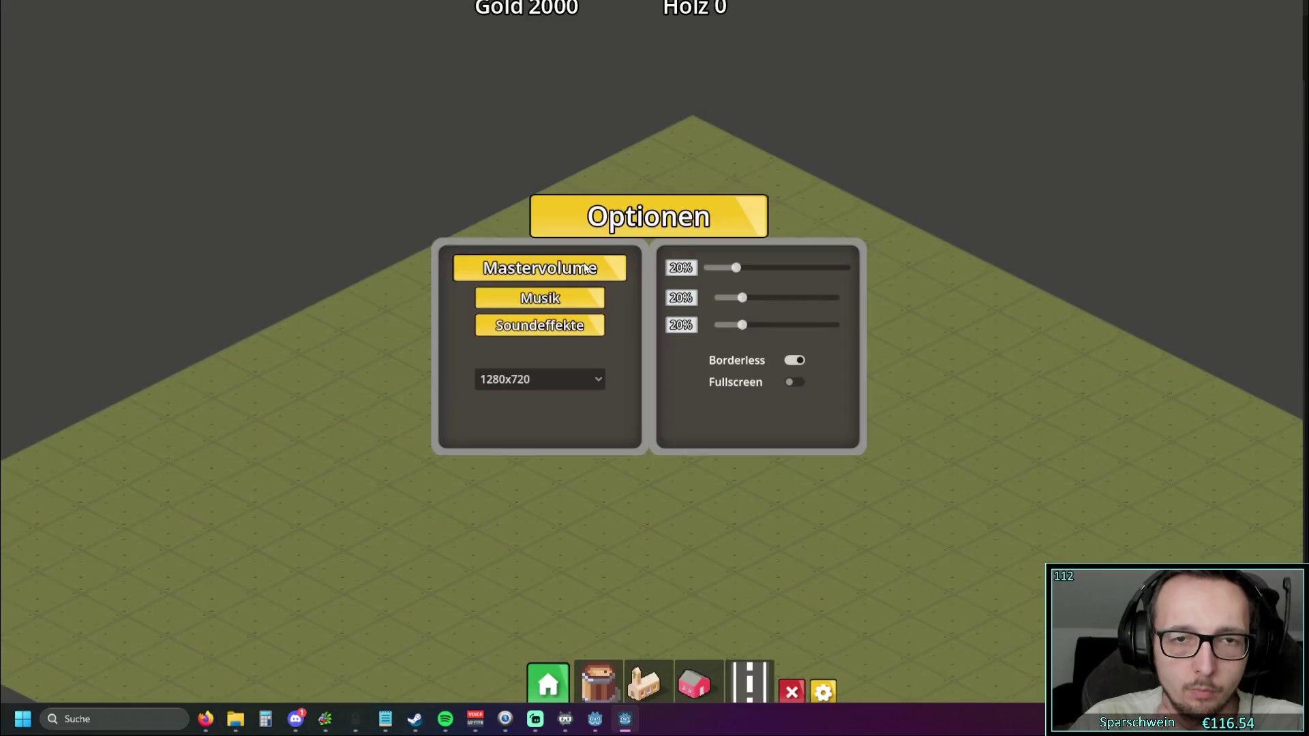
click(798, 362)
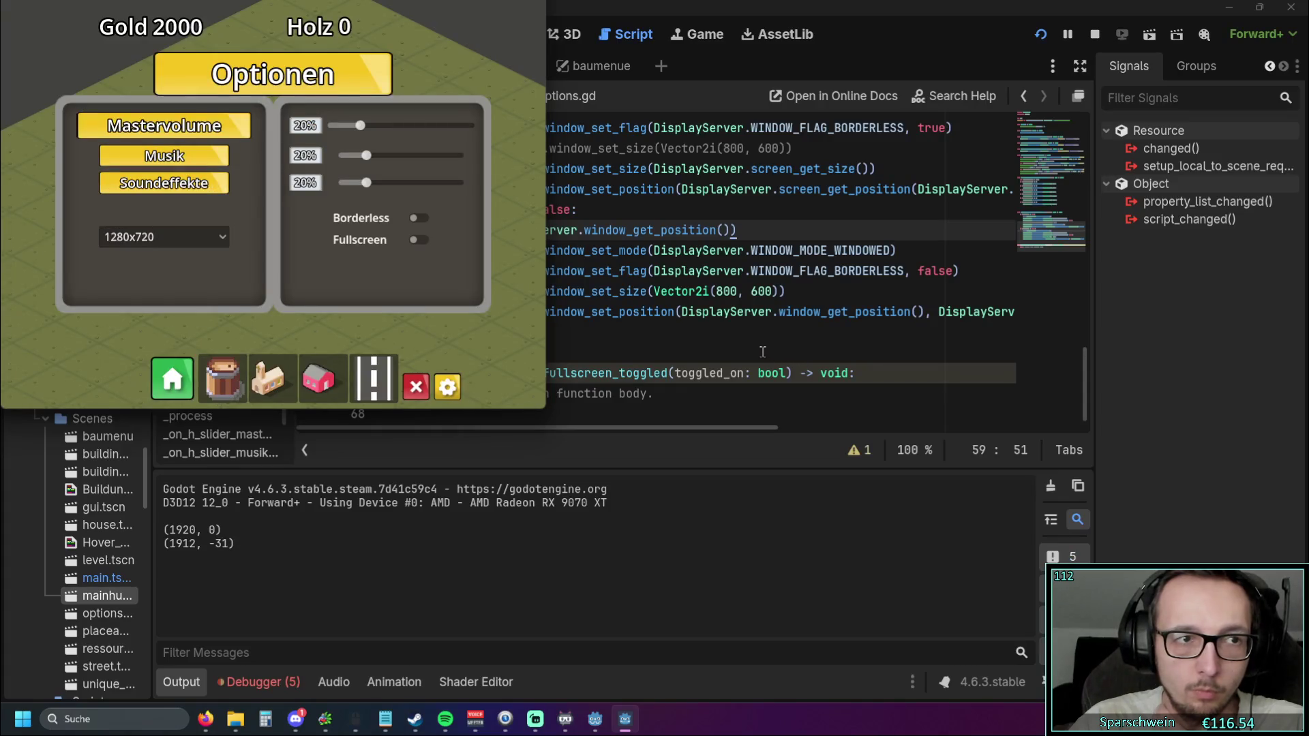
click(422, 218)
click(796, 361)
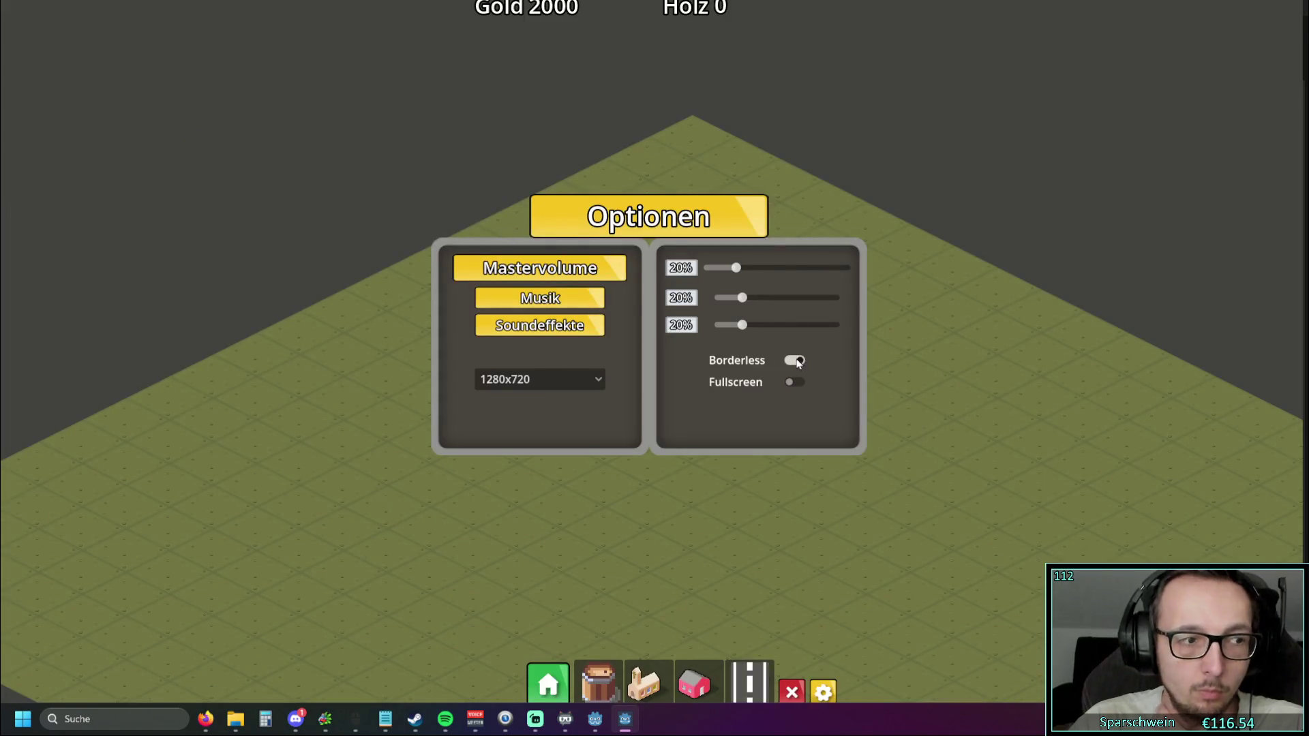
click(447, 386)
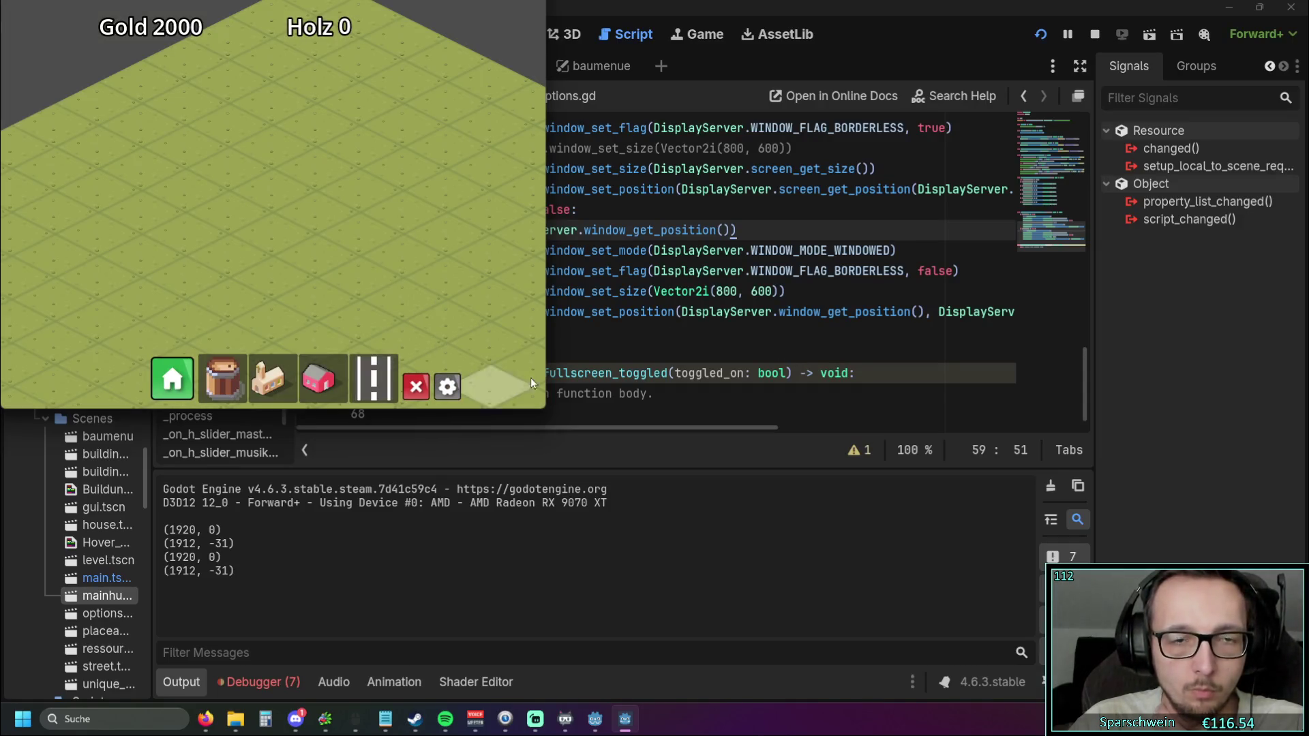
Stop the game and overwrite line 63 with line 57's screen_get_position call
key(F8)
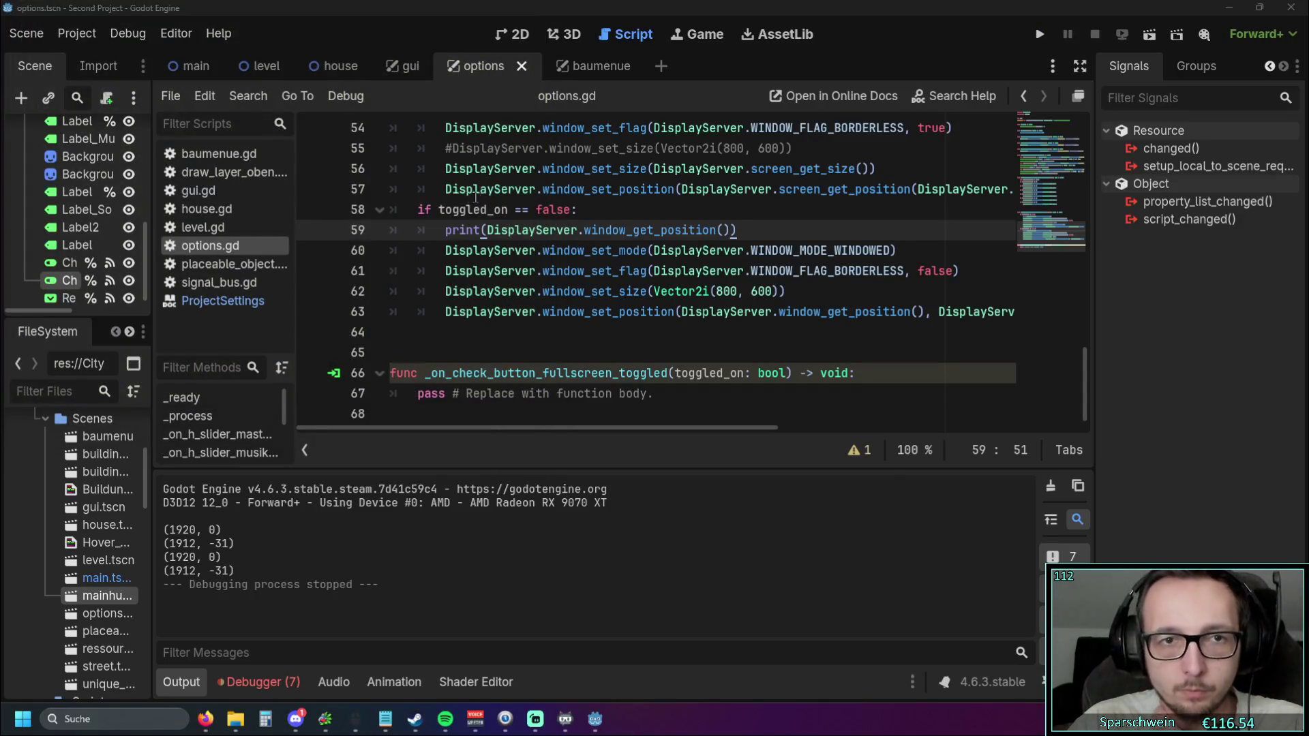
triple_click(446, 189)
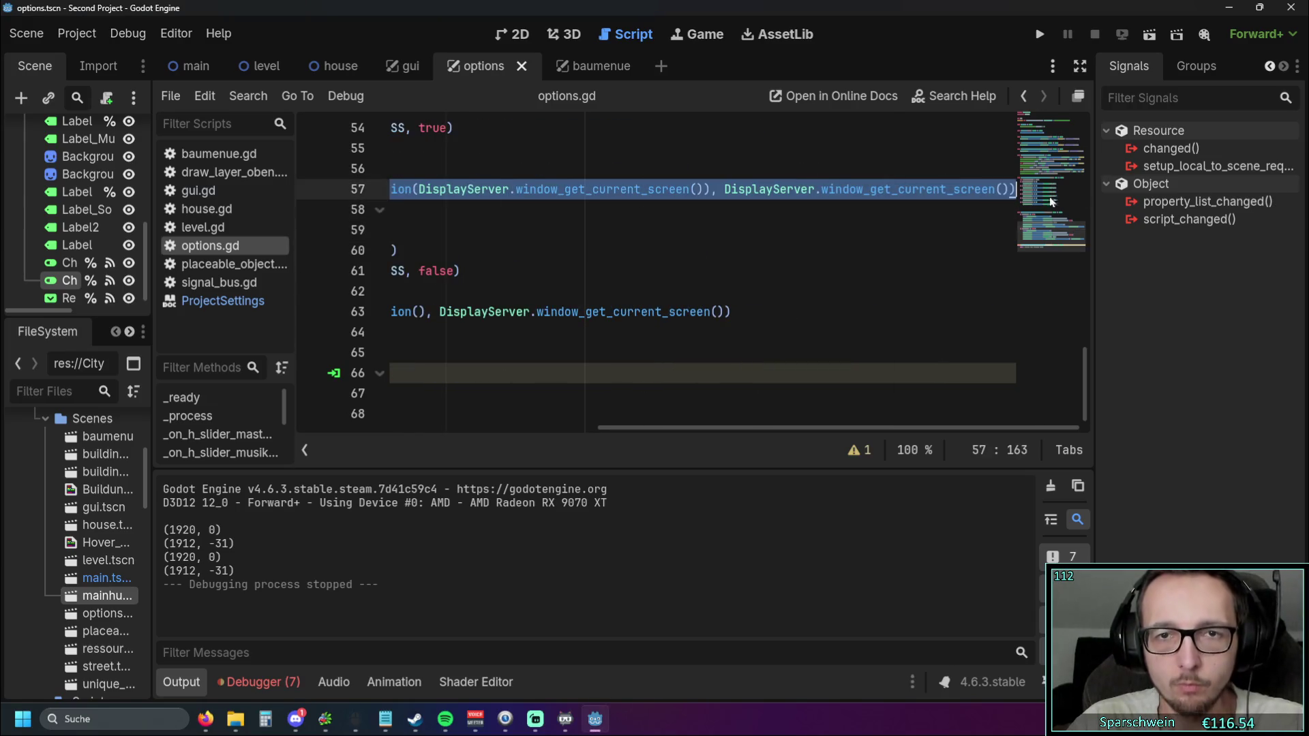
drag(600, 428, 300, 428)
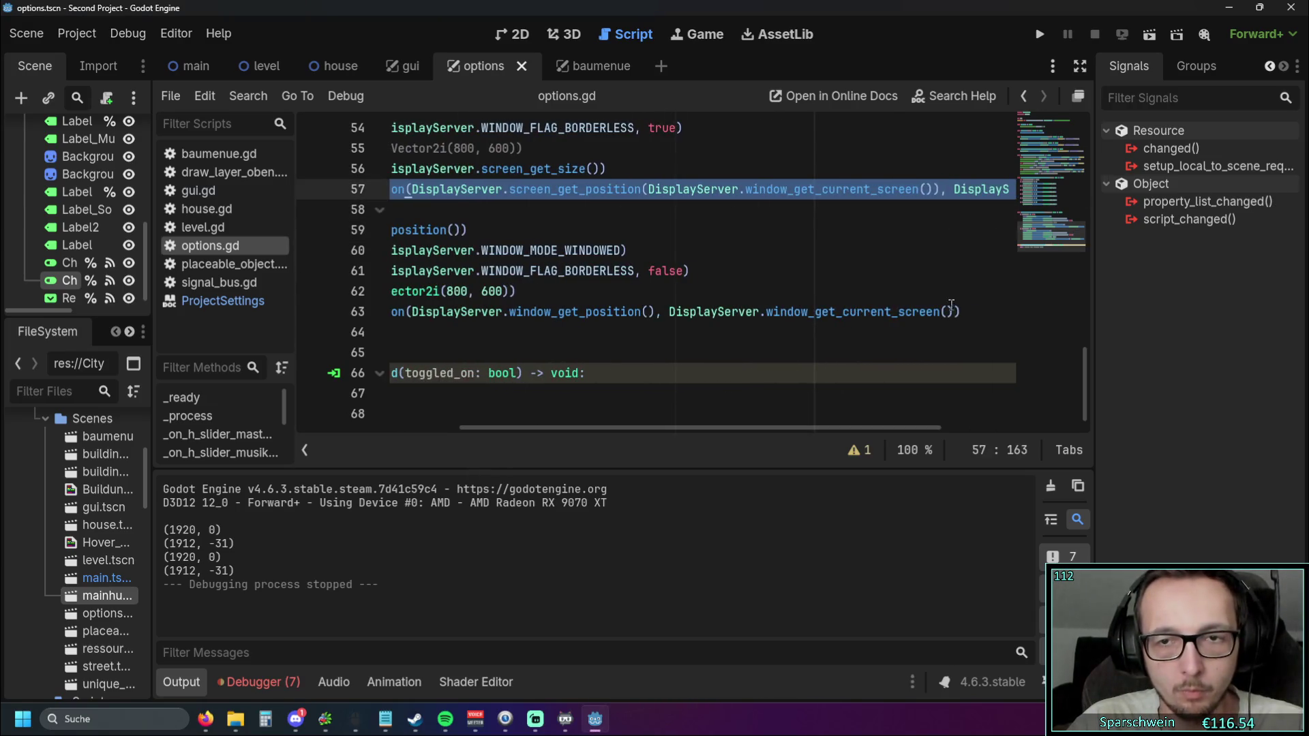
click(961, 311)
key(Down)
triple_click(477, 312)
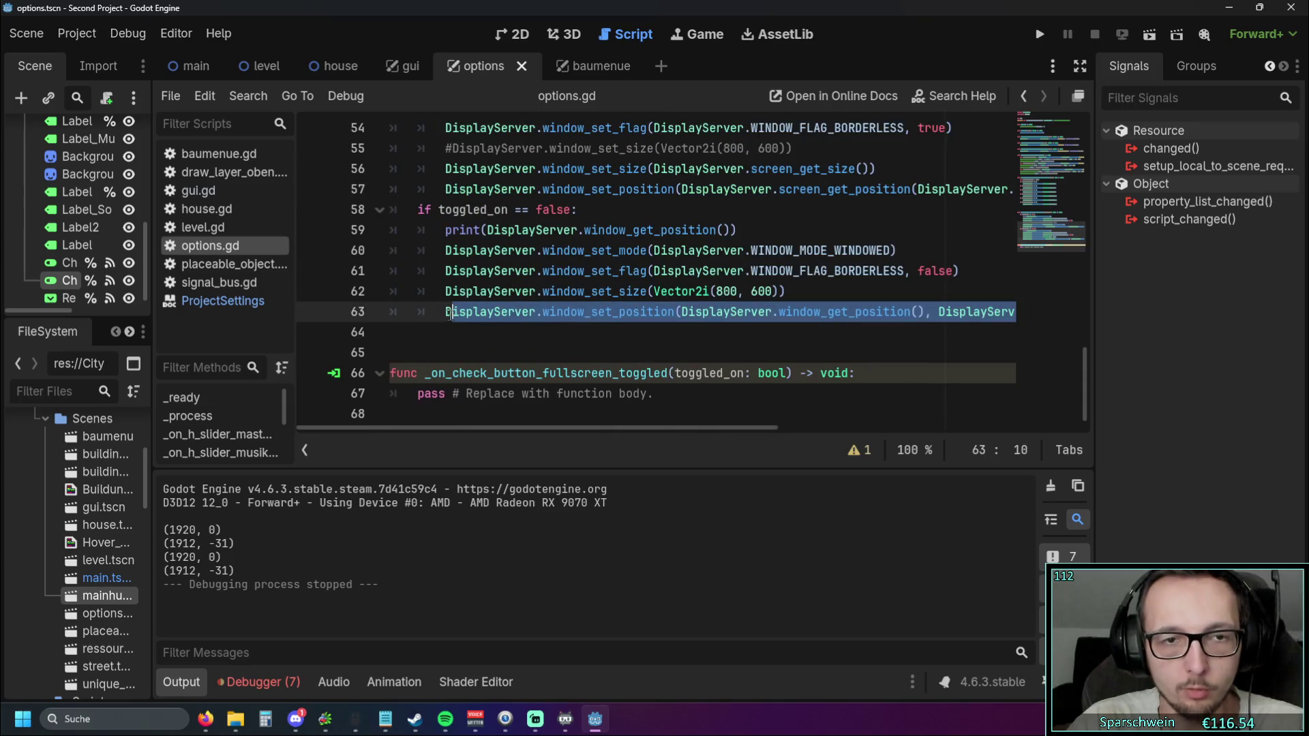
key(ctrl+v)
Fix the extra leading characters on line 63 and relaunch the game
key(Home)
key(Delete)
key(Delete)
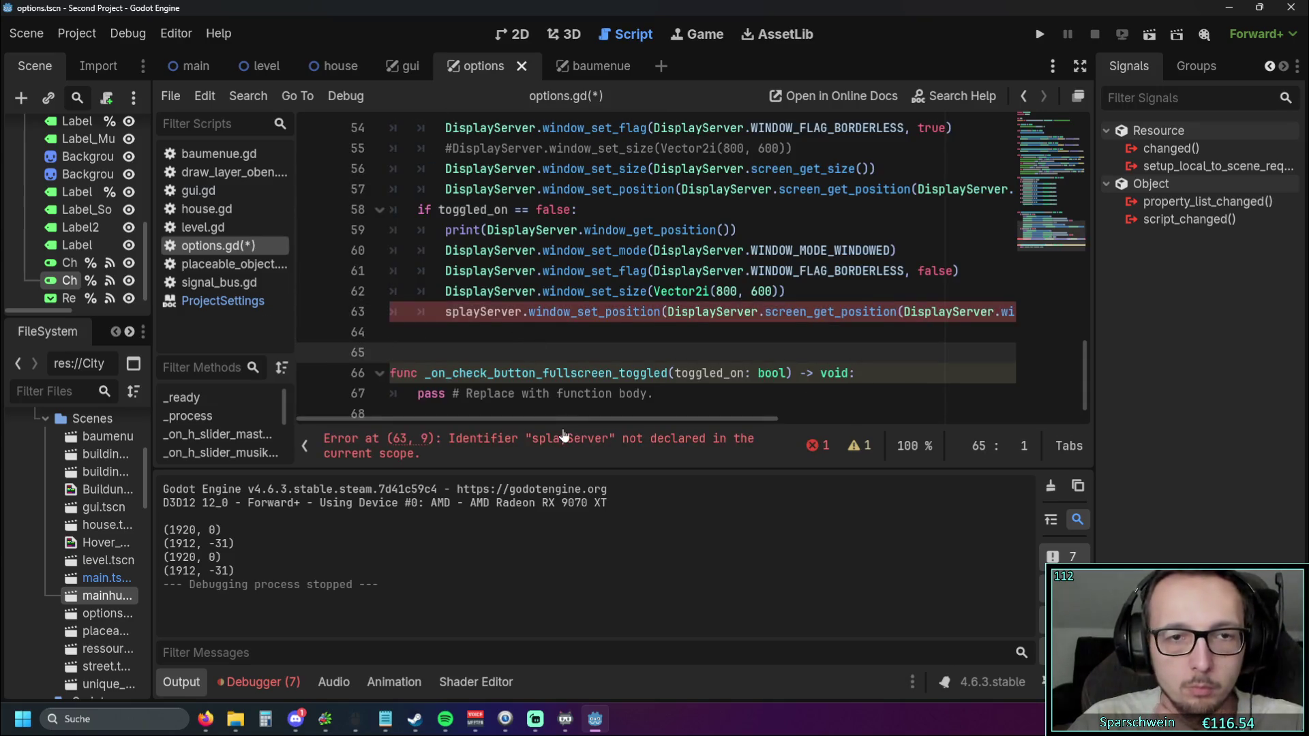
text(D)
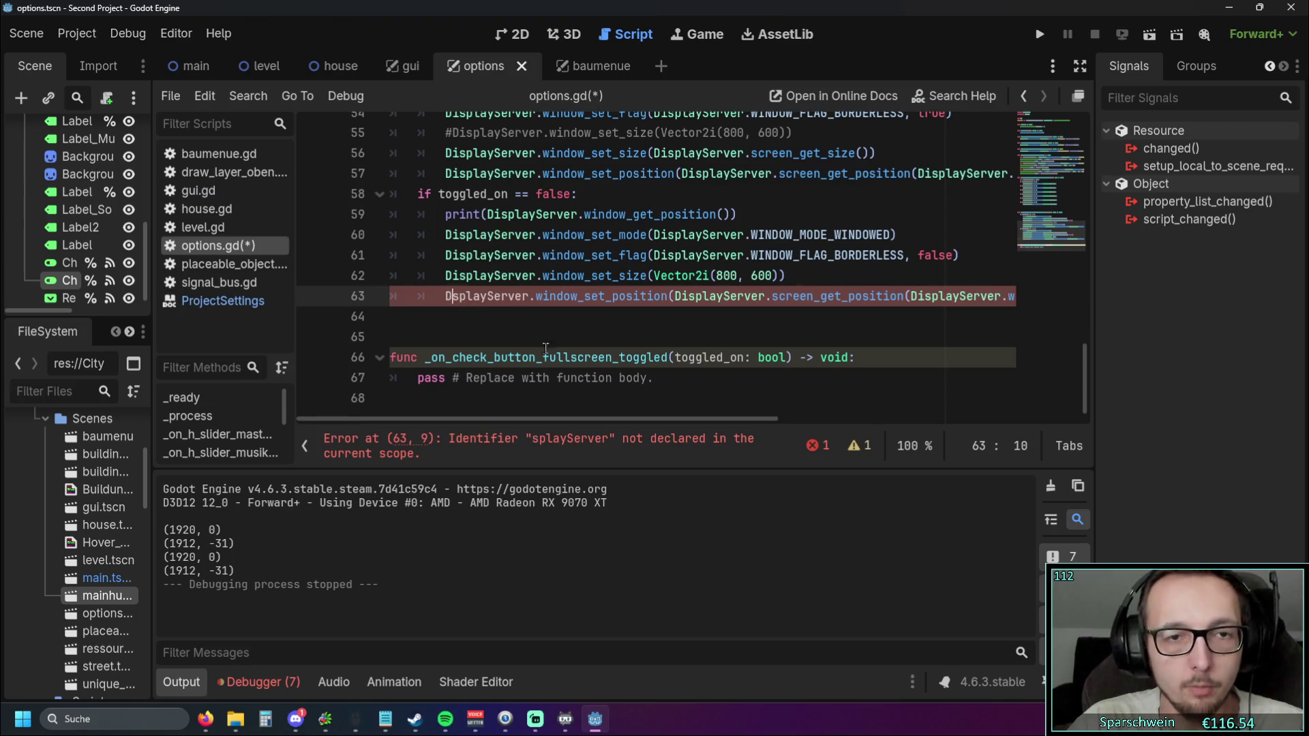
text(i)
click(538, 324)
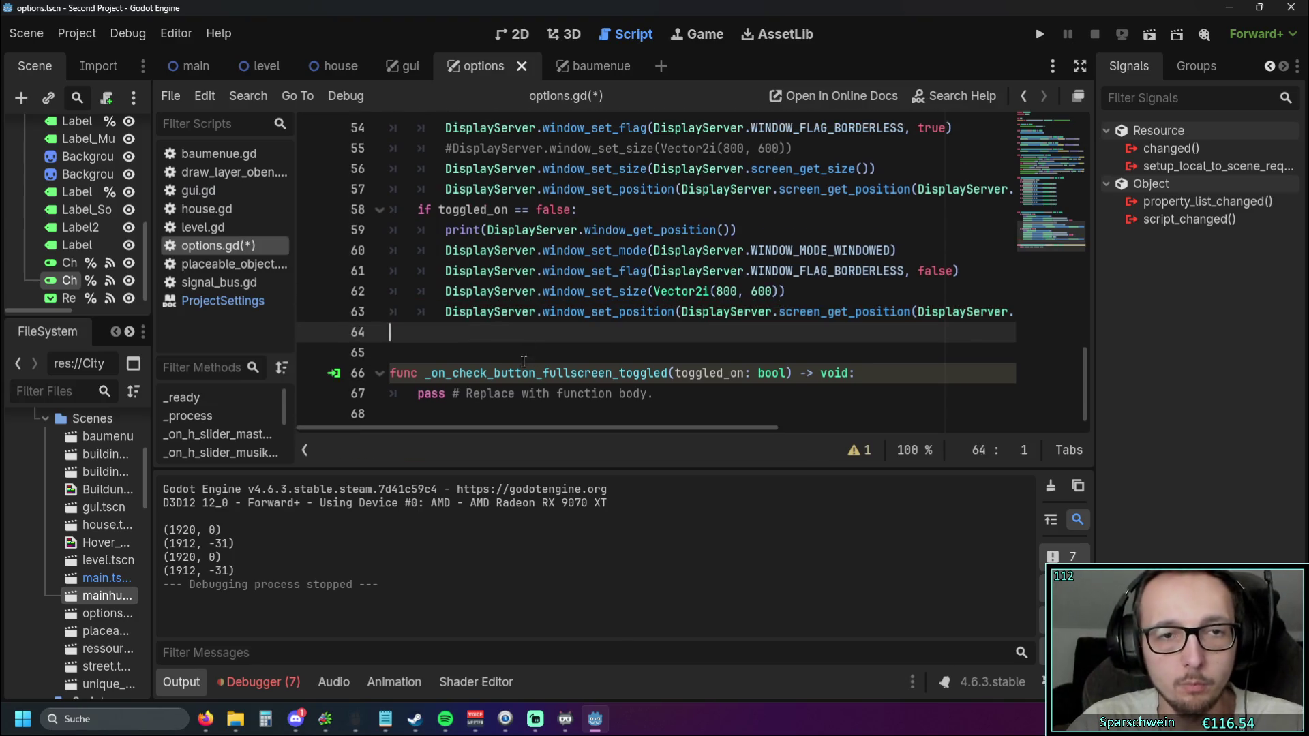
scroll(644, 421, right, 3)
scroll(644, 420, right, 2)
scroll(645, 421, left, 5)
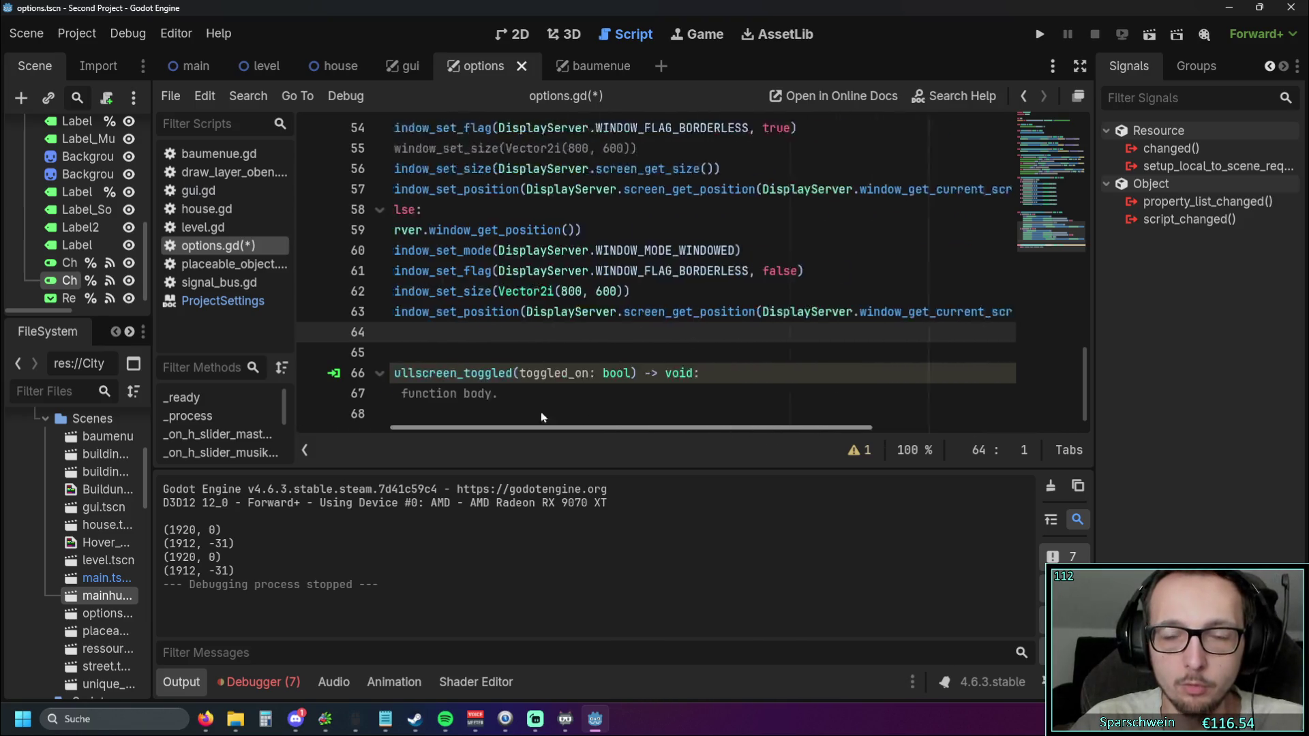
click(1041, 33)
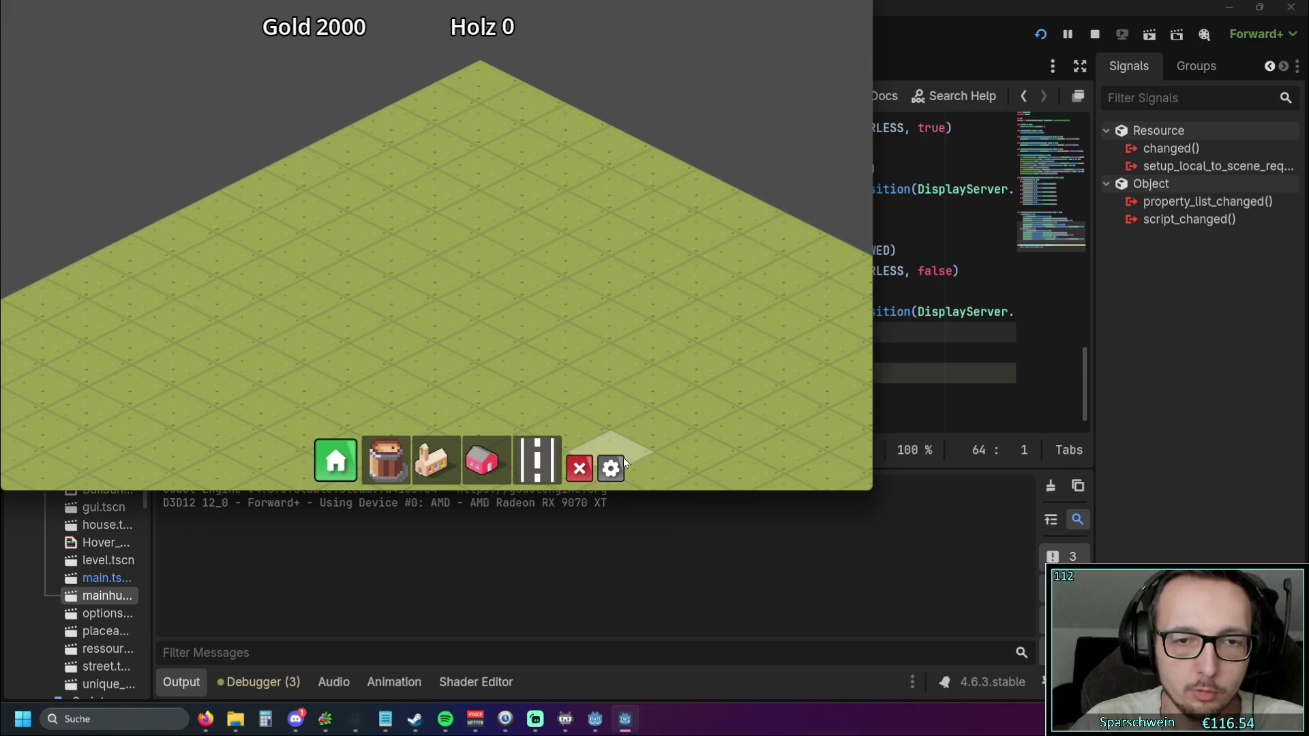
In the running game's Optionen, switch Borderless on then off, then return to the editor
click(612, 468)
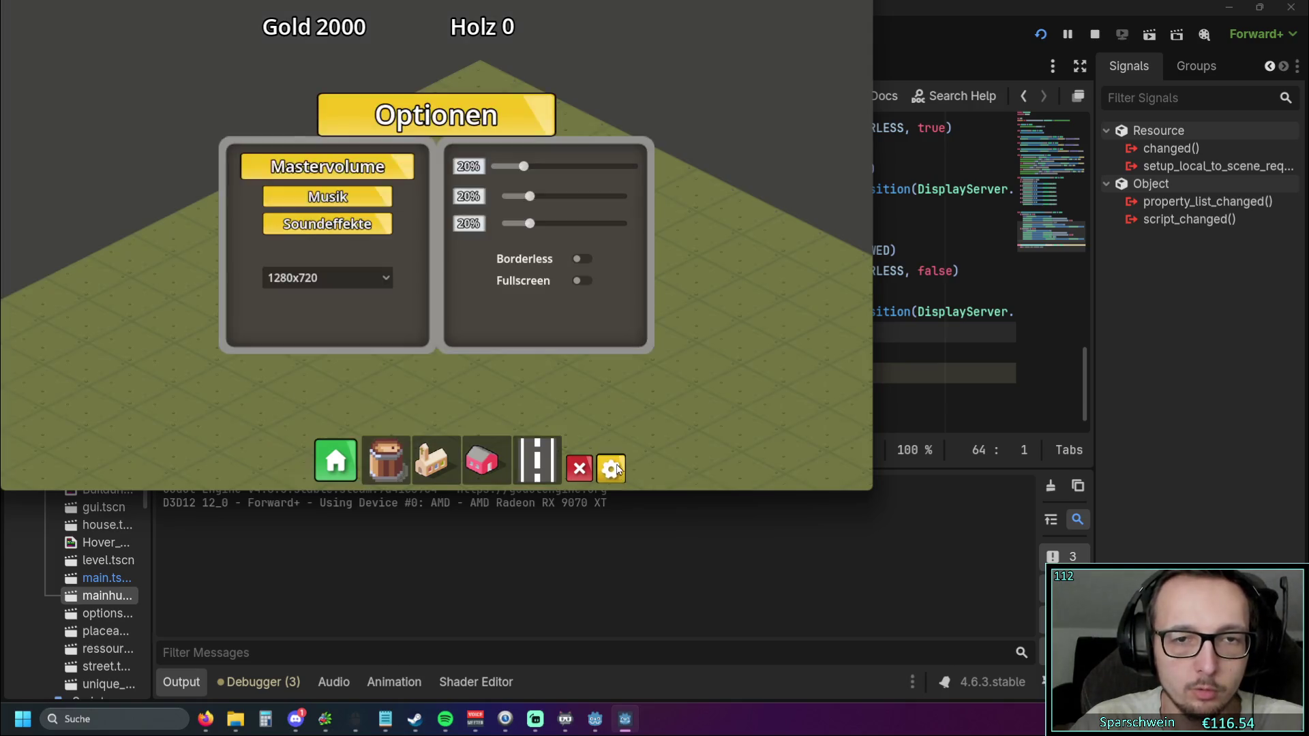
click(582, 261)
click(794, 359)
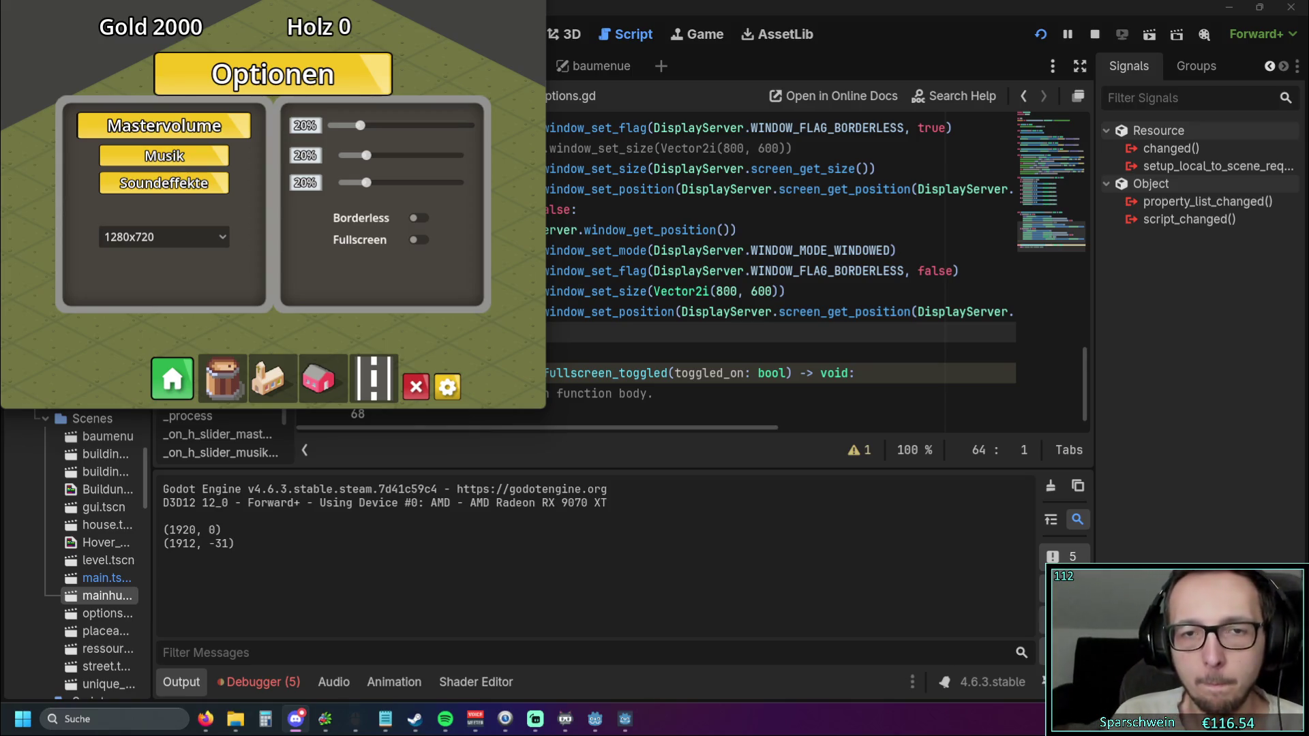
click(610, 437)
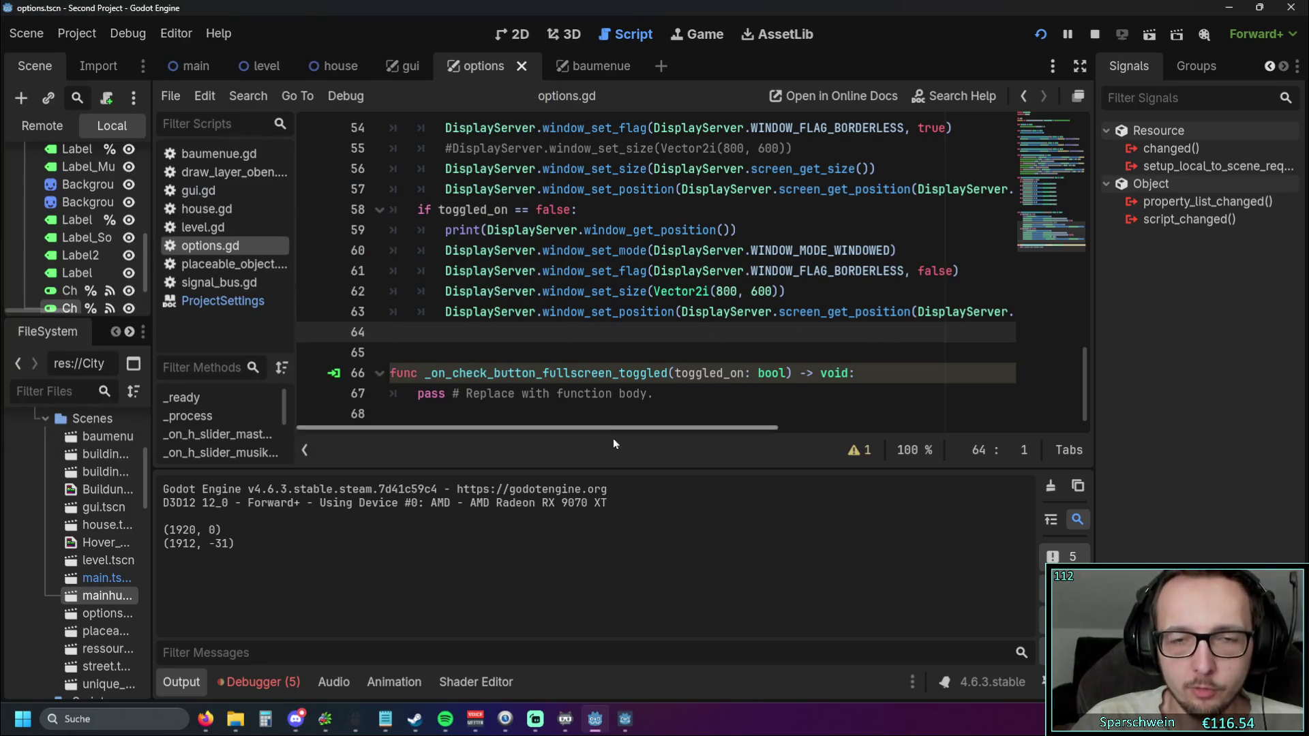
Read the documentation tooltips for DisplayServer and screen_get_position
mouse_move(607, 431)
mouse_down()
mouse_move(790, 426)
mouse_move(649, 398)
mouse_up()
mouse_move(648, 312)
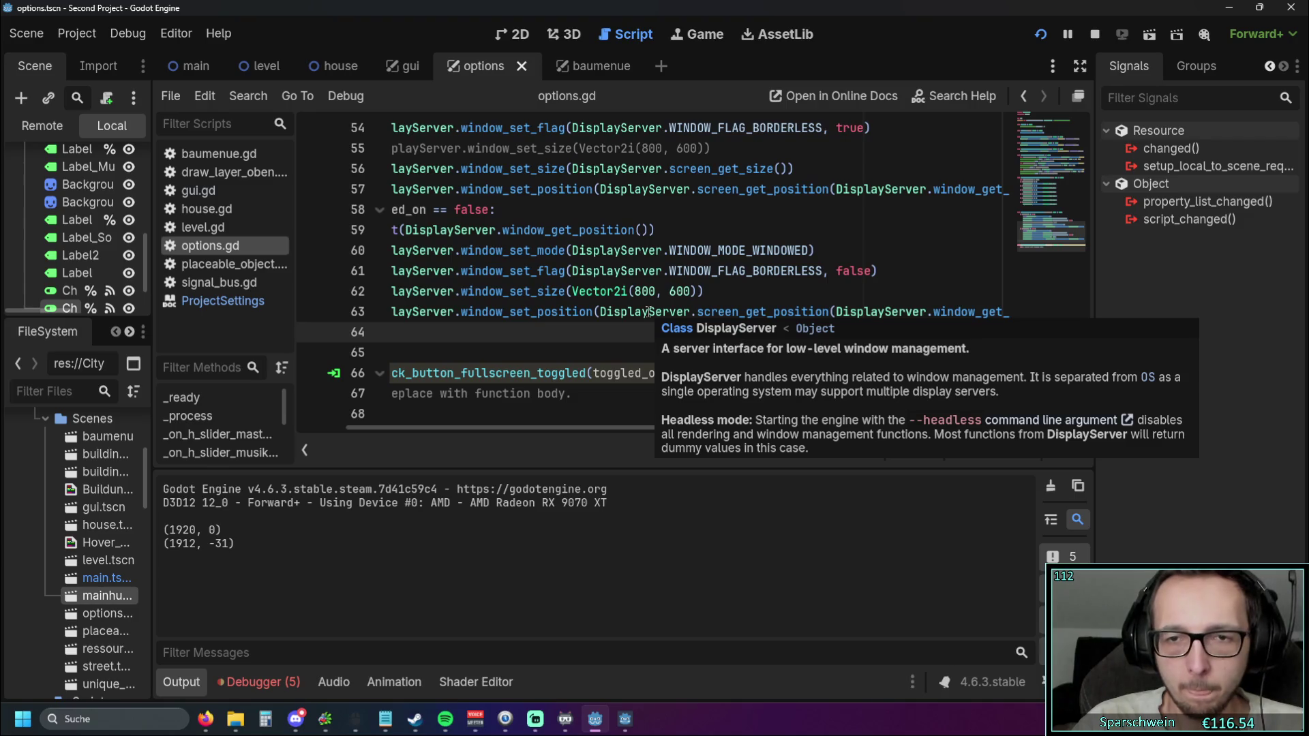
mouse_move(585, 430)
mouse_down()
mouse_move(807, 418)
mouse_move(565, 420)
mouse_up()
mouse_move(764, 317)
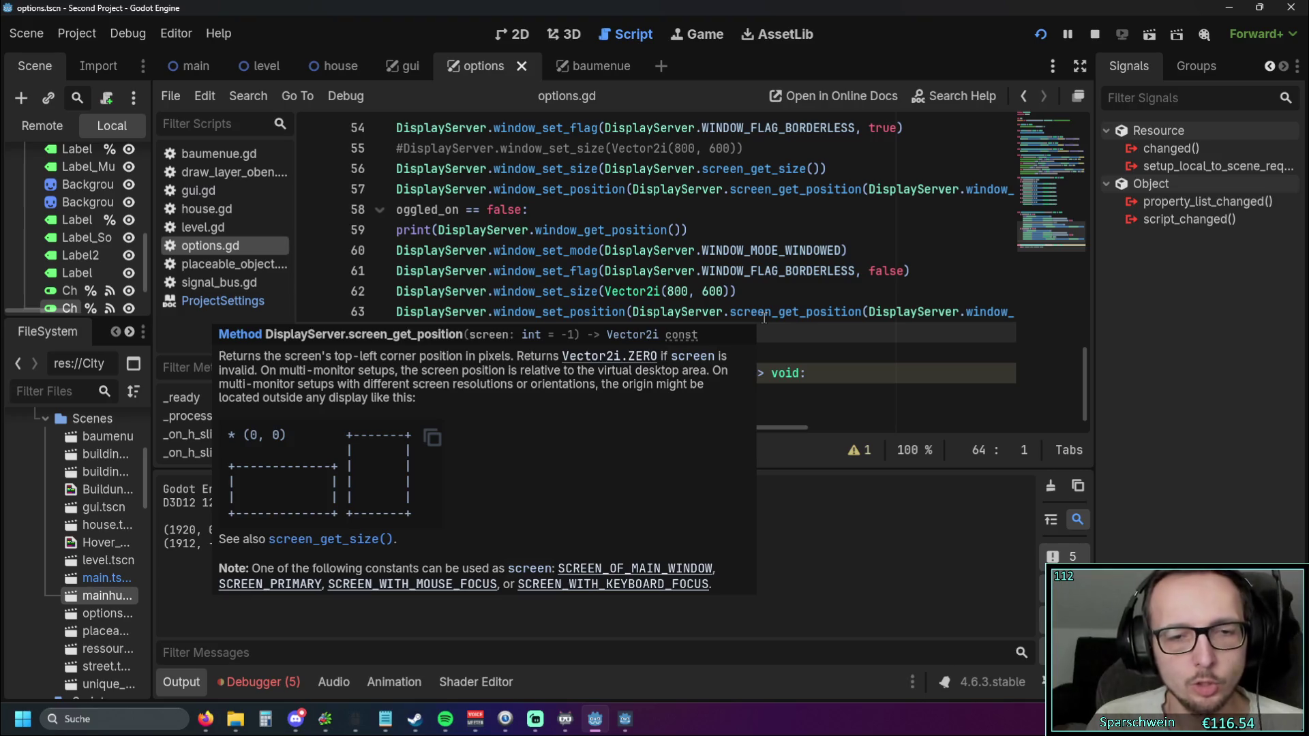
Turn Borderless on again in the game, then close the game window from the taskbar
key(F5)
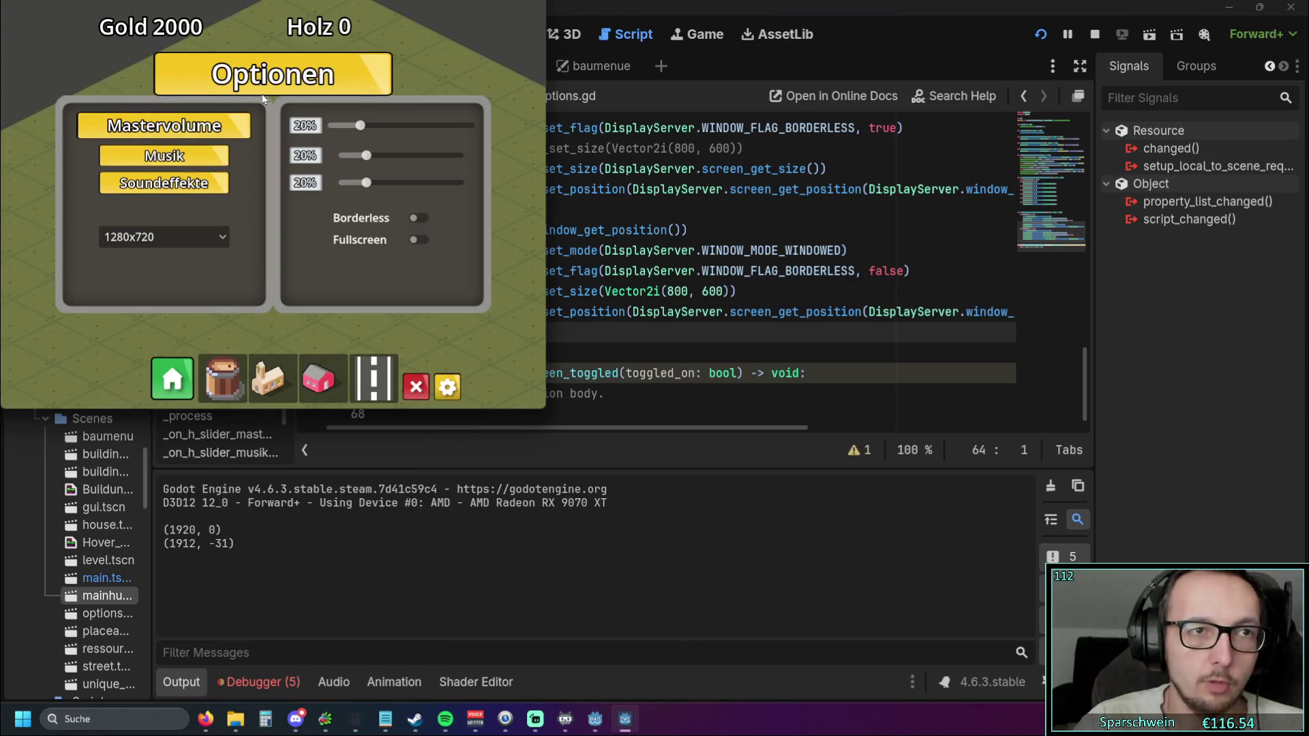
click(416, 219)
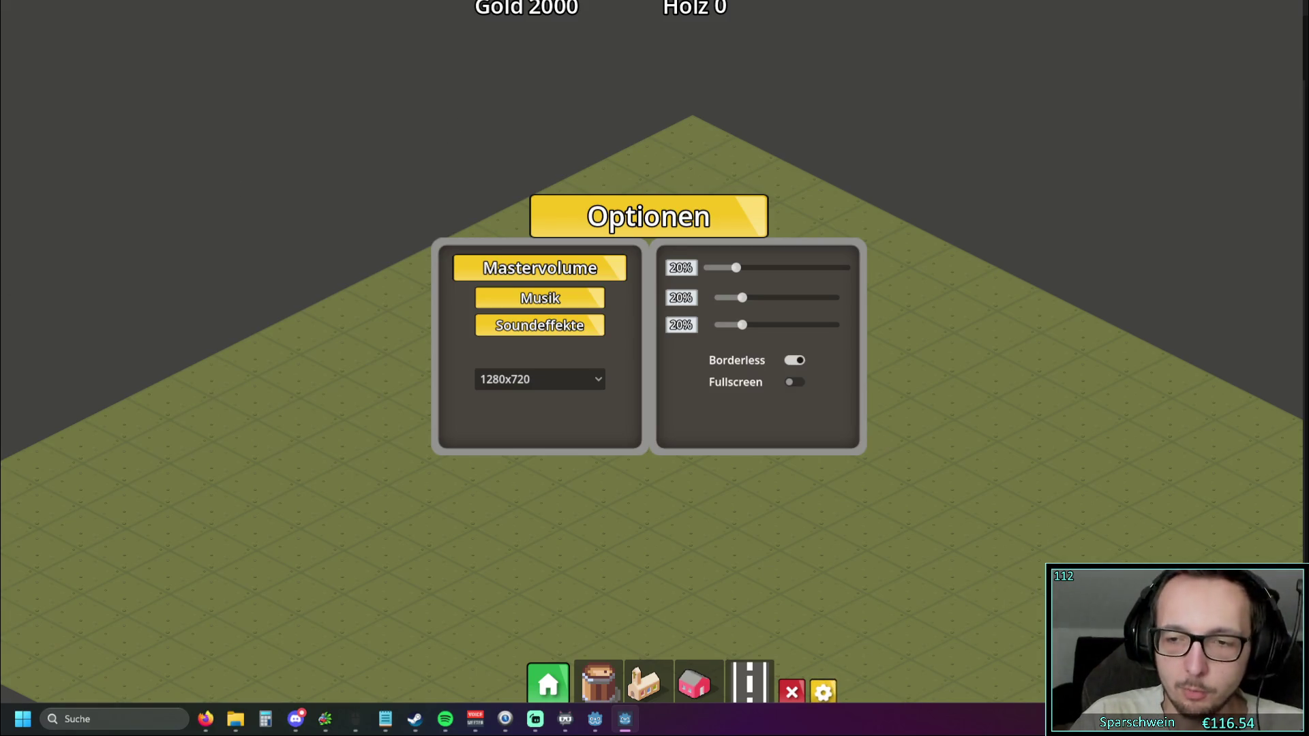
right_click(624, 719)
click(619, 683)
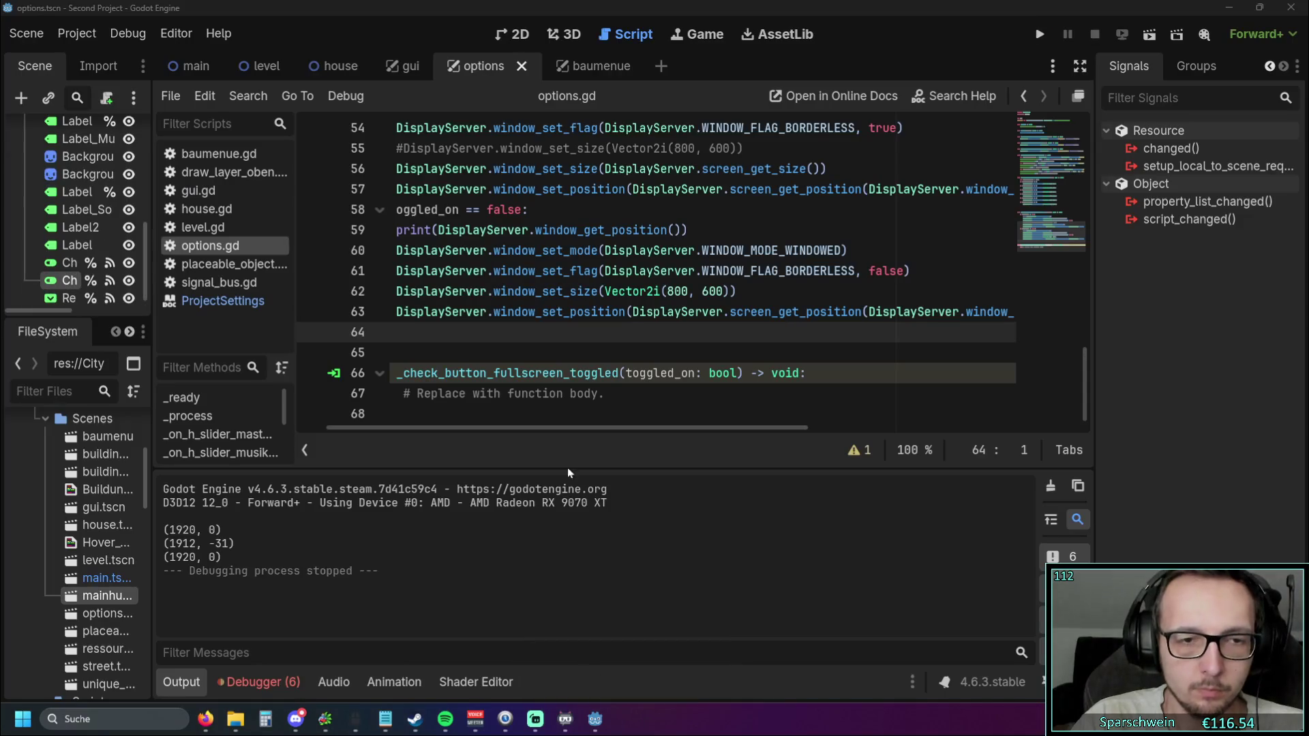
Duplicate line 52's position print as line 53, changed to print window_get_size()
scroll(581, 399, up, 1)
scroll(581, 400, down, 1)
scroll(597, 384, up, 1)
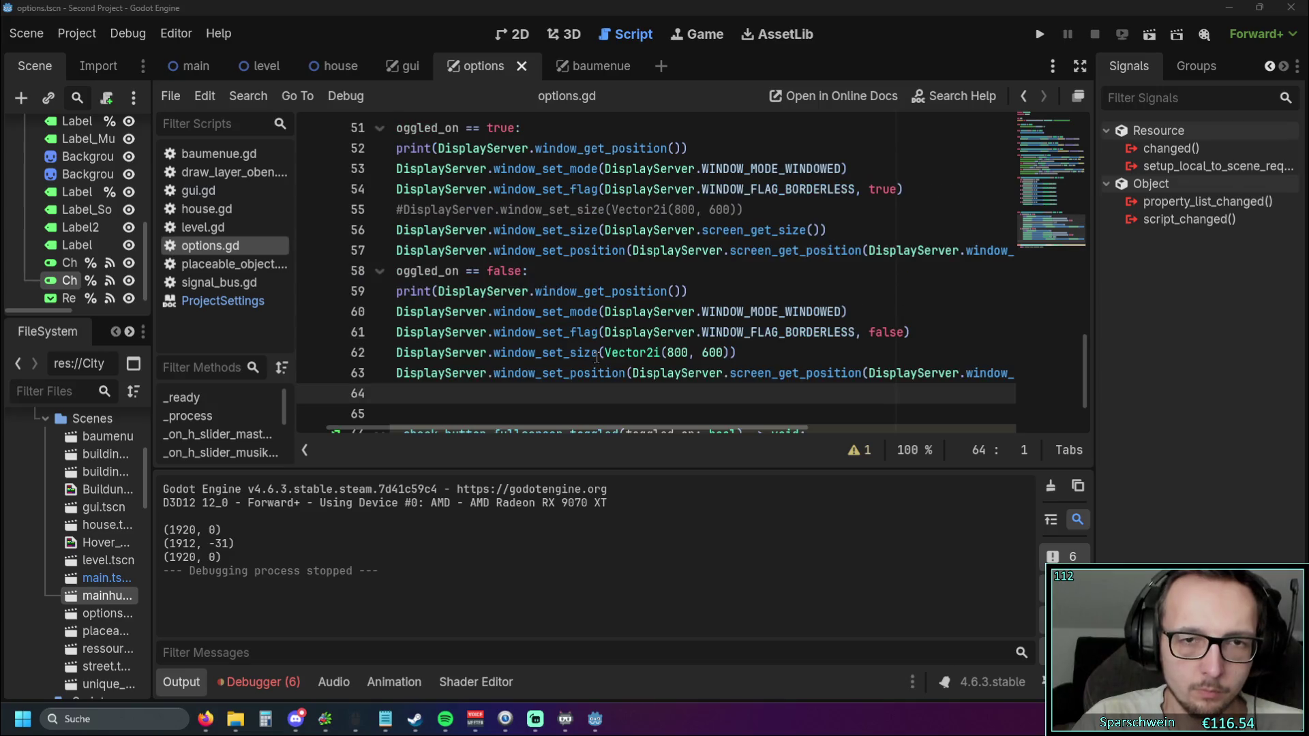
click(709, 293)
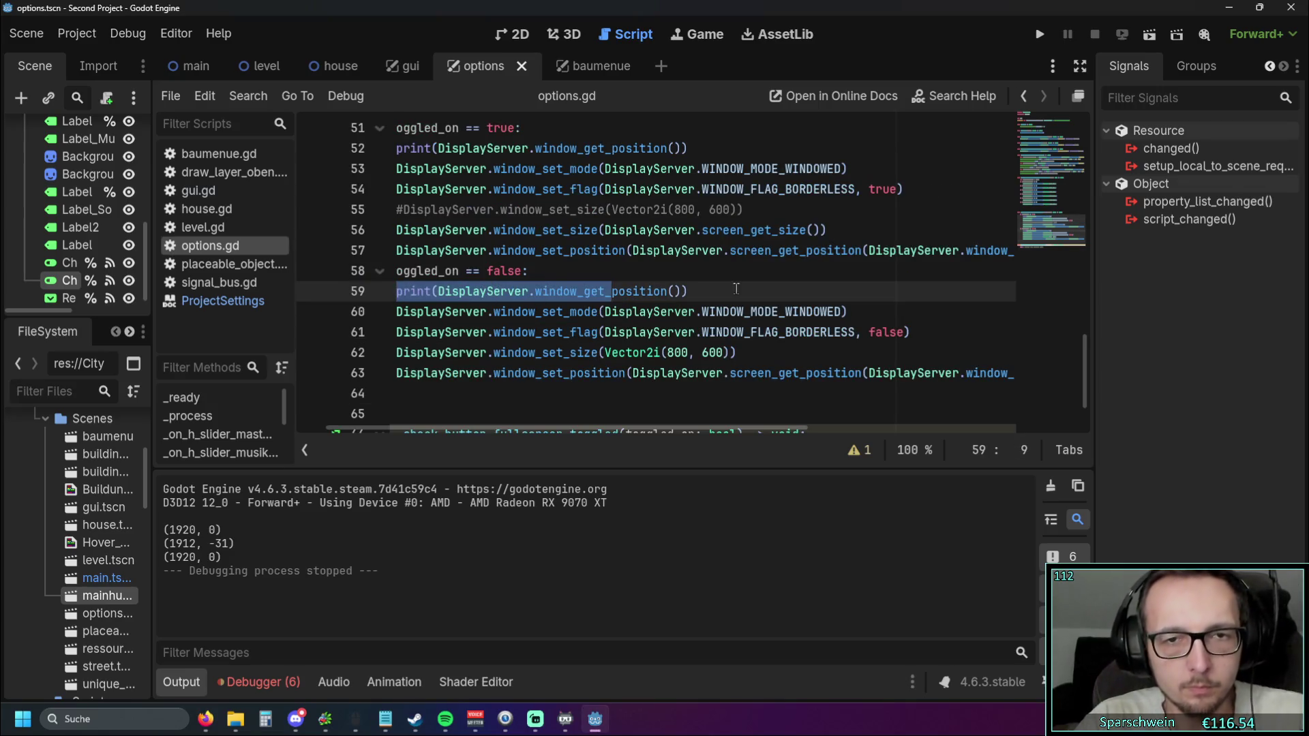
click(694, 147)
key(shift+Home)
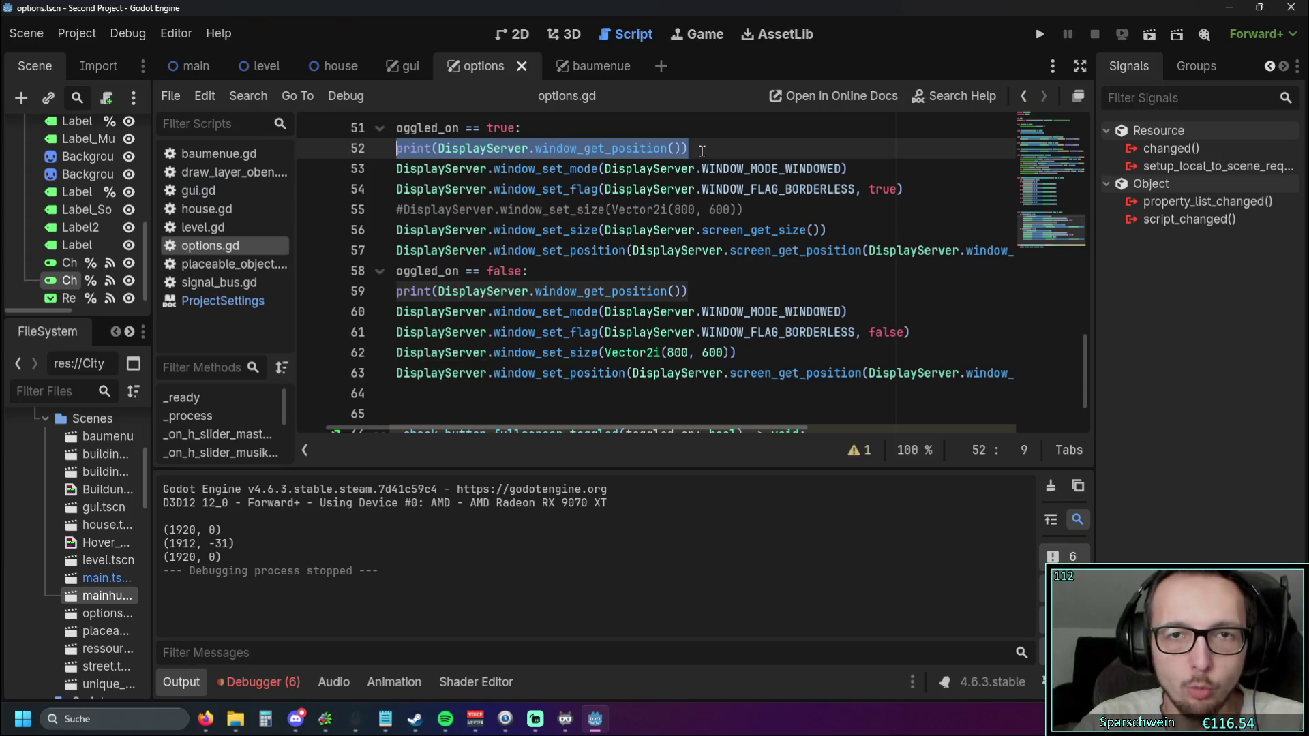
key(End)
key(ctrl+shift+d)
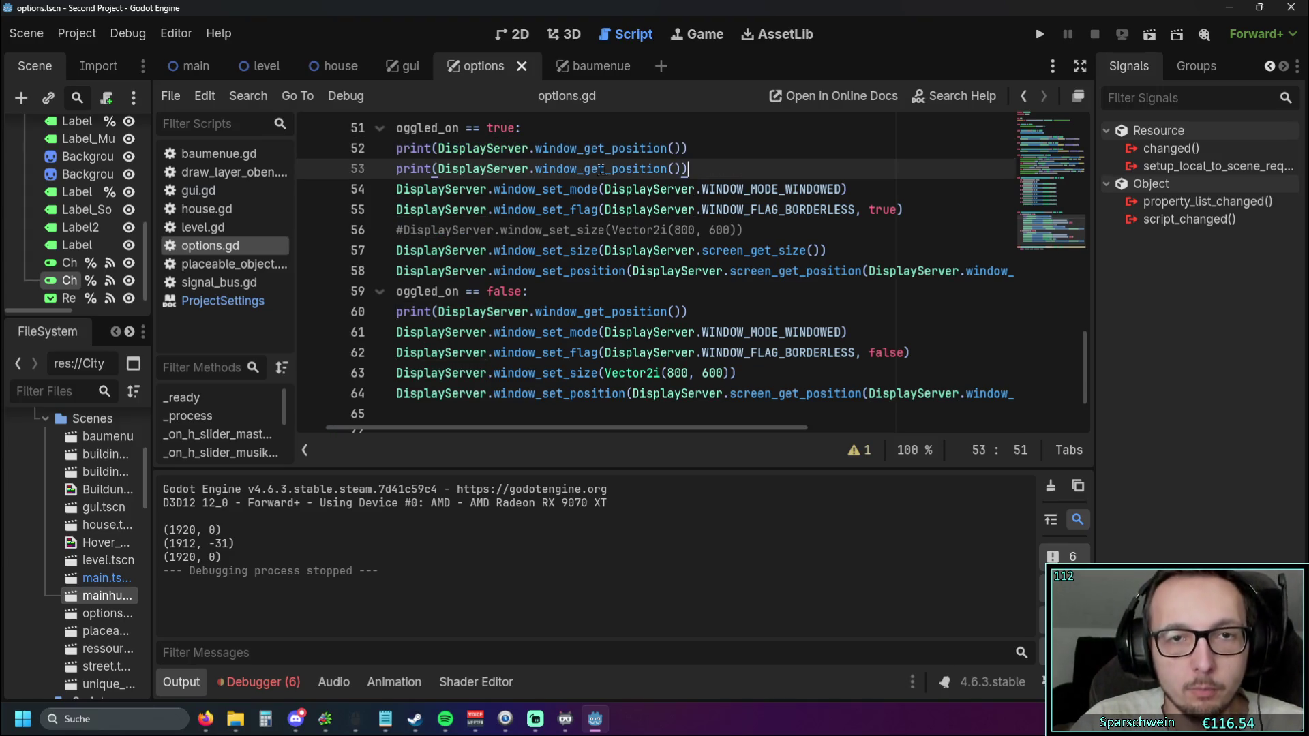
mouse_move(611, 170)
mouse_down()
mouse_move(683, 170)
mouse_move(396, 169)
mouse_up()
text(size)
key(Return)
Paste the window size print below line 60 in the false branch and run the game
key(ctrl+c)
click(687, 311)
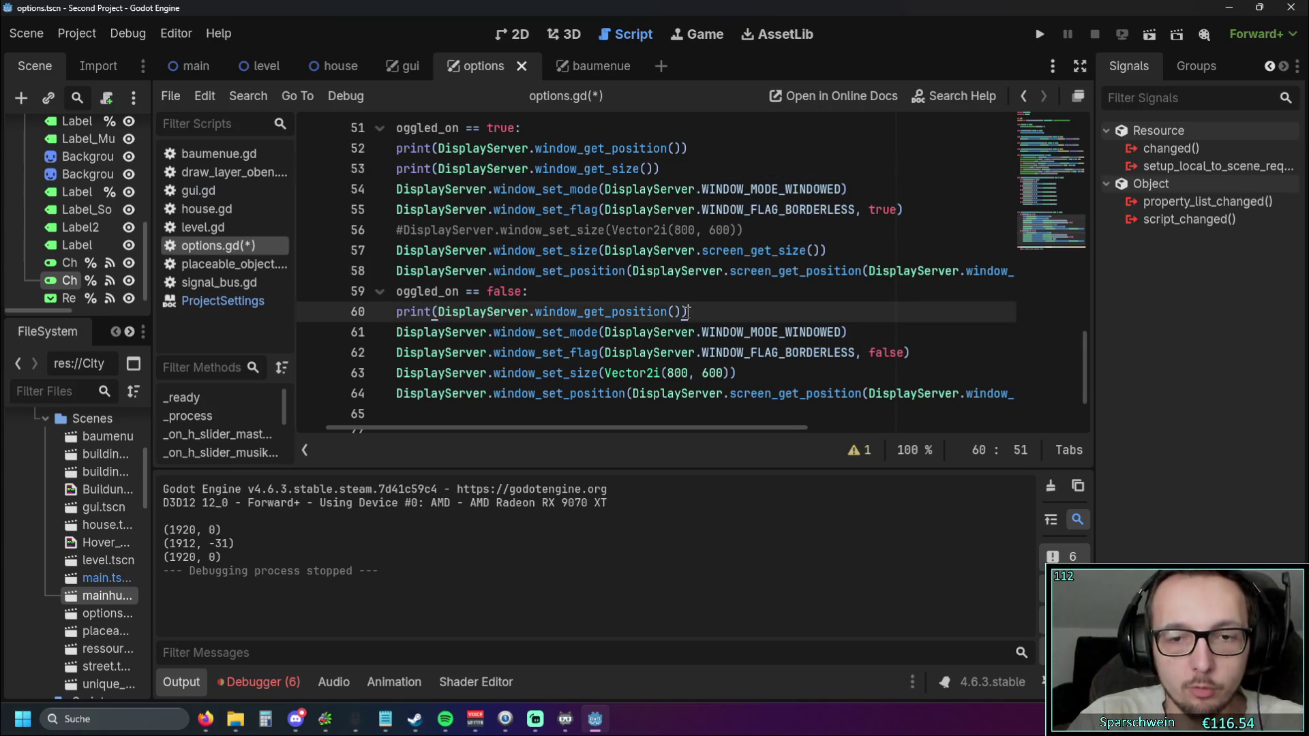
key(Return)
key(ctrl+v)
click(687, 311)
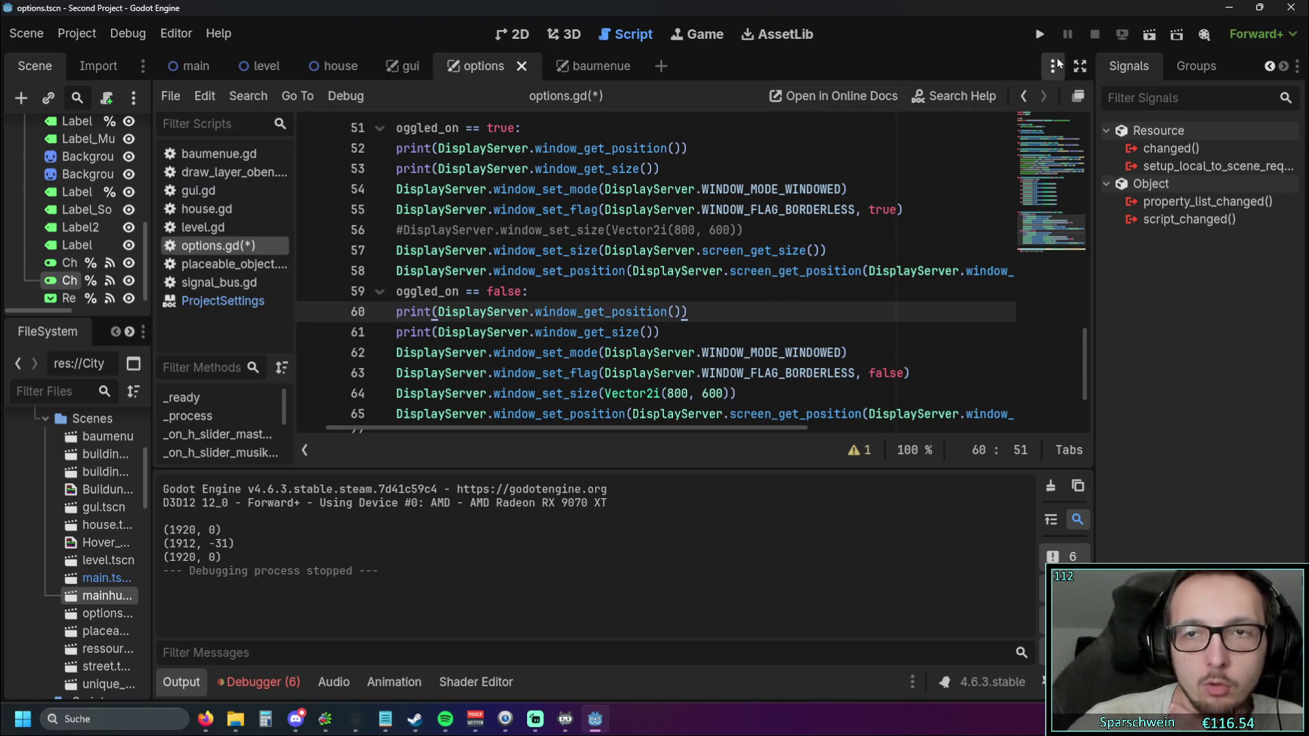
click(1034, 40)
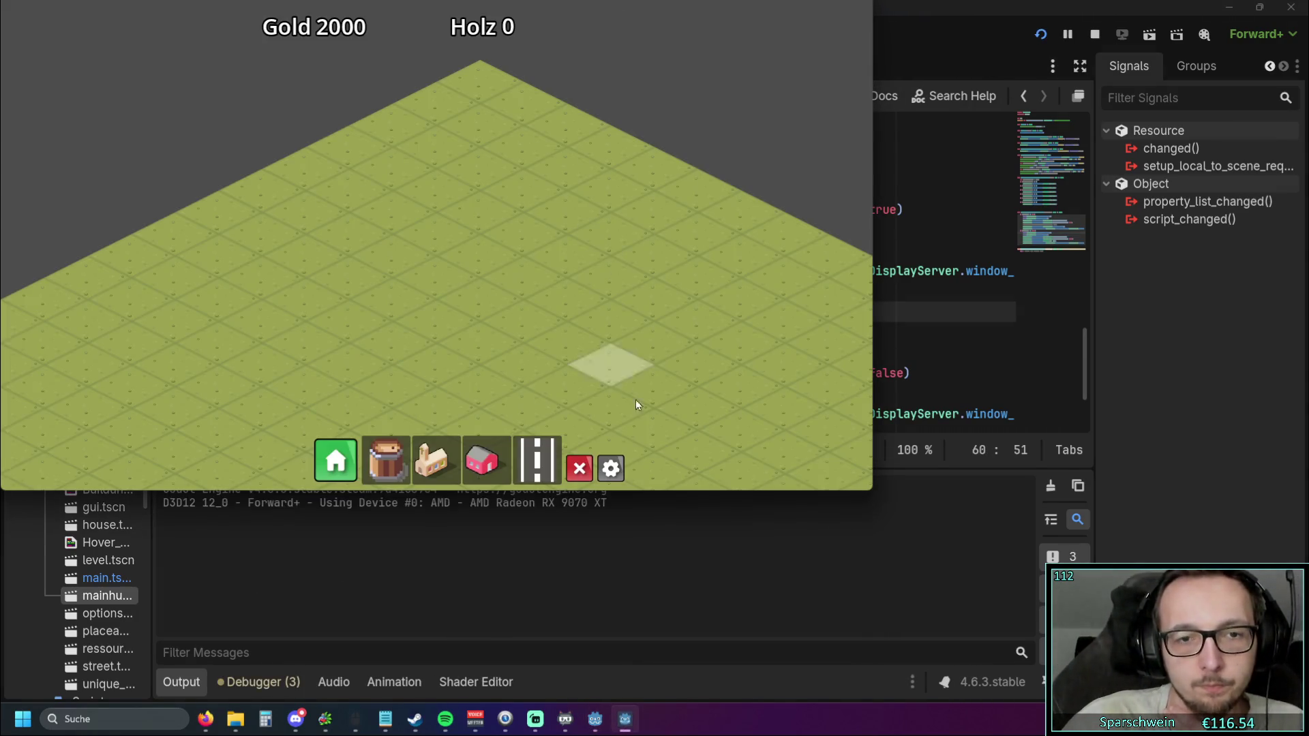
Open Optionen and toggle Borderless on and off four times, checking the logged position and size
click(611, 468)
click(582, 262)
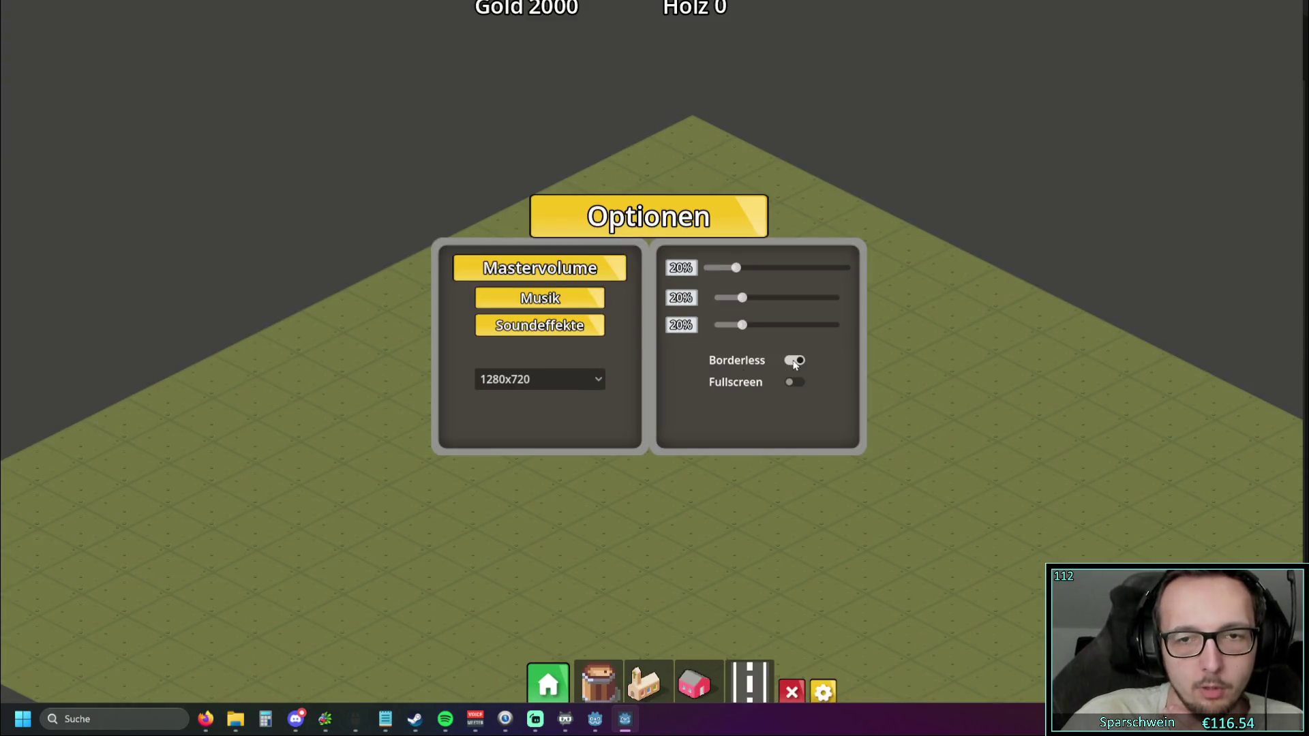
click(793, 361)
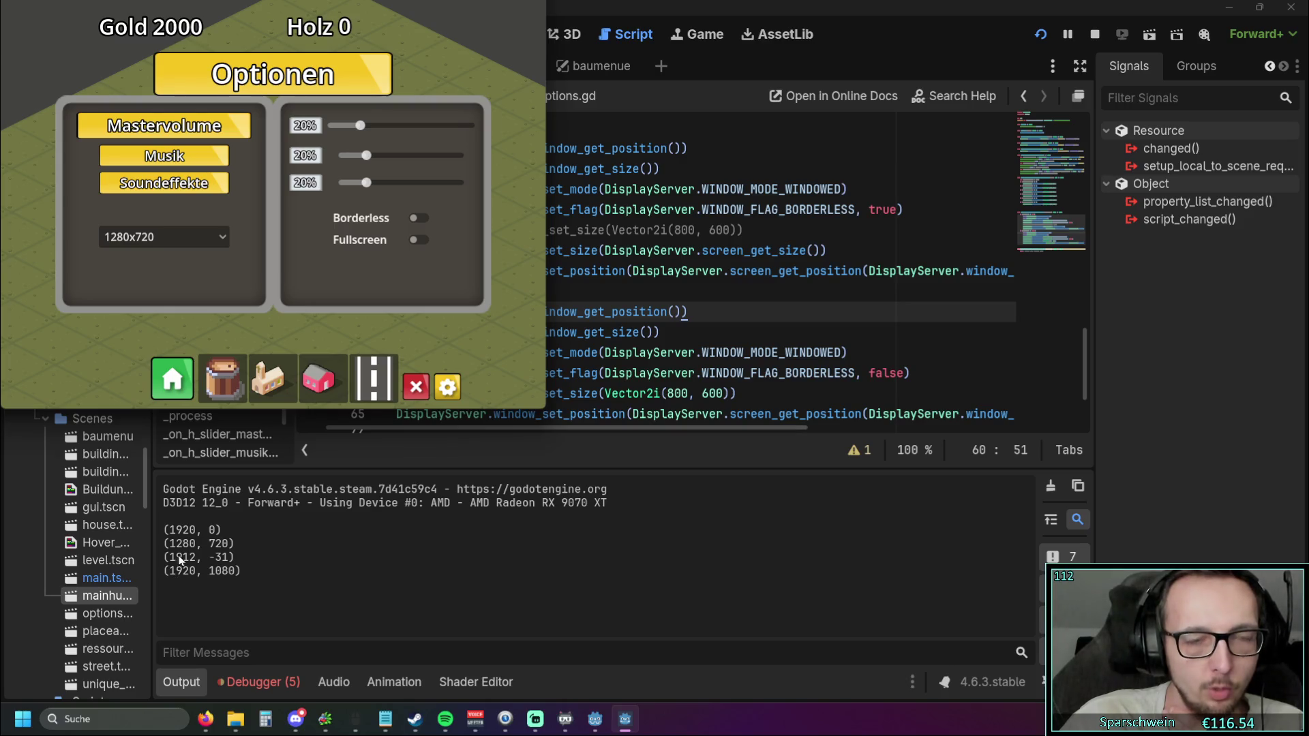
click(419, 220)
click(795, 361)
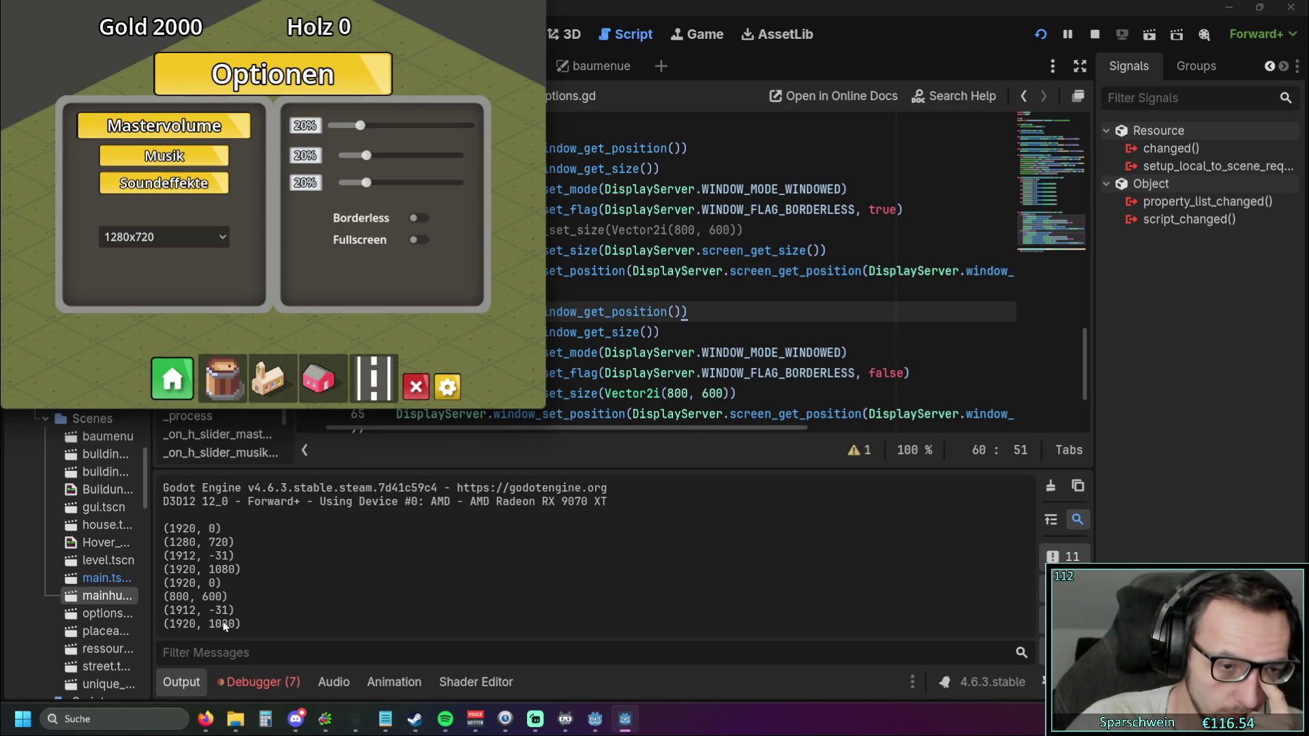
click(417, 219)
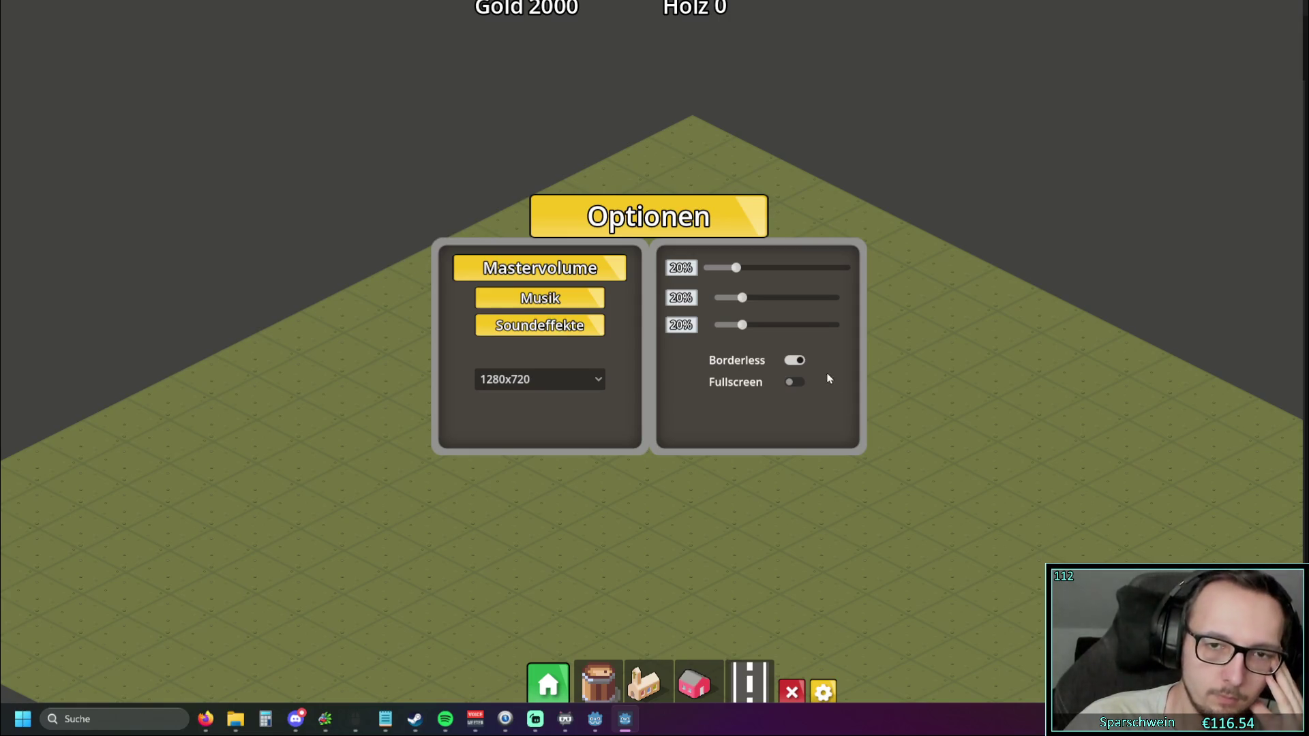
click(796, 361)
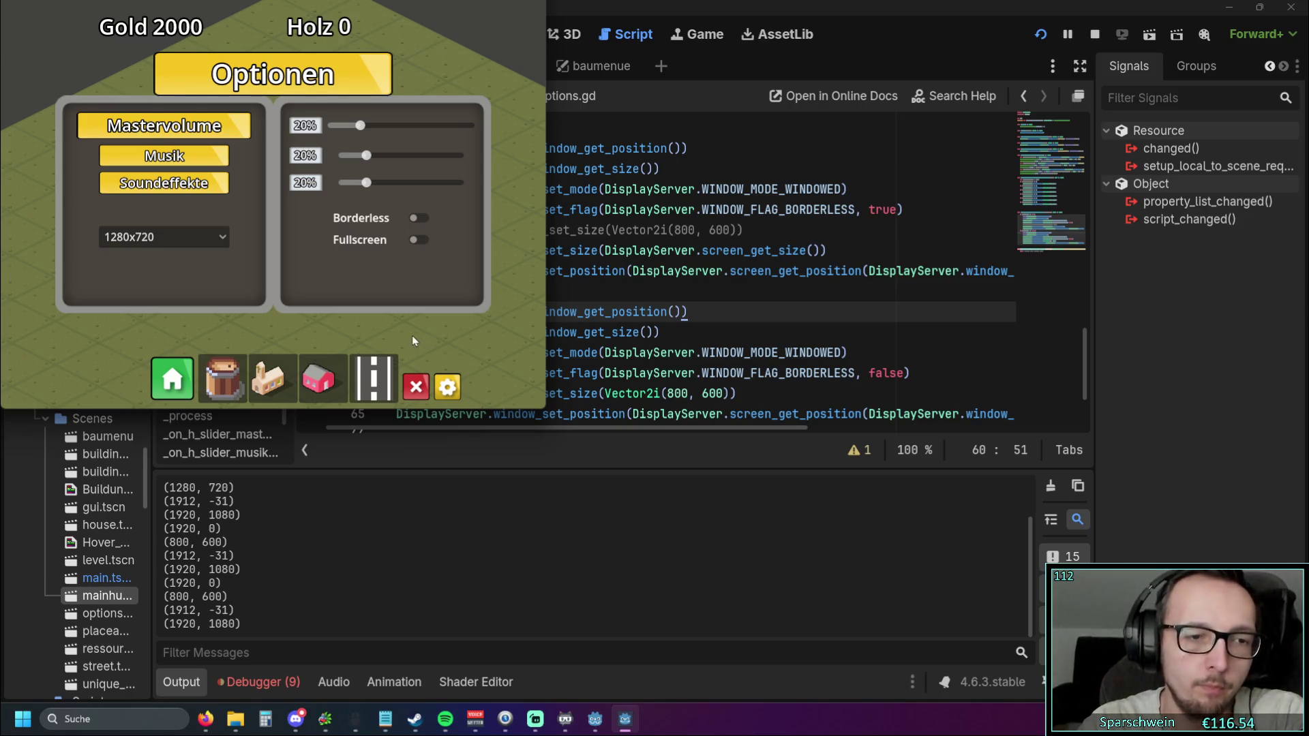
click(420, 223)
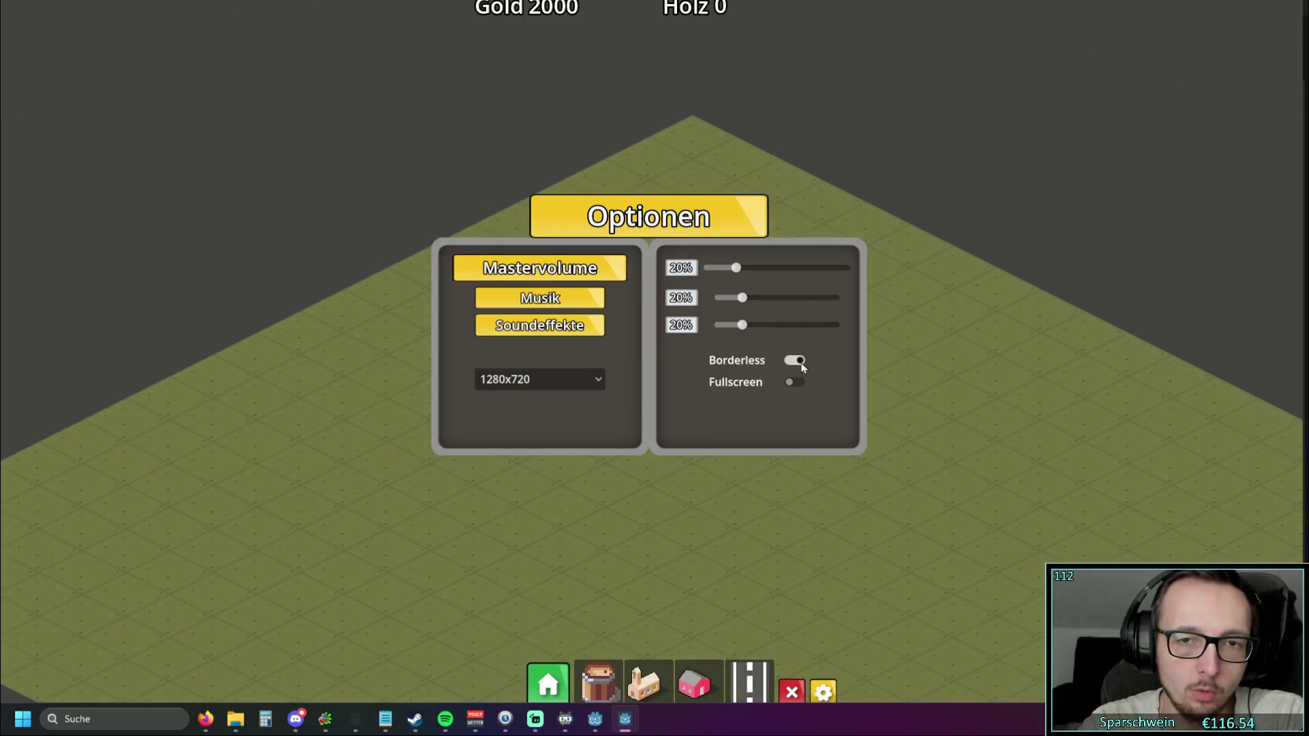
click(798, 361)
scroll(750, 382, down, 2)
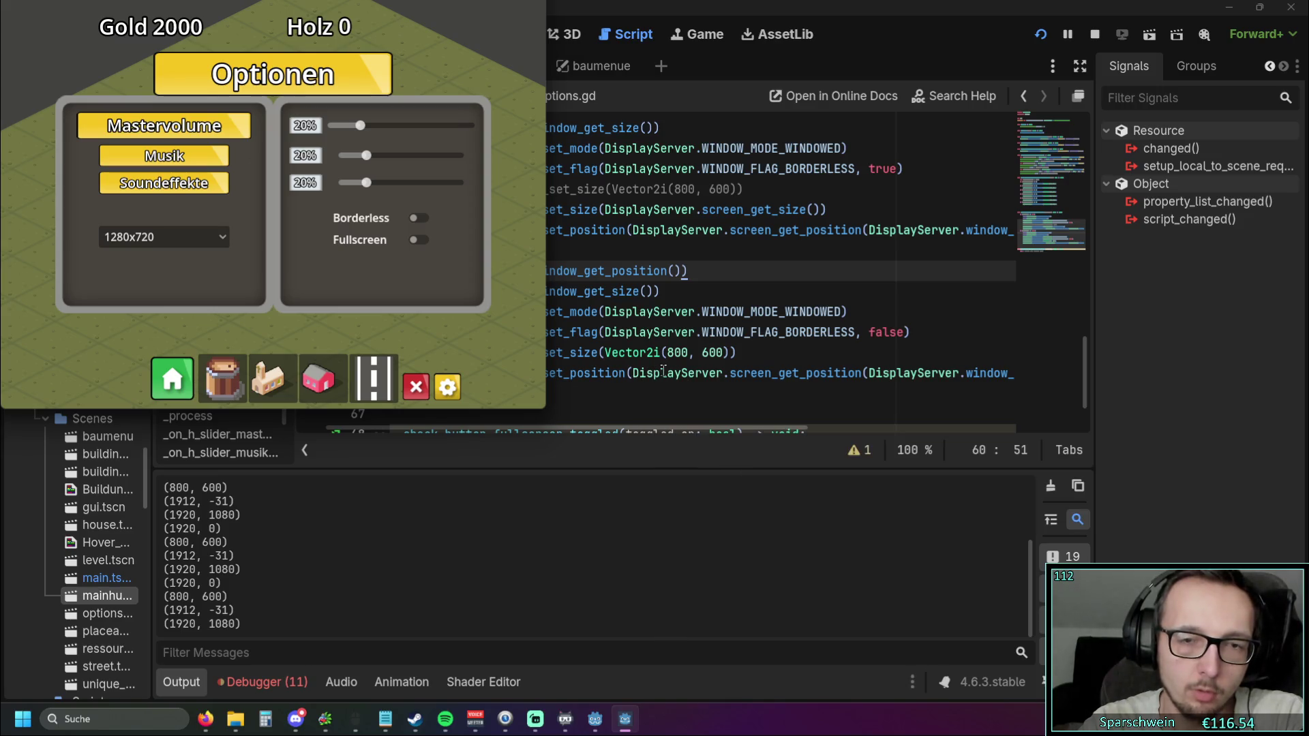
mouse_move(663, 371)
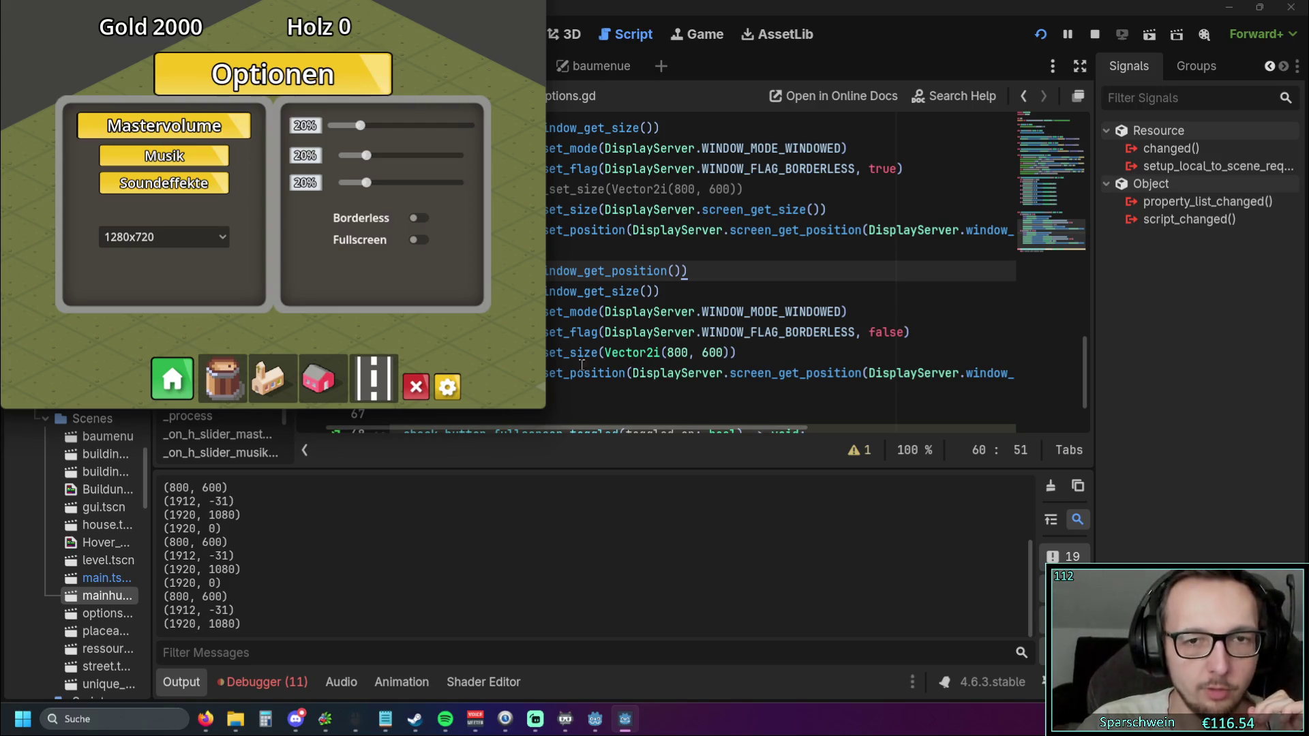
mouse_move(799, 378)
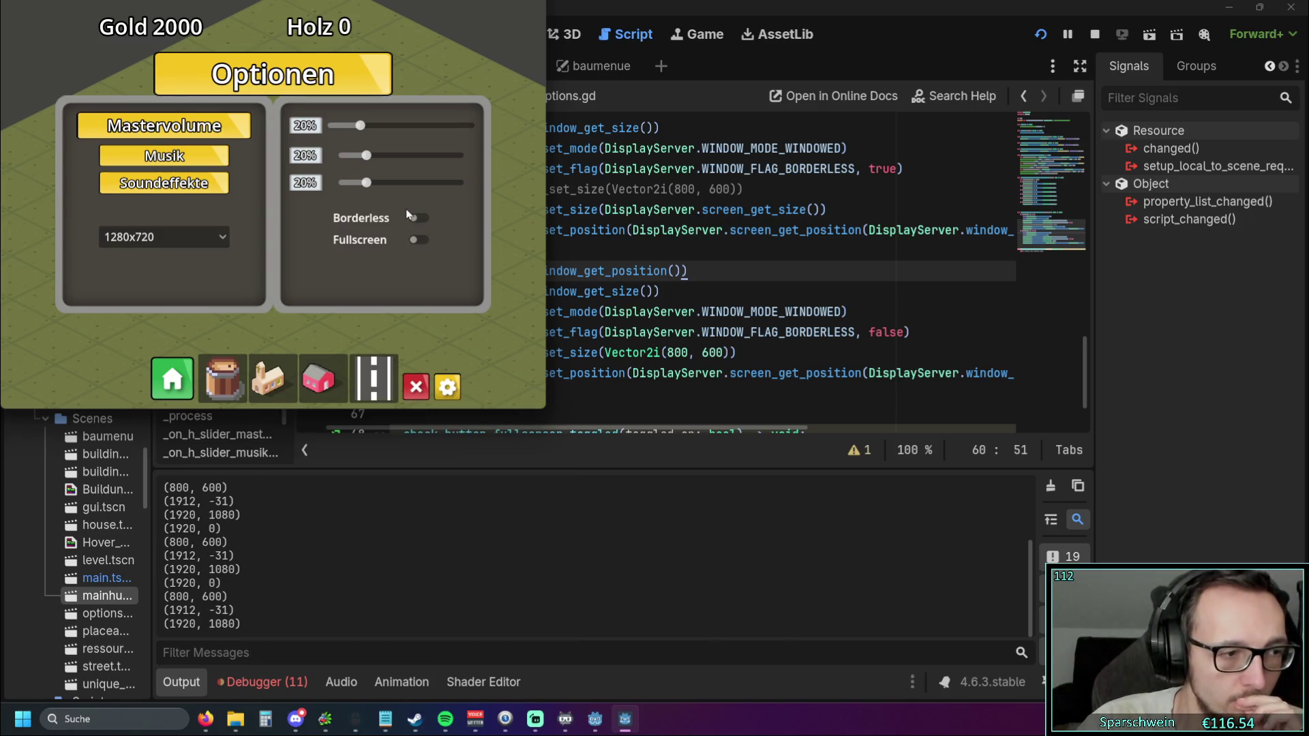
Toggle Borderless on and off once more, then close the game window
click(416, 218)
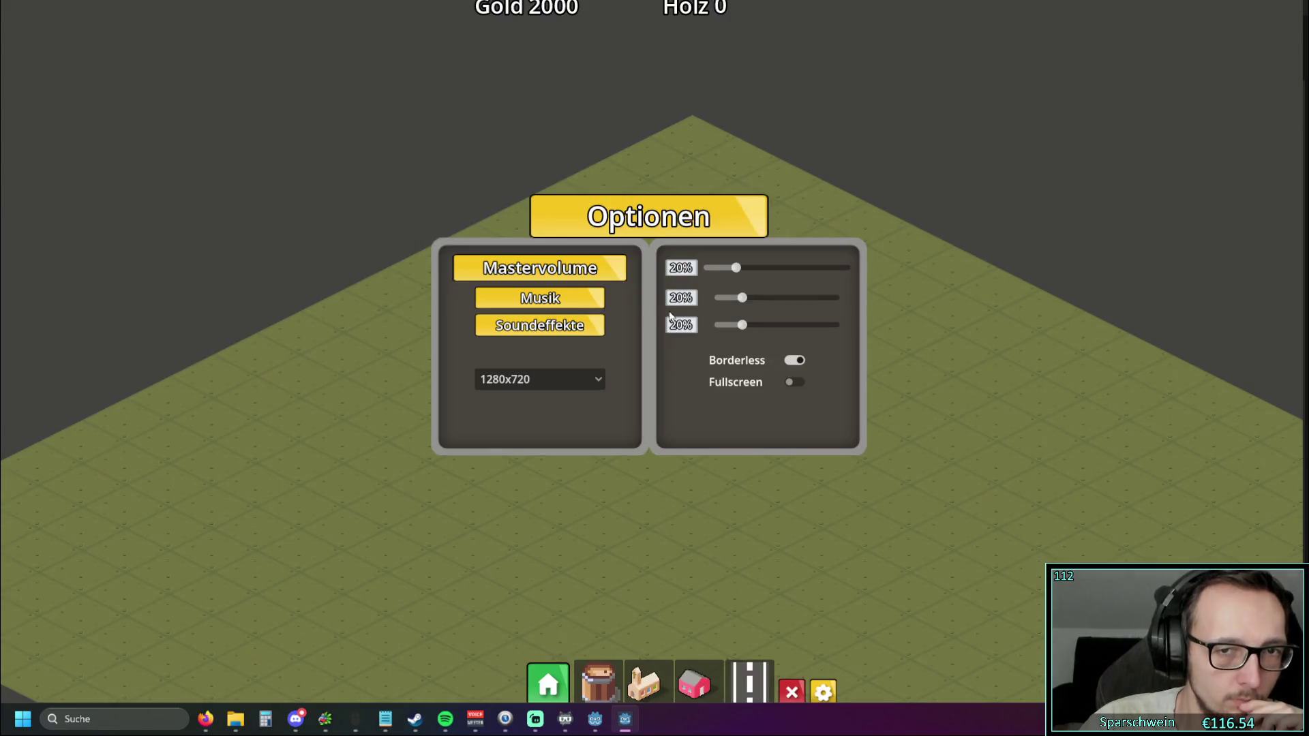
click(793, 361)
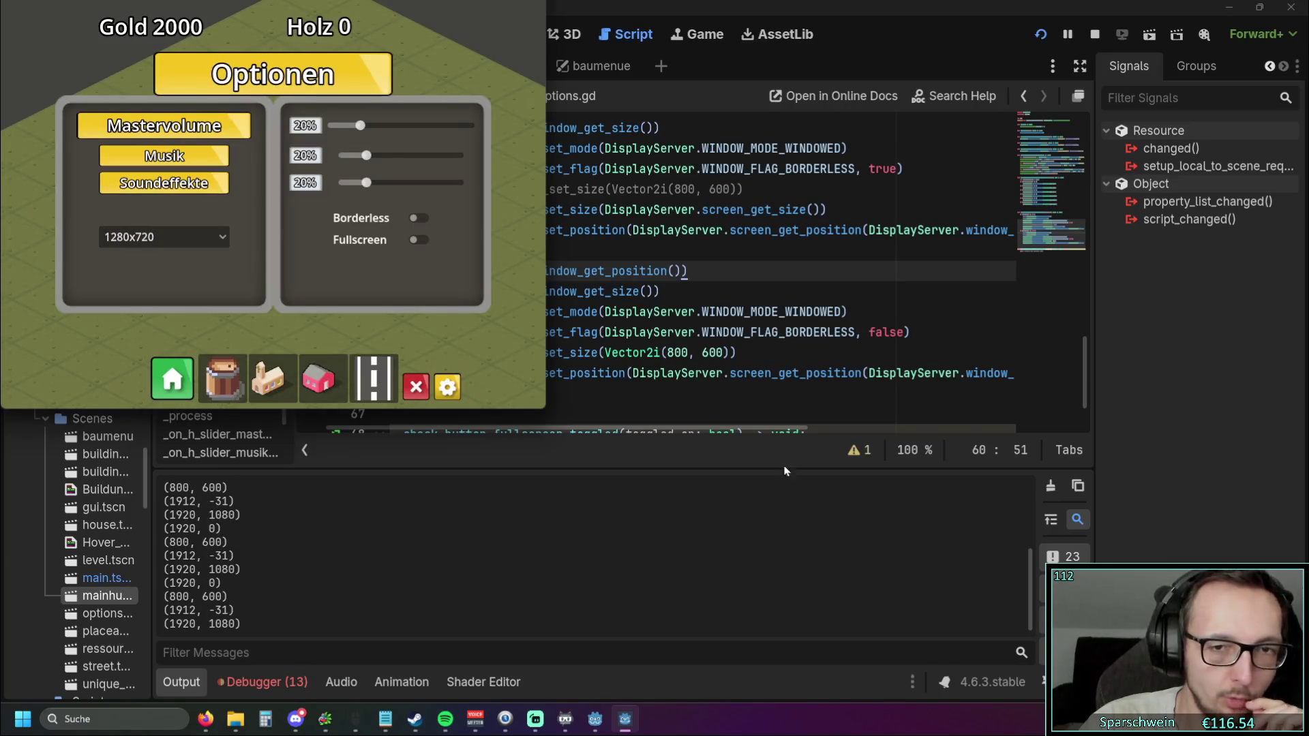
right_click(625, 719)
click(573, 681)
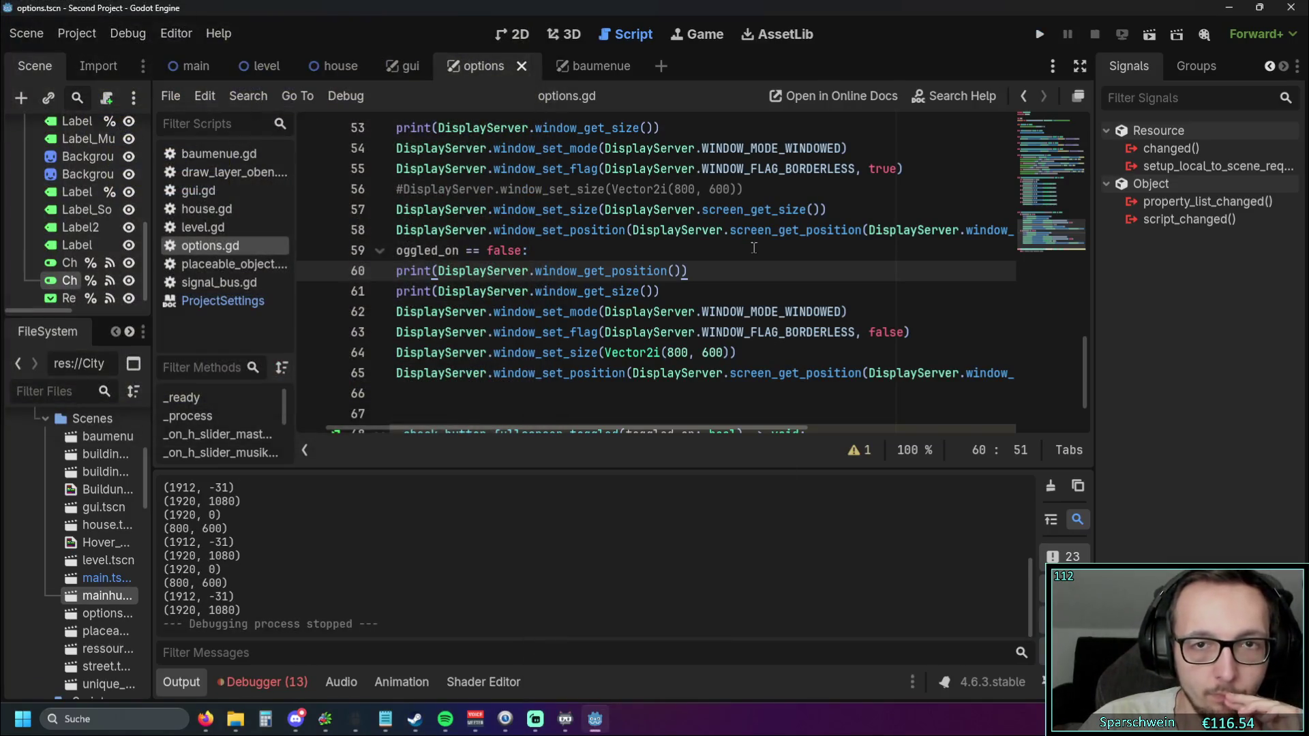
Uncomment the 800×600 window size on line 56 and comment out the screen_get_size line 57
click(403, 189)
key(BackSpace)
key(Down)
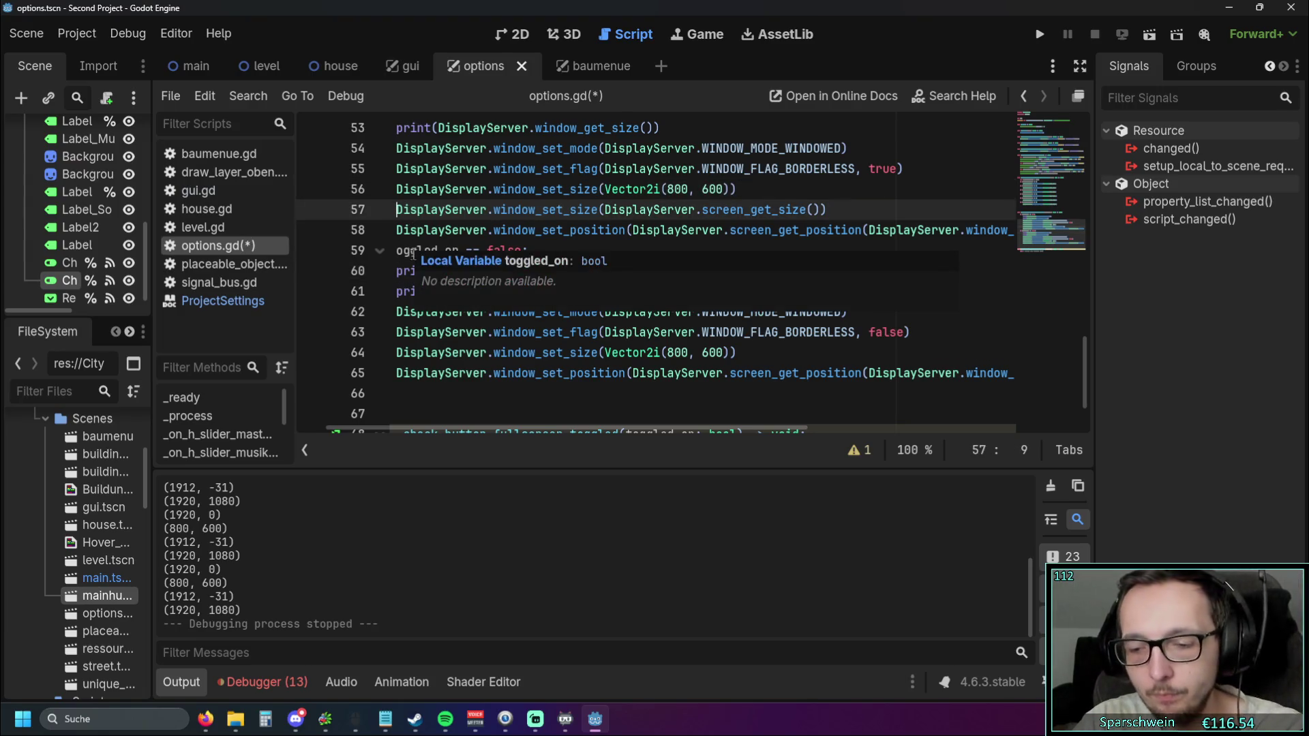
key(ctrl+k)
click(589, 254)
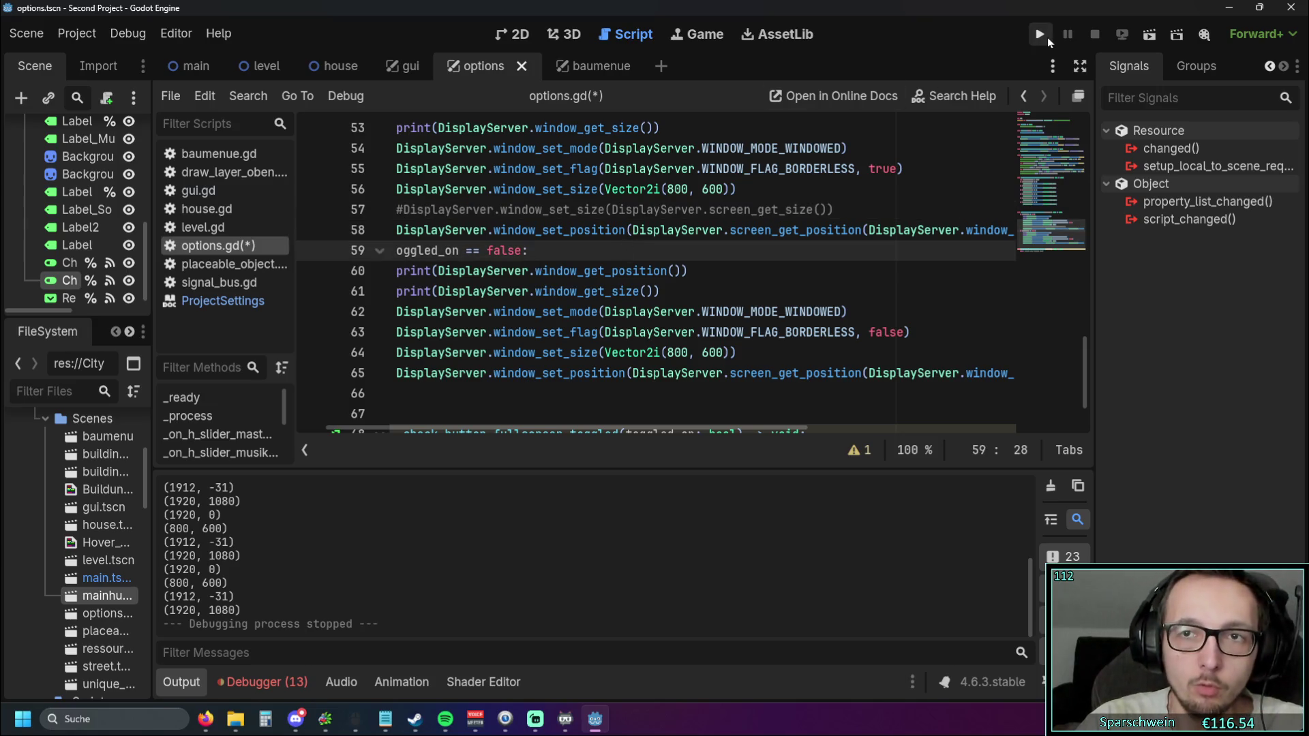
Rerun the game, open Optionen, and switch Borderless on then off to log position and size
click(1048, 36)
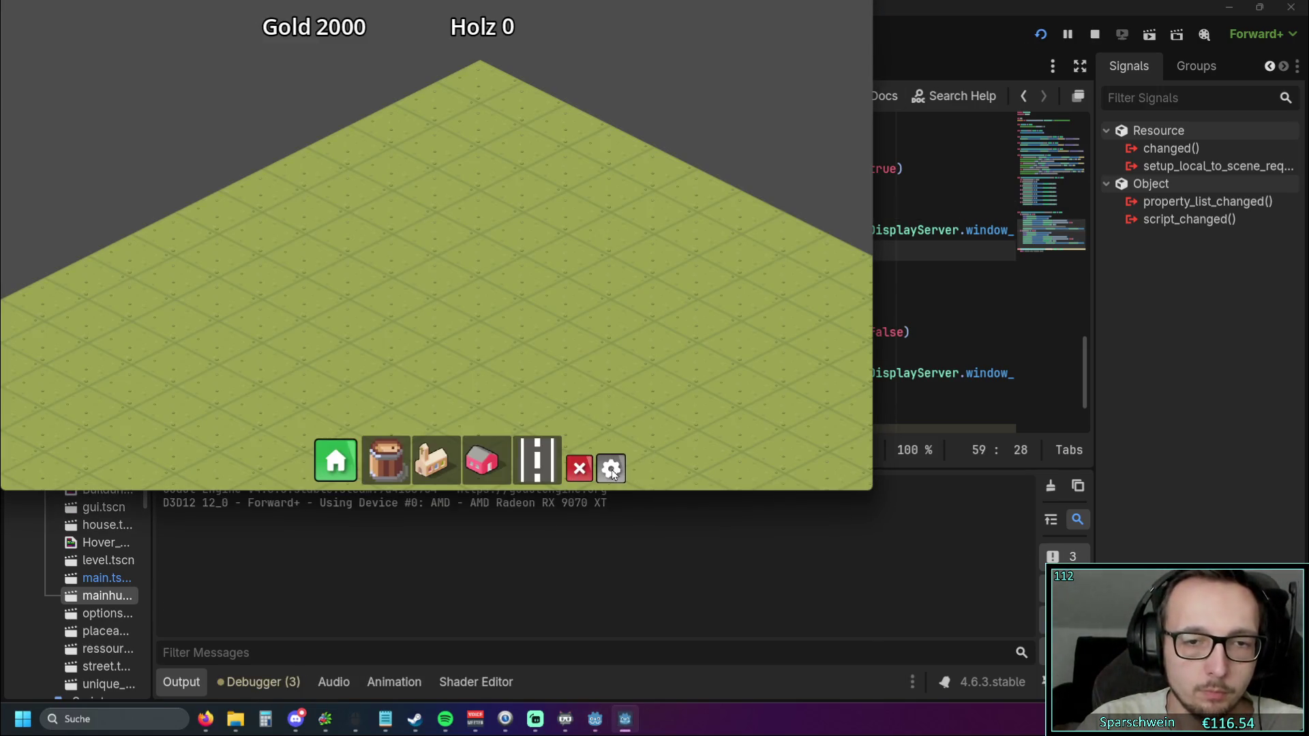
click(612, 469)
click(584, 258)
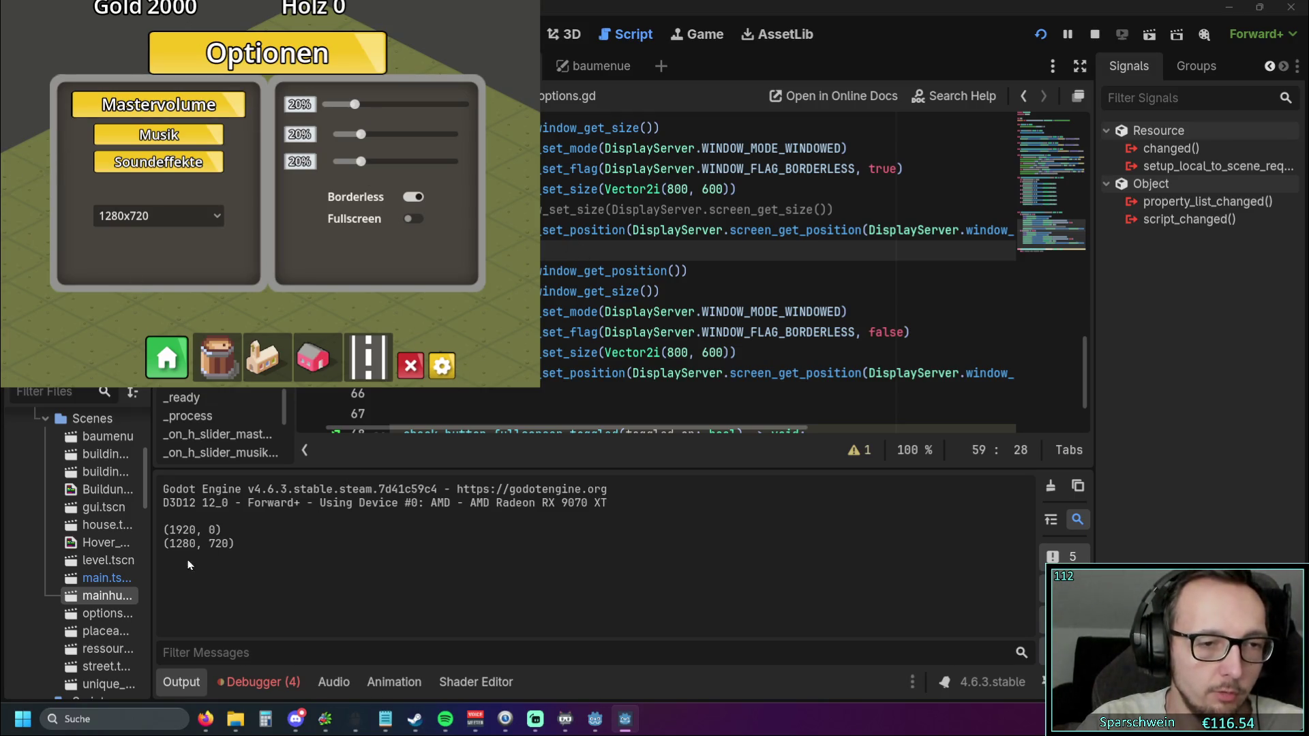
key(space)
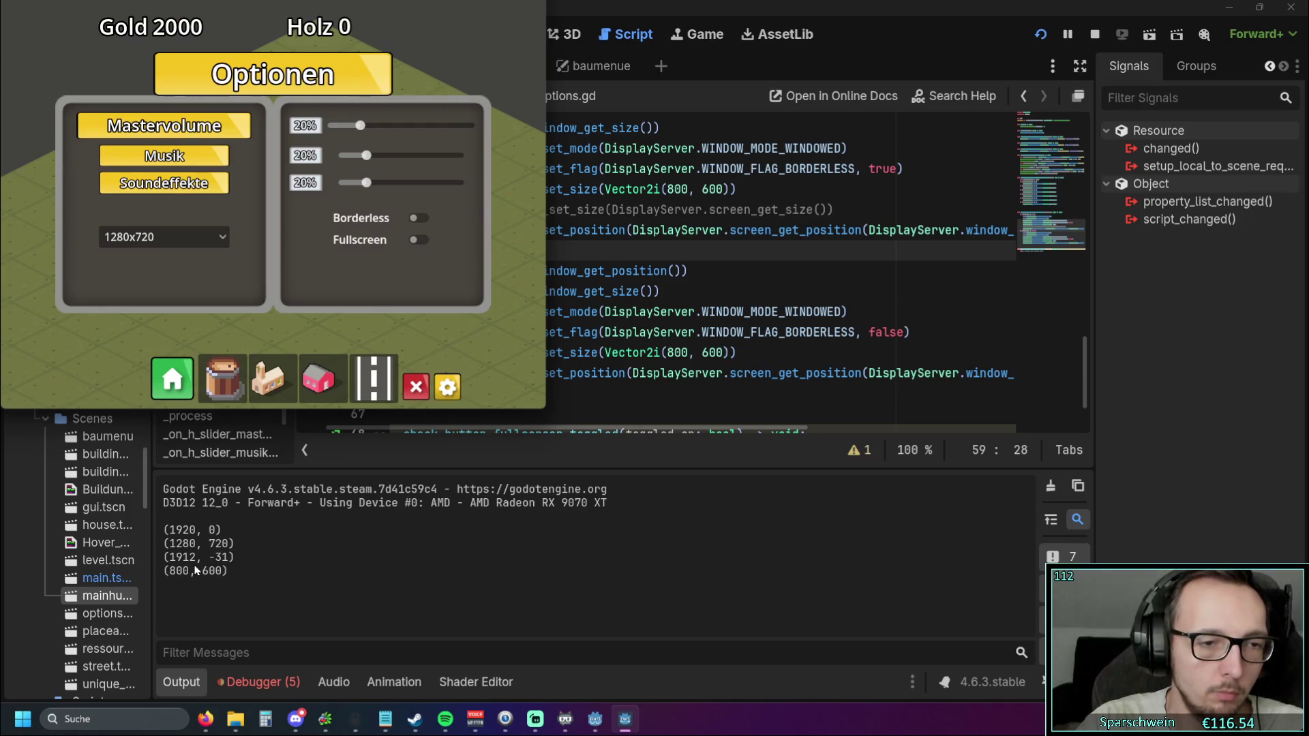